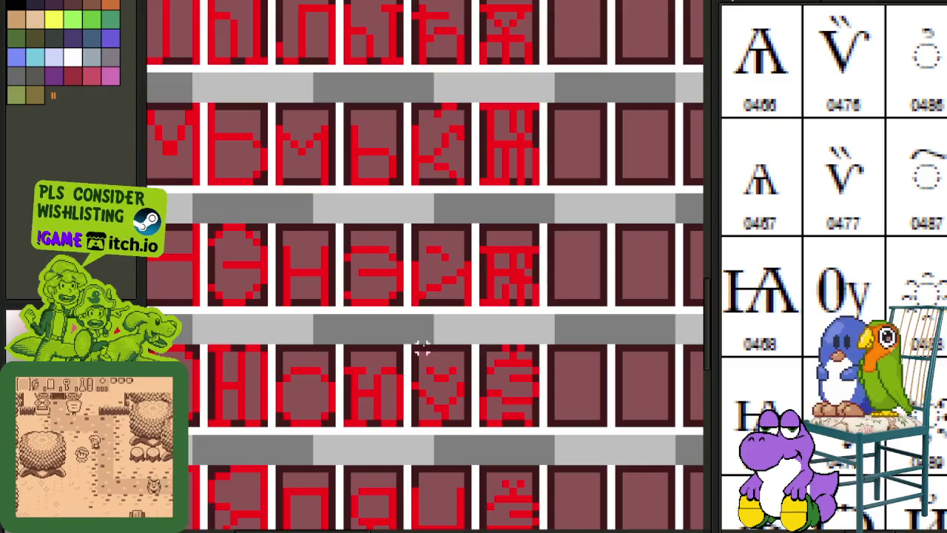
# Switch to the green lowercase alphabet image and pick up its y glyph.
pyautogui.scroll(-1, 418, 358)
pyautogui.scroll(-1, 415, 360)
pyautogui.hotkey('ctrl', 'o')
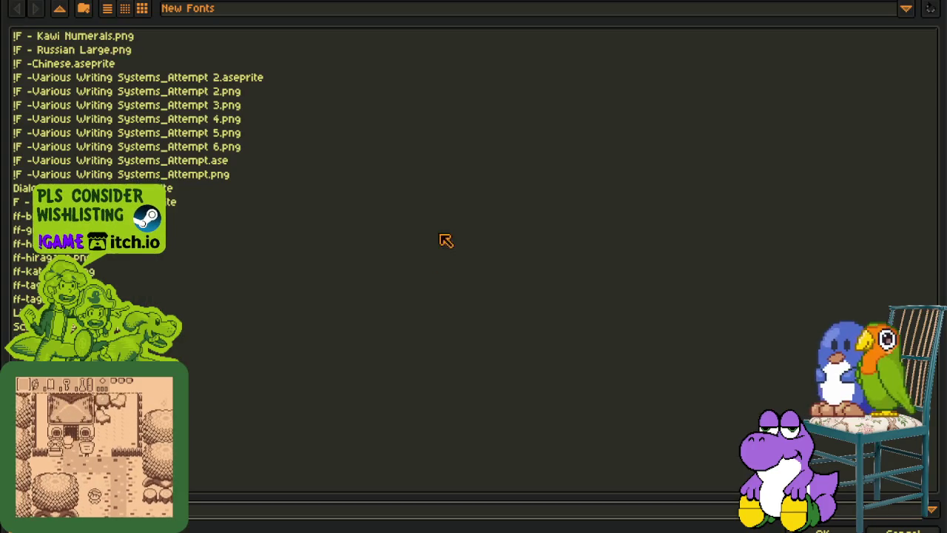
pyautogui.press('Escape')
pyautogui.scroll(-1, 503, 321)
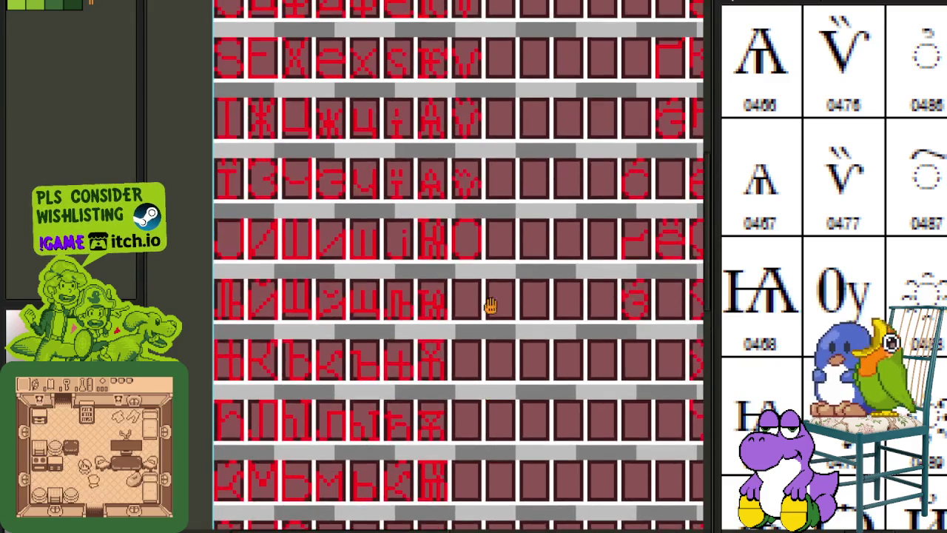
pyautogui.scroll(2, 473, 390)
pyautogui.hotkey('ctrl', 'Tab')
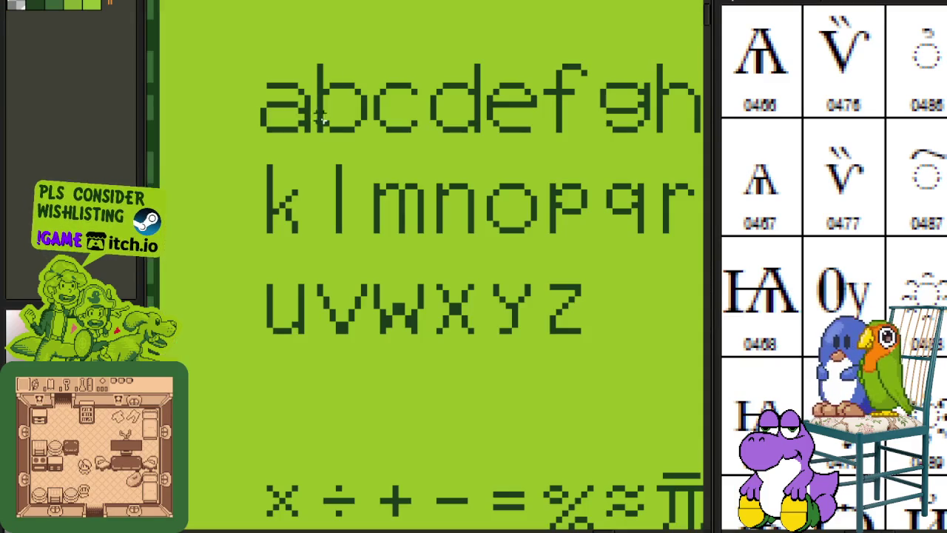
pyautogui.moveTo(444, 142)
pyautogui.mouseDown()
pyautogui.moveTo(425, 179)
pyautogui.moveTo(312, 234)
pyautogui.mouseUp()
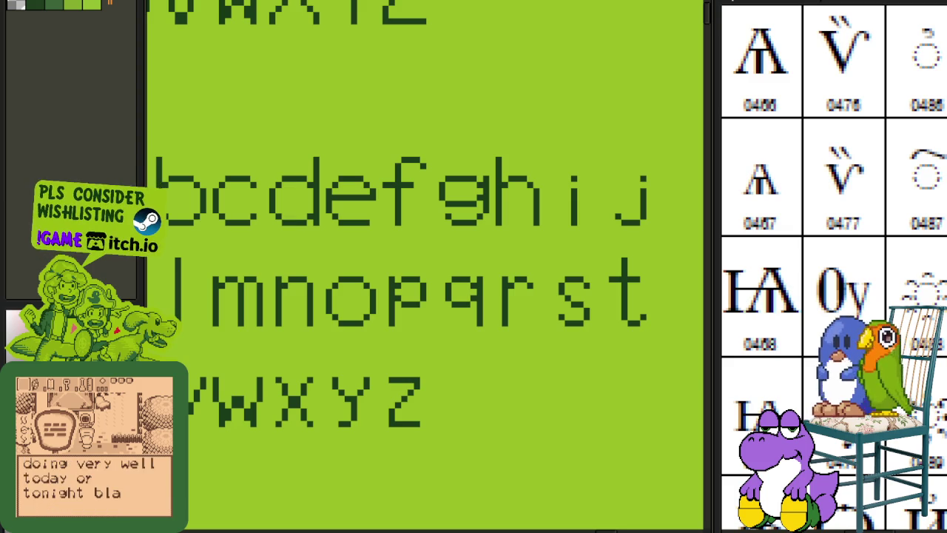
pyautogui.scroll(-1, 498, 259)
pyautogui.scroll(2, 376, 355)
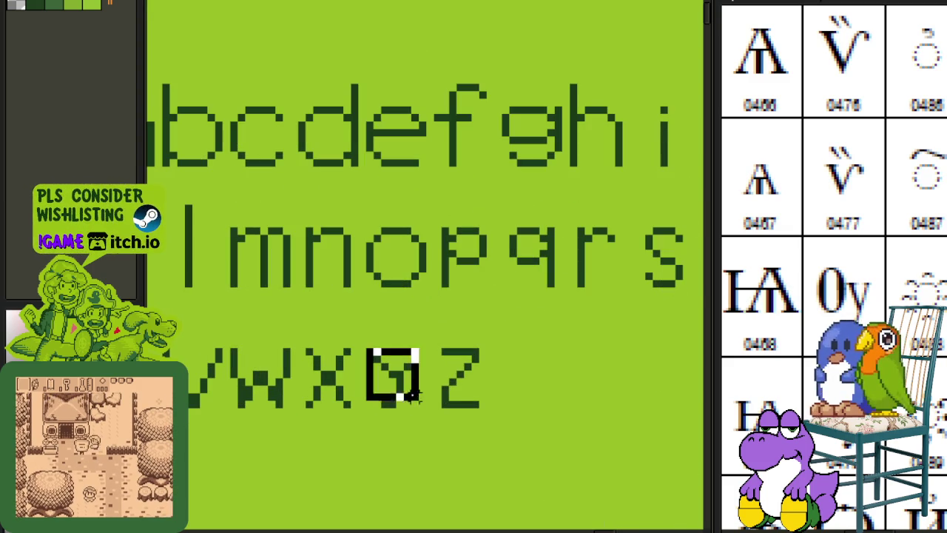
pyautogui.press('Delete')
pyautogui.hotkey('ctrl', 'z')
# Paste the y into the empty cell right of the red O and make its green background transparent.
pyautogui.hotkey('ctrl', 'Tab')
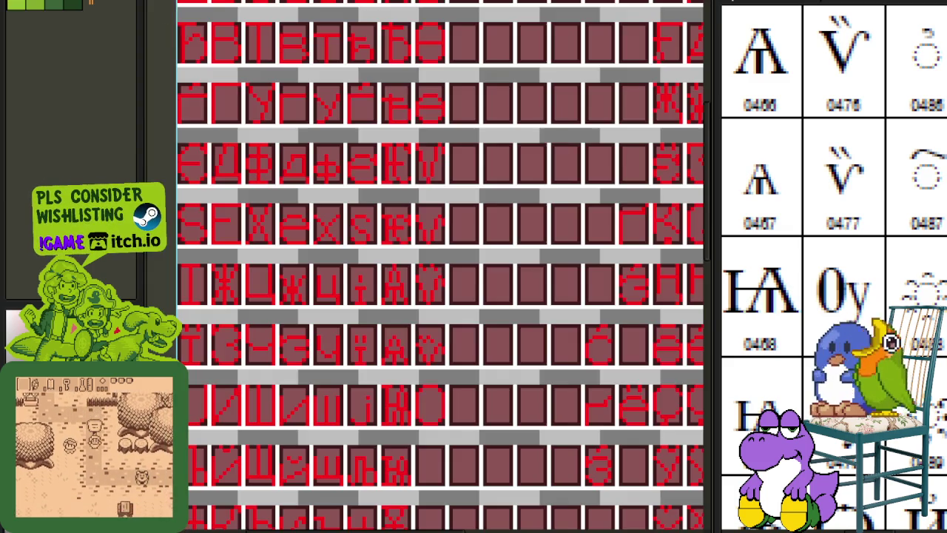
pyautogui.moveTo(443, 306); pyautogui.dragTo(385, 258)
pyautogui.scroll(2, 386, 258)
pyautogui.scroll(2, 395, 300)
pyautogui.hotkey('ctrl', 'v')
pyautogui.moveTo(416, 321)
pyautogui.mouseDown()
pyautogui.moveTo(417, 370)
pyautogui.moveTo(447, 372)
pyautogui.mouseUp()
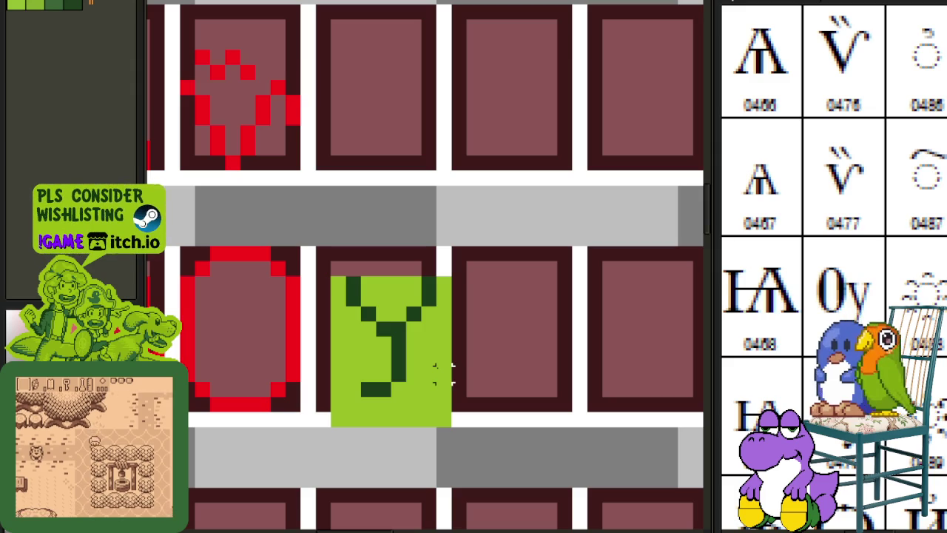
pyautogui.click(429, 298)
pyautogui.click(385, 298)
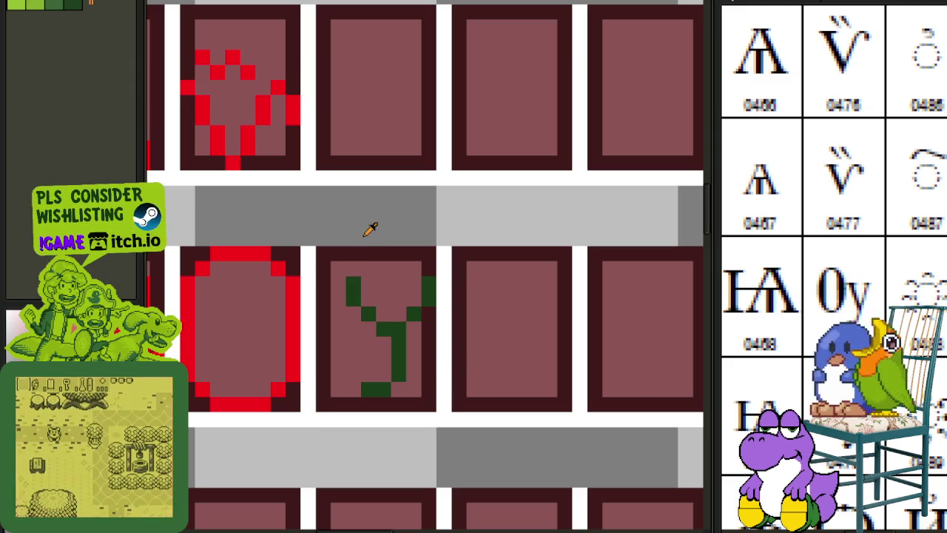
# Compare against Unicode chart rows 0459–045F and 0444–0488, centring the O and y cells.
pyautogui.scroll(-2, 479, 235)
pyautogui.scroll(-1, 479, 236)
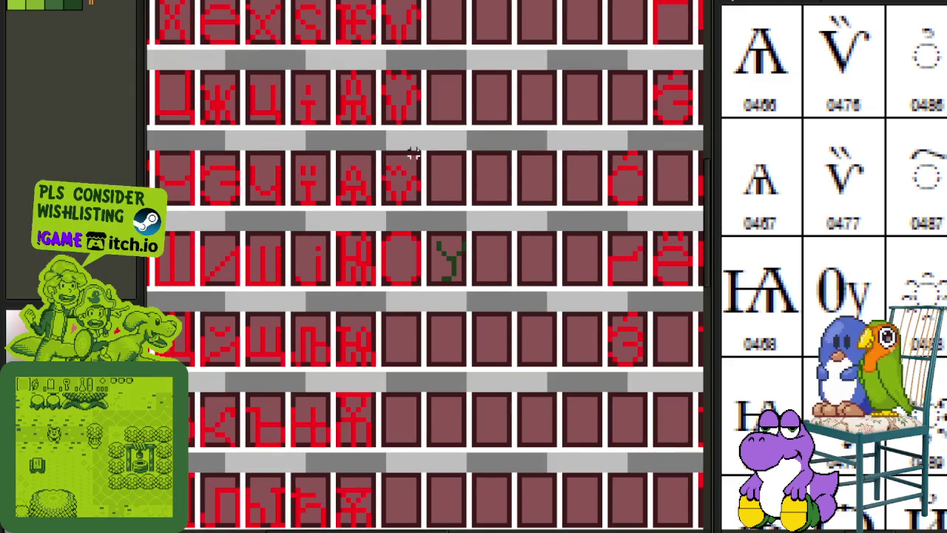
pyautogui.scroll(-2, 861, 276)
pyautogui.moveTo(860, 275)
pyautogui.mouseDown()
pyautogui.moveTo(859, 87)
pyautogui.moveTo(828, 175)
pyautogui.moveTo(718, 254)
pyautogui.moveTo(793, 527)
pyautogui.moveTo(796, 376)
pyautogui.mouseUp()
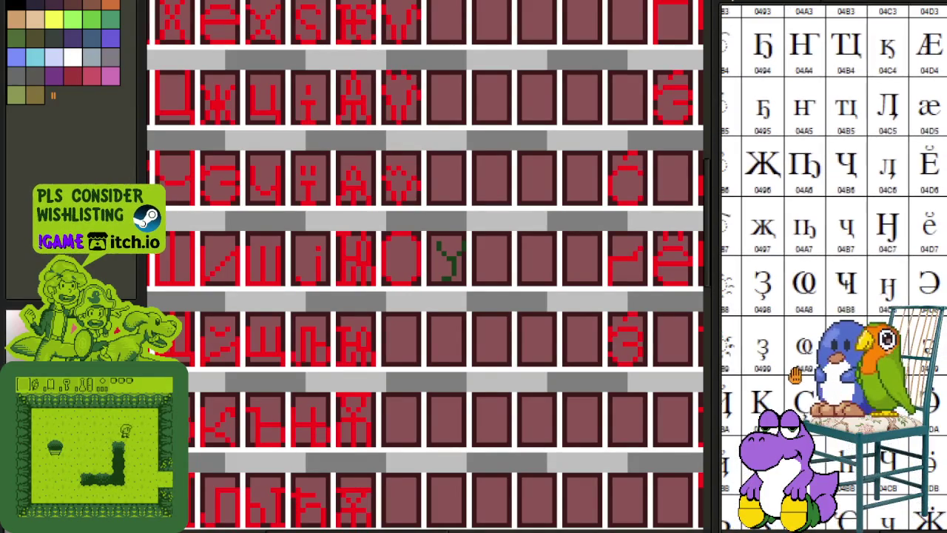
pyautogui.scroll(2, 449, 298)
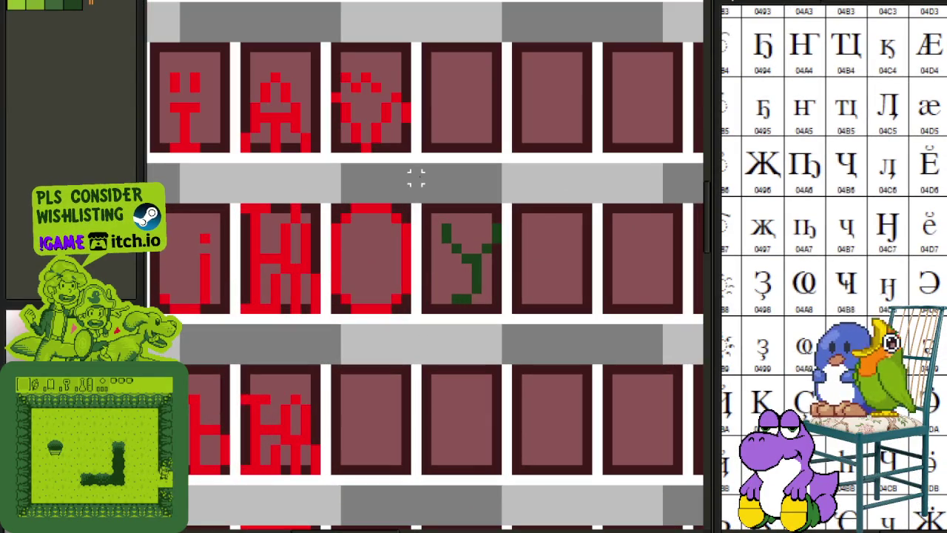
pyautogui.scroll(1, 406, 196)
pyautogui.moveTo(402, 205); pyautogui.dragTo(417, 224)
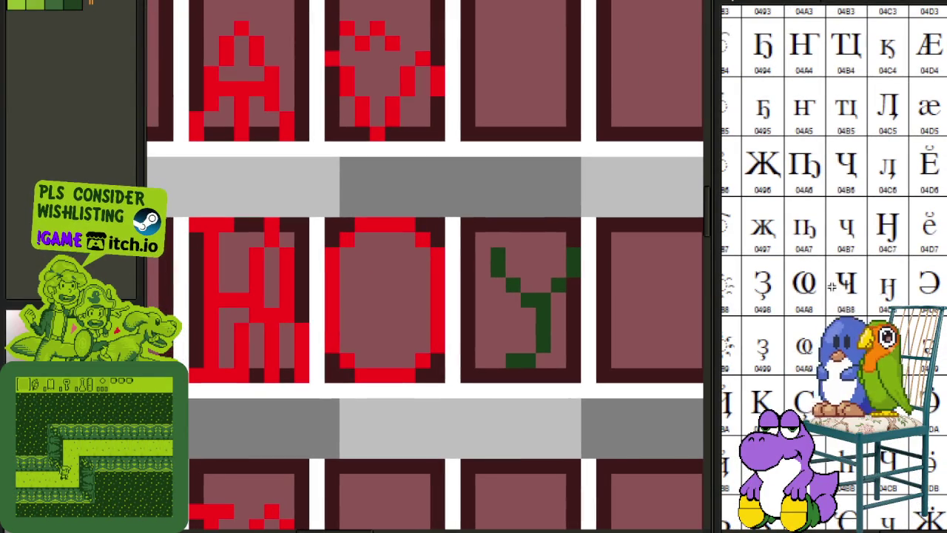
pyautogui.moveTo(831, 286); pyautogui.dragTo(932, 281)
pyautogui.scroll(1, 511, 255)
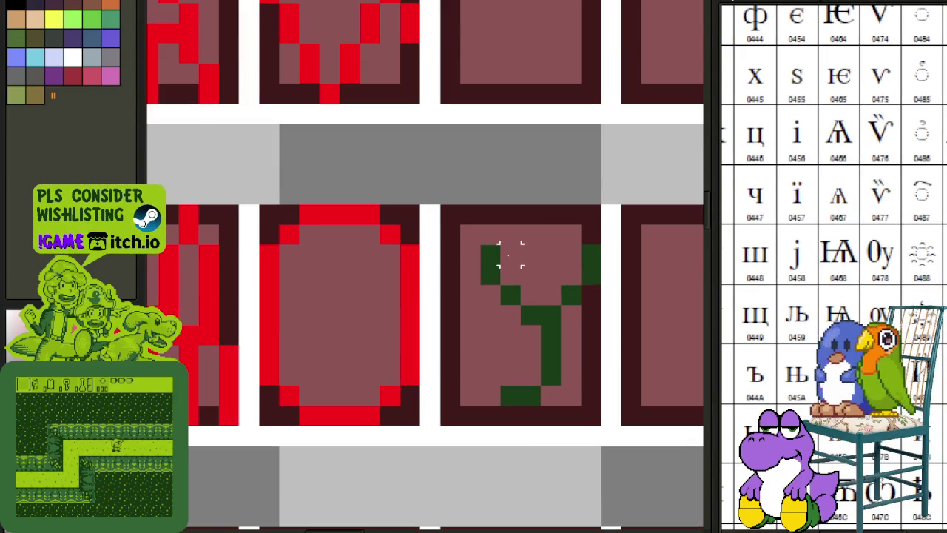
# Nudge the right part of the O one pixel left.
pyautogui.moveTo(370, 193); pyautogui.dragTo(429, 433)
pyautogui.press('Left')
pyautogui.hotkey('ctrl', 'd')
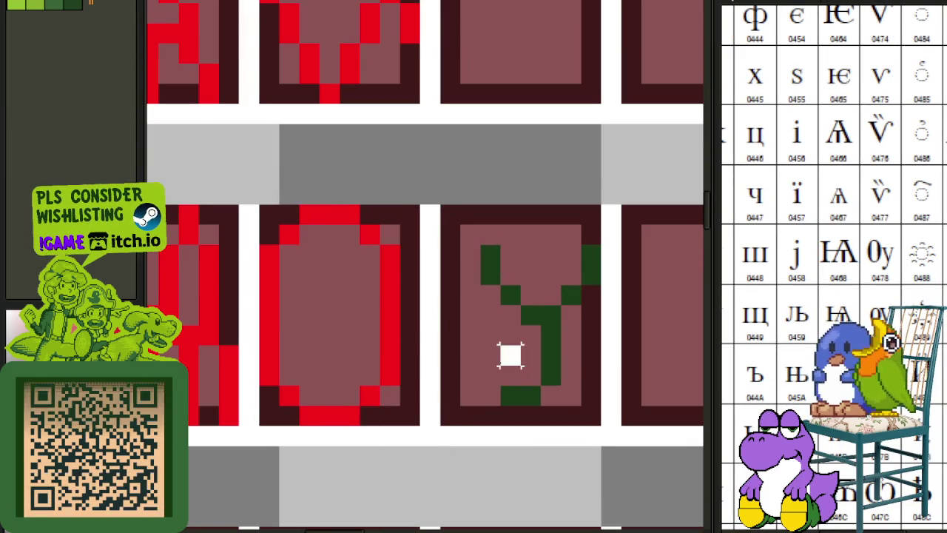
# Narrow the O by moving each side column one pixel inward, then shift it one pixel left.
pyautogui.moveTo(390, 284); pyautogui.dragTo(399, 390)
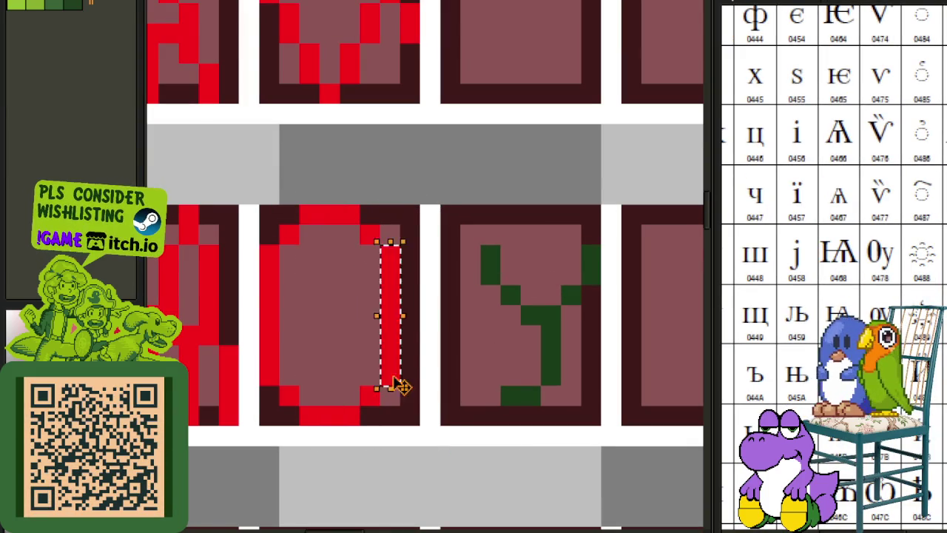
pyautogui.press('Left')
pyautogui.moveTo(255, 242); pyautogui.dragTo(296, 388)
pyautogui.press('Right')
pyautogui.hotkey('ctrl', 'd')
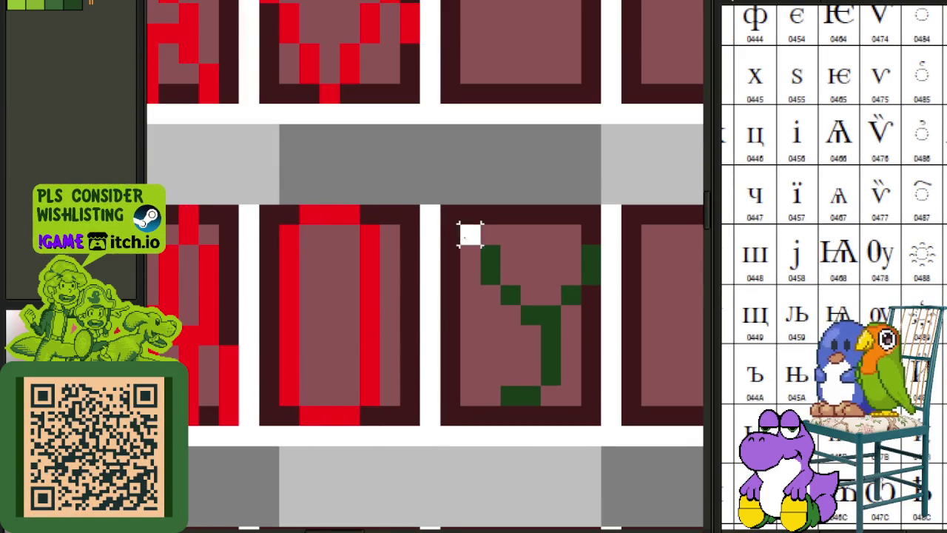
pyautogui.moveTo(289, 194); pyautogui.dragTo(416, 435)
pyautogui.press('Left')
pyautogui.hotkey('ctrl', 'd')
# Move the green y left and one pixel down so it sits against the O.
pyautogui.moveTo(465, 211); pyautogui.dragTo(607, 433)
pyautogui.press('Left')
pyautogui.press('Left')
pyautogui.press('Left')
pyautogui.press('Left')
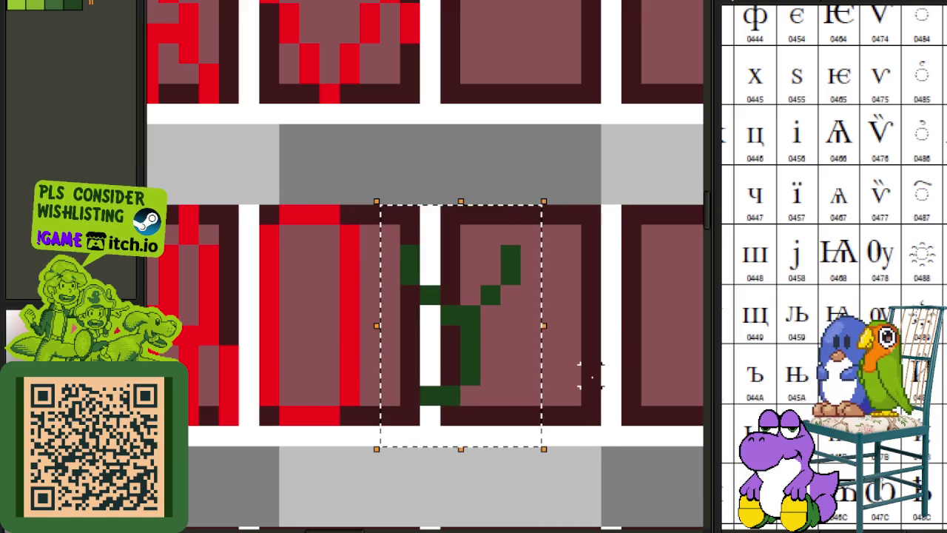
pyautogui.press('Left')
pyautogui.press('Left')
pyautogui.press('Down')
pyautogui.hotkey('ctrl', 'd')
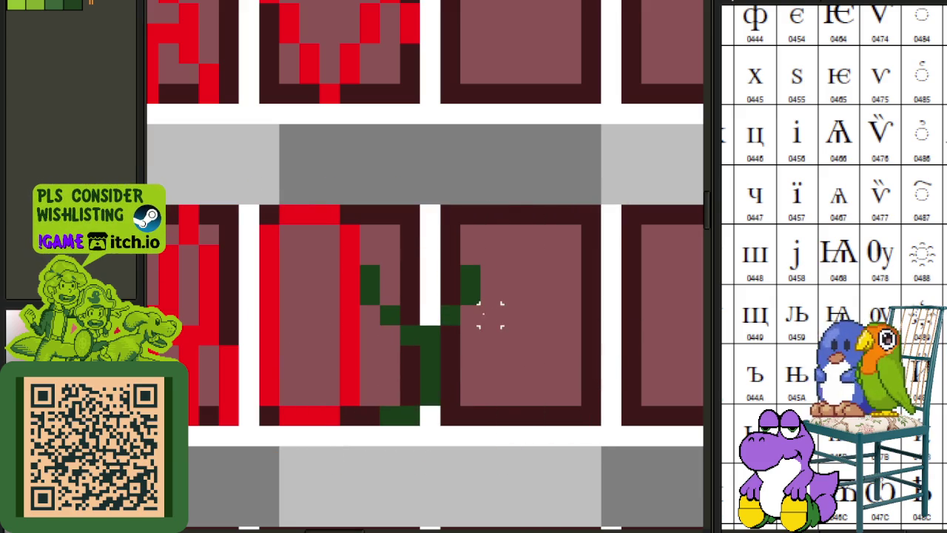
pyautogui.press('Left')
pyautogui.hotkey('ctrl', 'd')
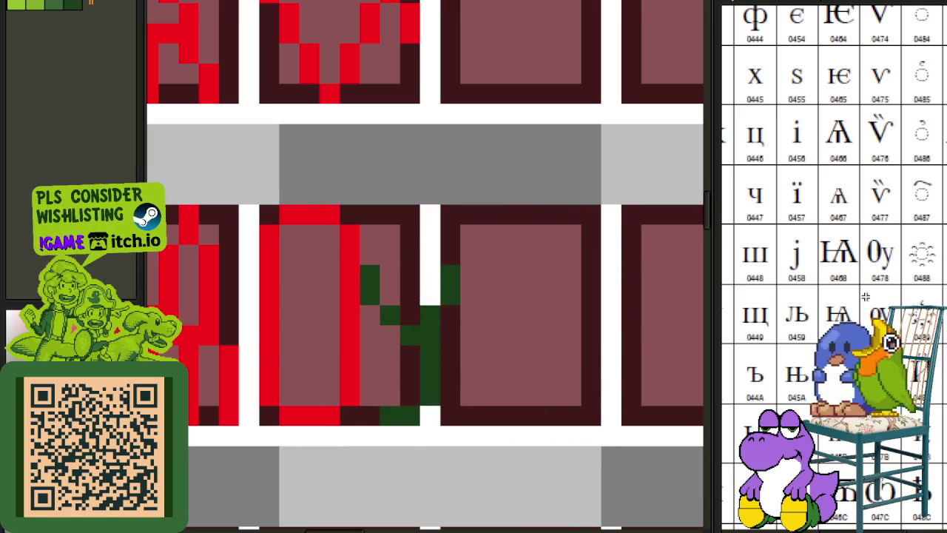
# Compare the Оу pair with reference glyph 0478 and check the y's pixels.
pyautogui.scroll(3, 865, 296)
pyautogui.moveTo(821, 156); pyautogui.dragTo(931, 301)
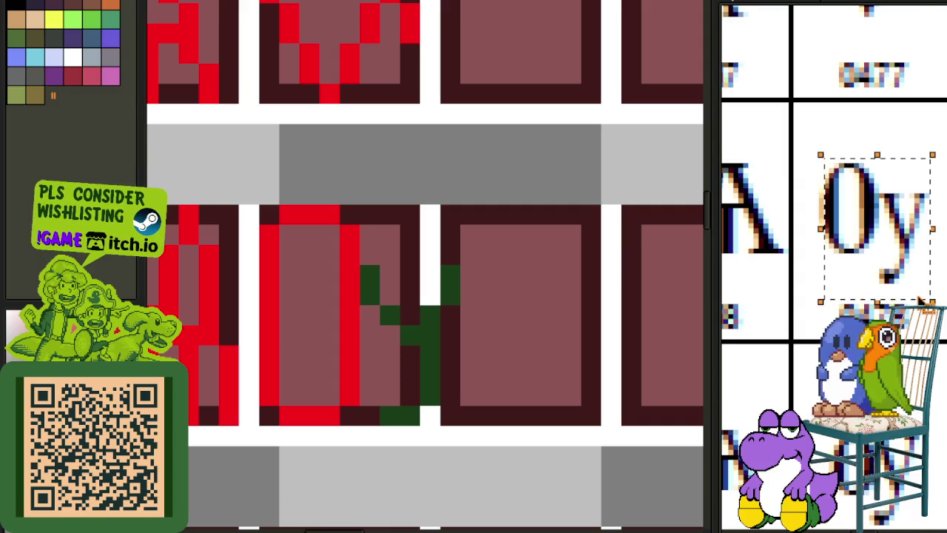
pyautogui.scroll(-2, 923, 300)
pyautogui.scroll(3, 855, 292)
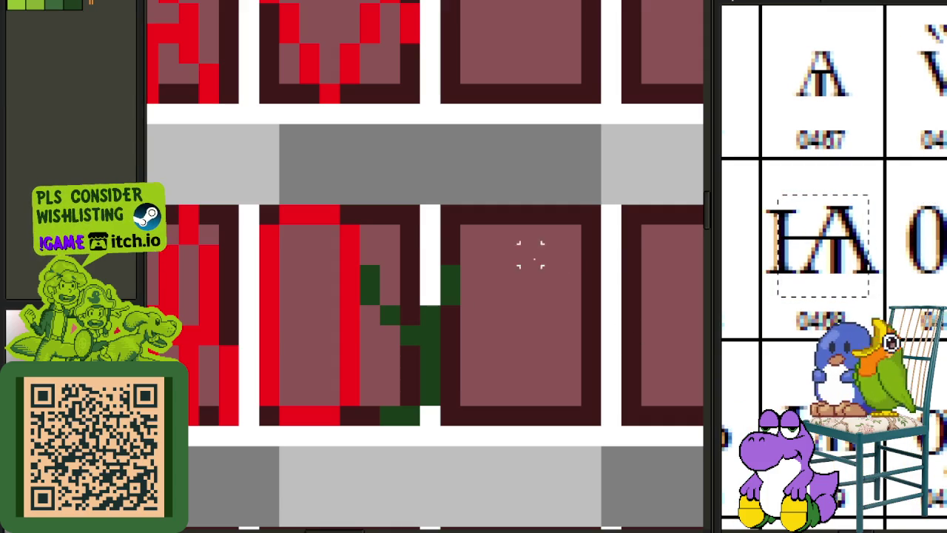
pyautogui.scroll(-2, 511, 296)
pyautogui.scroll(2, 481, 277)
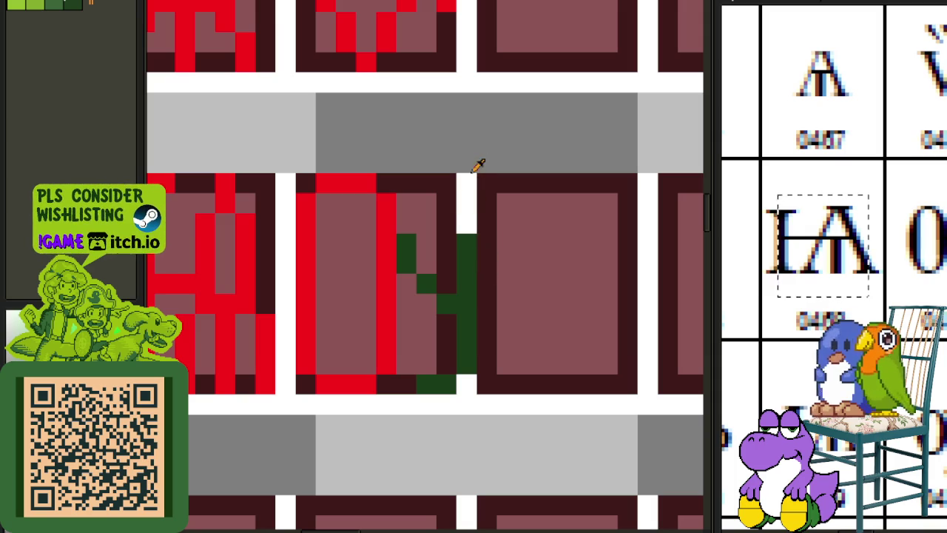
pyautogui.moveTo(412, 232); pyautogui.dragTo(537, 421)
pyautogui.click(587, 323)
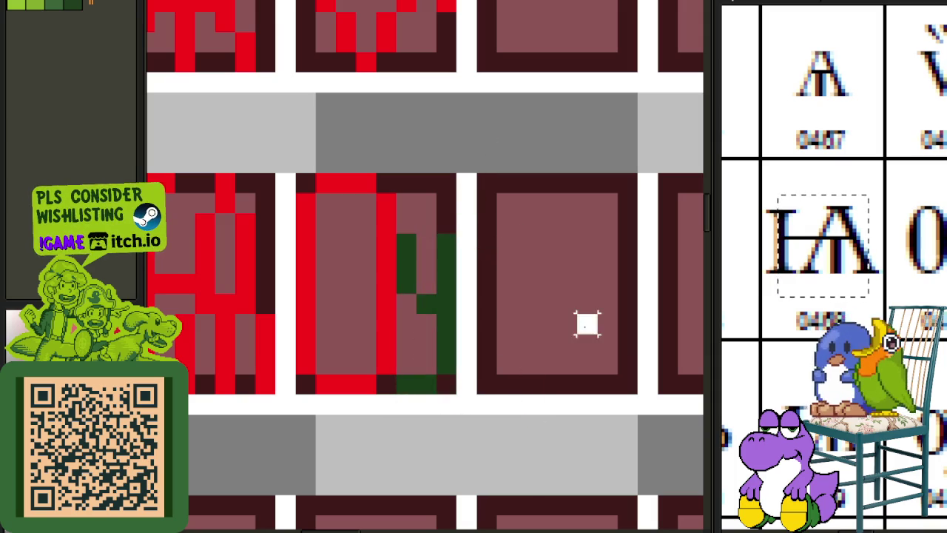
pyautogui.scroll(-2, 484, 298)
pyautogui.scroll(-2, 460, 311)
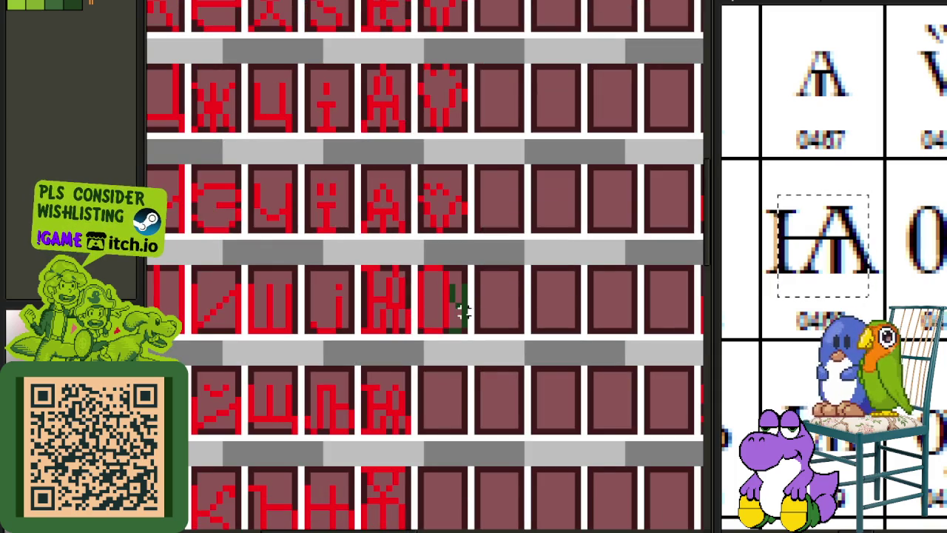
pyautogui.scroll(-1, 433, 279)
pyautogui.scroll(2, 433, 274)
pyautogui.scroll(-3, 425, 289)
pyautogui.scroll(2, 432, 294)
pyautogui.scroll(2, 433, 294)
# Check the O's left stroke without changing it, then save the glyph sheet.
pyautogui.moveTo(386, 178); pyautogui.dragTo(427, 326)
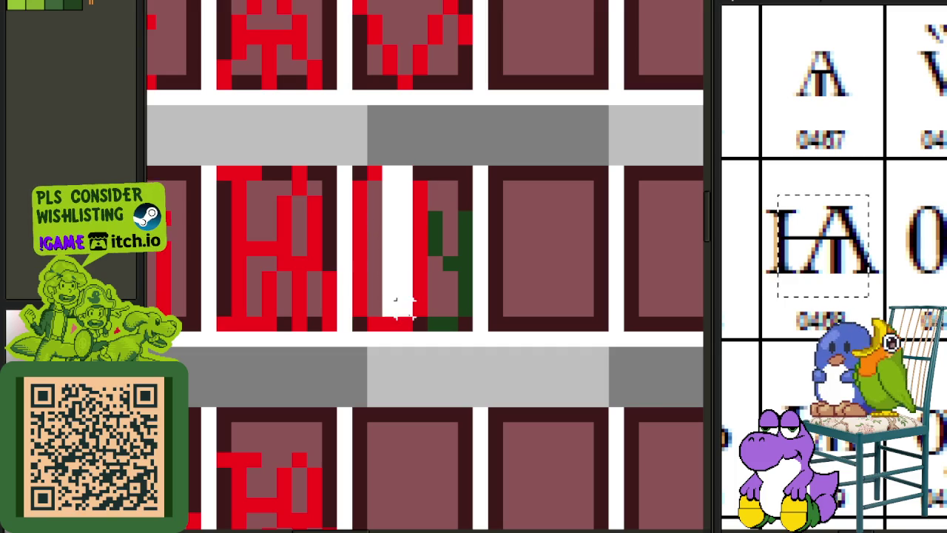
pyautogui.click(444, 291)
pyautogui.moveTo(397, 172)
pyautogui.mouseDown()
pyautogui.moveTo(401, 296)
pyautogui.moveTo(412, 321)
pyautogui.mouseUp()
pyautogui.click(436, 288)
pyautogui.scroll(-3, 464, 263)
pyautogui.hotkey('ctrl', 's')
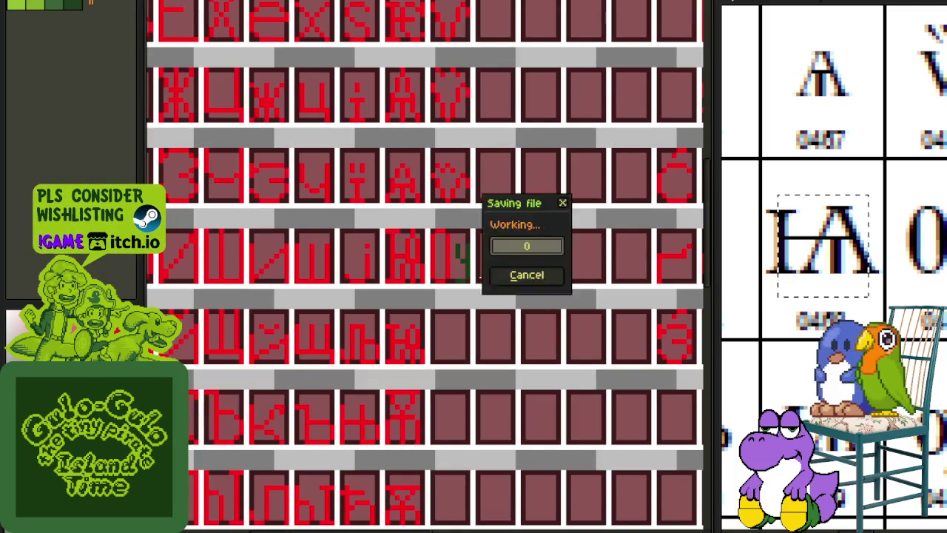
# Duplicate the Оу ligature into the empty cell below it and save.
pyautogui.moveTo(507, 307); pyautogui.dragTo(439, 244)
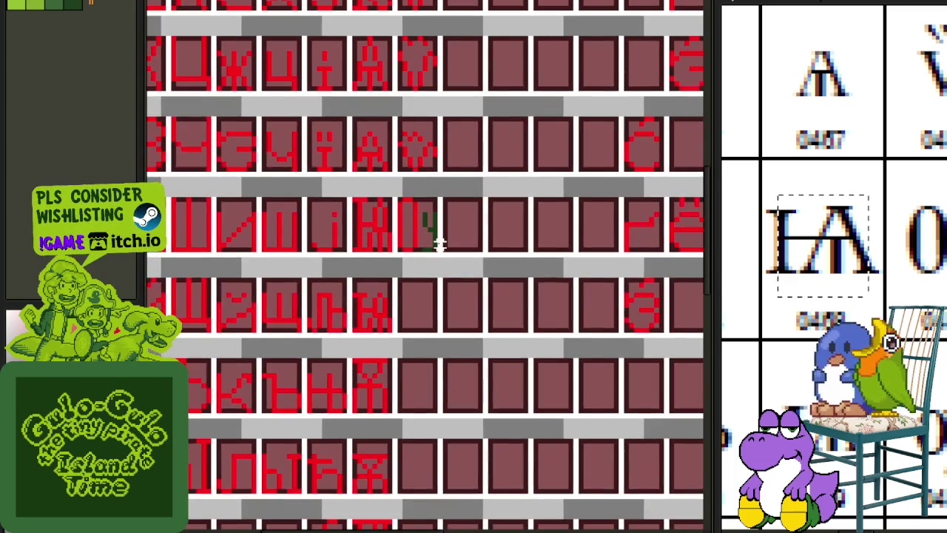
pyautogui.scroll(2, 433, 235)
pyautogui.scroll(2, 392, 187)
pyautogui.moveTo(364, 155)
pyautogui.mouseDown()
pyautogui.moveTo(489, 293)
pyautogui.moveTo(484, 320)
pyautogui.mouseUp()
pyautogui.moveTo(424, 274); pyautogui.dragTo(421, 416)
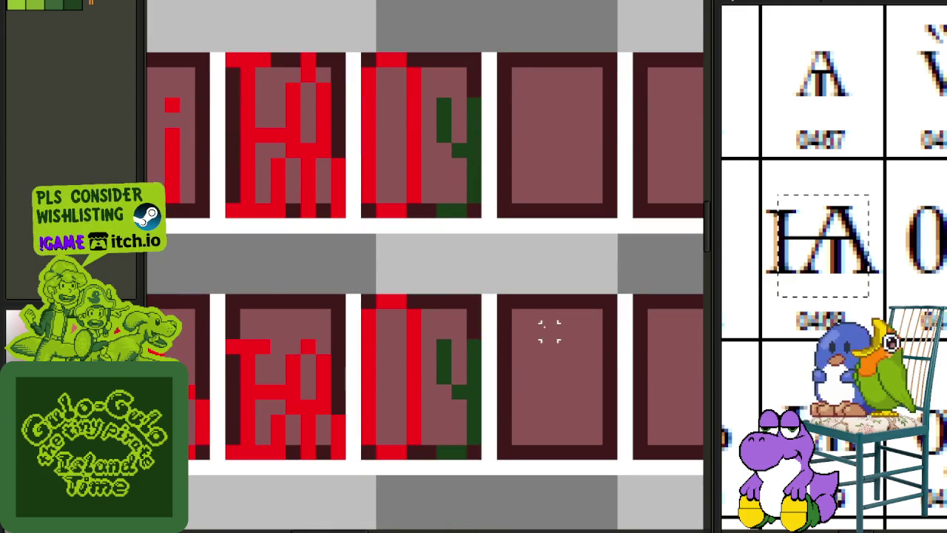
pyautogui.scroll(-2, 491, 338)
pyautogui.hotkey('ctrl', 's')
# Lower the copied ligature's red pixels by one row.
pyautogui.scroll(2, 429, 281)
pyautogui.moveTo(419, 255)
pyautogui.mouseDown()
pyautogui.moveTo(509, 423)
pyautogui.moveTo(549, 383)
pyautogui.mouseUp()
pyautogui.hotkey('ctrl', 'd')
pyautogui.moveTo(427, 303); pyautogui.dragTo(494, 411)
pyautogui.press('Down')
pyautogui.moveTo(335, 311); pyautogui.dragTo(583, 337)
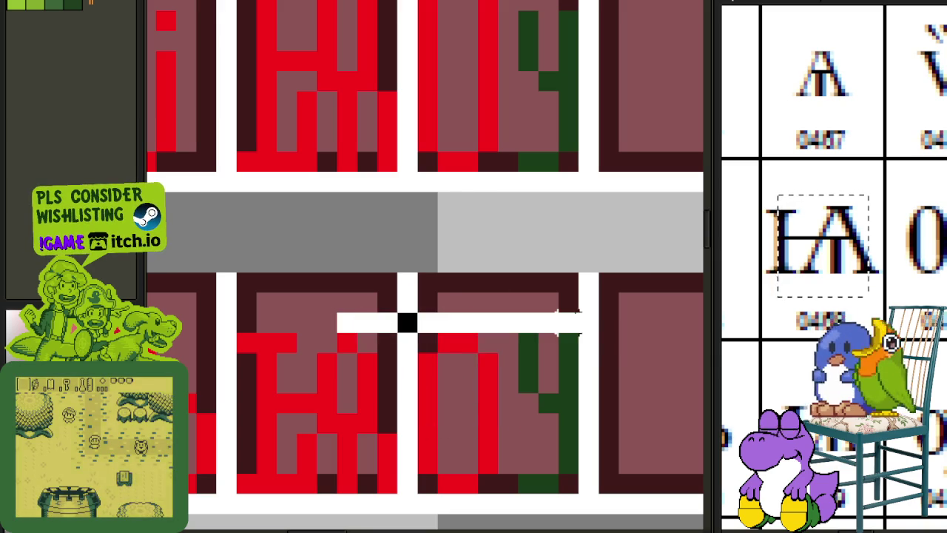
pyautogui.scroll(-2, 648, 259)
pyautogui.scroll(-2, 648, 296)
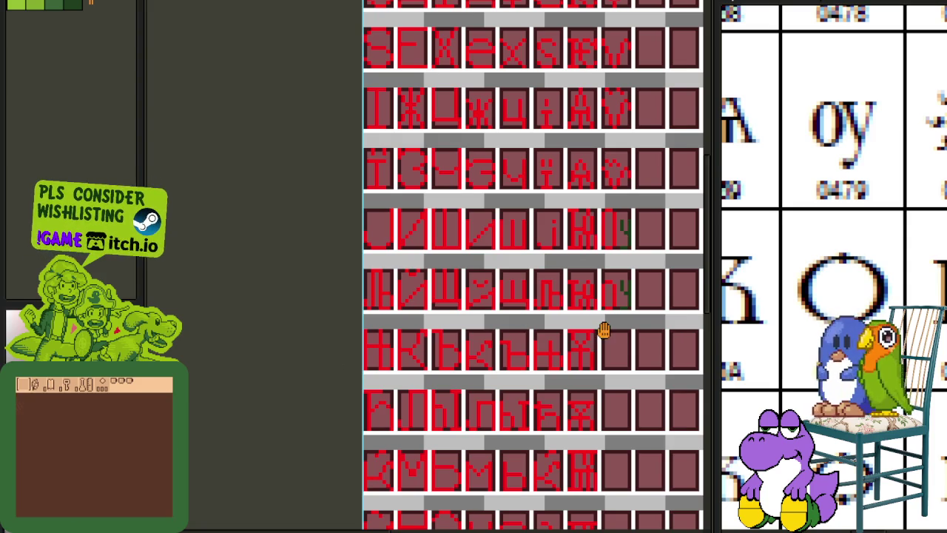
# Save, then paste a copy of the O glyph into the empty cell below the ligature.
pyautogui.scroll(-1, 461, 300)
pyautogui.hotkey('ctrl', 's')
pyautogui.scroll(1, 471, 312)
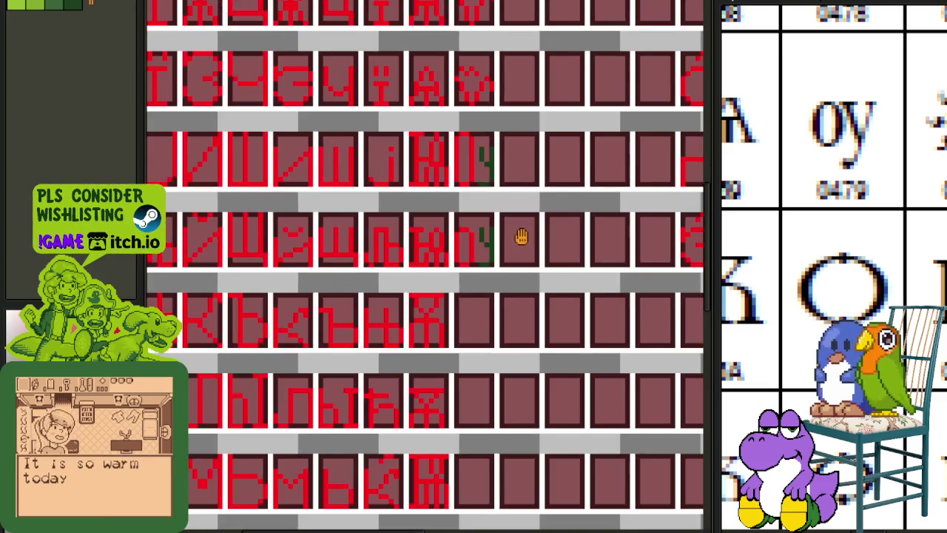
pyautogui.scroll(-1, 461, 440)
pyautogui.scroll(-1, 411, 381)
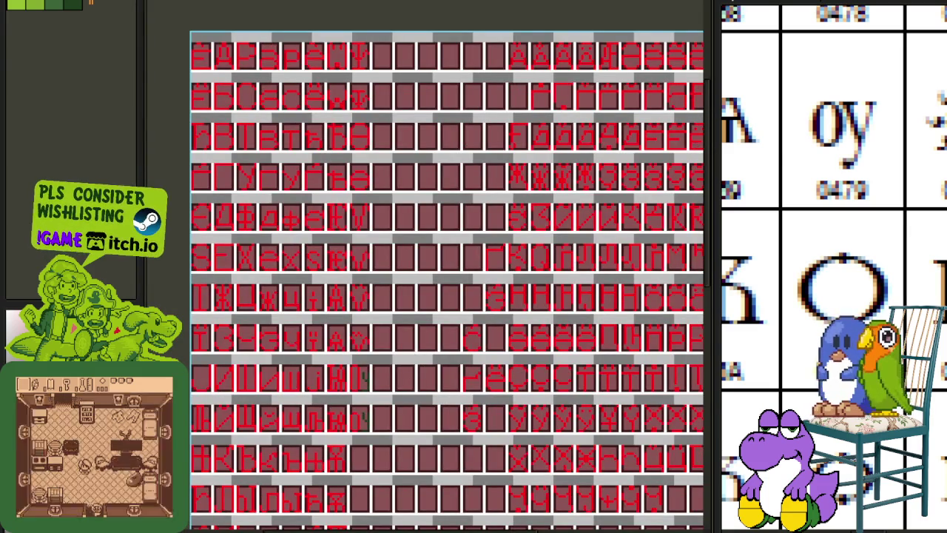
pyautogui.scroll(1, 222, 89)
pyautogui.scroll(1, 222, 89)
pyautogui.moveTo(274, 65); pyautogui.dragTo(342, 151)
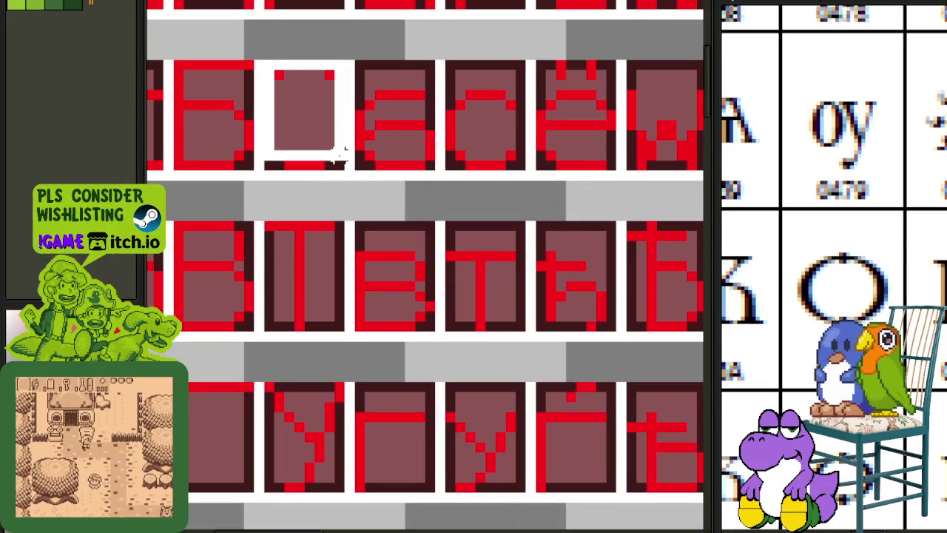
pyautogui.hotkey('ctrl', 'v')
pyautogui.moveTo(338, 185)
pyautogui.mouseDown()
pyautogui.moveTo(670, 527)
pyautogui.moveTo(280, 527)
pyautogui.mouseUp()
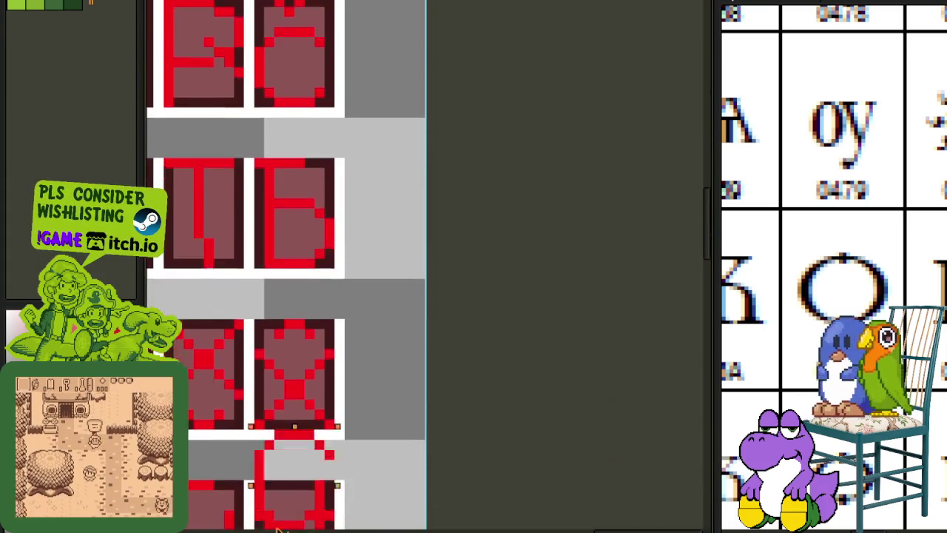
pyautogui.moveTo(280, 526); pyautogui.dragTo(317, 459)
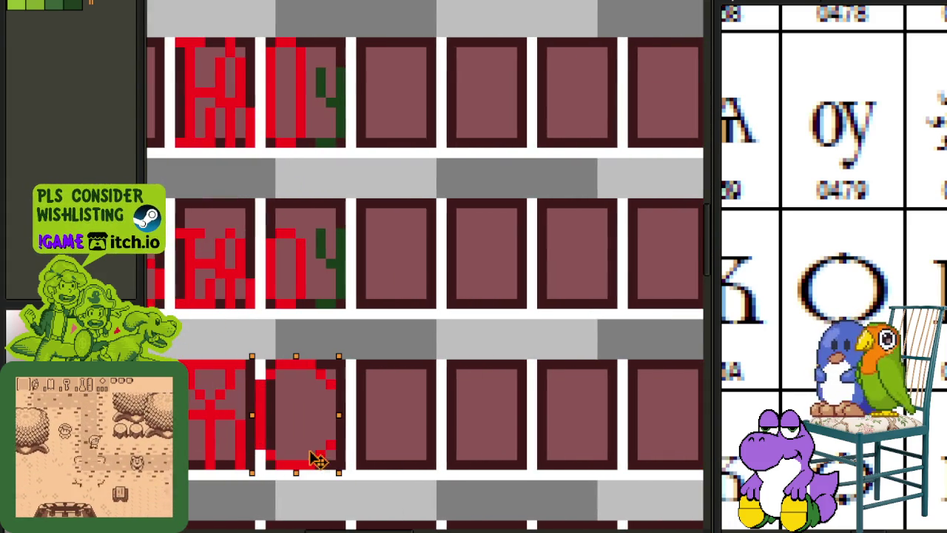
pyautogui.press('Return')
# Touch up the O's right edge, shift top down and bottom up, and add strokes above and below.
pyautogui.scroll(1, 331, 432)
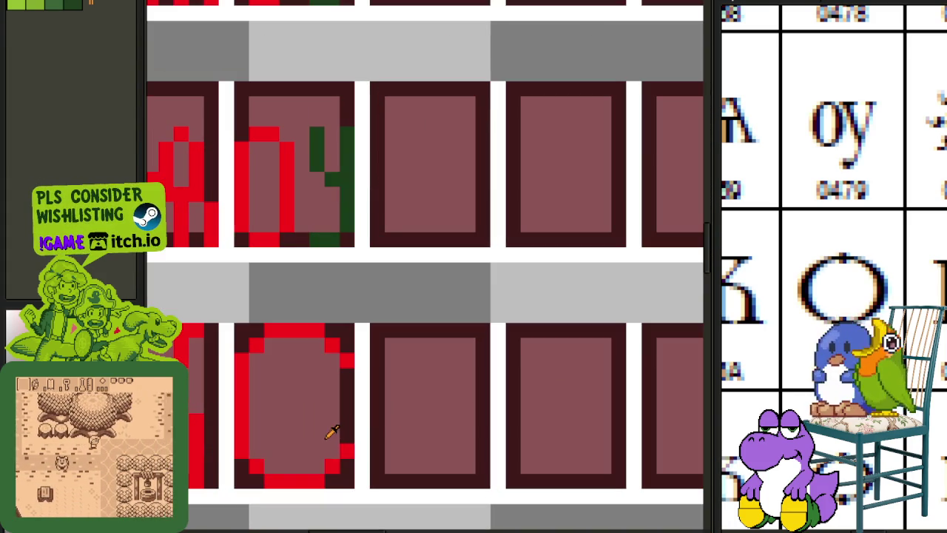
pyautogui.moveTo(351, 440); pyautogui.dragTo(344, 424)
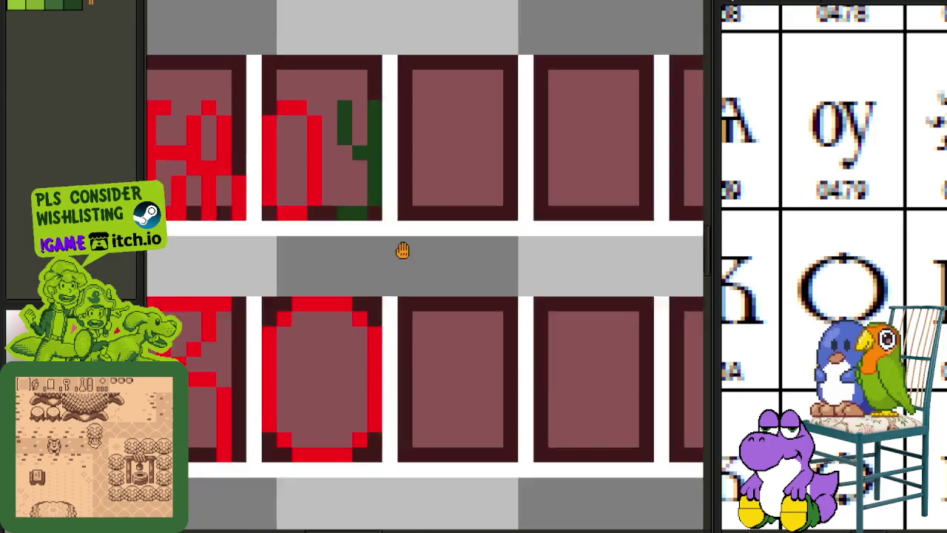
pyautogui.scroll(-2, 402, 249)
pyautogui.hscroll(-1, 402, 249)
pyautogui.moveTo(292, 240); pyautogui.dragTo(433, 348)
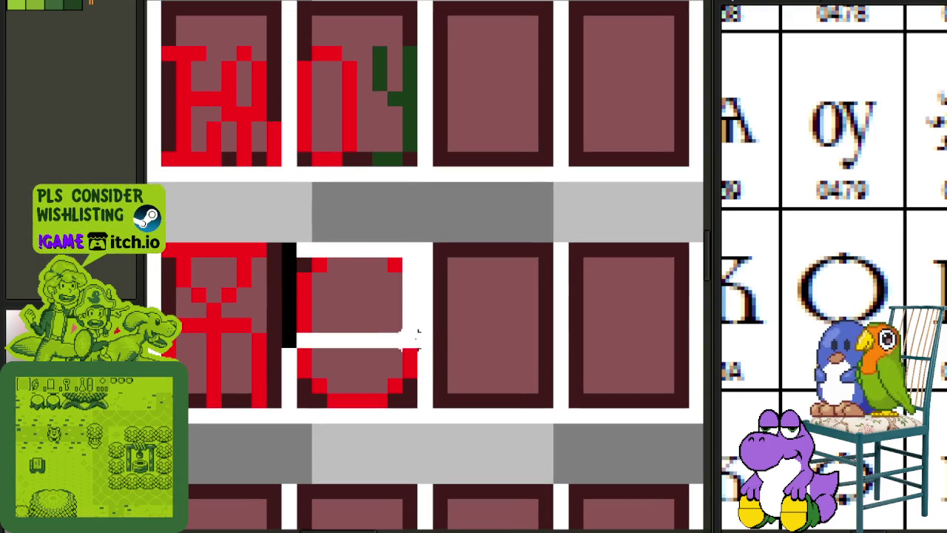
pyautogui.moveTo(349, 325)
pyautogui.mouseDown()
pyautogui.moveTo(349, 340)
pyautogui.moveTo(422, 399)
pyautogui.mouseUp()
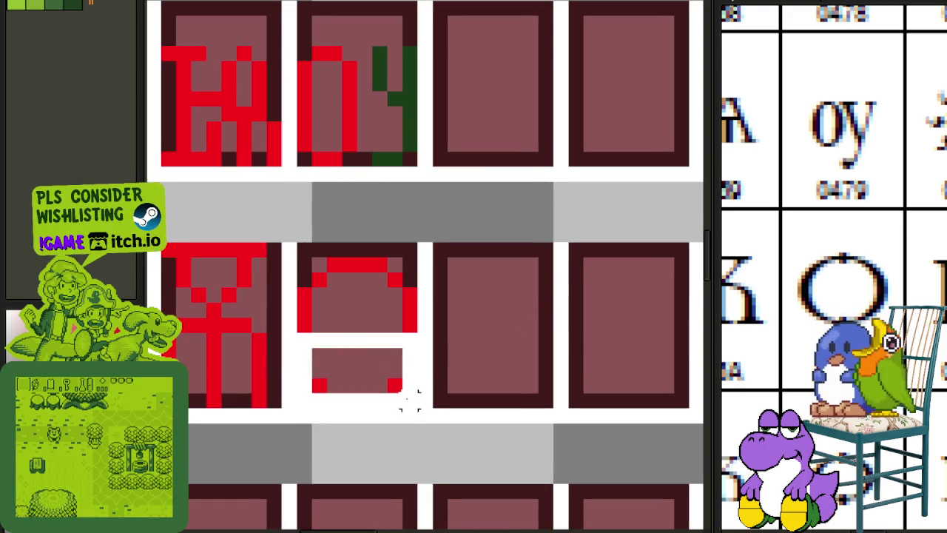
pyautogui.moveTo(358, 377); pyautogui.dragTo(359, 363)
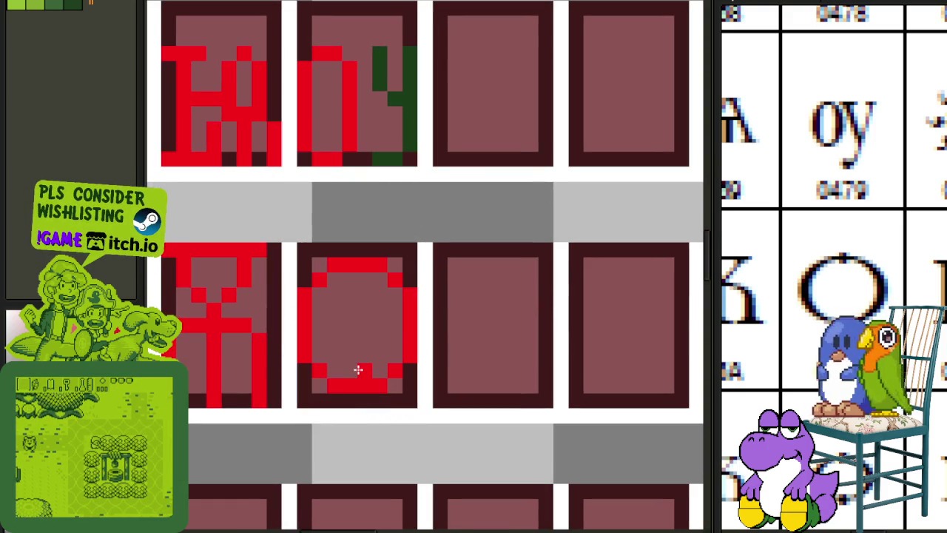
pyautogui.moveTo(357, 372); pyautogui.dragTo(361, 400)
pyautogui.click(357, 248)
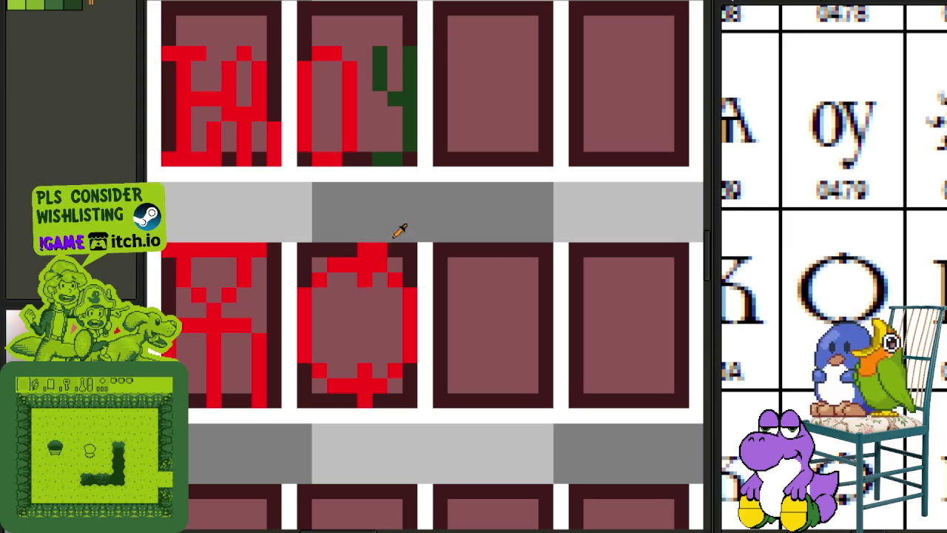
# Shift the O's left side one pixel right to complete the round omega.
pyautogui.moveTo(289, 226); pyautogui.dragTo(345, 403)
pyautogui.moveTo(326, 310); pyautogui.dragTo(341, 311)
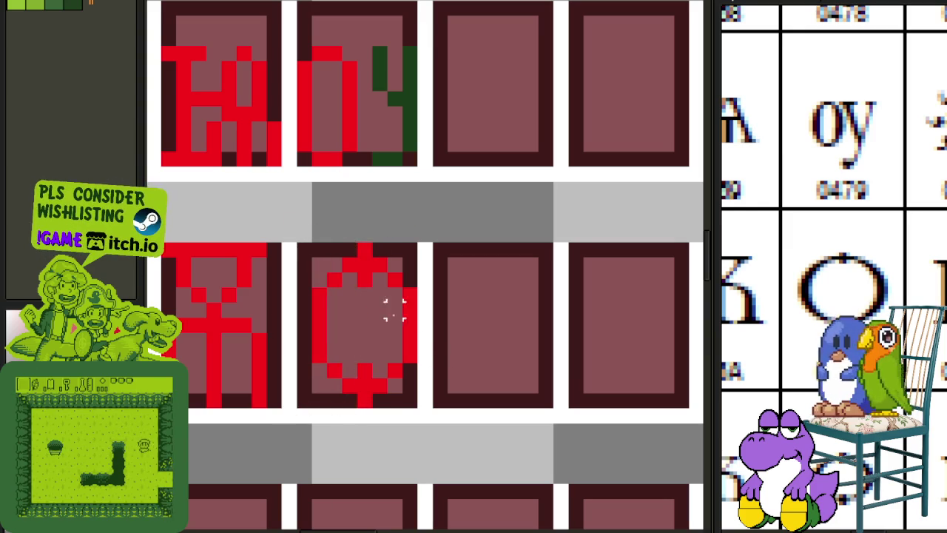
pyautogui.moveTo(302, 228); pyautogui.dragTo(408, 396)
pyautogui.hotkey('ctrl', 'd')
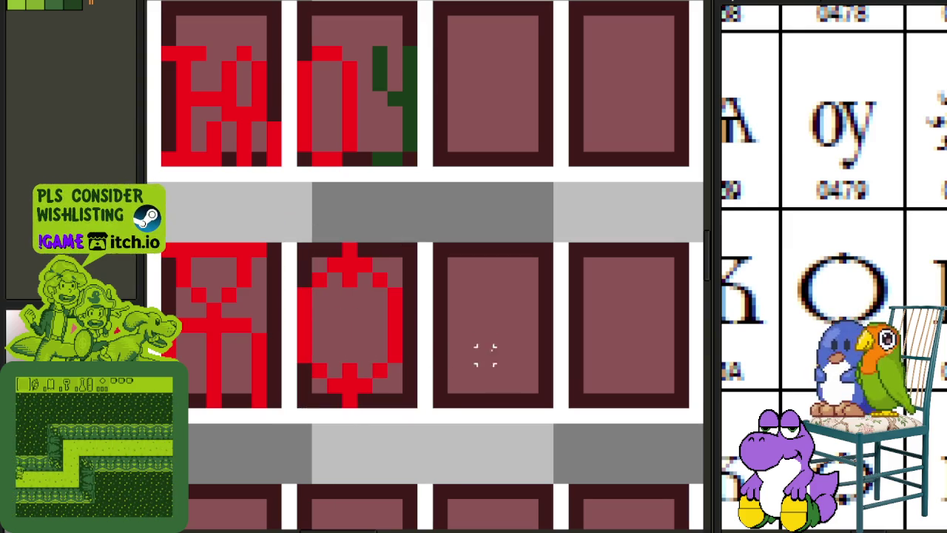
pyautogui.scroll(-2, 484, 340)
pyautogui.scroll(1, 458, 310)
pyautogui.scroll(1, 417, 212)
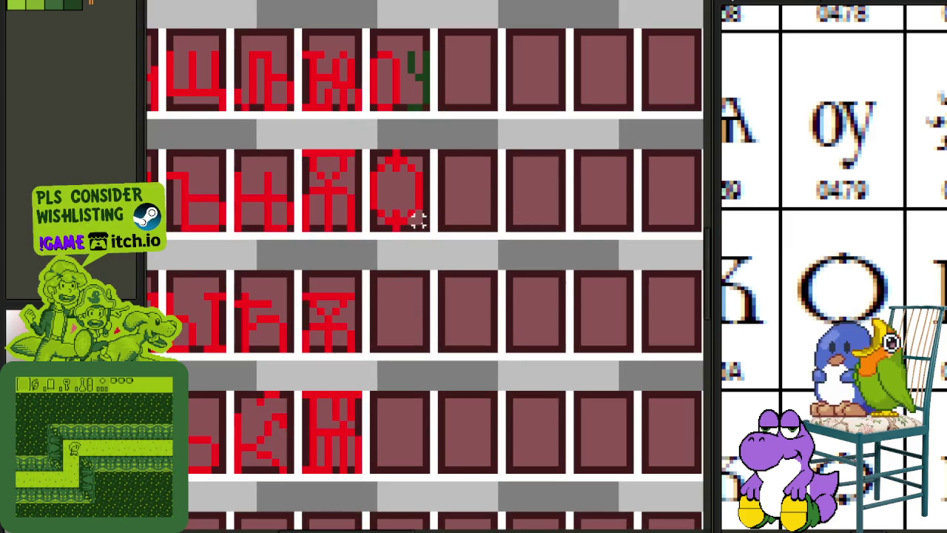
# Copy the round omega into the cell below and save.
pyautogui.scroll(1, 375, 166)
pyautogui.moveTo(375, 153)
pyautogui.mouseDown()
pyautogui.moveTo(444, 228)
pyautogui.moveTo(446, 254)
pyautogui.moveTo(414, 338)
pyautogui.moveTo(414, 402)
pyautogui.moveTo(429, 391)
pyautogui.mouseUp()
pyautogui.hotkey('ctrl', 's')
pyautogui.scroll(1, 378, 362)
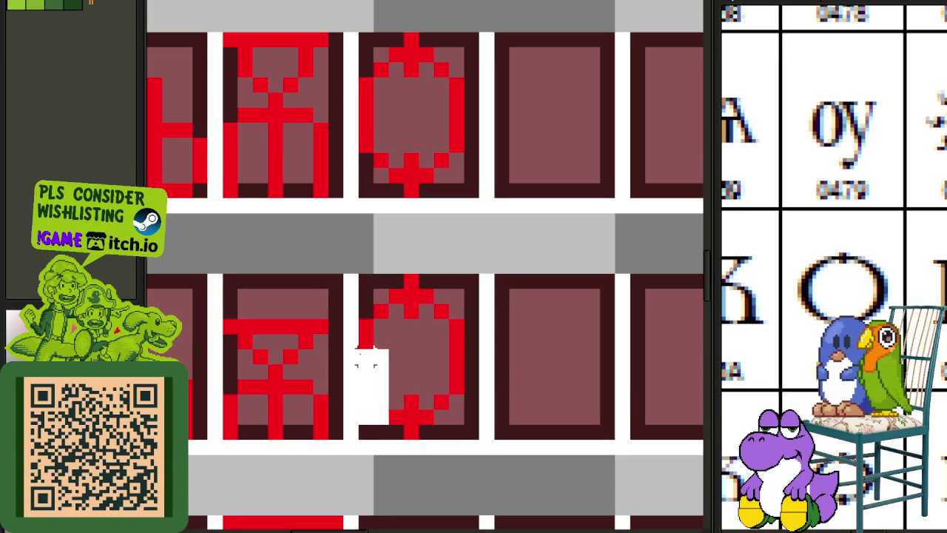
pyautogui.click(455, 385)
pyautogui.moveTo(441, 414); pyautogui.dragTo(485, 361)
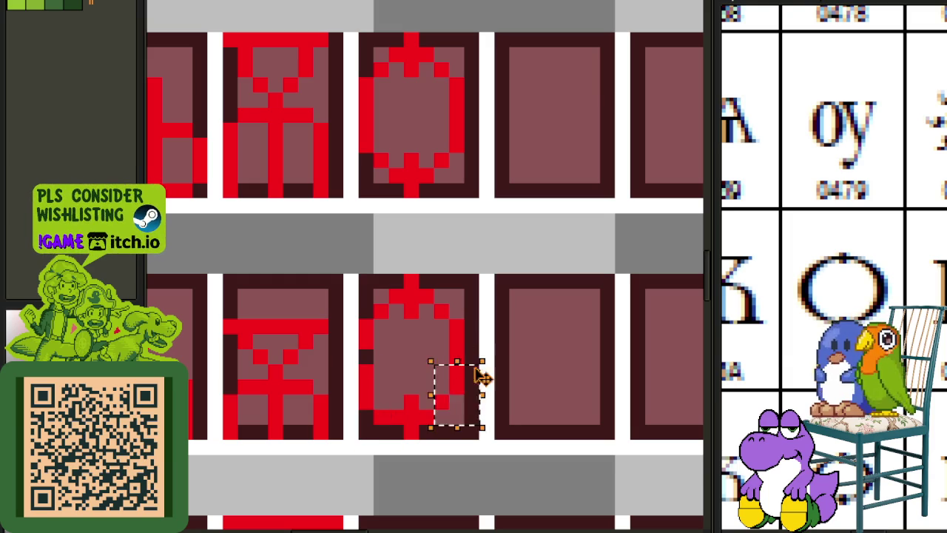
pyautogui.click(380, 311)
# Lower the copy's top section by one pixel for a compact lowercase form.
pyautogui.moveTo(356, 285); pyautogui.dragTo(482, 381)
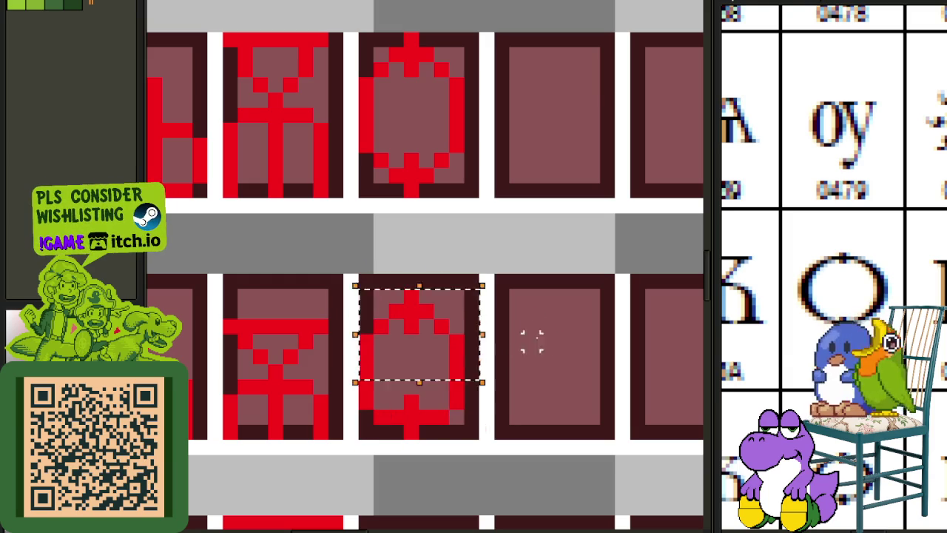
pyautogui.moveTo(369, 272); pyautogui.dragTo(455, 335)
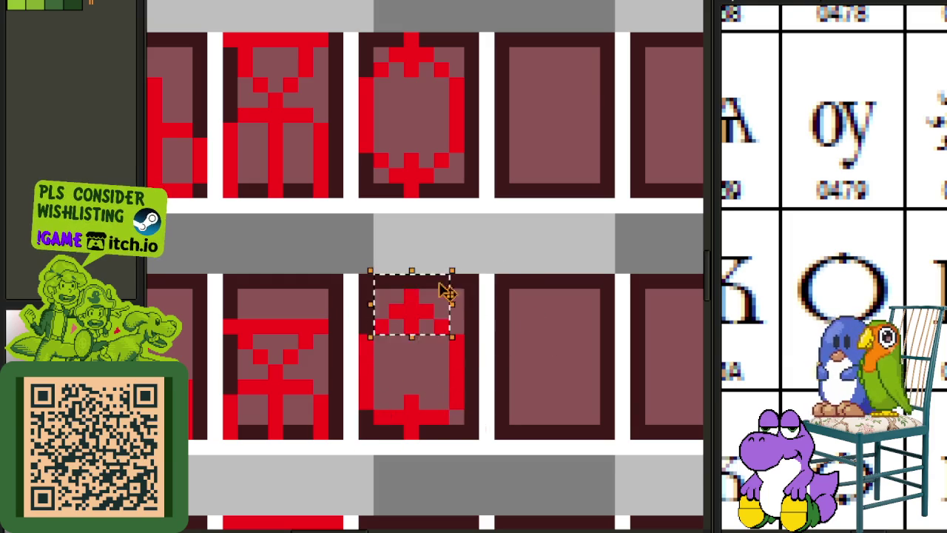
pyautogui.moveTo(411, 303); pyautogui.dragTo(412, 317)
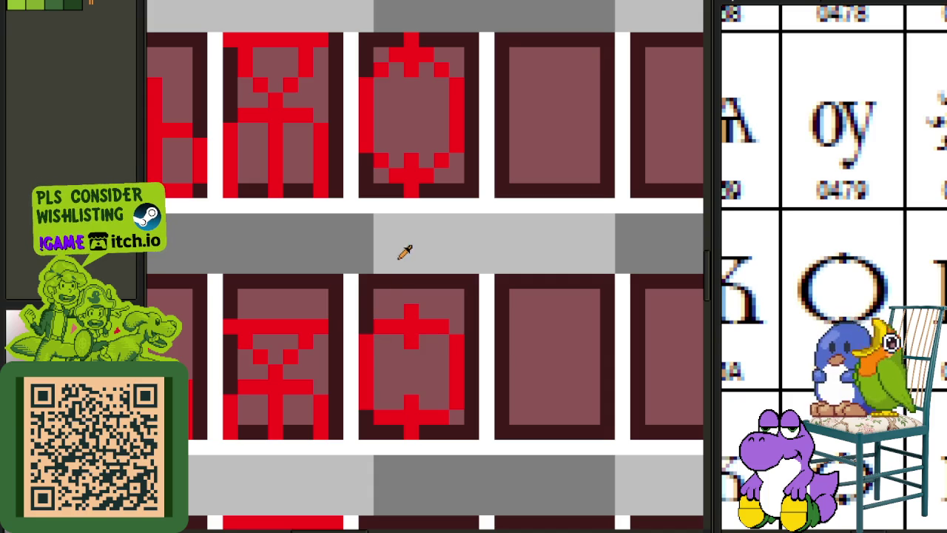
pyautogui.moveTo(356, 297); pyautogui.dragTo(482, 377)
pyautogui.click(518, 341)
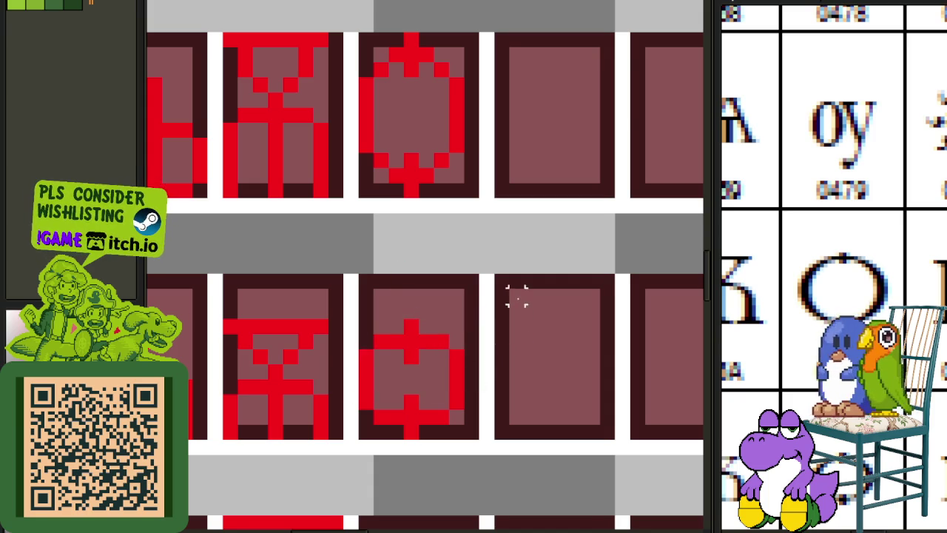
pyautogui.scroll(-3, 518, 341)
pyautogui.scroll(-2, 500, 336)
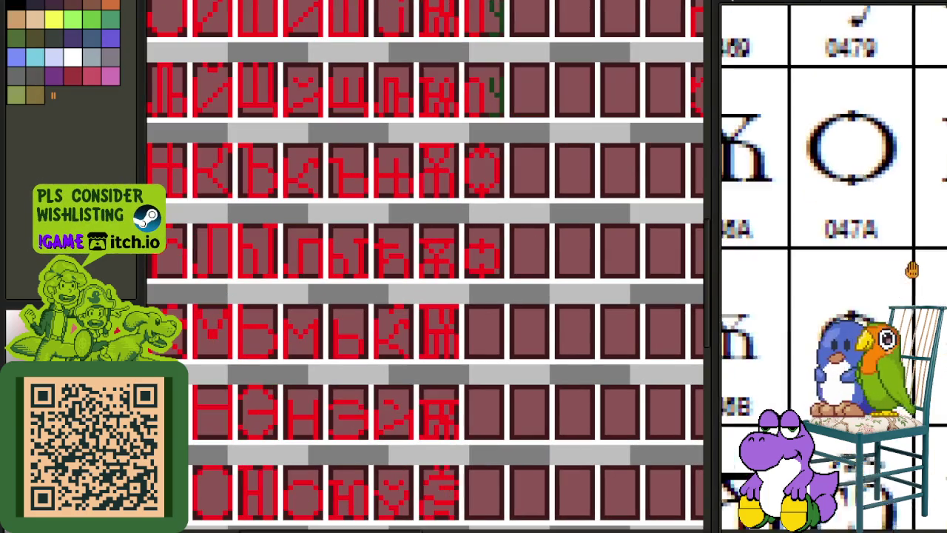
# Move the W-shaped omega glyph into an empty cell in its row.
pyautogui.scroll(-2, 526, 326)
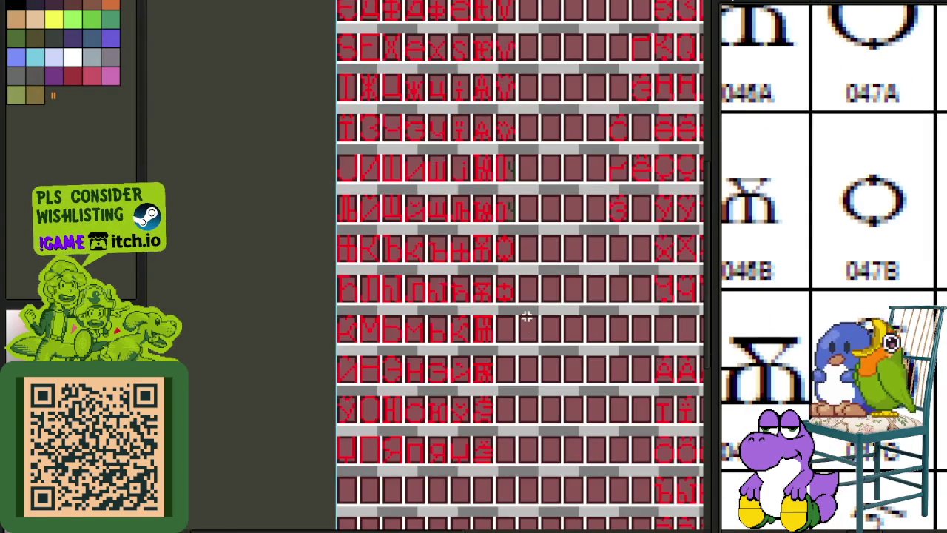
pyautogui.scroll(2, 546, 329)
pyautogui.scroll(1, 493, 227)
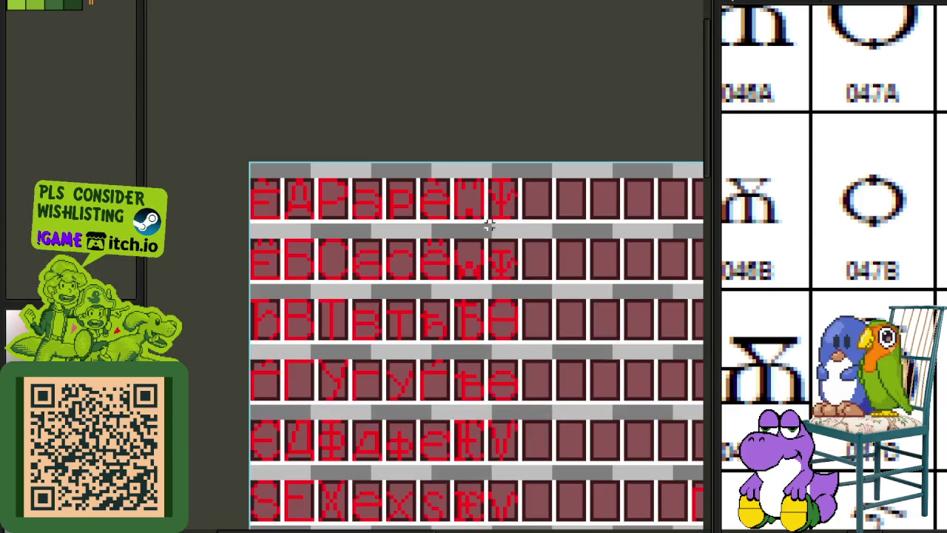
pyautogui.scroll(1, 488, 227)
pyautogui.scroll(1, 475, 205)
pyautogui.moveTo(481, 226); pyautogui.dragTo(426, 145)
pyautogui.moveTo(459, 203); pyautogui.dragTo(614, 525)
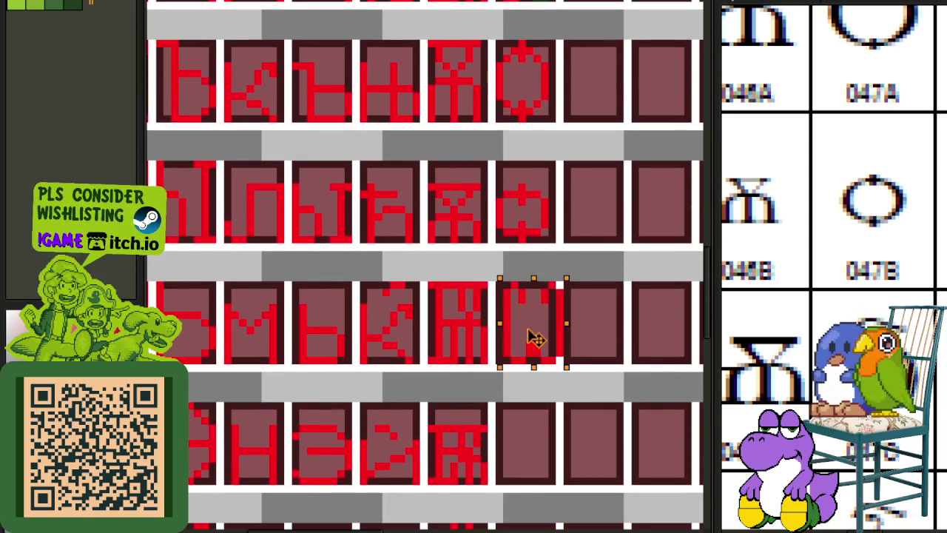
pyautogui.moveTo(613, 525); pyautogui.dragTo(562, 332)
pyautogui.hotkey('ctrl', 'd')
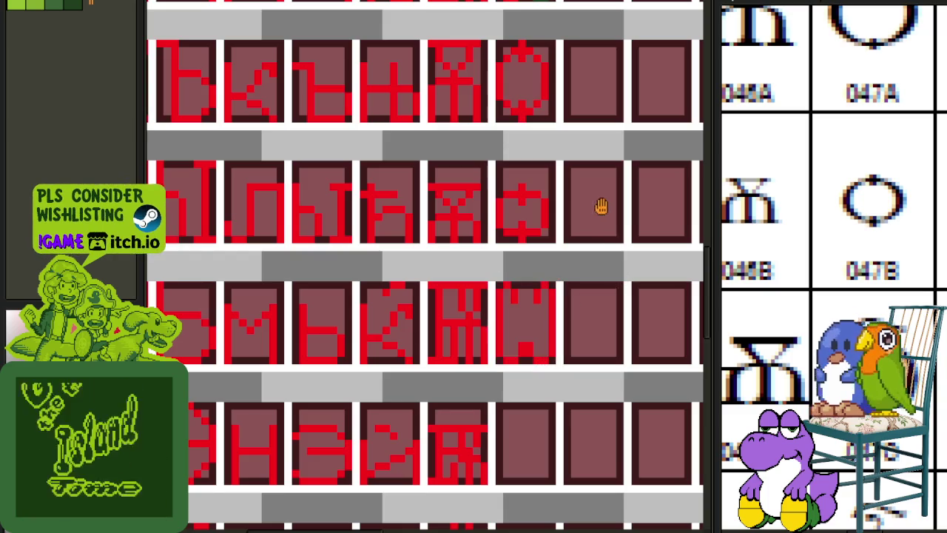
# Replace the leftover dark green #0F380F pixels with red #FF0000.
pyautogui.scroll(2, 499, 201)
pyautogui.scroll(2, 444, 255)
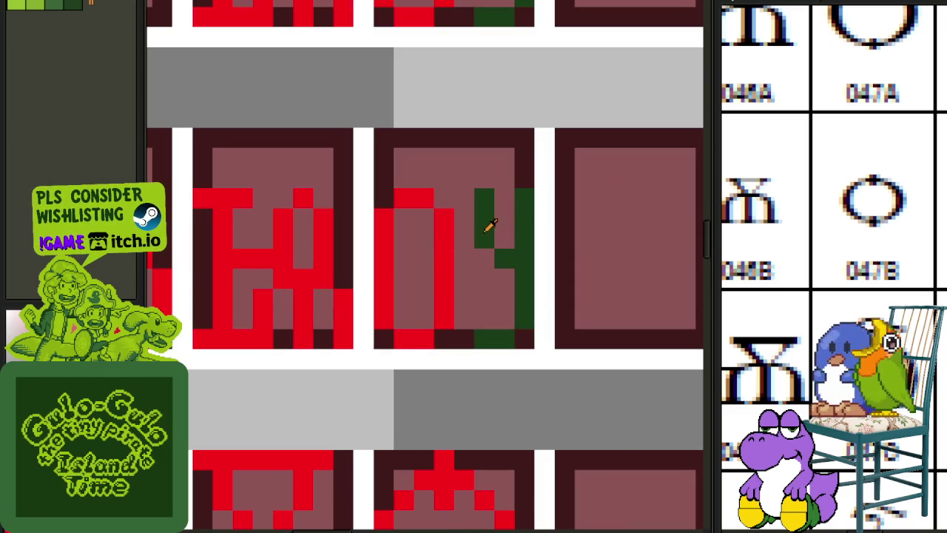
pyautogui.hotkey('shift', 'r')
pyautogui.click(441, 415)
pyautogui.scroll(-3, 501, 389)
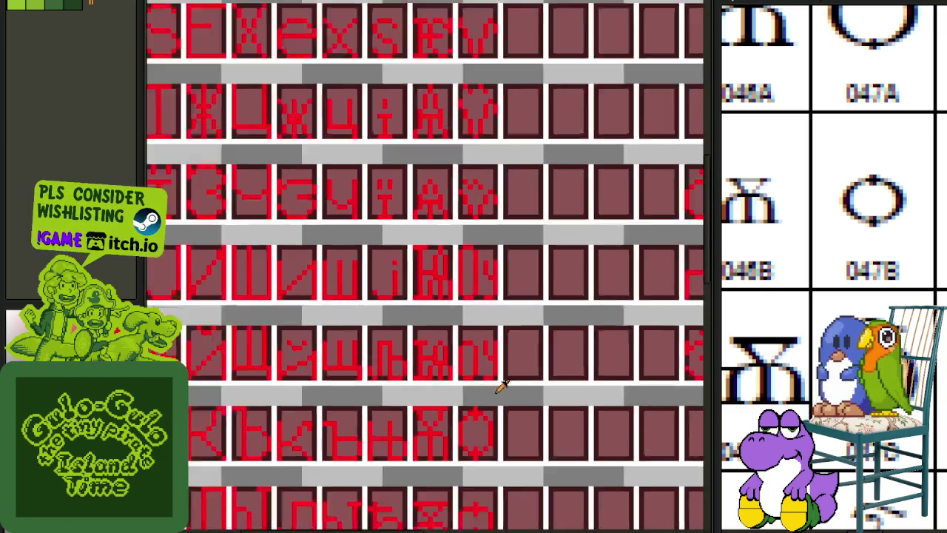
pyautogui.scroll(-1, 511, 429)
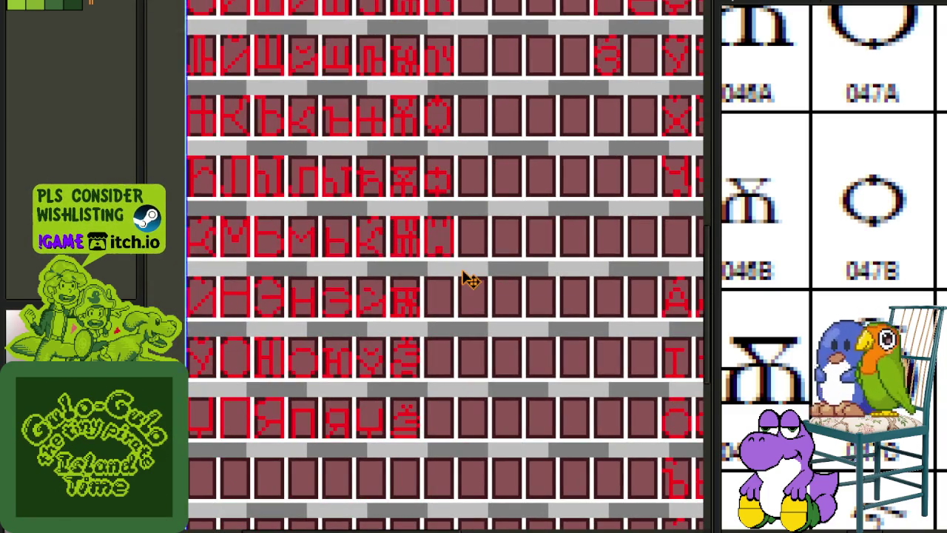
pyautogui.scroll(1, 442, 242)
pyautogui.scroll(1, 429, 222)
pyautogui.scroll(1, 429, 222)
# Nudge the omega glyph's upper rows down one pixel.
pyautogui.moveTo(428, 191); pyautogui.dragTo(581, 289)
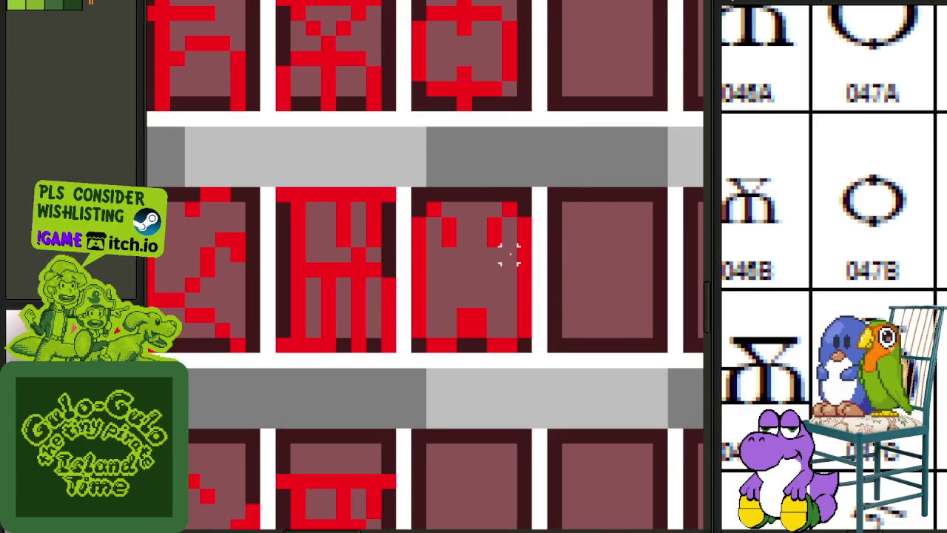
pyautogui.scroll(-2, 479, 238)
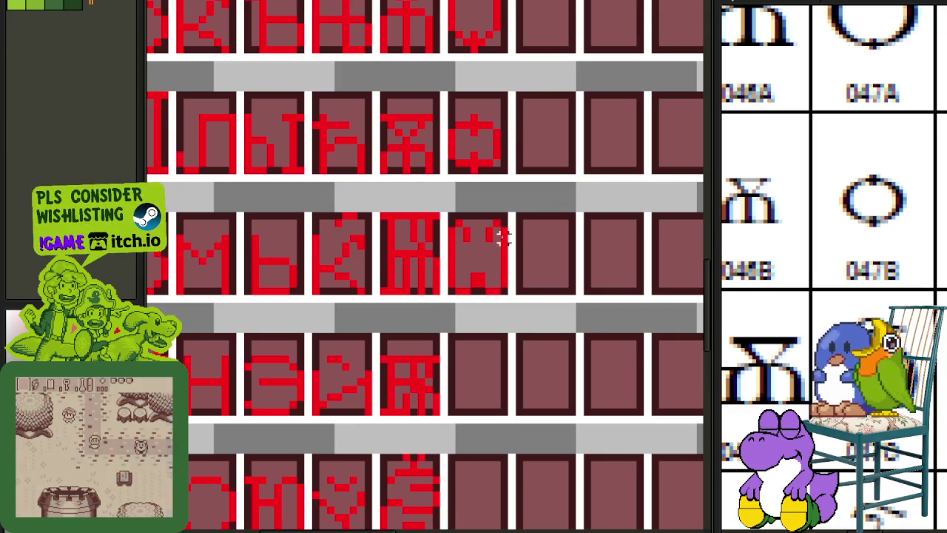
pyautogui.scroll(3, 500, 235)
pyautogui.moveTo(381, 190)
pyautogui.mouseDown()
pyautogui.moveTo(539, 279)
pyautogui.moveTo(549, 296)
pyautogui.mouseUp()
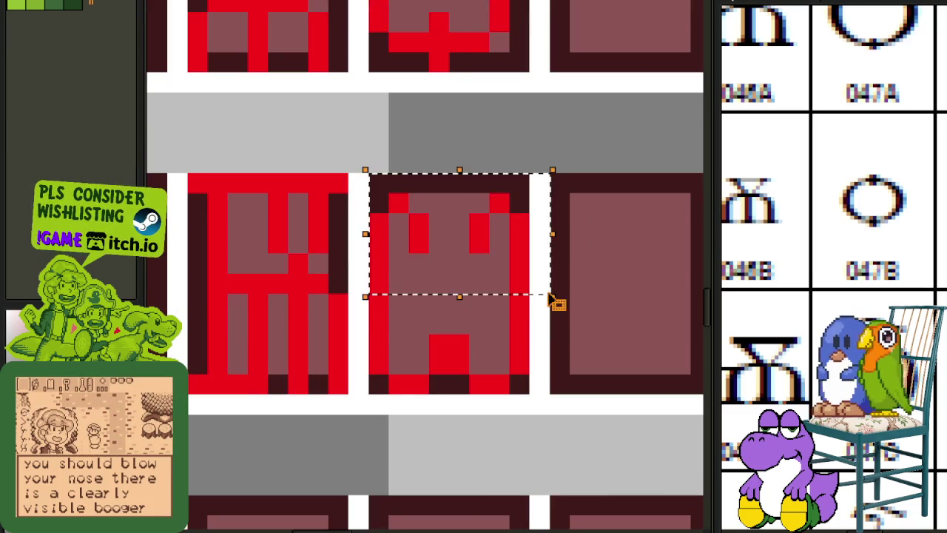
pyautogui.press('Down')
pyautogui.hotkey('ctrl', 'd')
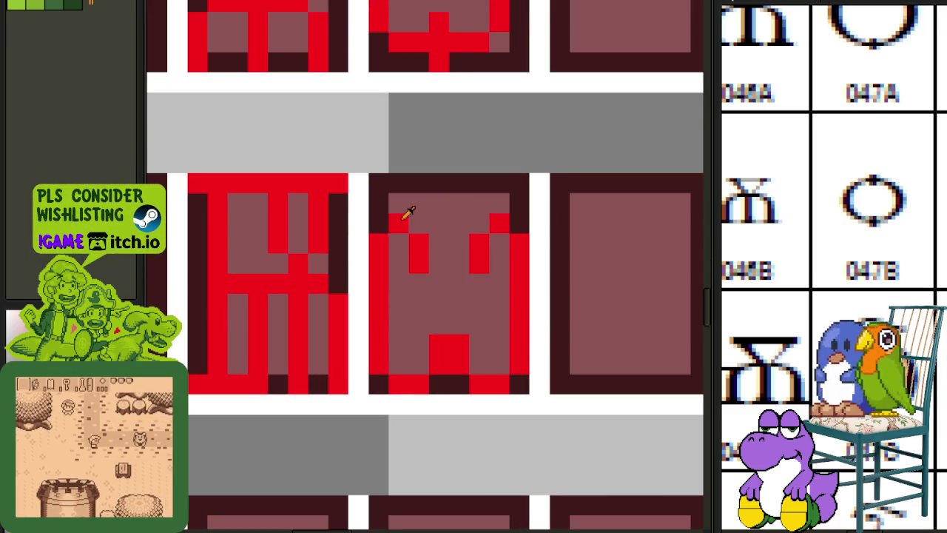
# Add a red crest pixel on top and shift the upper rows down another pixel.
pyautogui.click(431, 204)
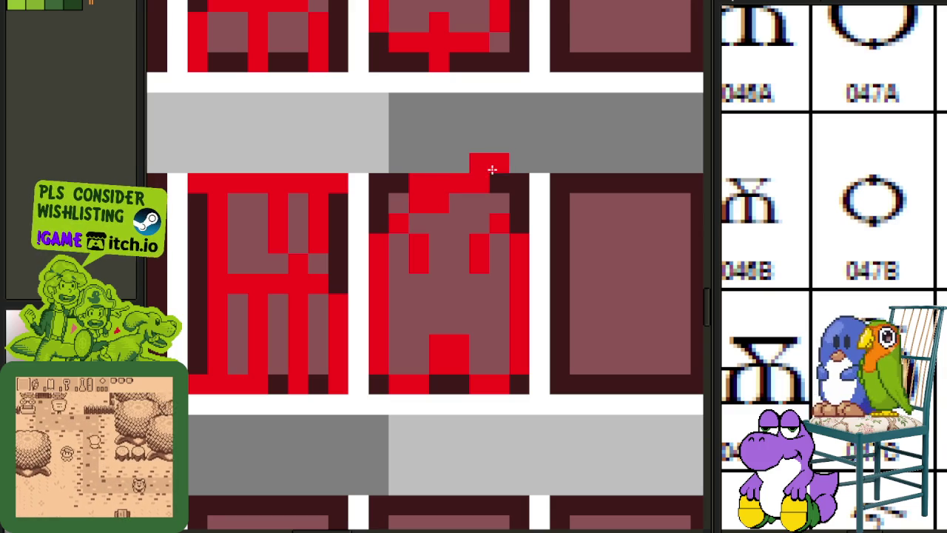
pyautogui.moveTo(381, 218); pyautogui.dragTo(458, 281)
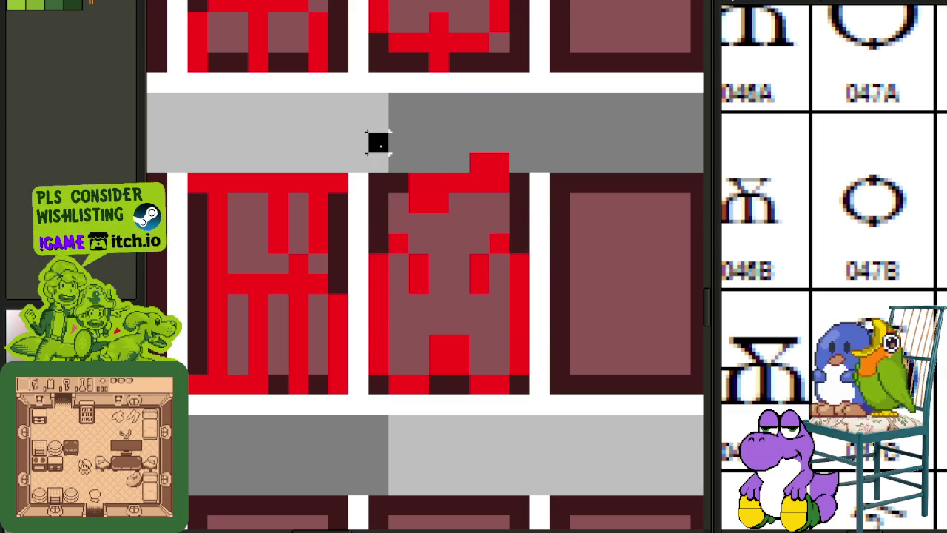
pyautogui.moveTo(377, 143); pyautogui.dragTo(545, 321)
pyautogui.click(600, 303)
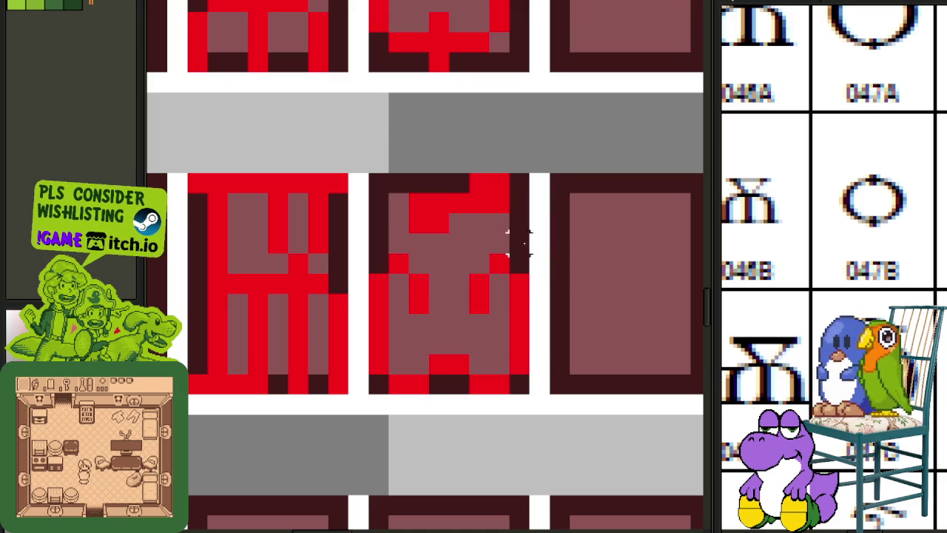
pyautogui.scroll(-3, 617, 205)
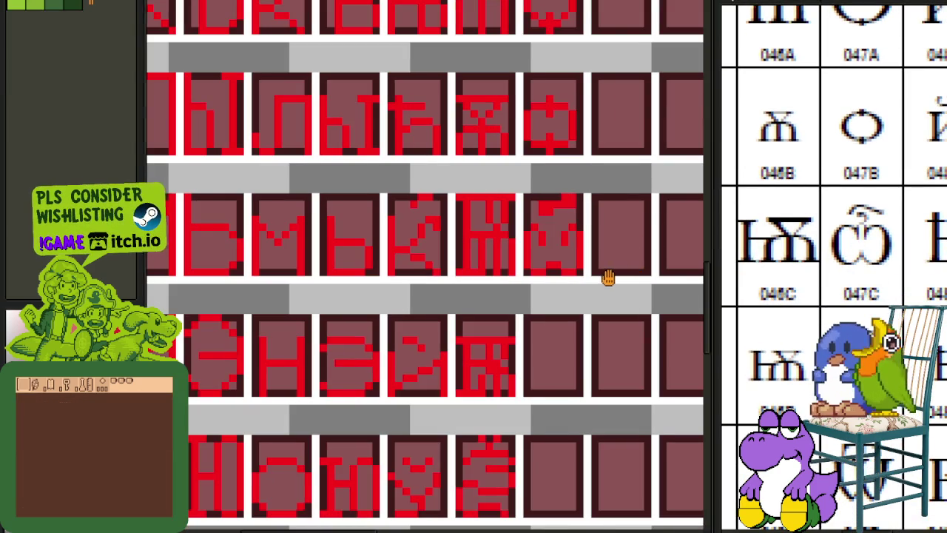
# Paste a copy of the crested omega into the empty cell below and save.
pyautogui.scroll(3, 476, 252)
pyautogui.moveTo(481, 275); pyautogui.dragTo(367, 100)
pyautogui.hotkey('ctrl', 'v')
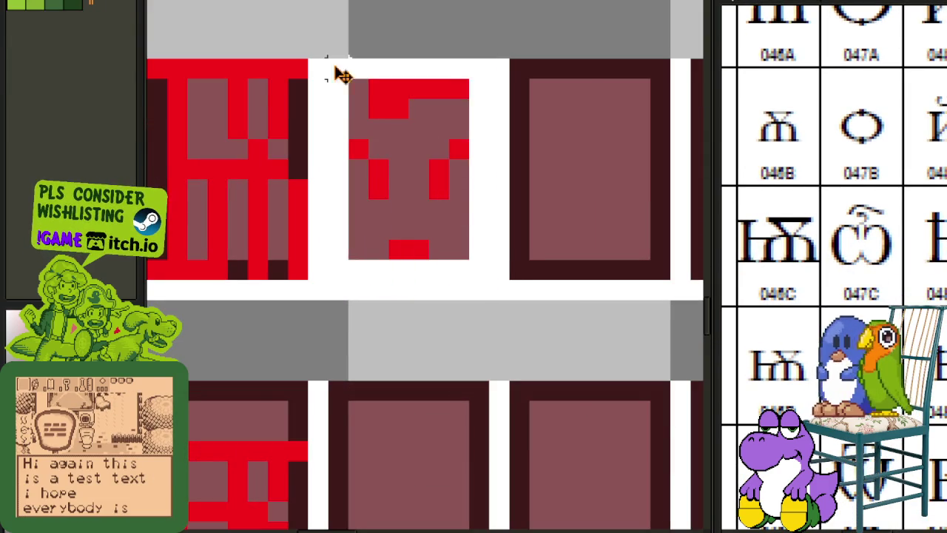
pyautogui.scroll(-2, 355, 103)
pyautogui.moveTo(380, 131)
pyautogui.mouseDown()
pyautogui.moveTo(382, 305)
pyautogui.moveTo(382, 293)
pyautogui.mouseUp()
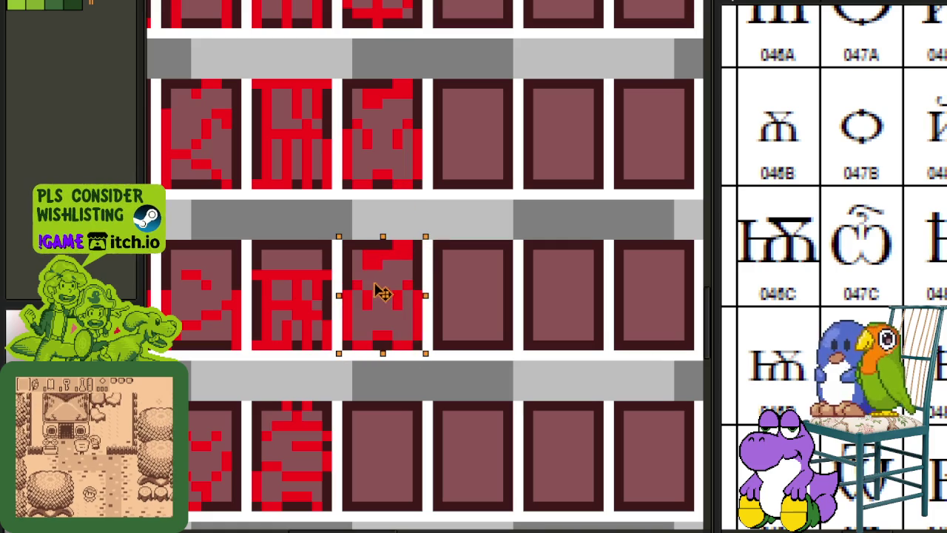
pyautogui.hotkey('ctrl', 's')
pyautogui.scroll(2, 387, 274)
# Lower the copy's pixels one row in two passes to make the shorter lowercase form.
pyautogui.moveTo(317, 207)
pyautogui.mouseDown()
pyautogui.moveTo(491, 343)
pyautogui.moveTo(497, 361)
pyautogui.mouseUp()
pyautogui.press('Down')
pyautogui.hotkey('ctrl', 'd')
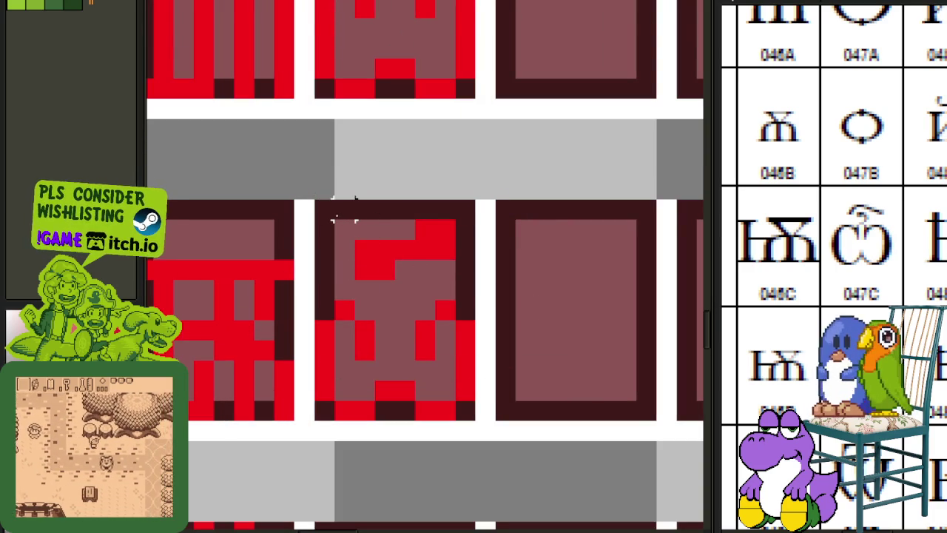
pyautogui.moveTo(321, 205); pyautogui.dragTo(487, 325)
pyautogui.press('Down')
pyautogui.hotkey('ctrl', 'd')
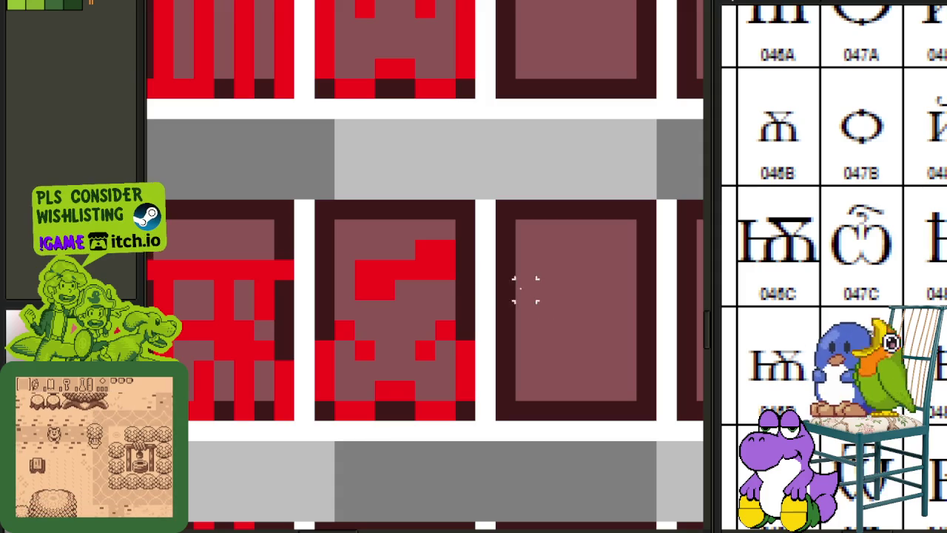
pyautogui.scroll(-3, 545, 249)
pyautogui.scroll(1, 556, 254)
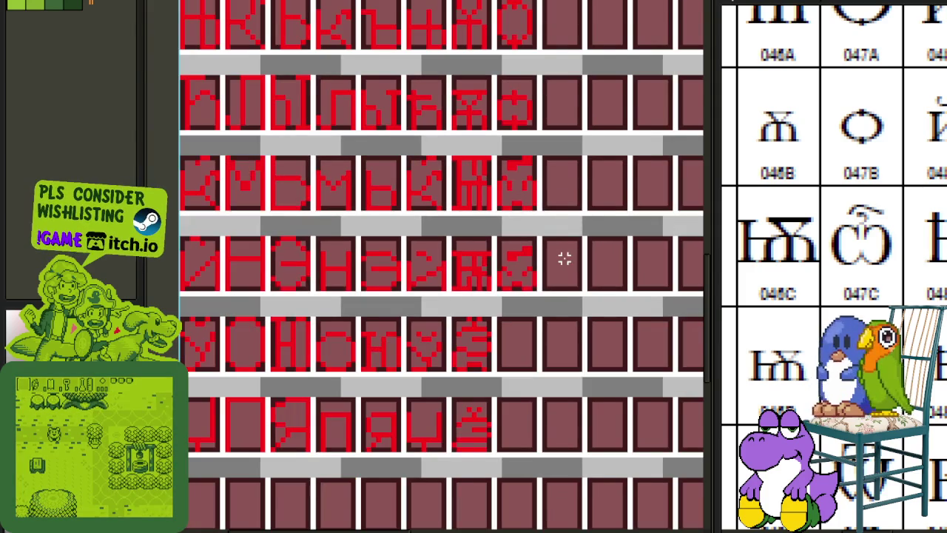
pyautogui.scroll(-2, 564, 258)
pyautogui.scroll(-3, 836, 221)
pyautogui.scroll(-2, 836, 222)
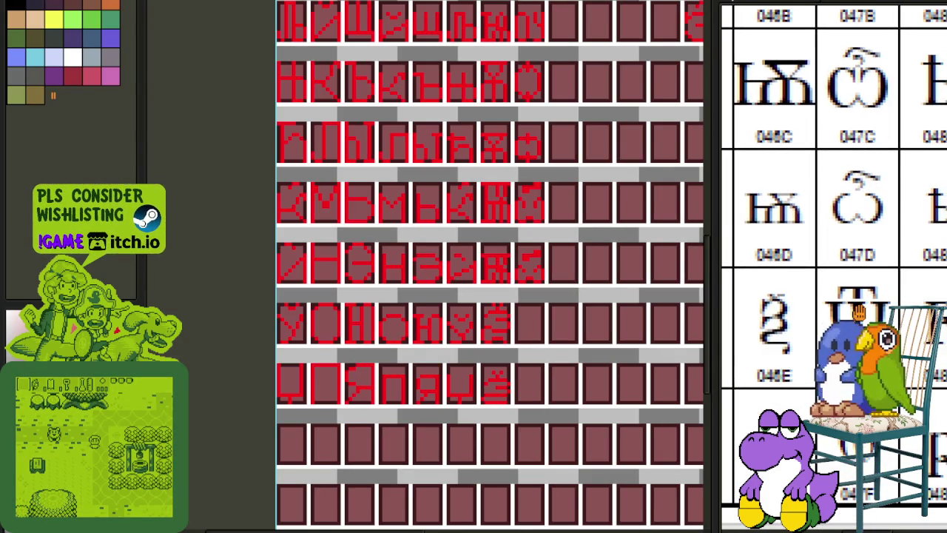
pyautogui.scroll(-1, 579, 294)
pyautogui.scroll(1, 389, 394)
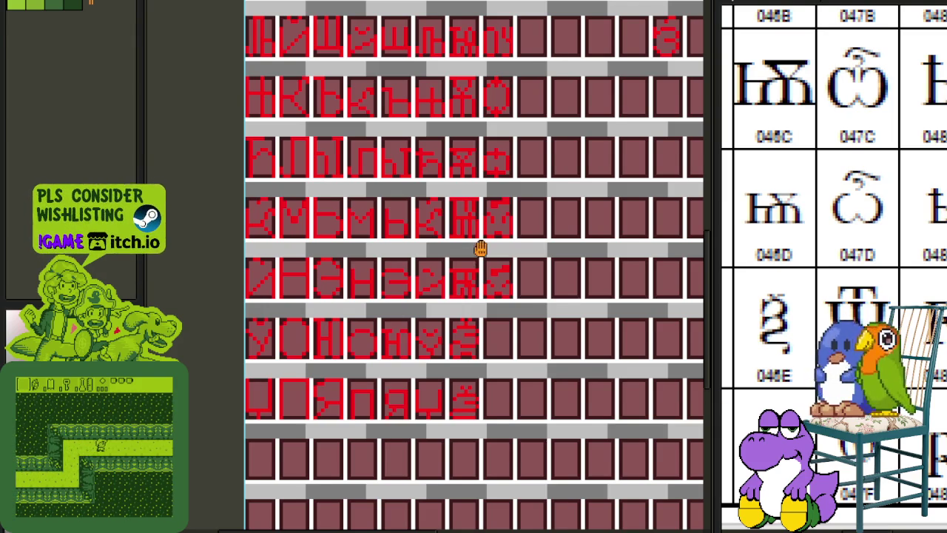
pyautogui.scroll(-1, 481, 249)
pyautogui.scroll(-1, 443, 274)
pyautogui.moveTo(446, 276); pyautogui.dragTo(446, 446)
pyautogui.scroll(2, 453, 194)
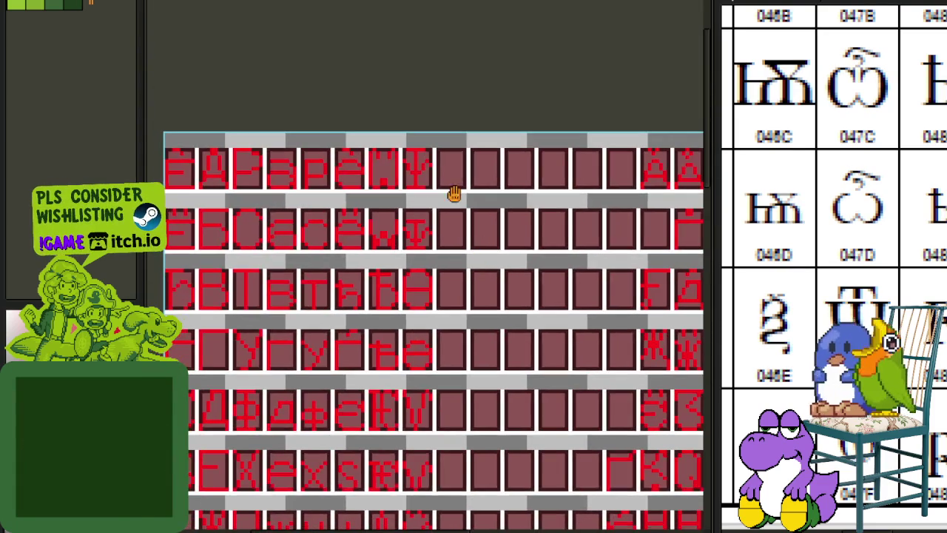
pyautogui.scroll(1, 454, 194)
pyautogui.moveTo(356, 128); pyautogui.dragTo(407, 197)
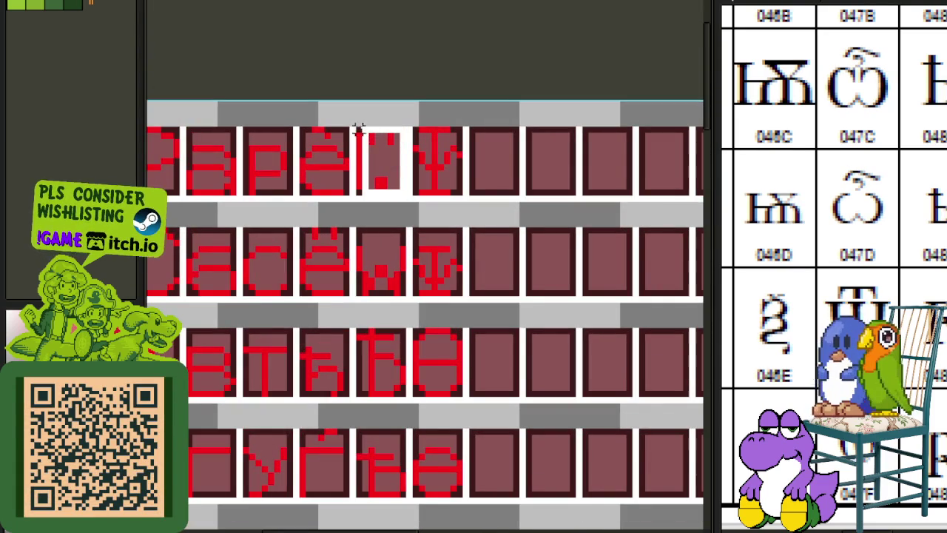
pyautogui.scroll(-1, 381, 157)
pyautogui.scroll(-1, 378, 157)
pyautogui.moveTo(379, 157); pyautogui.dragTo(508, 507)
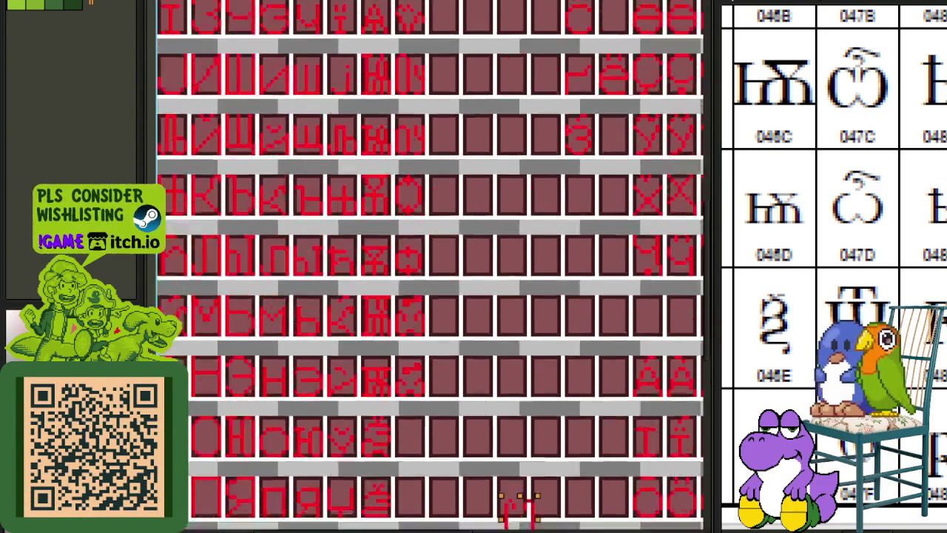
pyautogui.scroll(1, 508, 508)
pyautogui.moveTo(401, 376); pyautogui.dragTo(416, 354)
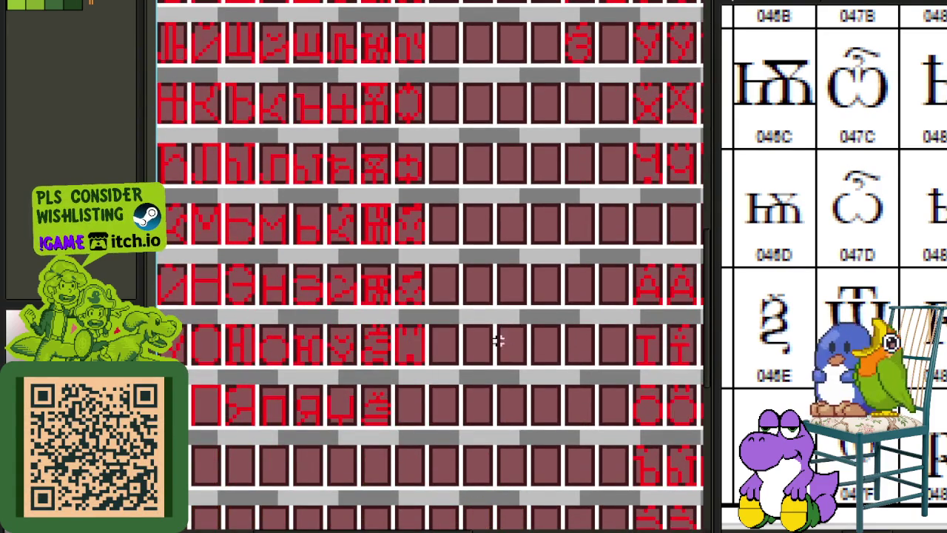
pyautogui.scroll(1, 497, 340)
pyautogui.scroll(2, 444, 334)
pyautogui.moveTo(237, 281); pyautogui.dragTo(416, 422)
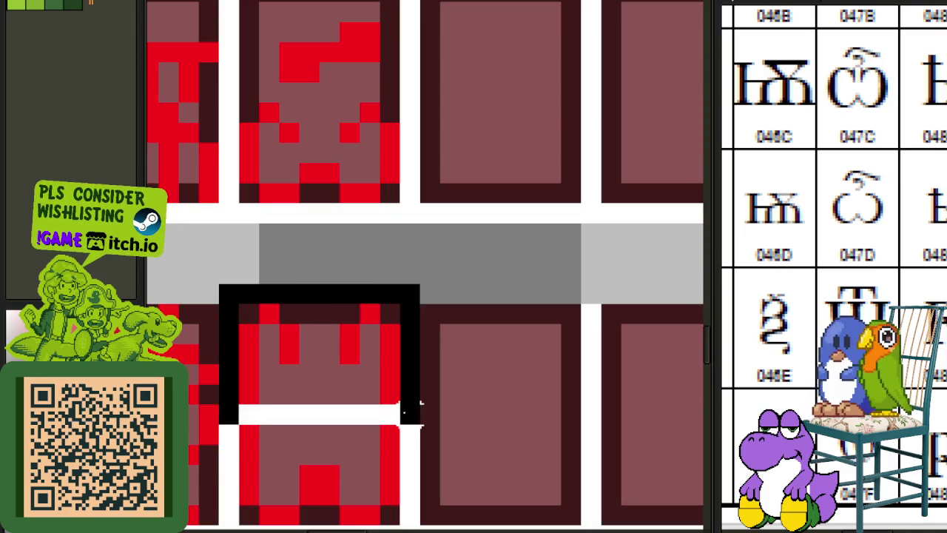
# Delete the lower glyph and fill its cell with a copy of the omega above.
pyautogui.scroll(-3, 505, 148)
pyautogui.moveTo(479, 285); pyautogui.dragTo(546, 369)
pyautogui.press('Delete')
pyautogui.moveTo(481, 116)
pyautogui.mouseDown()
pyautogui.moveTo(545, 169)
pyautogui.moveTo(540, 332)
pyautogui.moveTo(523, 335)
pyautogui.mouseUp()
pyautogui.press('b')
# Draw a red bar across the copy's top with two ticks beneath it.
pyautogui.scroll(2, 489, 326)
pyautogui.click(461, 265)
pyautogui.scroll(1, 460, 265)
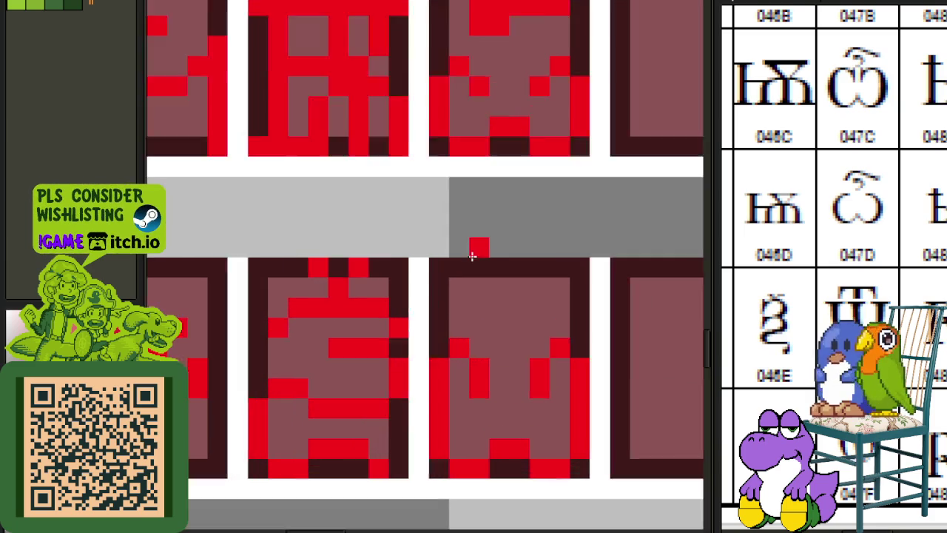
pyautogui.scroll(1, 458, 263)
pyautogui.moveTo(458, 269); pyautogui.dragTo(607, 272)
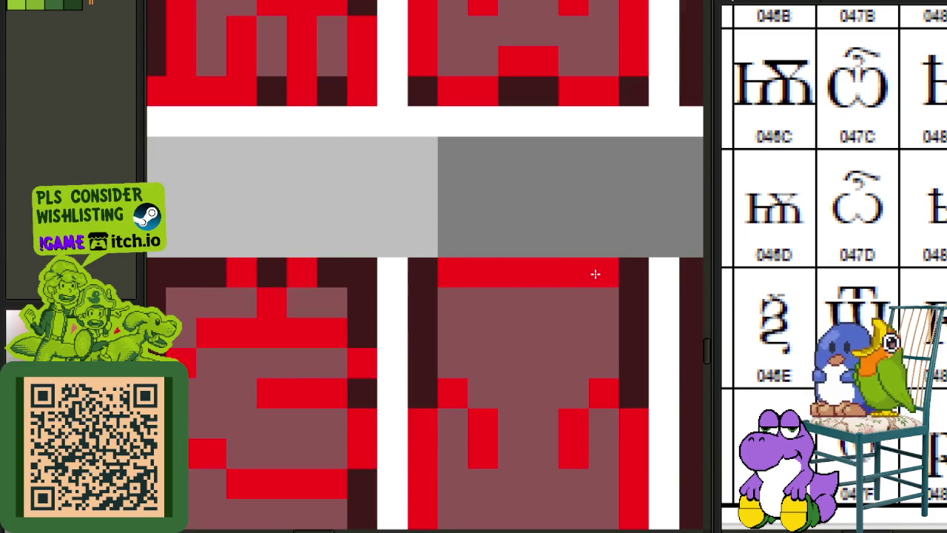
pyautogui.click(522, 299)
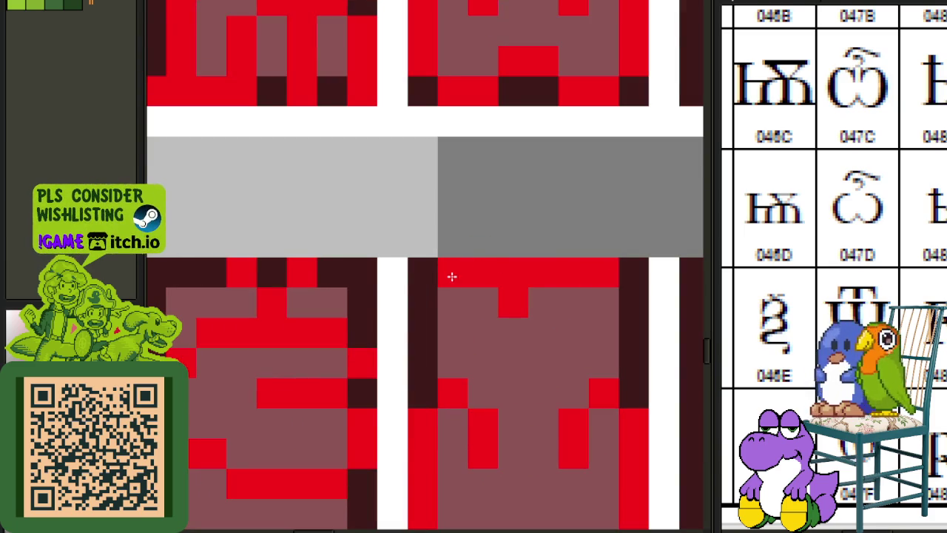
pyautogui.click(447, 299)
pyautogui.click(573, 302)
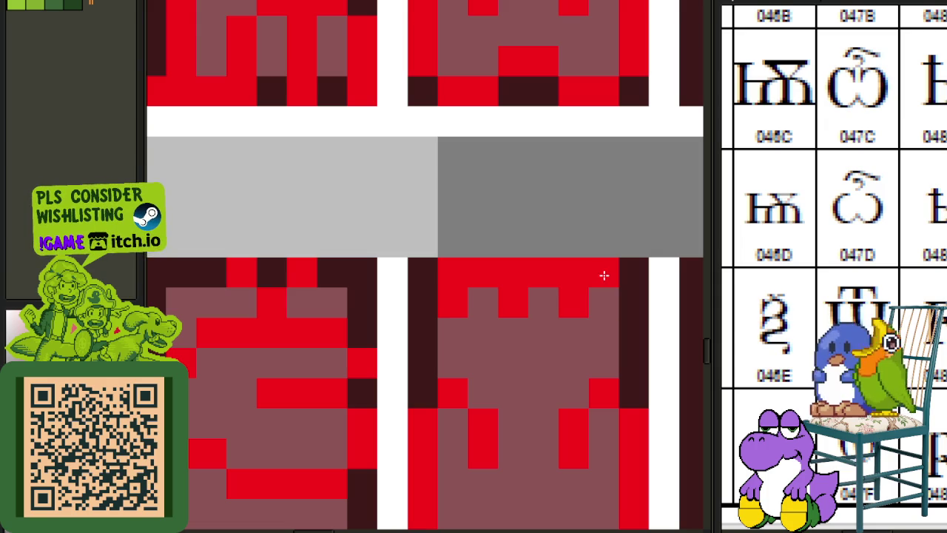
pyautogui.scroll(-2, 611, 268)
pyautogui.moveTo(623, 271); pyautogui.dragTo(534, 226)
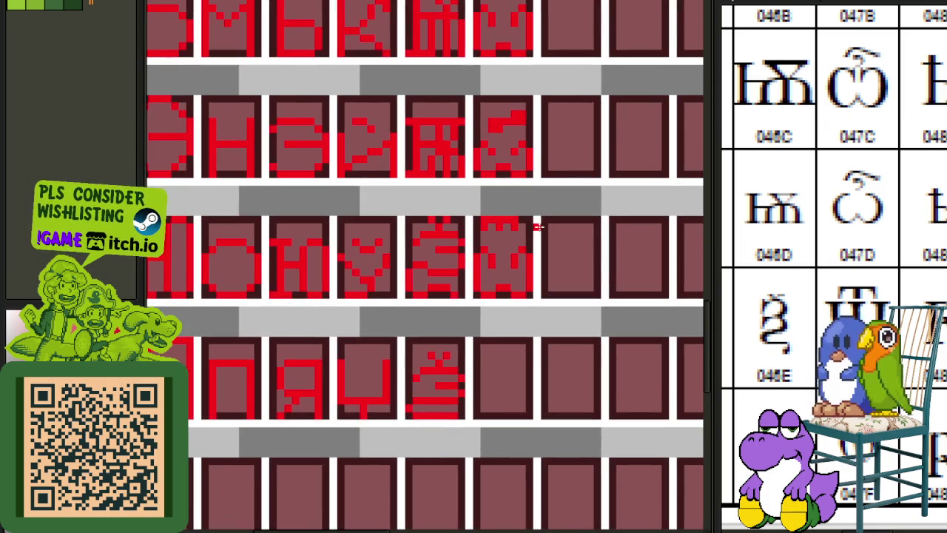
# Select the top of the new Ѿ-like glyph and save the font sheet.
pyautogui.scroll(2, 538, 226)
pyautogui.scroll(-2, 487, 225)
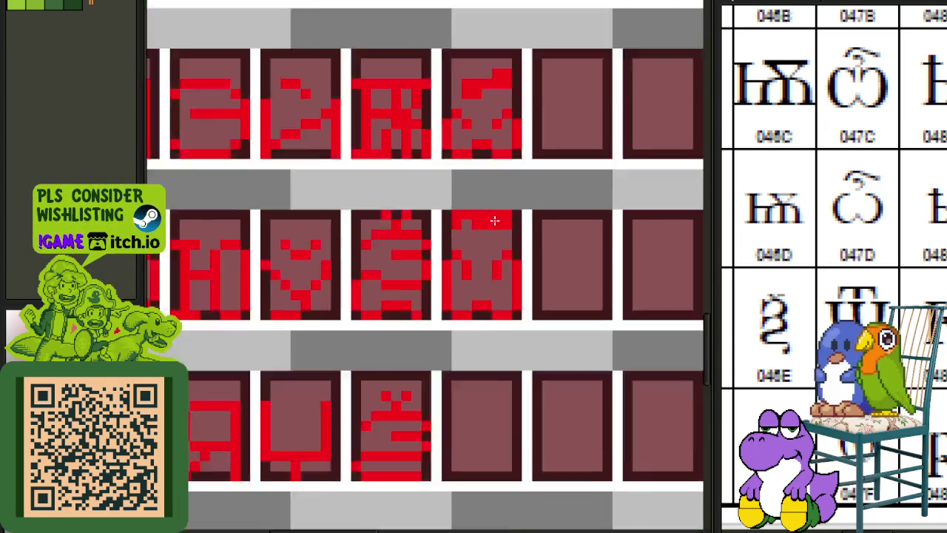
pyautogui.scroll(-1, 493, 217)
pyautogui.scroll(1, 494, 236)
pyautogui.moveTo(432, 231)
pyautogui.mouseDown()
pyautogui.moveTo(592, 309)
pyautogui.moveTo(579, 272)
pyautogui.mouseUp()
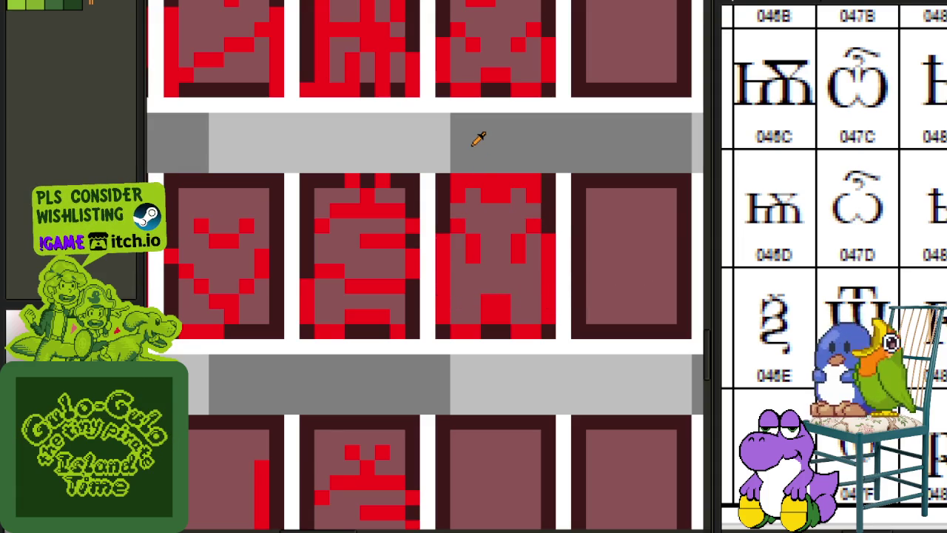
pyautogui.hotkey('ctrl', 's')
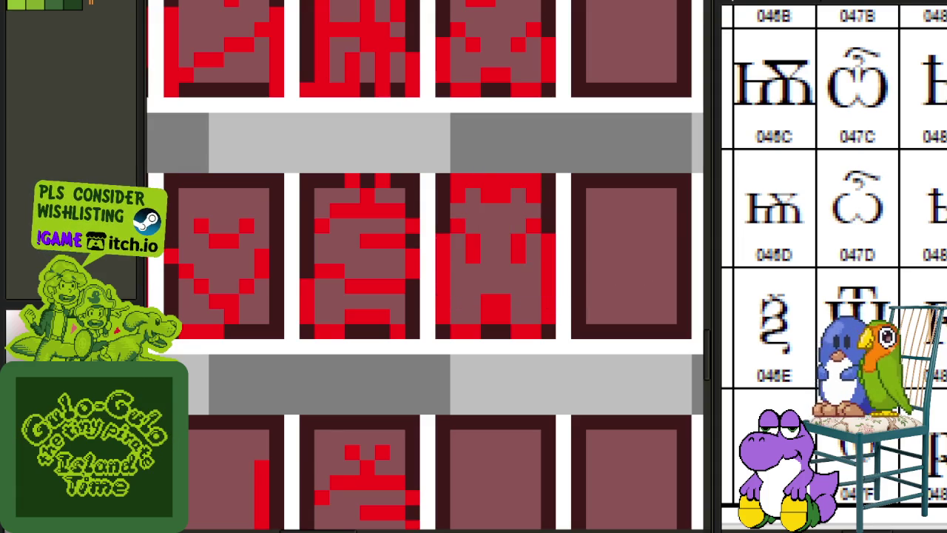
# Move a glyph down into the empty cell below it.
pyautogui.scroll(-1, 535, 217)
pyautogui.scroll(-1, 555, 237)
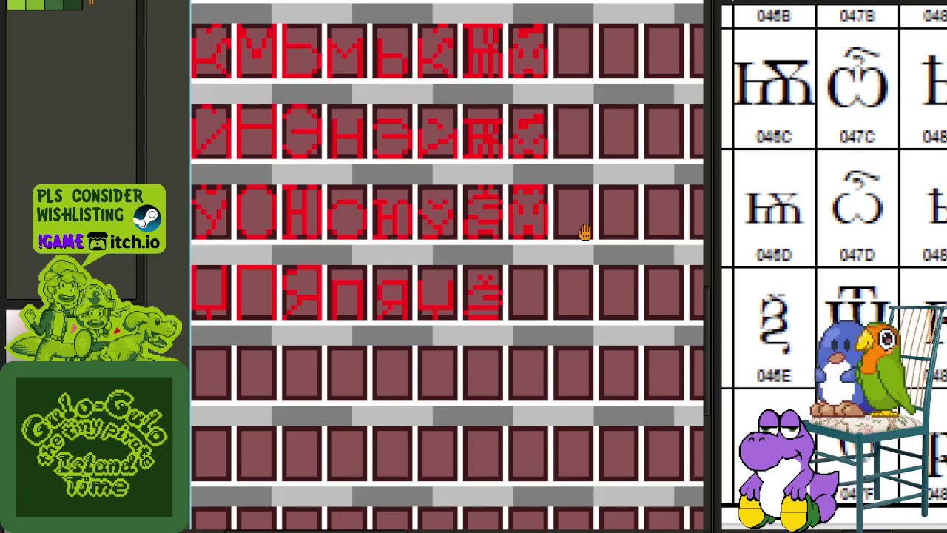
pyautogui.moveTo(585, 232); pyautogui.dragTo(516, 195)
pyautogui.scroll(1, 455, 167)
pyautogui.scroll(1, 441, 91)
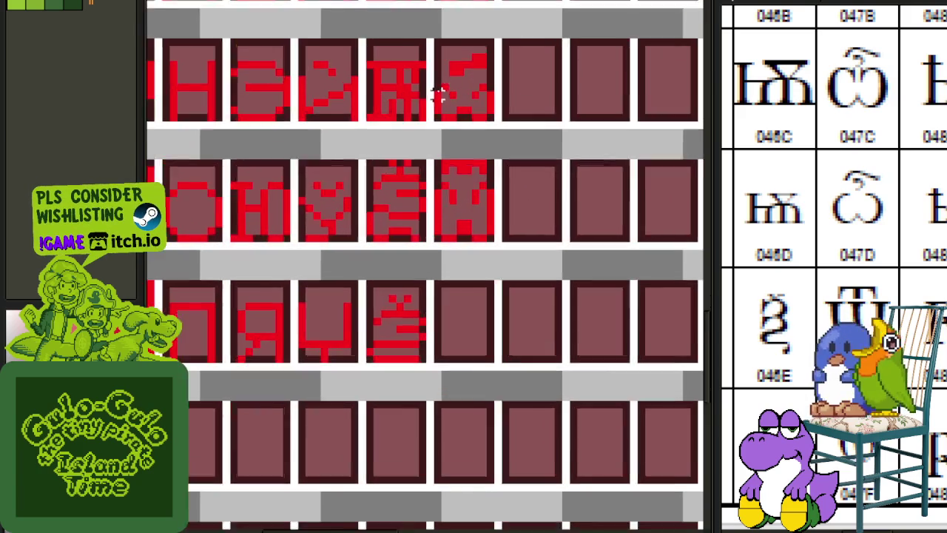
pyautogui.scroll(1, 438, 93)
pyautogui.moveTo(429, 77)
pyautogui.mouseDown()
pyautogui.moveTo(518, 133)
pyautogui.moveTo(509, 441)
pyautogui.mouseUp()
pyautogui.hotkey('ctrl', 'd')
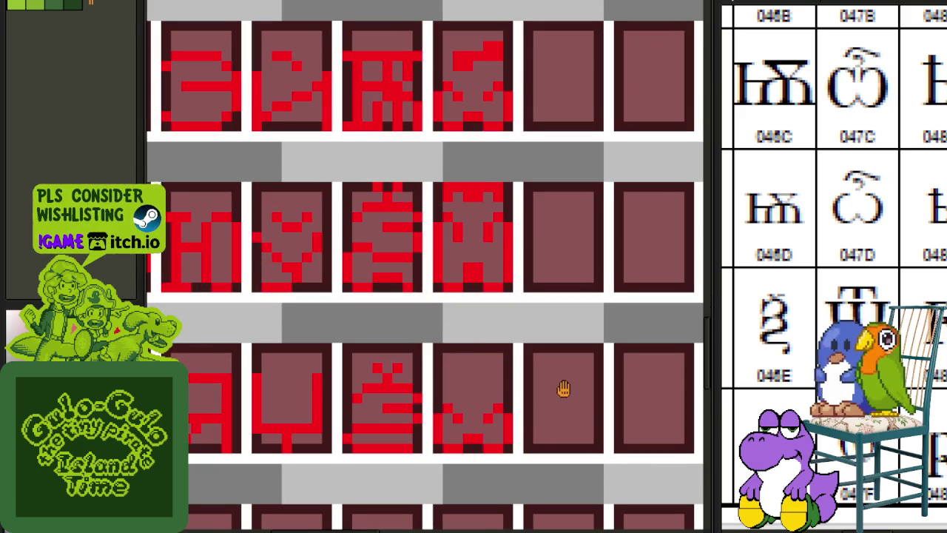
# Copy the notched-bar strokes into the lower cell as the shorter lowercase pair, then save.
pyautogui.moveTo(564, 389); pyautogui.dragTo(559, 316)
pyautogui.scroll(1, 484, 334)
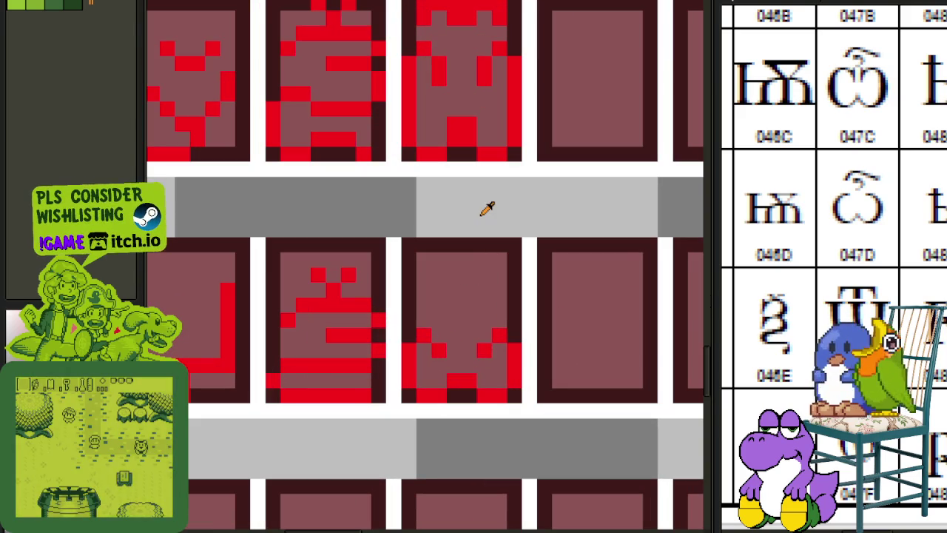
pyautogui.scroll(3, 499, 165)
pyautogui.moveTo(403, 147)
pyautogui.mouseDown()
pyautogui.moveTo(527, 96)
pyautogui.moveTo(509, 400)
pyautogui.mouseUp()
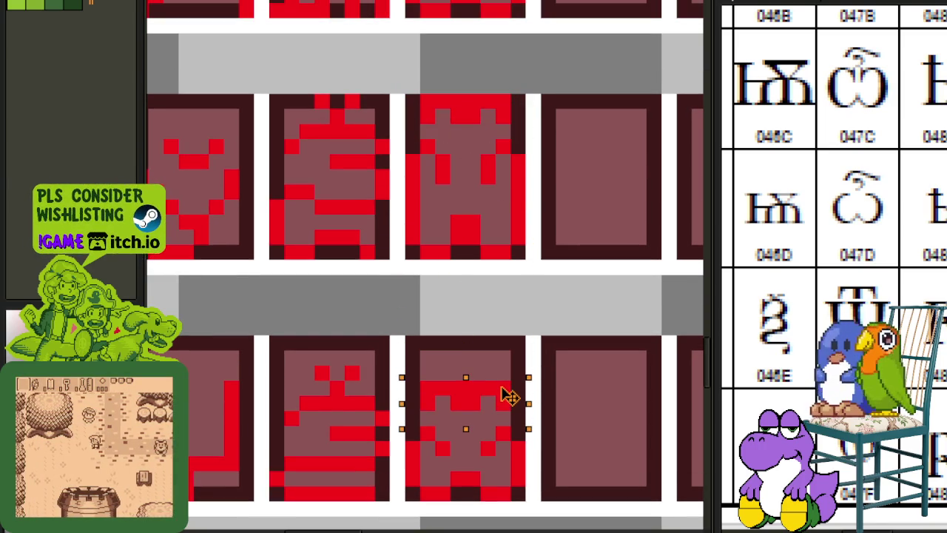
pyautogui.click(275, 374)
pyautogui.moveTo(234, 372); pyautogui.dragTo(500, 380)
pyautogui.scroll(-3, 566, 370)
pyautogui.hotkey('ctrl', 's')
pyautogui.moveTo(613, 416)
pyautogui.mouseDown()
pyautogui.moveTo(475, 511)
pyautogui.moveTo(451, 328)
pyautogui.moveTo(463, 214)
pyautogui.moveTo(404, 298)
pyautogui.moveTo(425, 303)
pyautogui.moveTo(430, 408)
pyautogui.mouseUp()
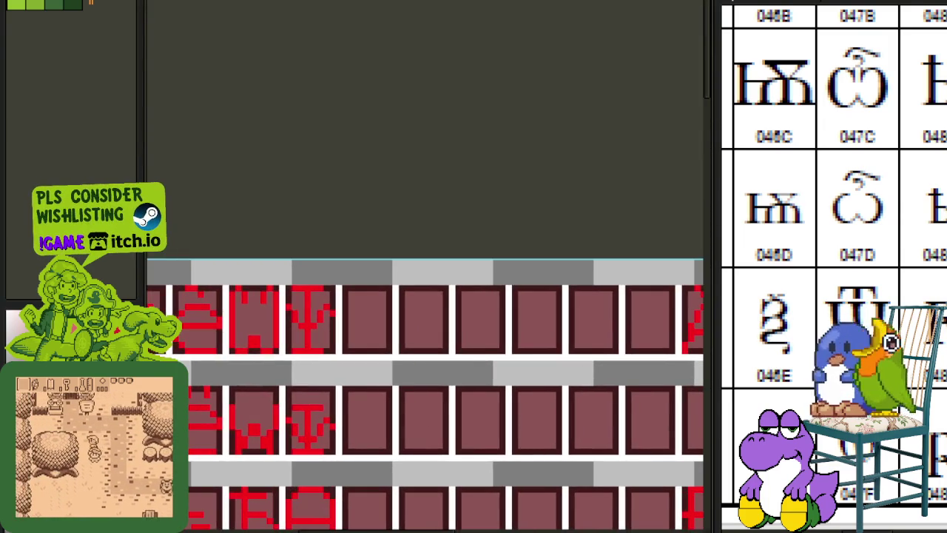
# Pan the reference chart to the 0460–04A0 columns with Ѡ, Ѱ and Ґ, and zoom out the sheet.
pyautogui.scroll(-3, 869, 302)
pyautogui.scroll(1, 869, 301)
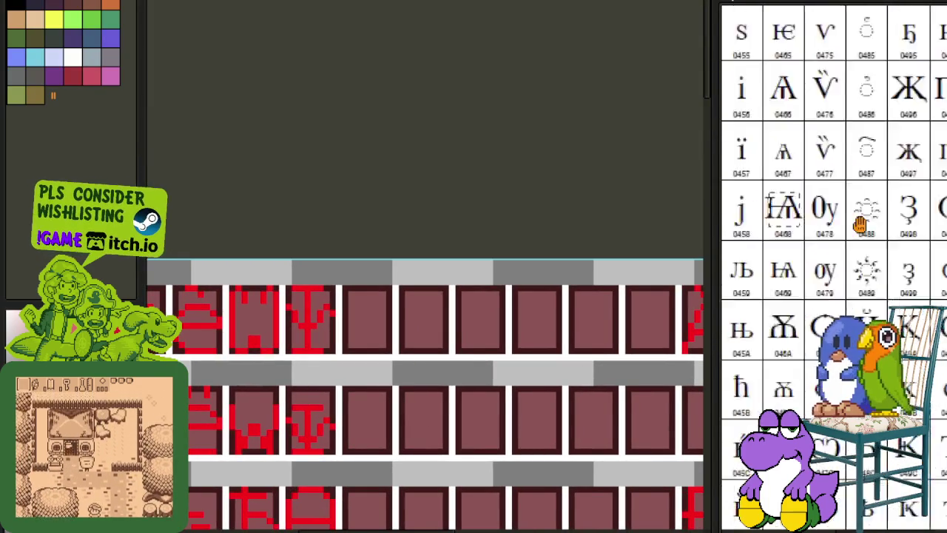
pyautogui.moveTo(871, 302); pyautogui.dragTo(820, 514)
pyautogui.moveTo(852, 37); pyautogui.dragTo(851, 248)
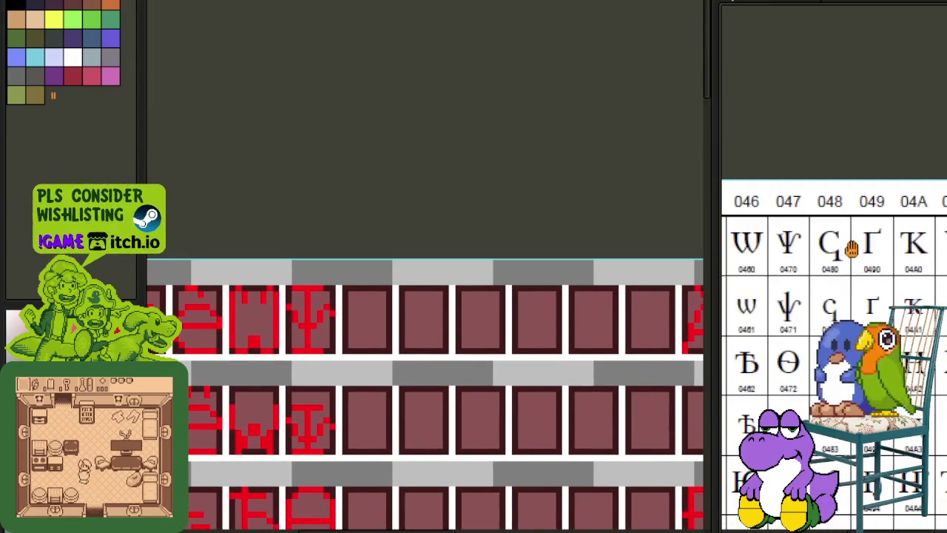
pyautogui.scroll(-2, 470, 319)
pyautogui.moveTo(454, 397)
pyautogui.mouseDown()
pyautogui.moveTo(577, 306)
pyautogui.moveTo(269, 238)
pyautogui.moveTo(249, 169)
pyautogui.moveTo(259, 163)
pyautogui.moveTo(273, 185)
pyautogui.mouseUp()
pyautogui.scroll(-1, 511, 288)
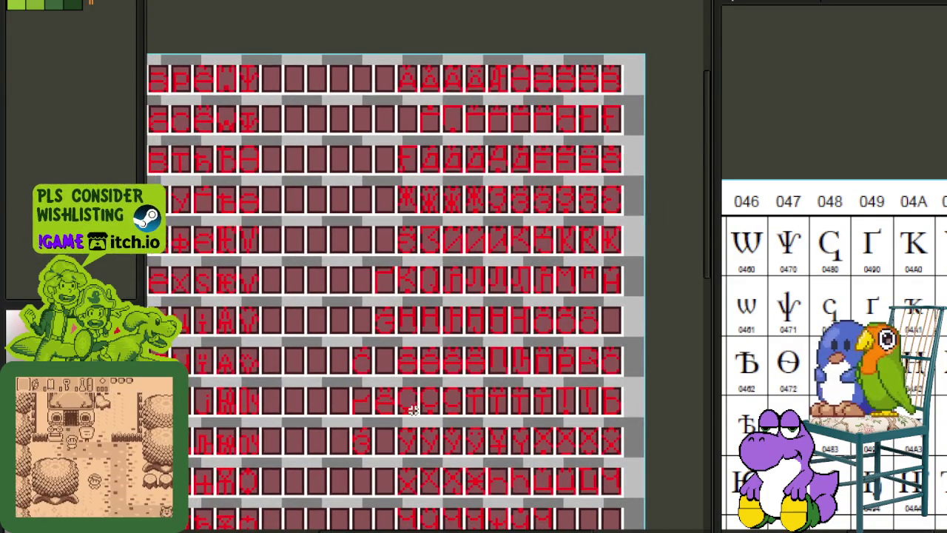
# Copy a round glyph into the cell beside the Ѱ-shaped psi.
pyautogui.scroll(2, 412, 409)
pyautogui.scroll(1, 412, 414)
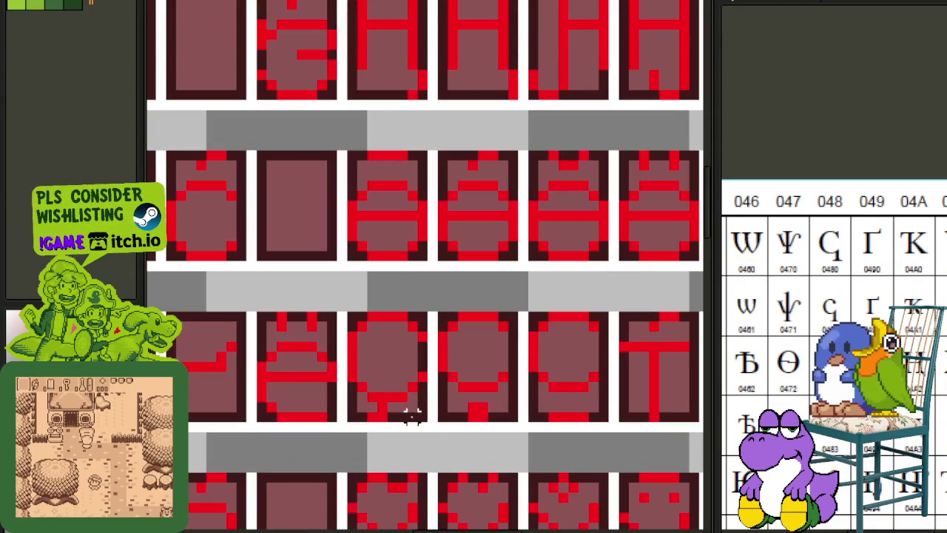
pyautogui.moveTo(420, 414); pyautogui.dragTo(362, 325)
pyautogui.scroll(-2, 380, 363)
pyautogui.scroll(1, 284, 277)
pyautogui.moveTo(284, 277)
pyautogui.mouseDown()
pyautogui.moveTo(270, 187)
pyautogui.moveTo(255, 185)
pyautogui.mouseUp()
pyautogui.click(350, 163)
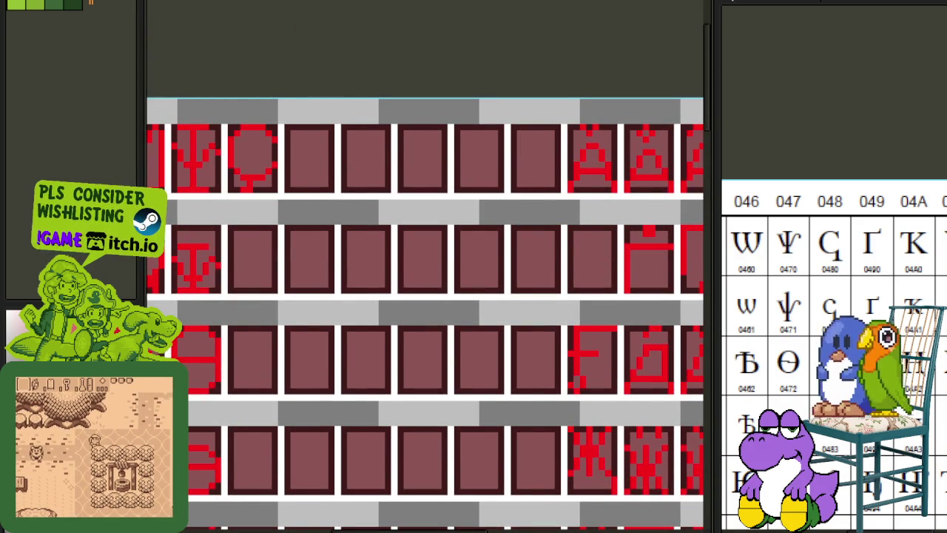
# Shift the glyph's lower stem right to bend it into a hooked tail.
pyautogui.scroll(1, 298, 163)
pyautogui.scroll(1, 345, 228)
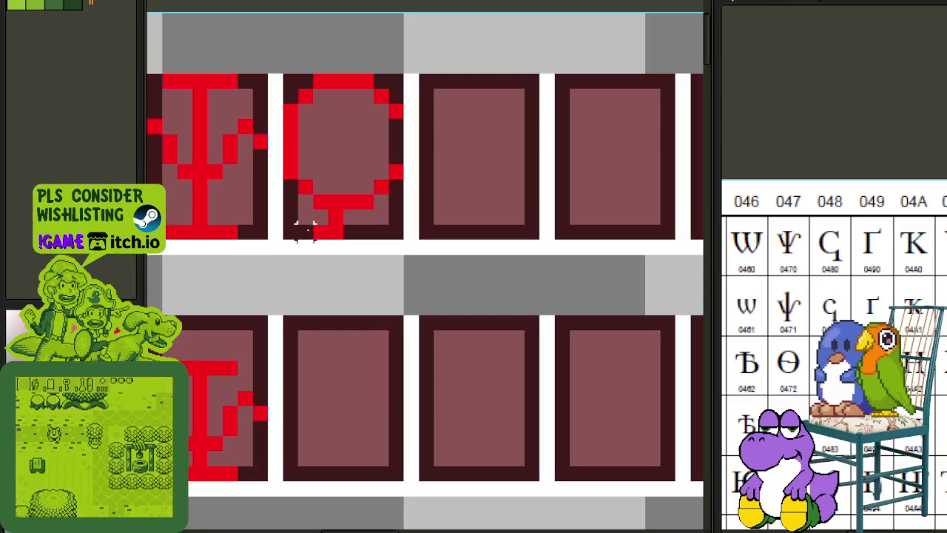
pyautogui.moveTo(320, 215); pyautogui.dragTo(385, 251)
pyautogui.moveTo(348, 222); pyautogui.dragTo(377, 222)
pyautogui.click(395, 173)
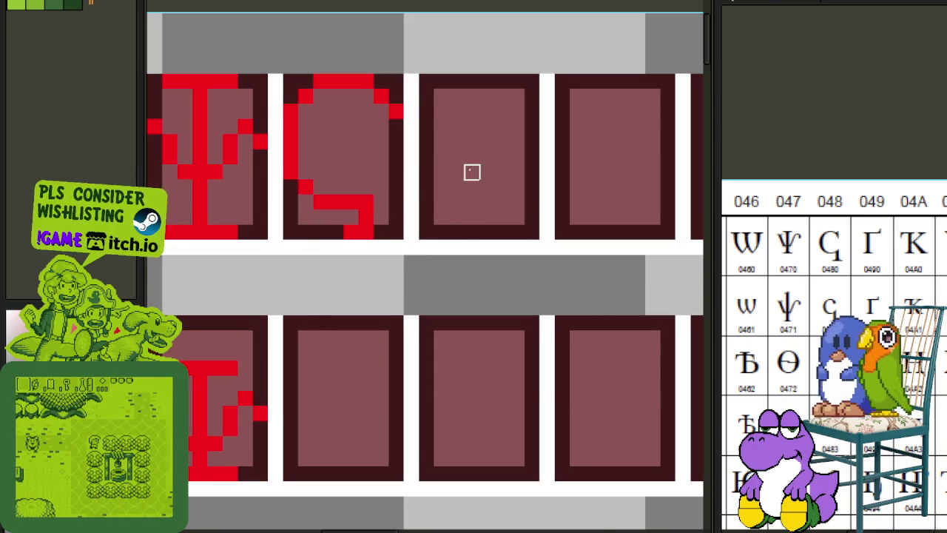
pyautogui.scroll(-2, 472, 171)
pyautogui.scroll(1, 454, 140)
pyautogui.scroll(-1, 419, 148)
pyautogui.scroll(-1, 517, 295)
pyautogui.scroll(-5, 529, 316)
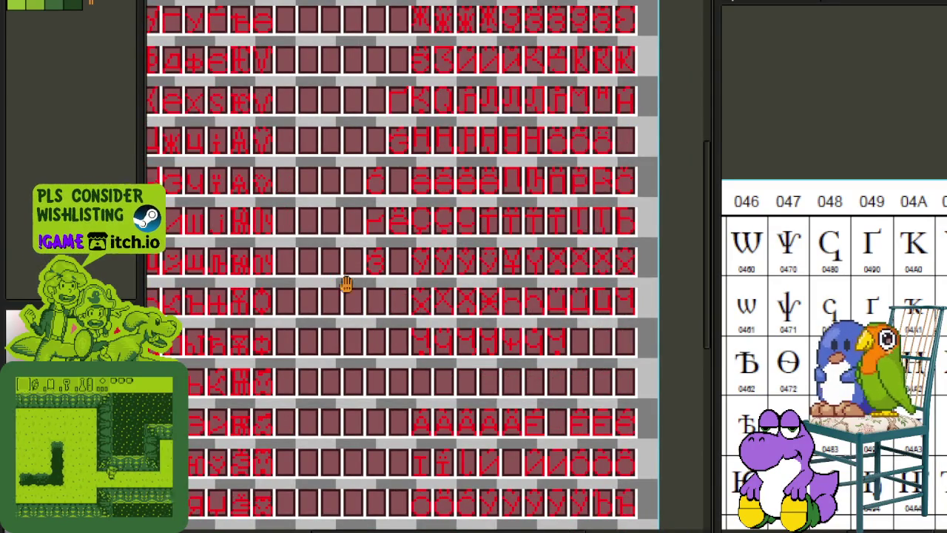
# Copy the c glyph from the top row into an empty cell.
pyautogui.scroll(3, 369, 211)
pyautogui.scroll(1, 359, 192)
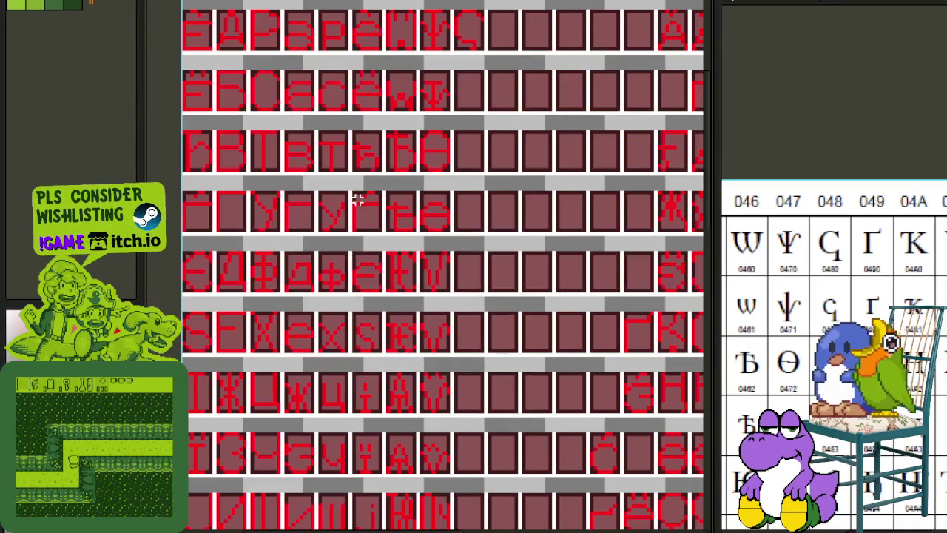
pyautogui.scroll(1, 338, 105)
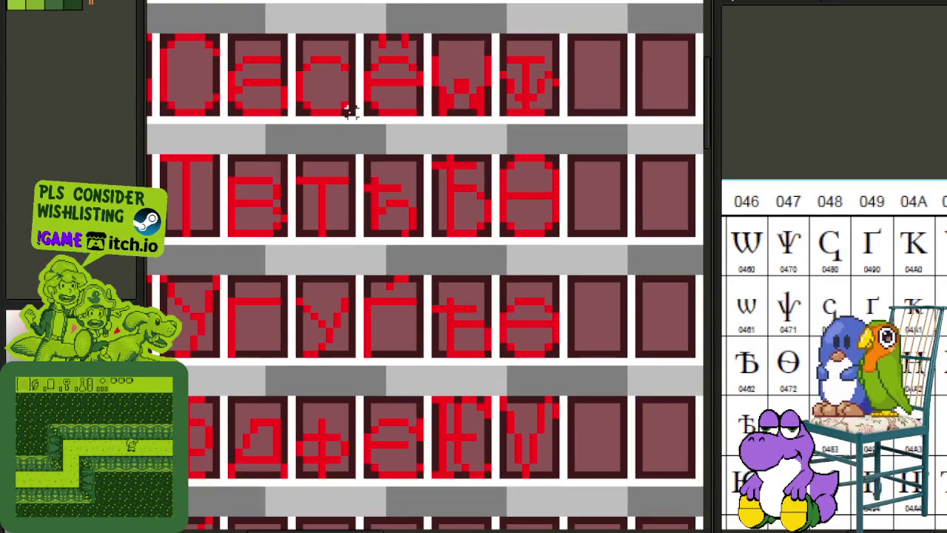
pyautogui.click(308, 47)
pyautogui.scroll(3, 300, 222)
pyautogui.moveTo(294, 273); pyautogui.dragTo(634, 174)
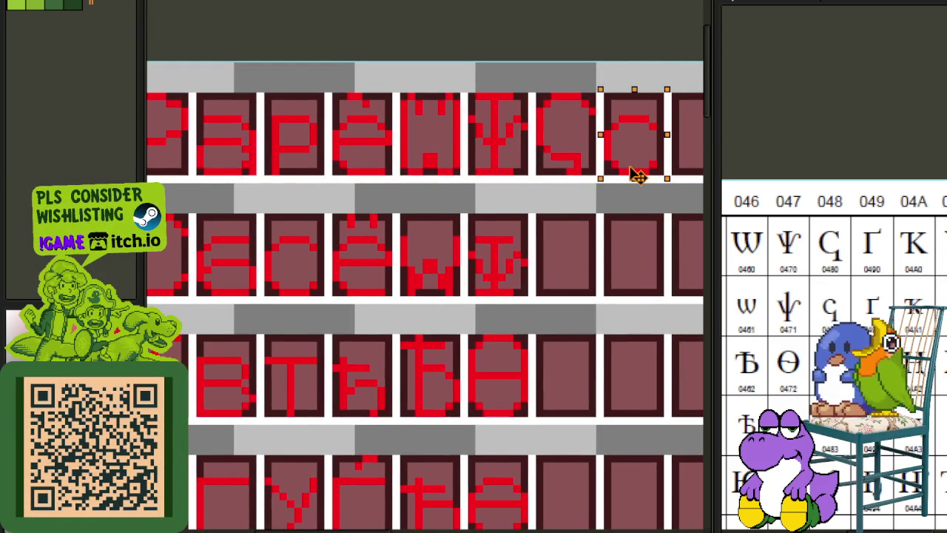
pyautogui.scroll(1, 614, 232)
# Place a copy of the tailed C in the third cell of the lower row.
pyautogui.moveTo(428, 180)
pyautogui.mouseDown()
pyautogui.moveTo(465, 215)
pyautogui.moveTo(584, 249)
pyautogui.mouseUp()
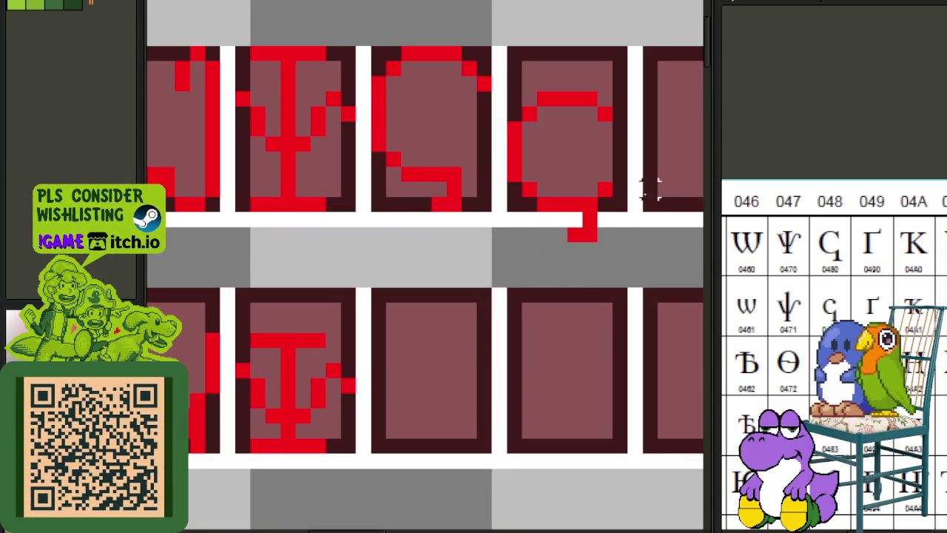
pyautogui.moveTo(515, 55); pyautogui.dragTo(630, 262)
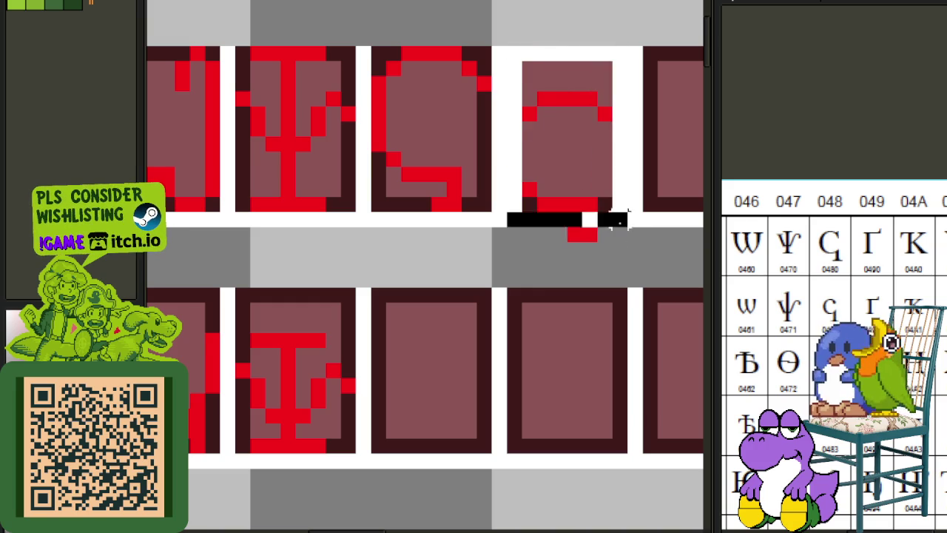
pyautogui.moveTo(592, 208)
pyautogui.mouseDown()
pyautogui.moveTo(448, 408)
pyautogui.moveTo(463, 427)
pyautogui.mouseUp()
pyautogui.click(560, 340)
# Nudge the copy down one pixel and undo the stray white strokes.
pyautogui.moveTo(355, 289); pyautogui.dragTo(524, 380)
pyautogui.press('Down')
pyautogui.click(589, 340)
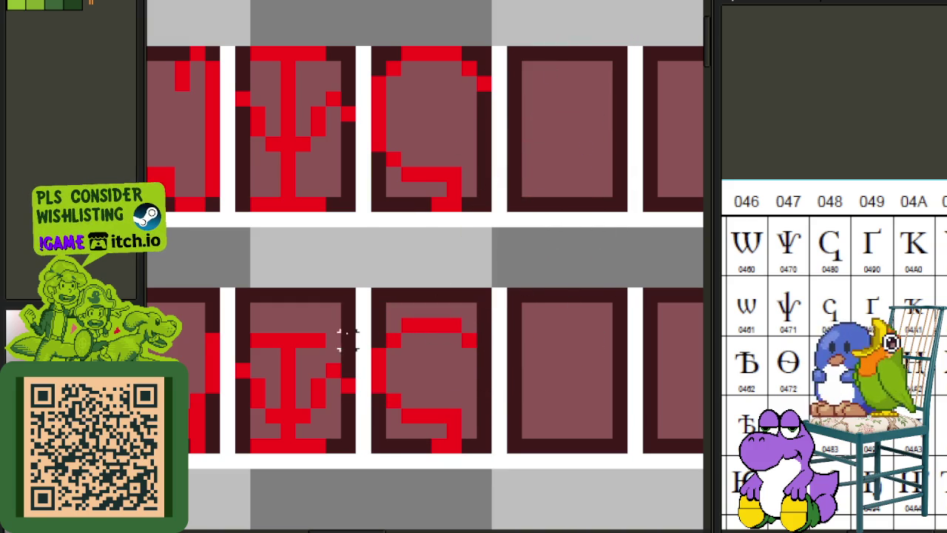
pyautogui.moveTo(378, 311)
pyautogui.mouseDown()
pyautogui.moveTo(370, 360)
pyautogui.moveTo(392, 399)
pyautogui.mouseUp()
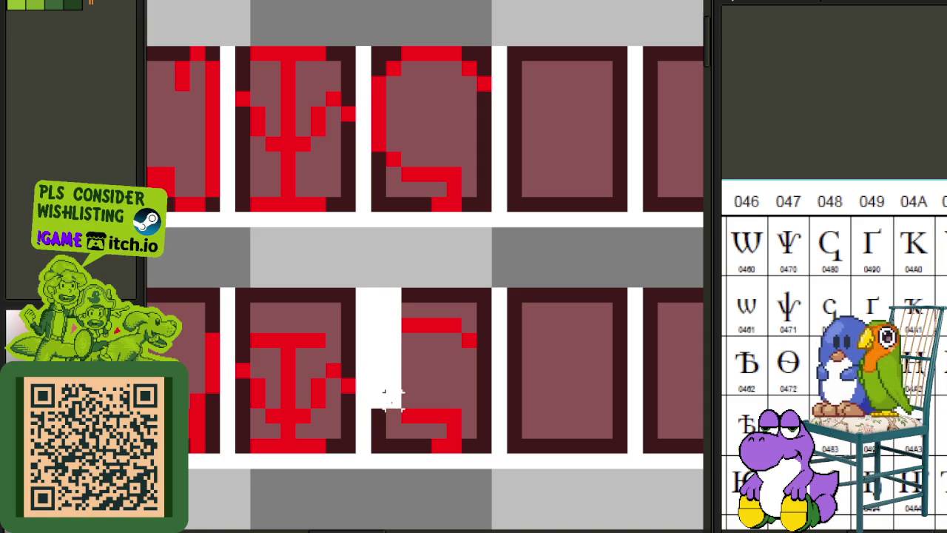
pyautogui.hotkey('ctrl', 'z')
pyautogui.hotkey('ctrl', 'z')
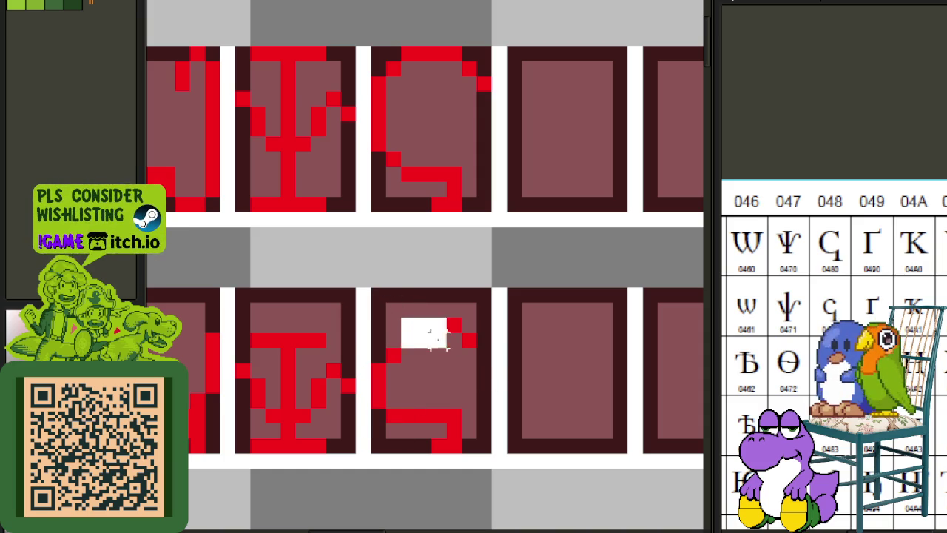
# Lower the copy's top part one pixel and shift its left side right one pixel.
pyautogui.moveTo(397, 316); pyautogui.dragTo(495, 366)
pyautogui.press('Down')
pyautogui.click(560, 324)
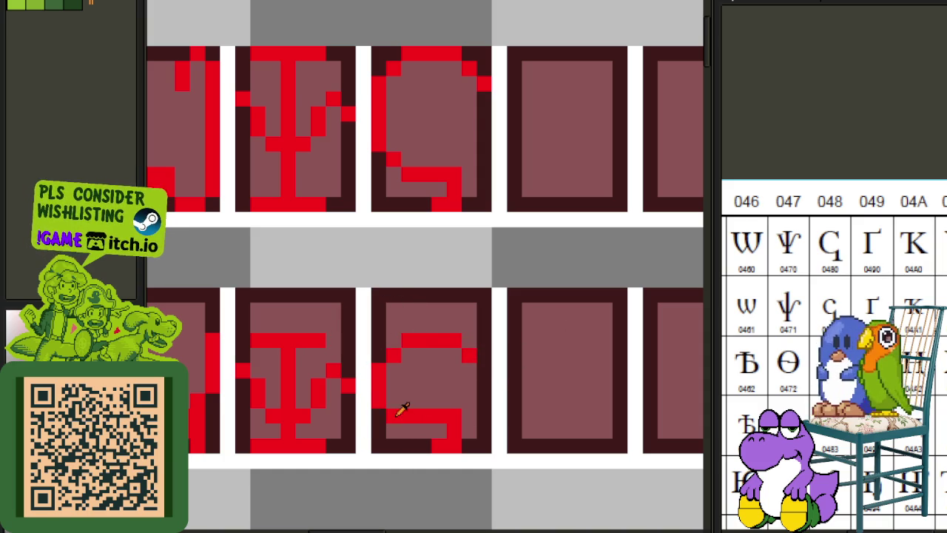
pyautogui.moveTo(364, 317); pyautogui.dragTo(415, 443)
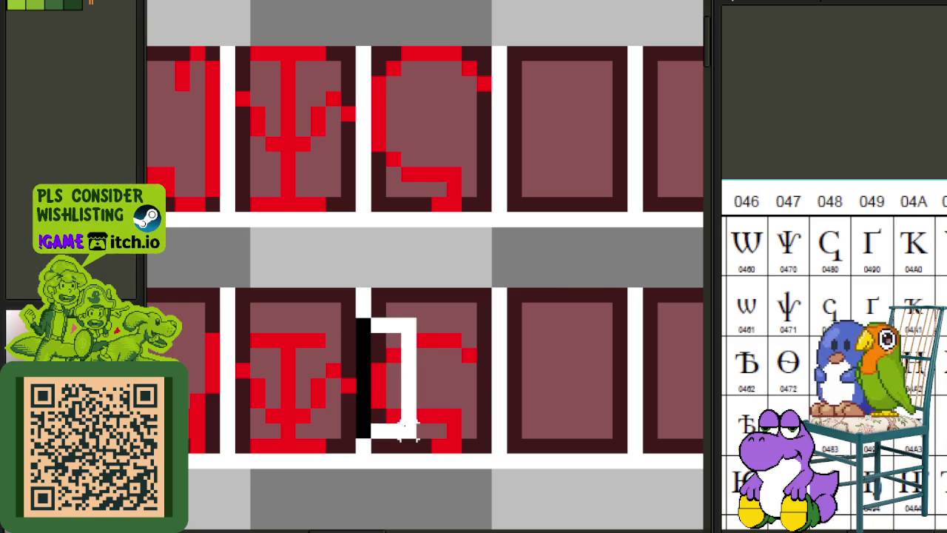
pyautogui.press('Right')
pyautogui.click(439, 385)
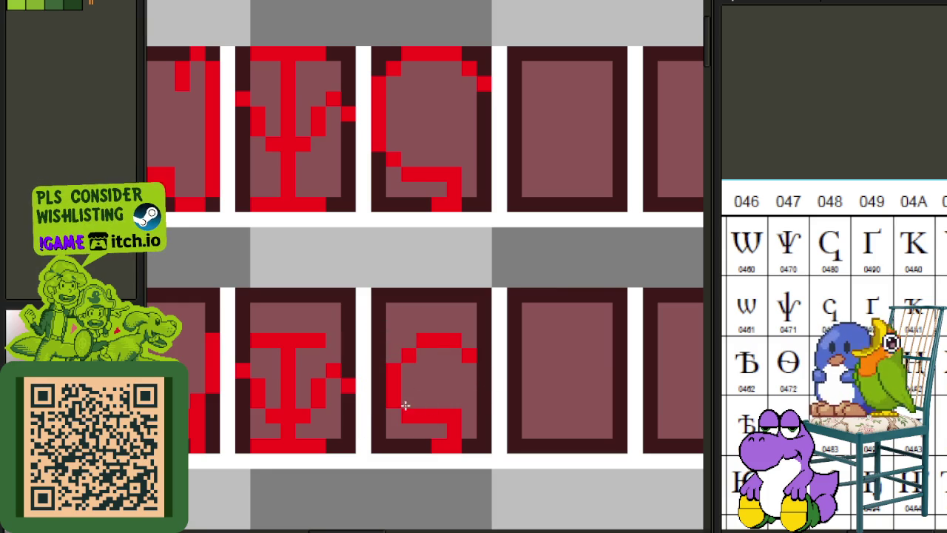
pyautogui.scroll(-2, 405, 412)
pyautogui.scroll(-1, 470, 326)
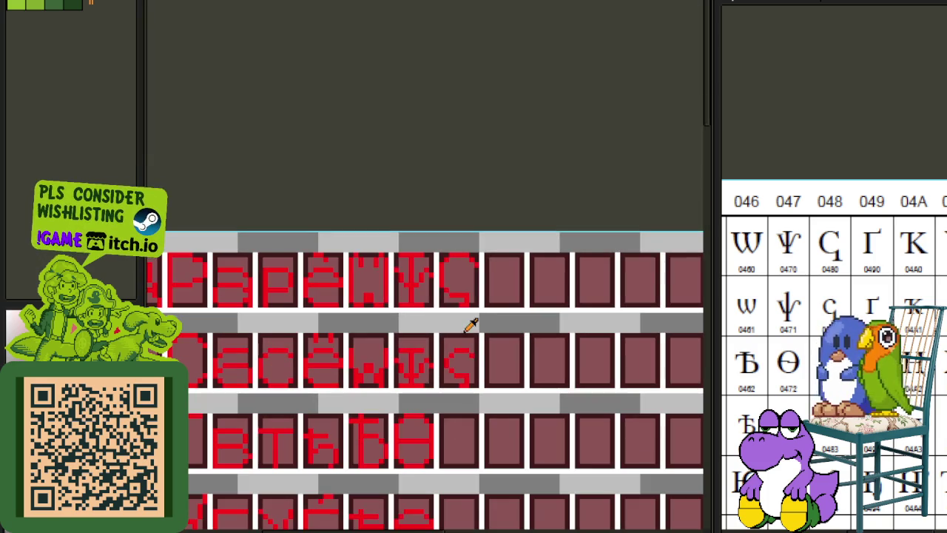
# Zoom in and draw two red diagonal strokes forming an X across a cell.
pyautogui.scroll(-2, 488, 347)
pyautogui.scroll(-1, 503, 384)
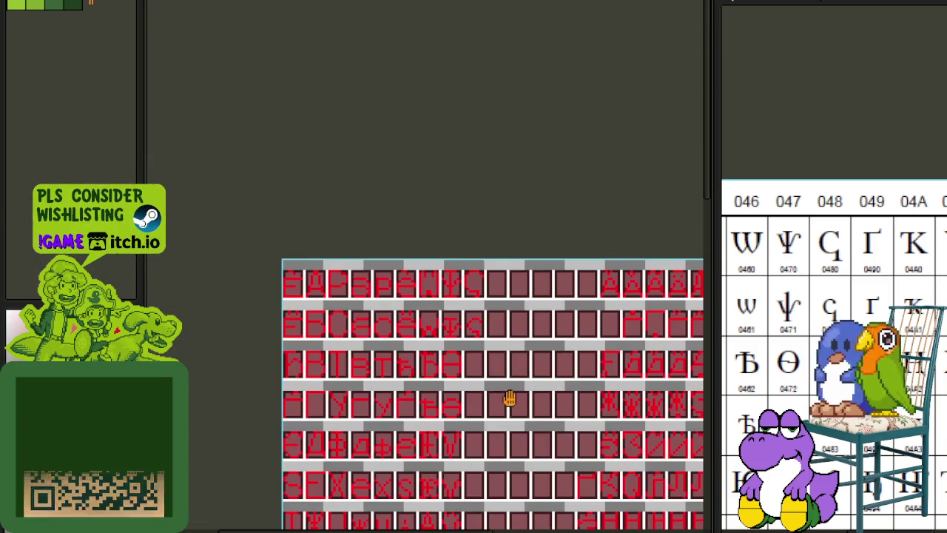
pyautogui.scroll(1, 532, 362)
pyautogui.scroll(3, 826, 318)
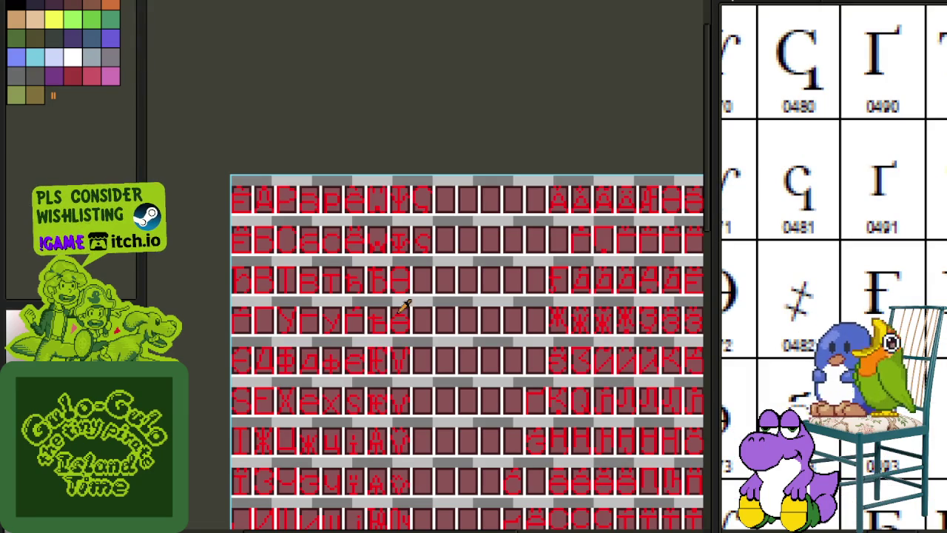
pyautogui.scroll(3, 427, 247)
pyautogui.scroll(1, 402, 348)
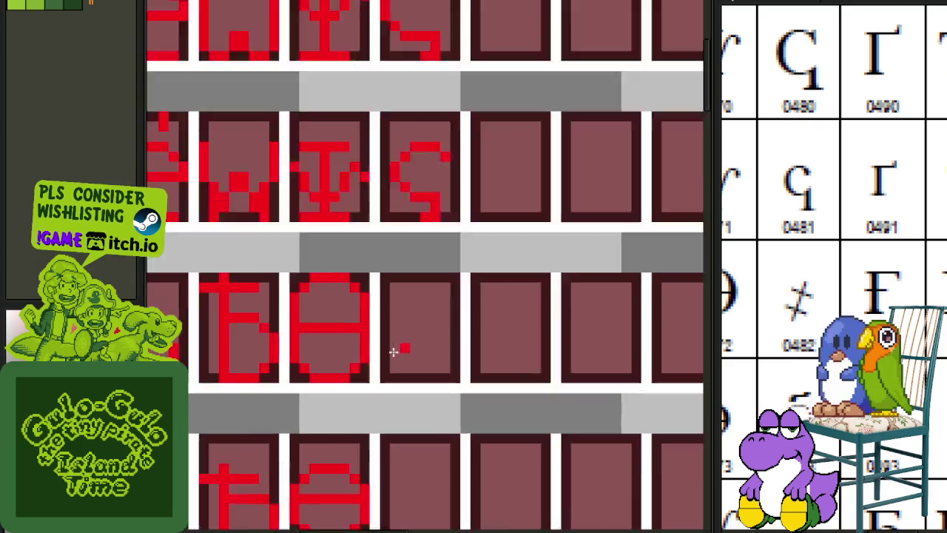
pyautogui.scroll(2, 382, 387)
pyautogui.moveTo(383, 394)
pyautogui.mouseDown()
pyautogui.moveTo(454, 303)
pyautogui.moveTo(478, 245)
pyautogui.mouseUp()
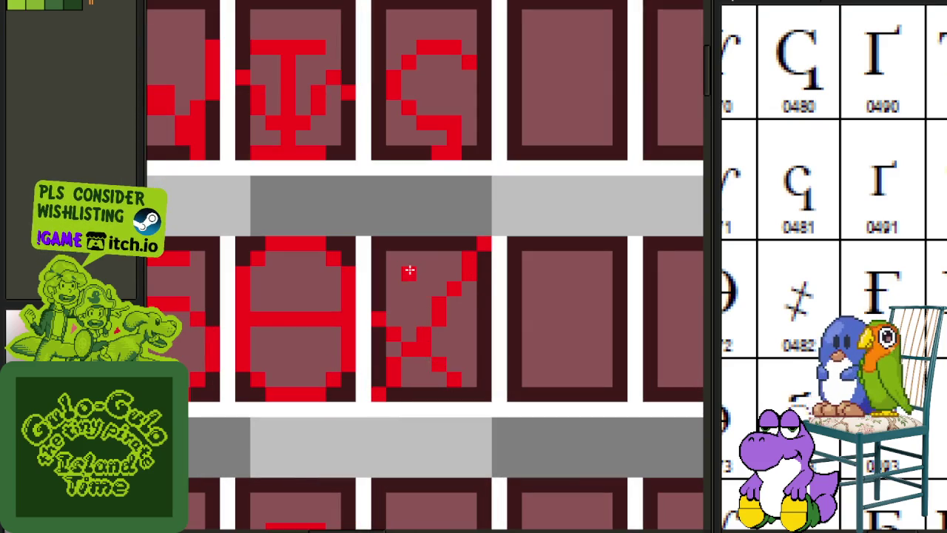
pyautogui.moveTo(409, 259); pyautogui.dragTo(484, 317)
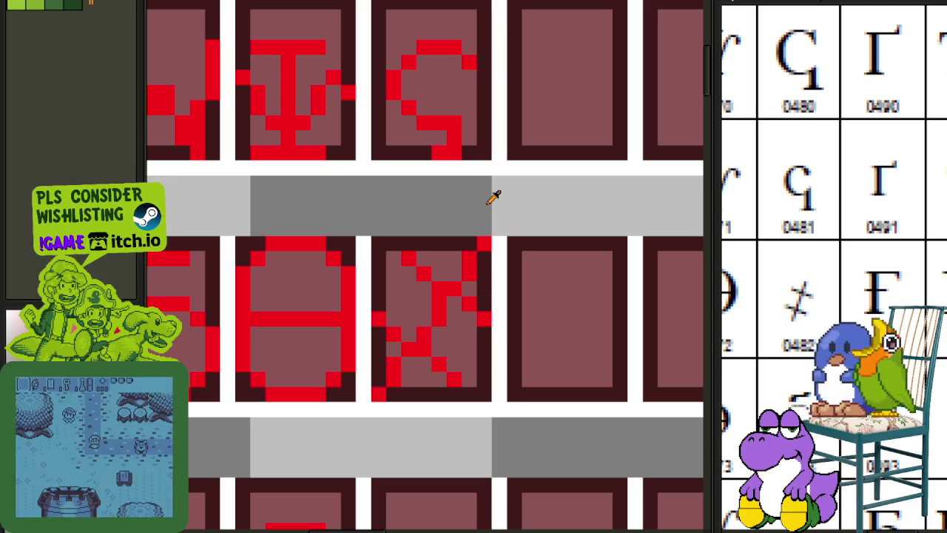
# Select the small red hook fragment and drag it into an empty glyph cell.
pyautogui.scroll(-1, 668, 393)
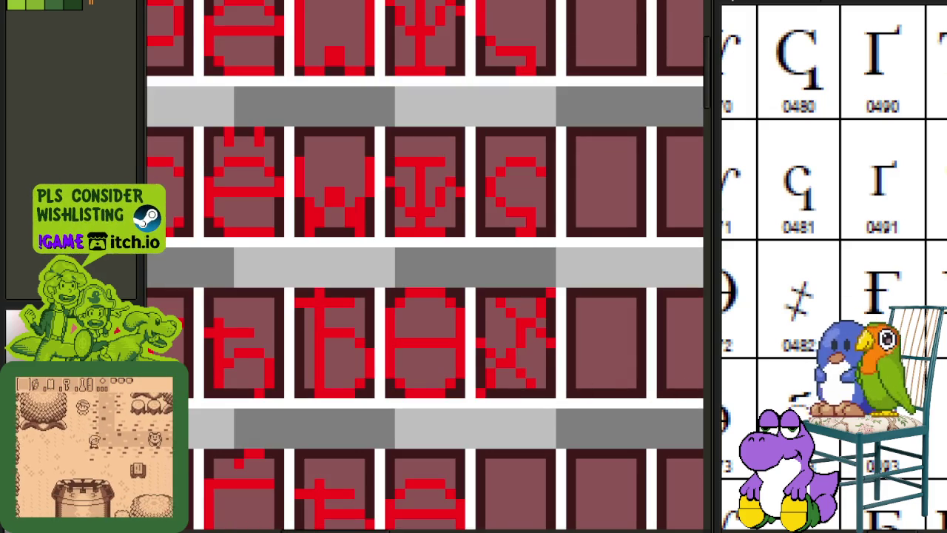
pyautogui.scroll(-2, 554, 377)
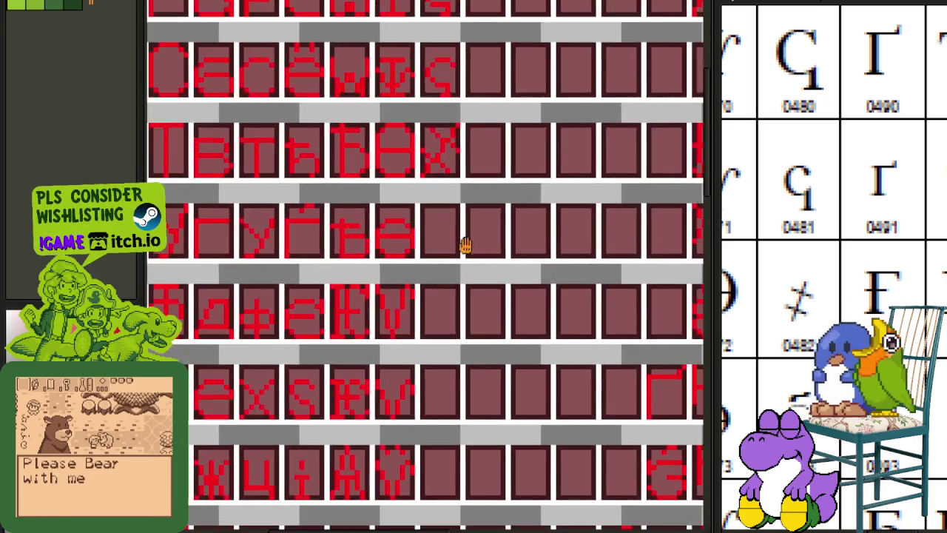
pyautogui.scroll(-1, 465, 245)
pyautogui.scroll(-1, 399, 311)
pyautogui.scroll(1, 403, 359)
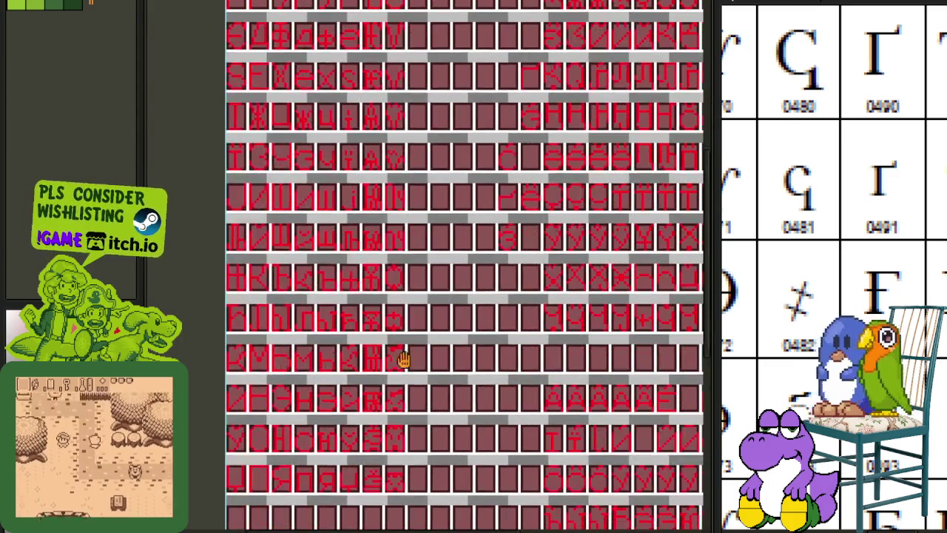
pyautogui.scroll(3, 390, 363)
pyautogui.scroll(1, 402, 338)
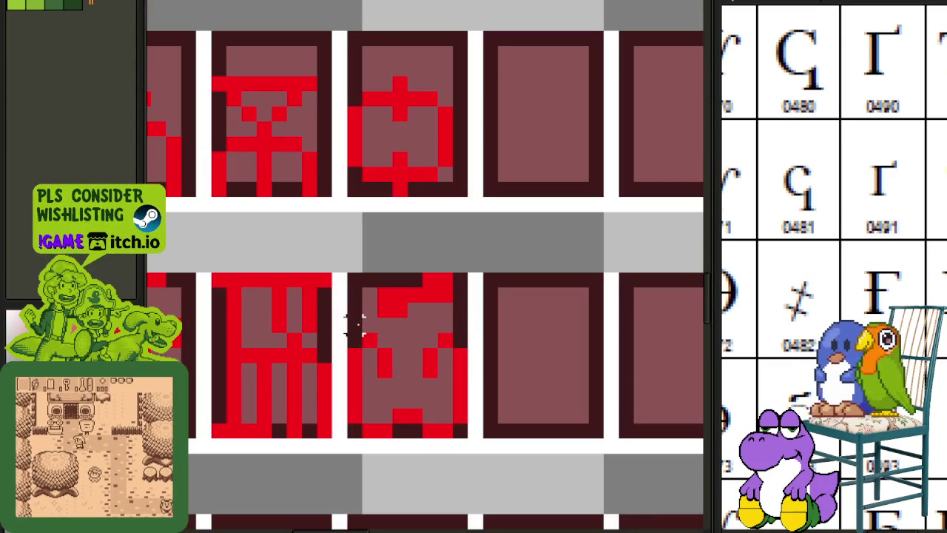
pyautogui.moveTo(355, 322); pyautogui.dragTo(462, 281)
pyautogui.moveTo(462, 296)
pyautogui.mouseDown()
pyautogui.moveTo(585, 19)
pyautogui.moveTo(507, 264)
pyautogui.mouseUp()
pyautogui.scroll(2, 507, 264)
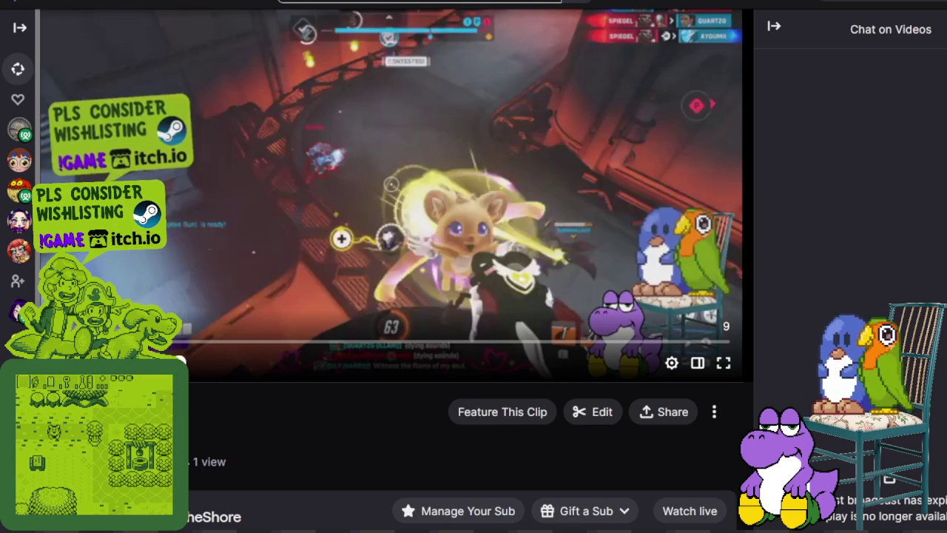
pyautogui.click(74, 323)
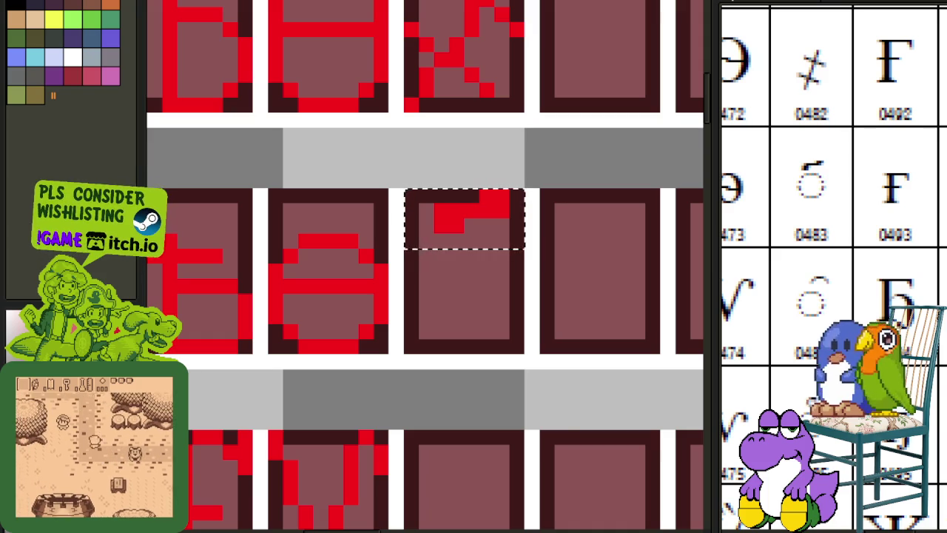
# Move the red hook mark into the empty cell below-left, raised slightly within the cell.
pyautogui.scroll(-2, 350, 317)
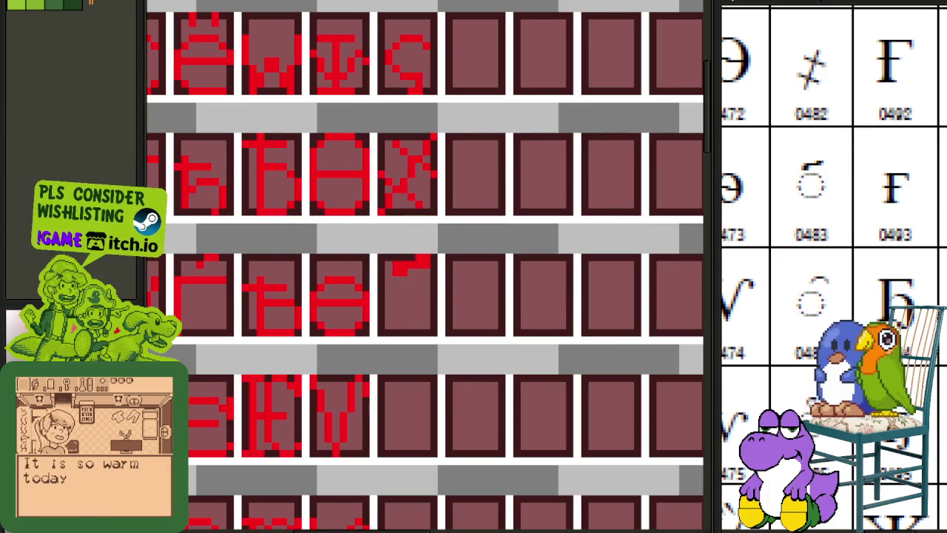
pyautogui.scroll(-2, 350, 351)
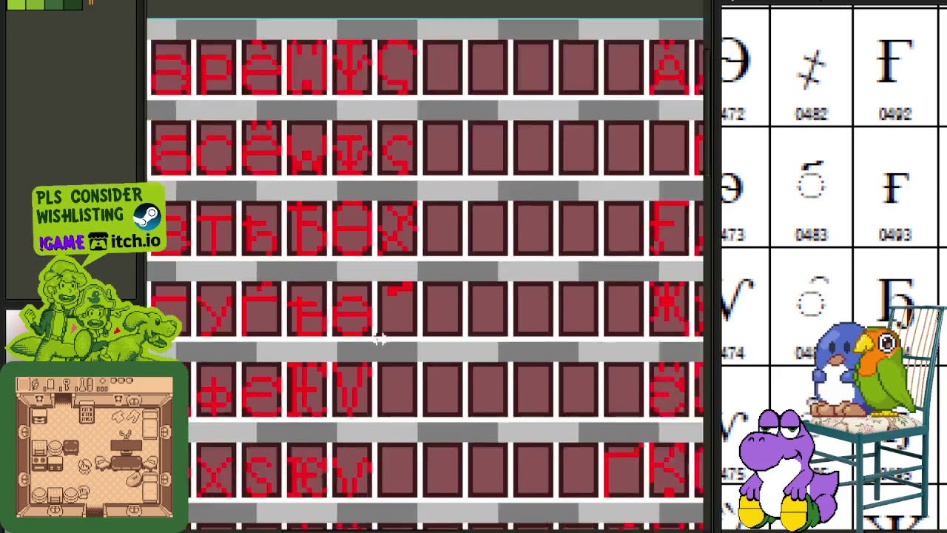
pyautogui.scroll(-1, 380, 344)
pyautogui.moveTo(454, 368)
pyautogui.mouseDown()
pyautogui.moveTo(345, 281)
pyautogui.moveTo(280, 245)
pyautogui.mouseUp()
pyautogui.scroll(-1, 279, 245)
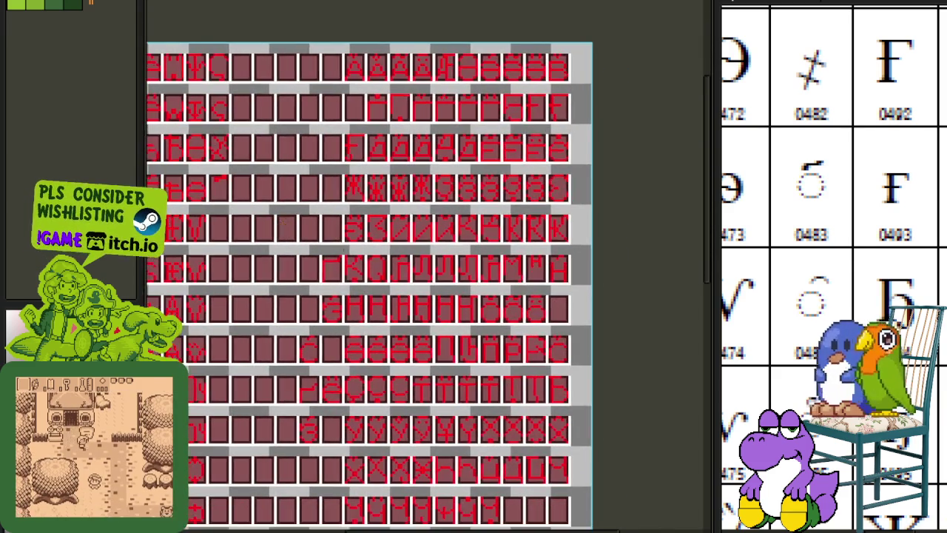
pyautogui.scroll(2, 423, 376)
pyautogui.scroll(1, 369, 381)
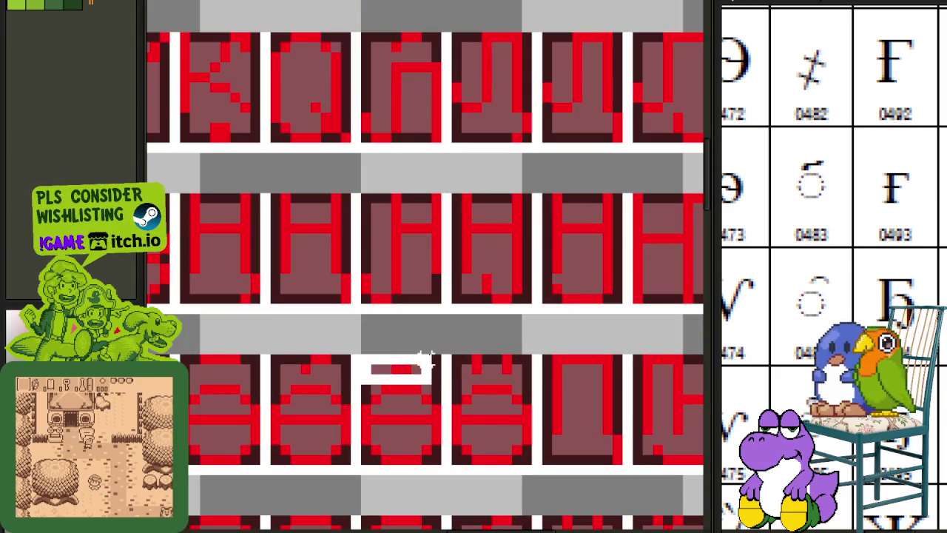
pyautogui.moveTo(361, 353); pyautogui.dragTo(444, 386)
pyautogui.hscroll(-2, 422, 377)
pyautogui.hscroll(-5, 425, 266)
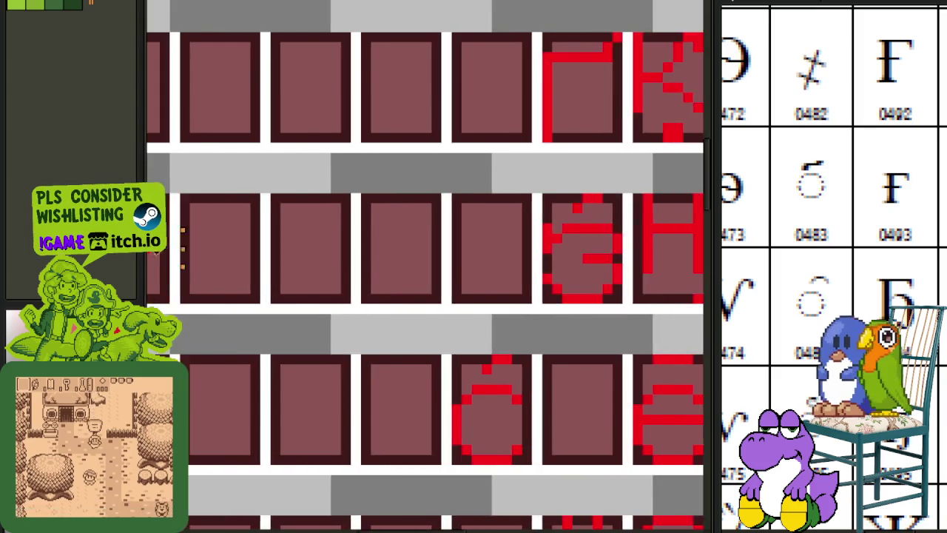
pyautogui.scroll(-3, 425, 266)
pyautogui.scroll(3, 679, 205)
pyautogui.moveTo(679, 205); pyautogui.dragTo(629, 255)
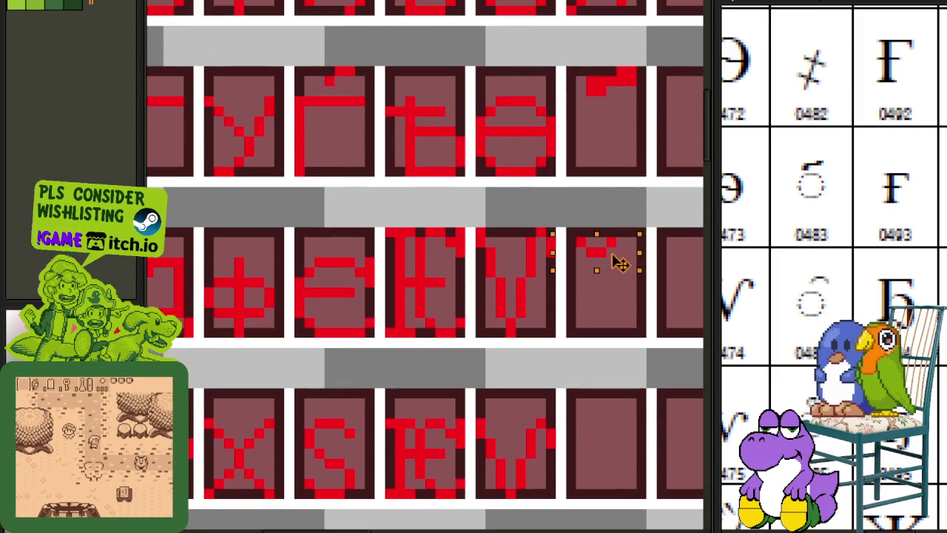
pyautogui.moveTo(613, 258); pyautogui.dragTo(638, 344)
pyautogui.click(638, 344)
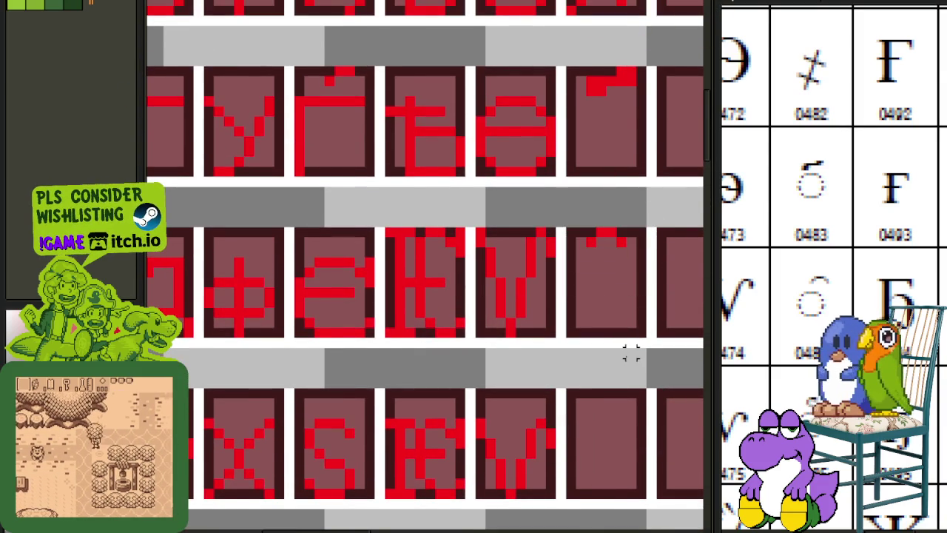
# Copy the hook mark into another empty cell, nudged two pixels right.
pyautogui.scroll(-2, 630, 353)
pyautogui.scroll(1, 388, 296)
pyautogui.scroll(-2, 389, 296)
pyautogui.scroll(-1, 338, 296)
pyautogui.scroll(1, 274, 247)
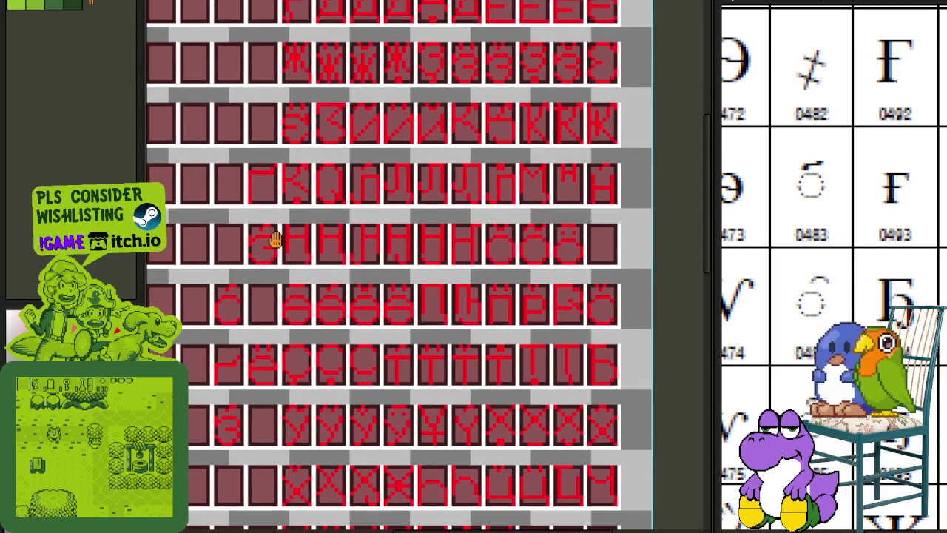
pyautogui.scroll(-1, 275, 240)
pyautogui.scroll(2, 393, 377)
pyautogui.scroll(1, 358, 416)
pyautogui.scroll(-1, 358, 416)
pyautogui.scroll(2, 362, 414)
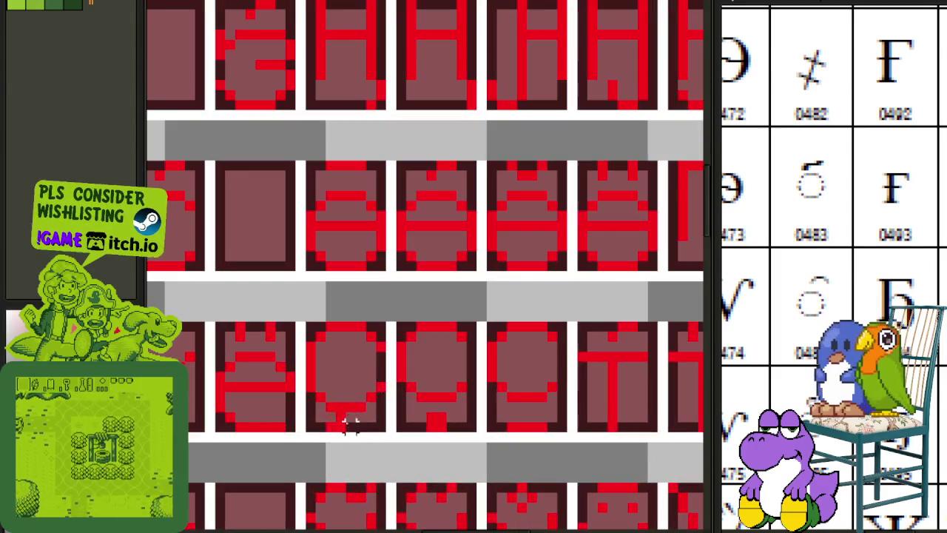
pyautogui.moveTo(312, 416); pyautogui.dragTo(380, 427)
pyautogui.scroll(-1, 384, 426)
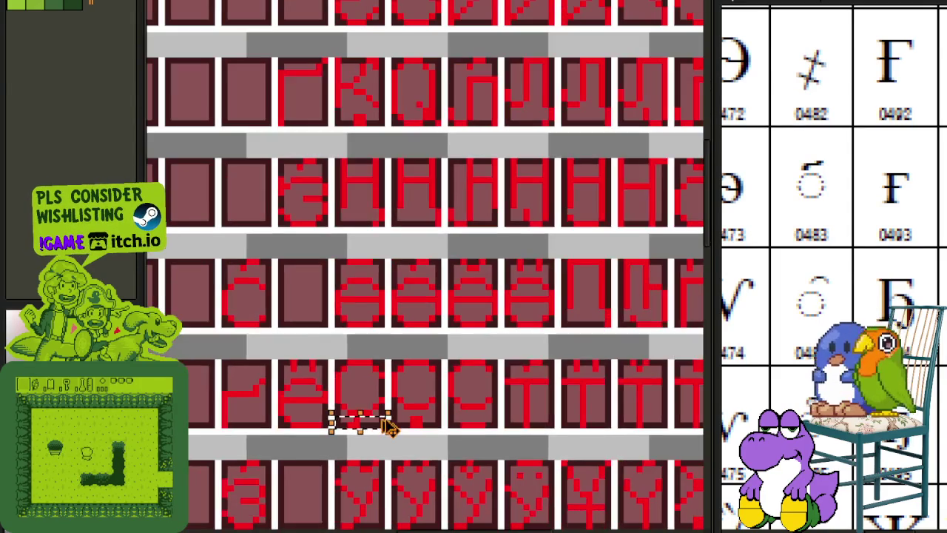
pyautogui.scroll(-1, 388, 427)
pyautogui.scroll(1, 198, 205)
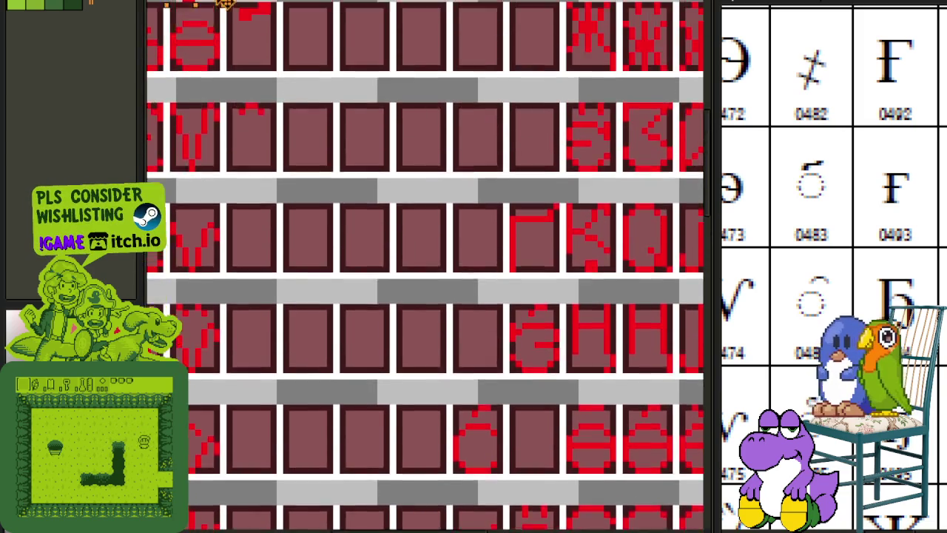
pyautogui.scroll(1, 226, 254)
pyautogui.moveTo(226, 254); pyautogui.dragTo(312, 306)
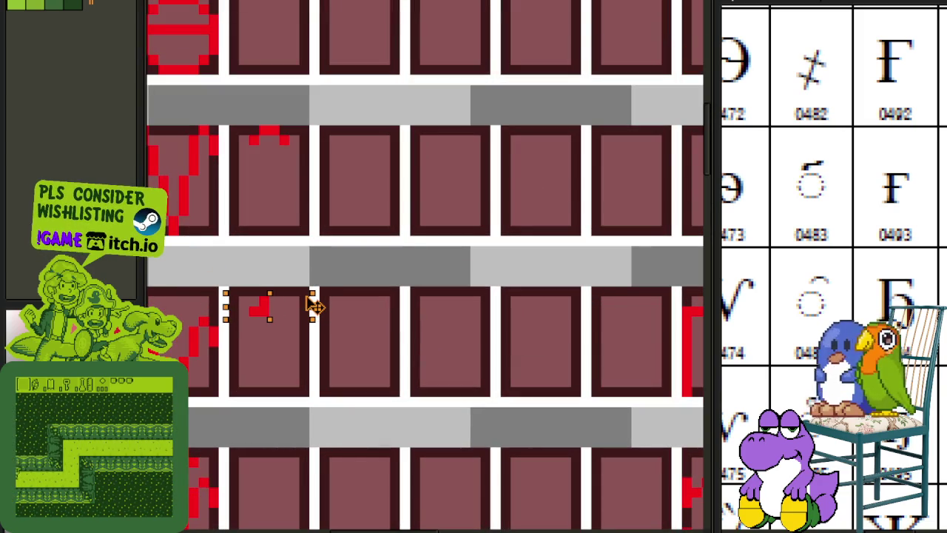
pyautogui.press('Right')
pyautogui.press('Right')
pyautogui.click(335, 277)
# Nudge the copied hook mark one pixel left and one pixel up.
pyautogui.moveTo(238, 284); pyautogui.dragTo(327, 344)
pyautogui.press('Left')
pyautogui.press('Up')
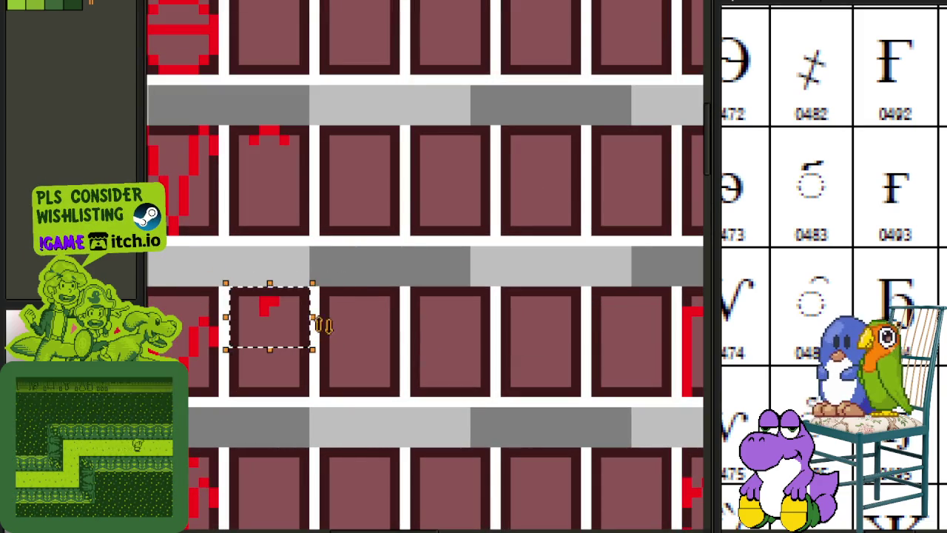
pyautogui.click(329, 318)
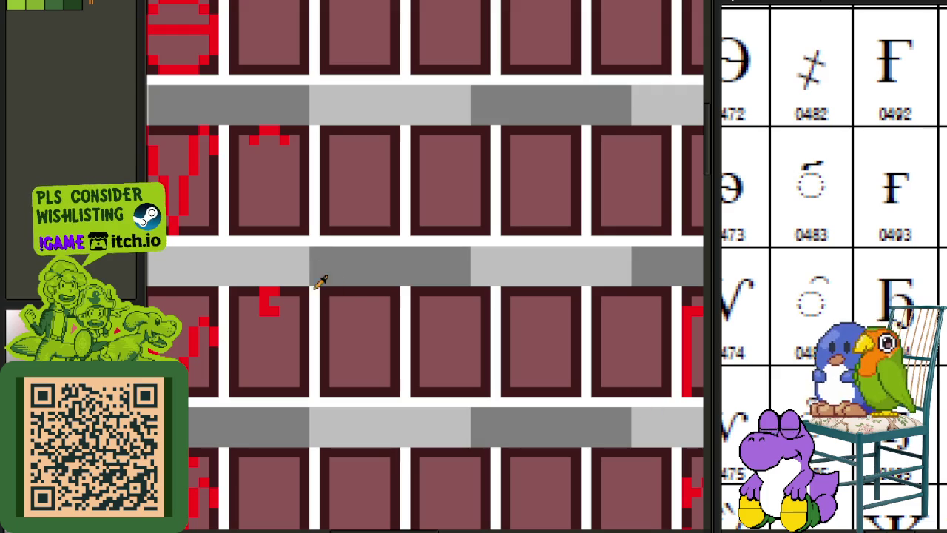
# Deselect with Ctrl+D and save the font sheet with Ctrl+S.
pyautogui.moveTo(235, 292)
pyautogui.mouseDown()
pyautogui.moveTo(309, 329)
pyautogui.moveTo(296, 463)
pyautogui.mouseUp()
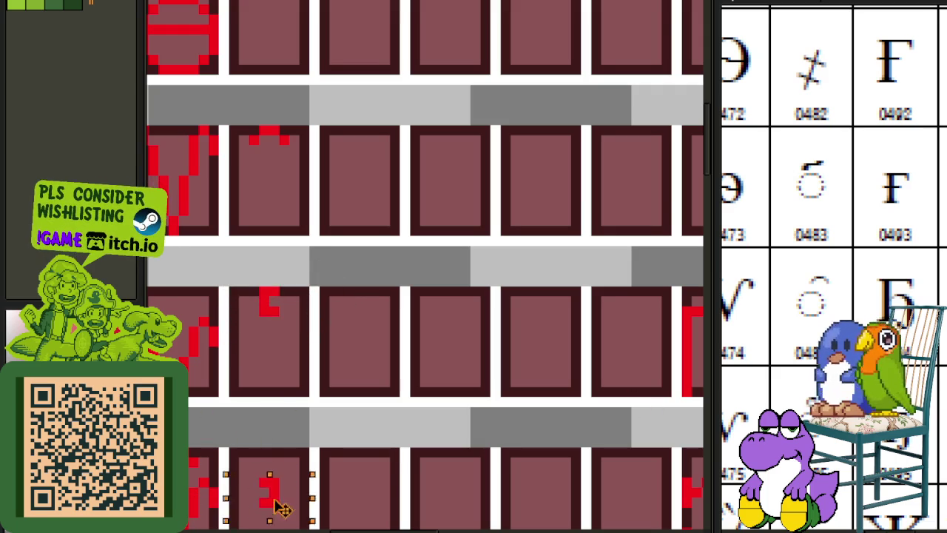
pyautogui.hotkey('ctrl', 'd')
pyautogui.hotkey('ctrl', 's')
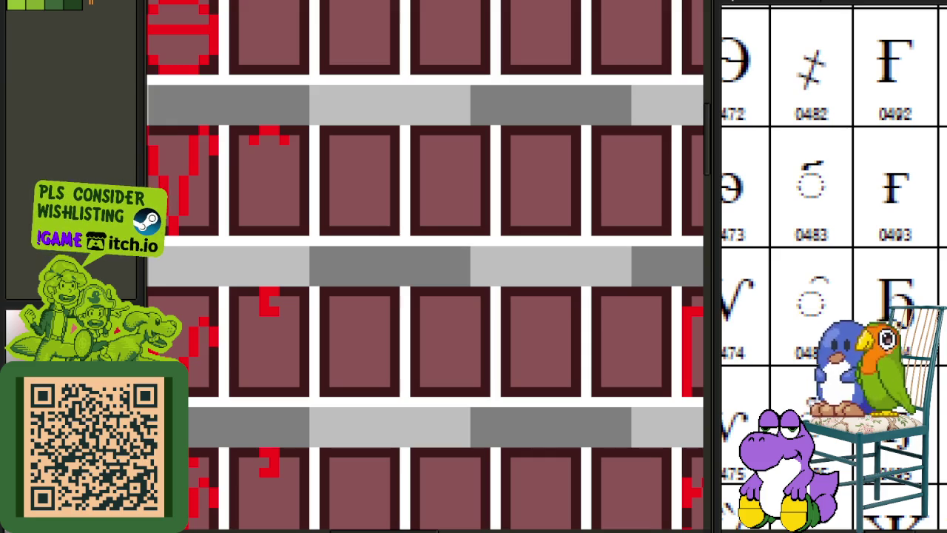
pyautogui.scroll(-2, 476, 272)
pyautogui.moveTo(910, 473); pyautogui.dragTo(915, 254)
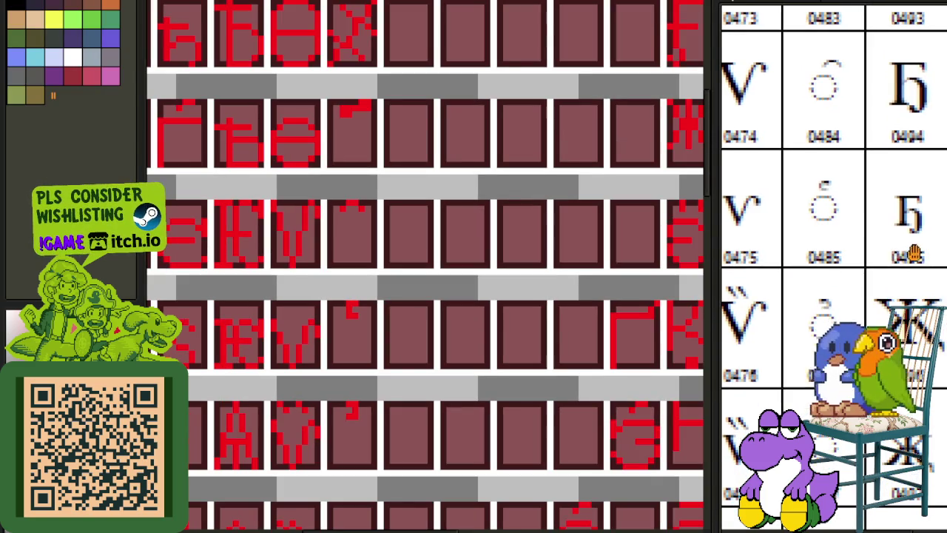
# Paint a red stroke with a stepped left end along the top of the empty cell.
pyautogui.scroll(-2, 418, 384)
pyautogui.scroll(-1, 402, 398)
pyautogui.scroll(1, 402, 397)
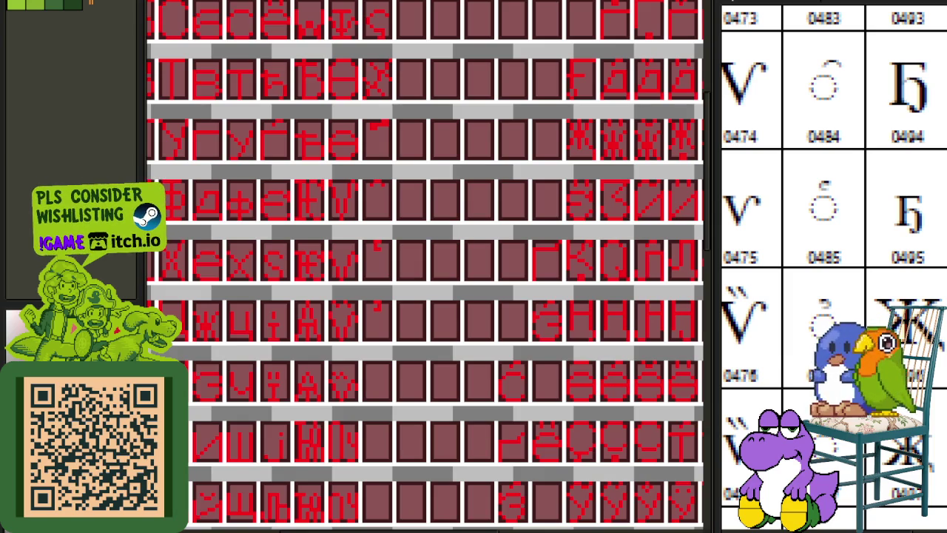
pyautogui.scroll(1, 385, 411)
pyautogui.scroll(2, 340, 399)
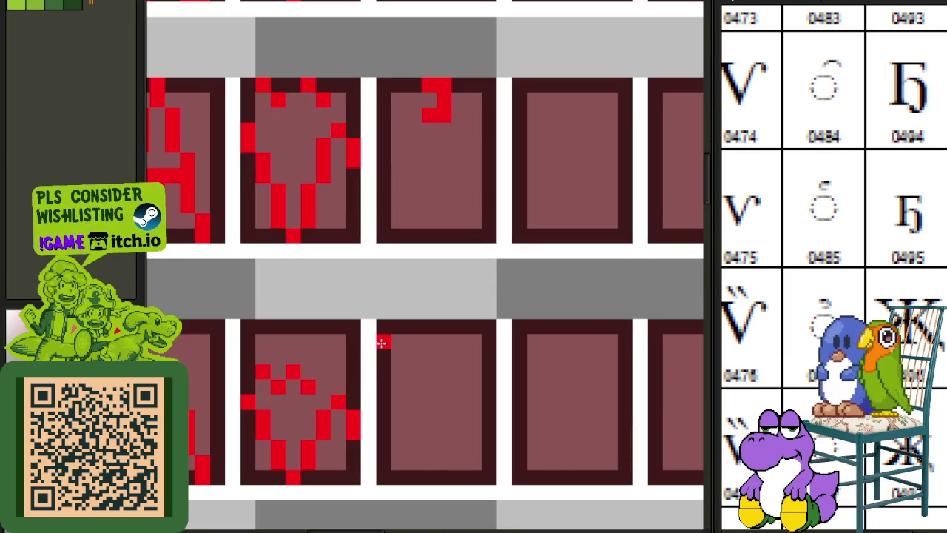
pyautogui.moveTo(383, 342)
pyautogui.mouseDown()
pyautogui.moveTo(398, 328)
pyautogui.moveTo(477, 345)
pyautogui.mouseUp()
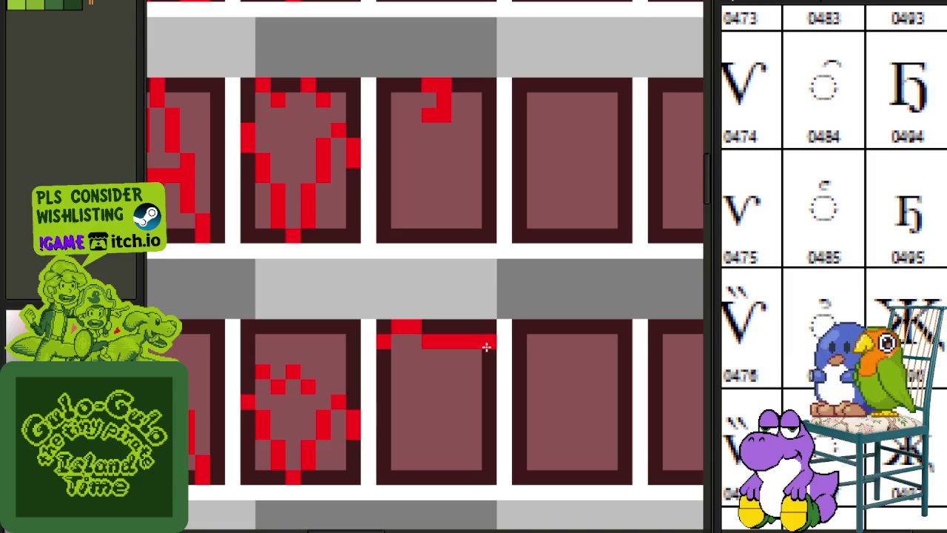
pyautogui.scroll(-2, 473, 295)
pyautogui.scroll(3, 450, 317)
pyautogui.scroll(-1, 467, 283)
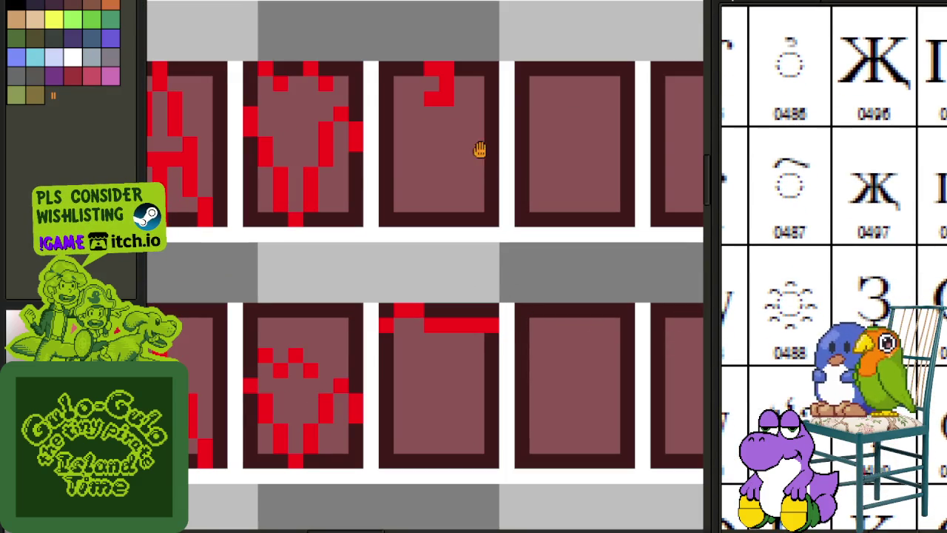
pyautogui.scroll(-1, 479, 150)
pyautogui.scroll(-1, 496, 249)
pyautogui.scroll(-1, 482, 239)
pyautogui.scroll(-1, 459, 195)
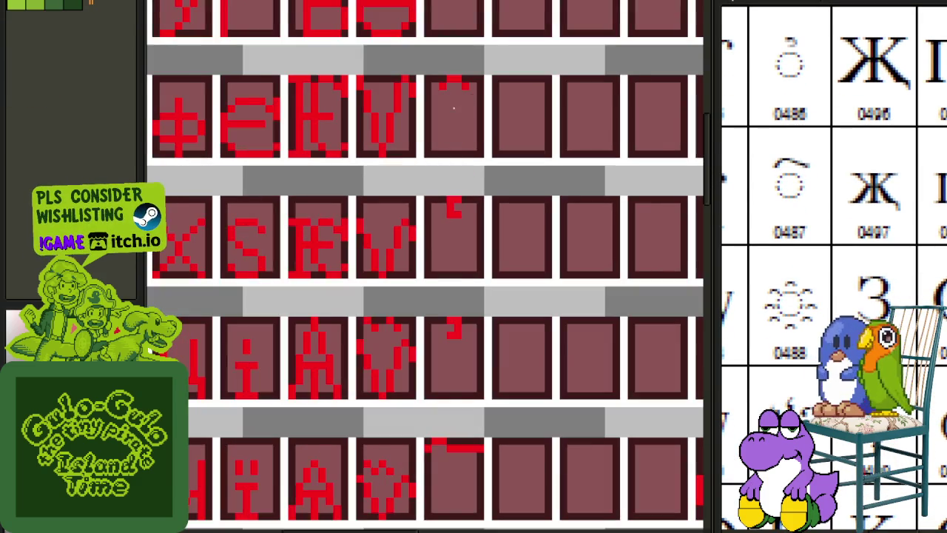
pyautogui.scroll(1, 454, 108)
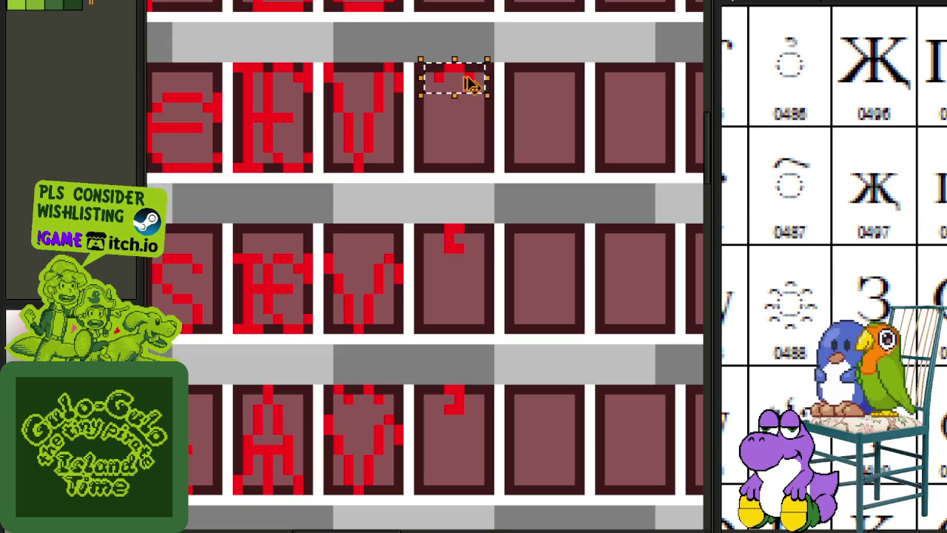
# Place a hook mark atop the bottom-row cell, clear its top pixels, and copy the mark down.
pyautogui.scroll(-3, 466, 511)
pyautogui.moveTo(439, 387); pyautogui.dragTo(460, 378)
pyautogui.click(469, 388)
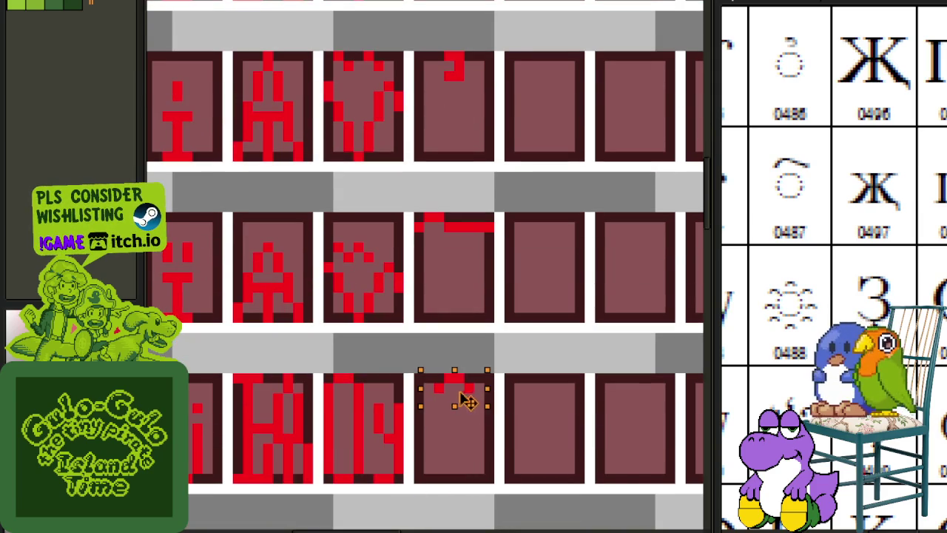
pyautogui.scroll(2, 459, 377)
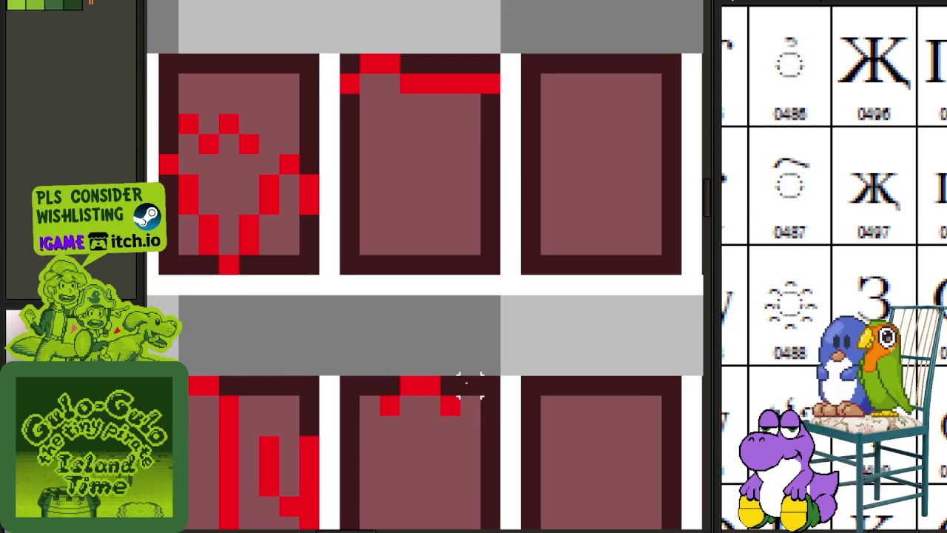
pyautogui.scroll(-2, 458, 384)
pyautogui.moveTo(340, 268)
pyautogui.mouseDown()
pyautogui.moveTo(478, 285)
pyautogui.moveTo(478, 300)
pyautogui.mouseUp()
pyautogui.moveTo(416, 290); pyautogui.dragTo(412, 482)
pyautogui.click(459, 387)
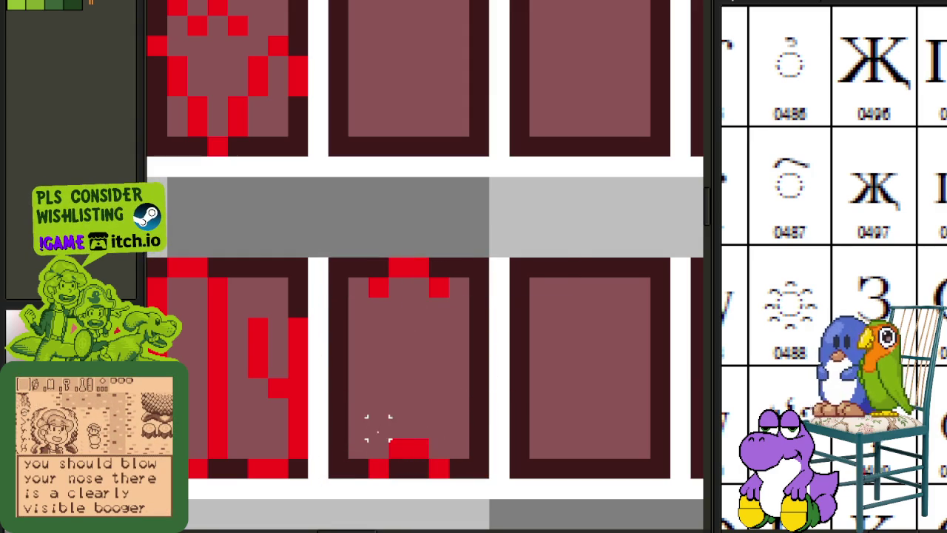
# Draw a red diagonal stroke in the lower part of the glyph cell and reposition it.
pyautogui.moveTo(378, 447); pyautogui.dragTo(379, 468)
pyautogui.moveTo(419, 469); pyautogui.dragTo(359, 426)
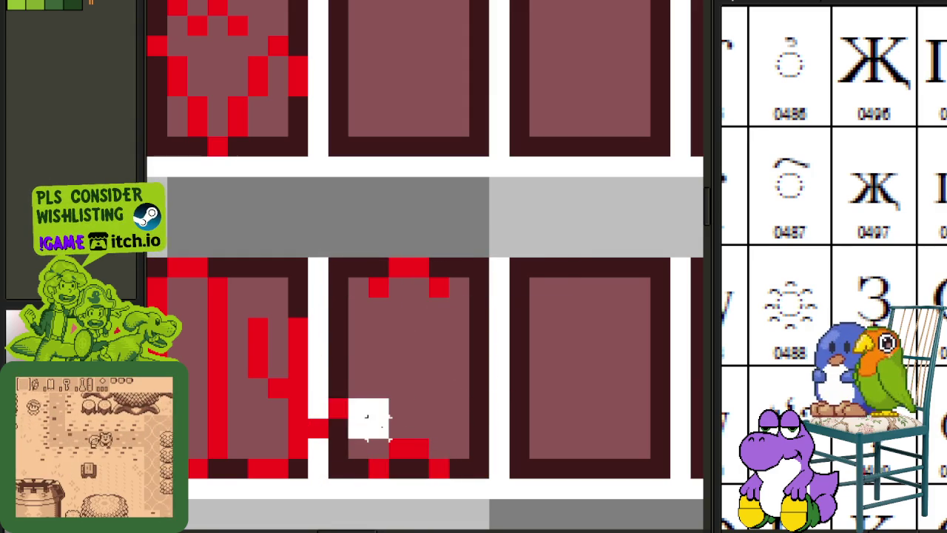
pyautogui.moveTo(321, 390); pyautogui.dragTo(403, 444)
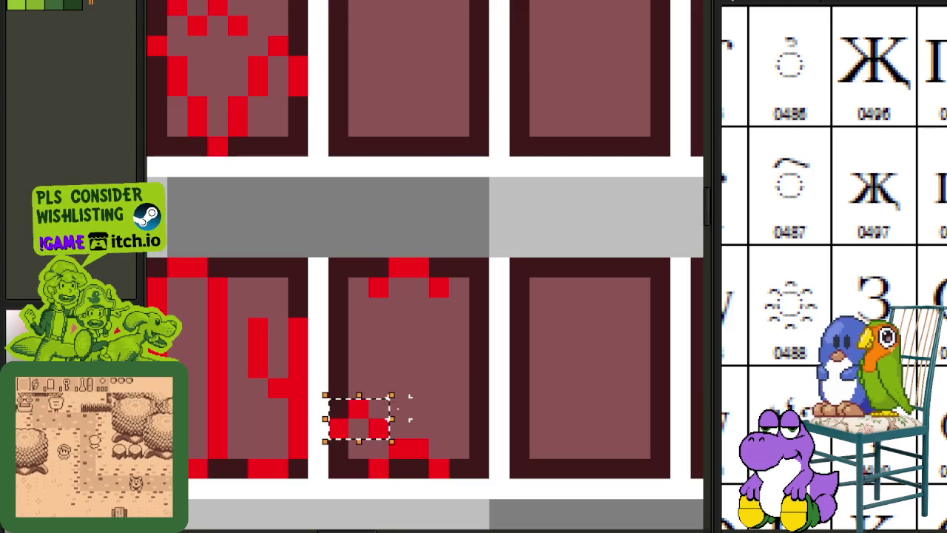
pyautogui.scroll(-1, 437, 448)
pyautogui.scroll(-1, 437, 447)
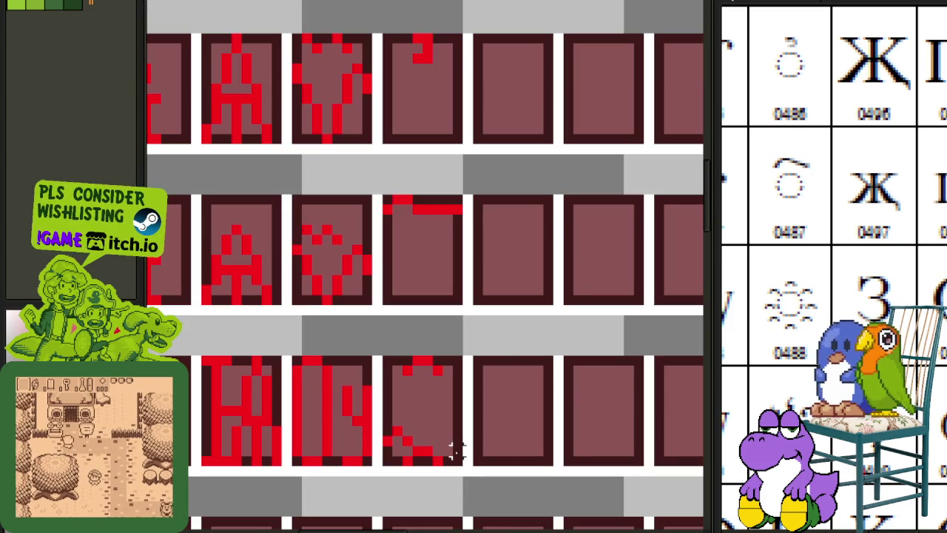
pyautogui.scroll(1, 397, 433)
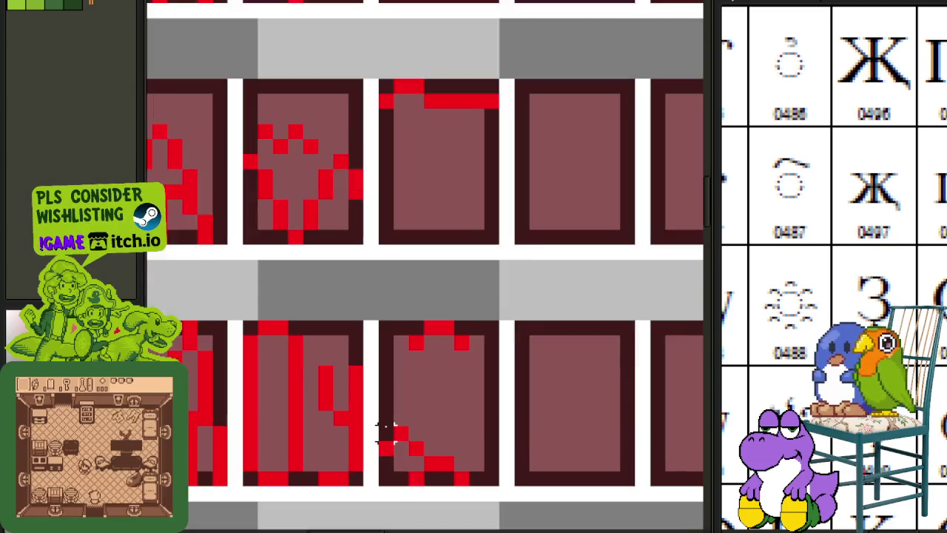
pyautogui.scroll(1, 388, 433)
pyautogui.moveTo(371, 423)
pyautogui.mouseDown()
pyautogui.moveTo(438, 467)
pyautogui.moveTo(418, 412)
pyautogui.moveTo(419, 364)
pyautogui.mouseUp()
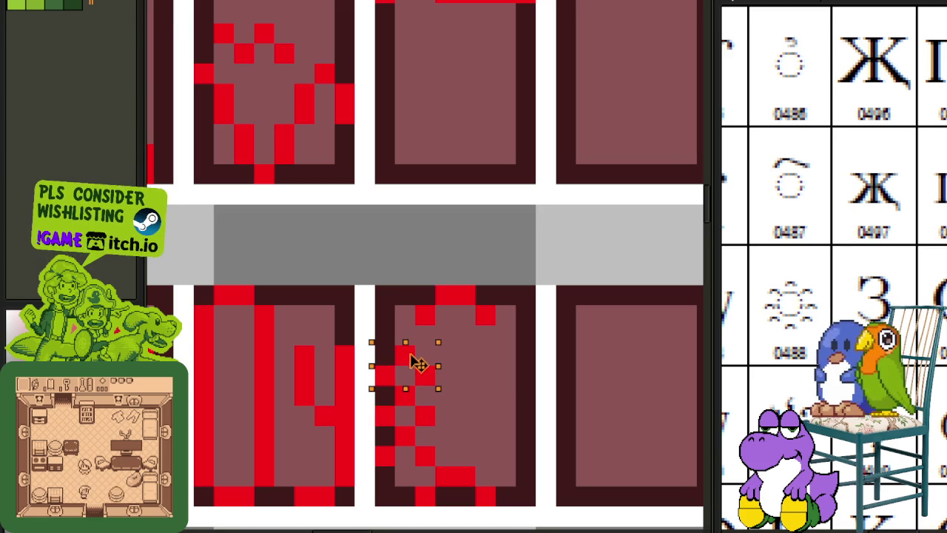
pyautogui.click(465, 357)
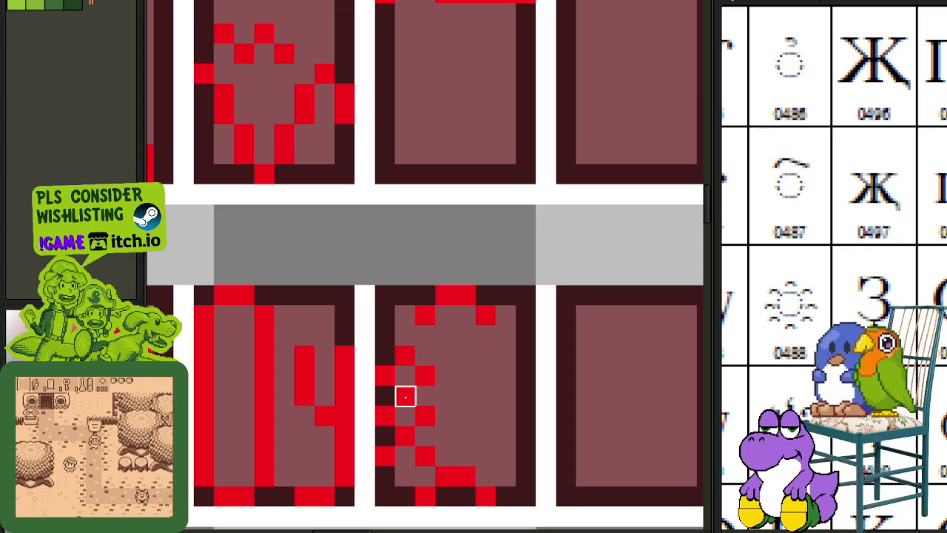
# Redraw the glyph's left side pixel by pixel into short red bars.
pyautogui.click(404, 455)
pyautogui.click(419, 457)
pyautogui.click(425, 415)
pyautogui.click(404, 415)
pyautogui.click(405, 395)
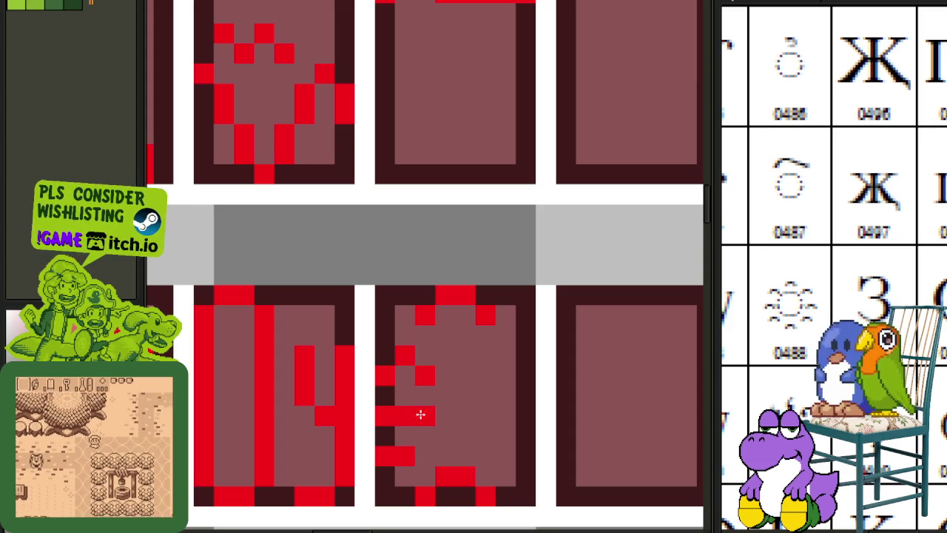
pyautogui.click(400, 375)
pyautogui.click(404, 355)
pyautogui.click(425, 376)
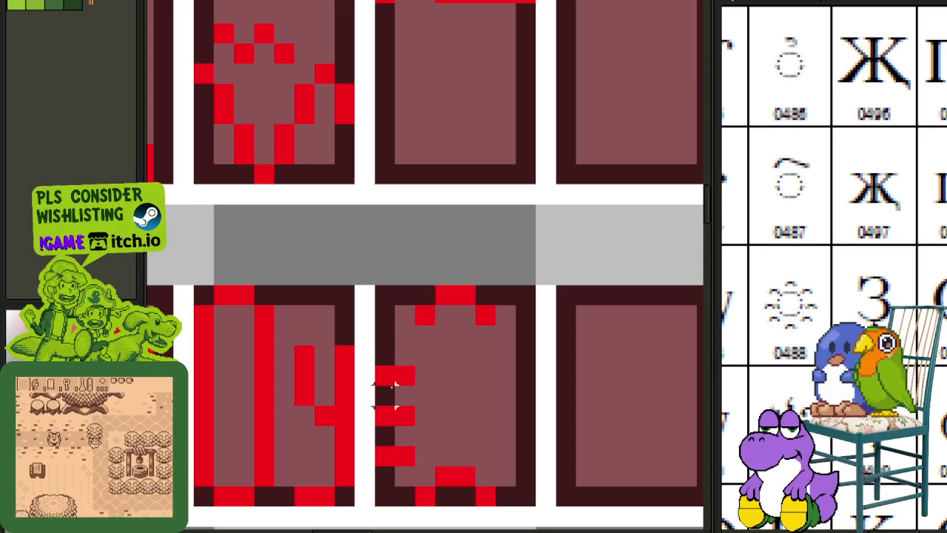
pyautogui.click(385, 376)
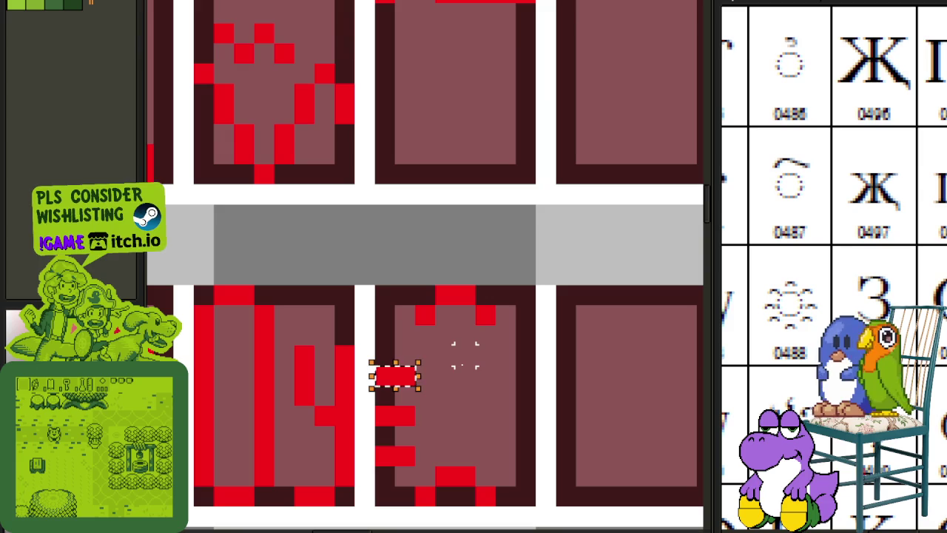
pyautogui.click(393, 439)
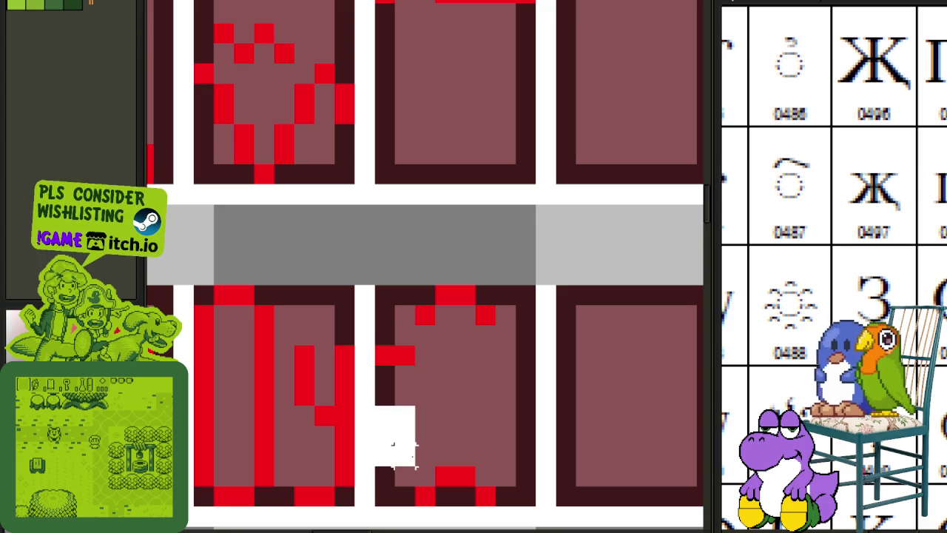
pyautogui.click(385, 355)
# Copy the left bars and flip them horizontally onto the glyph's right side.
pyautogui.moveTo(372, 345); pyautogui.dragTo(539, 449)
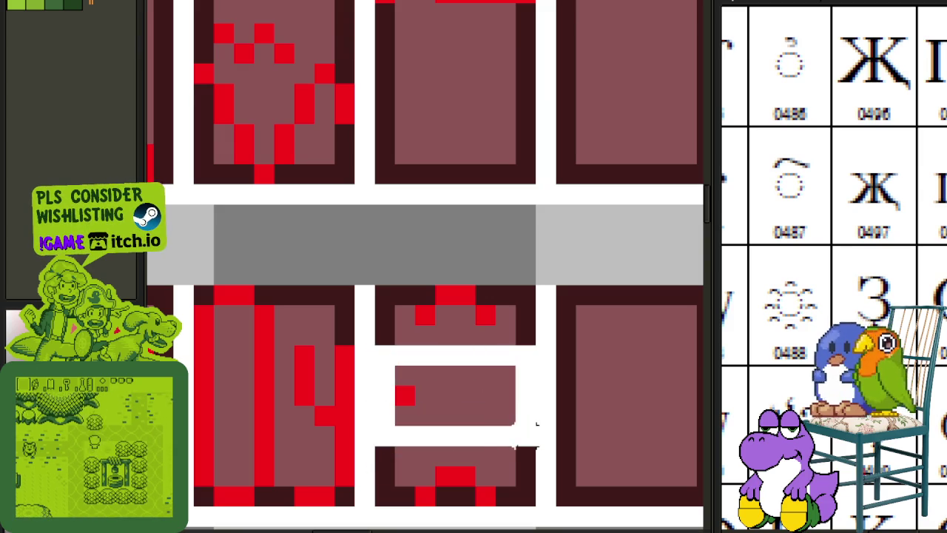
pyautogui.hotkey('shift', 'h')
pyautogui.press('Return')
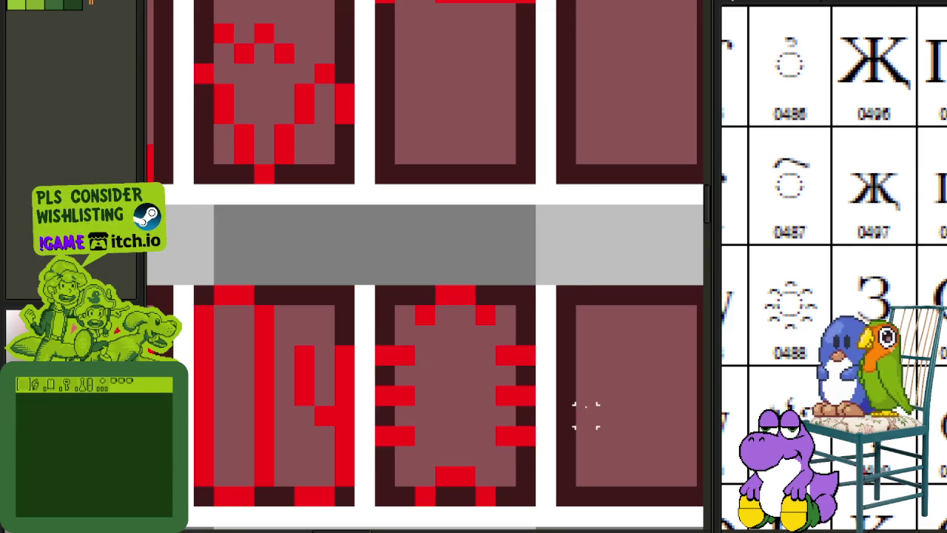
pyautogui.scroll(-5, 516, 384)
pyautogui.moveTo(515, 384); pyautogui.dragTo(442, 266)
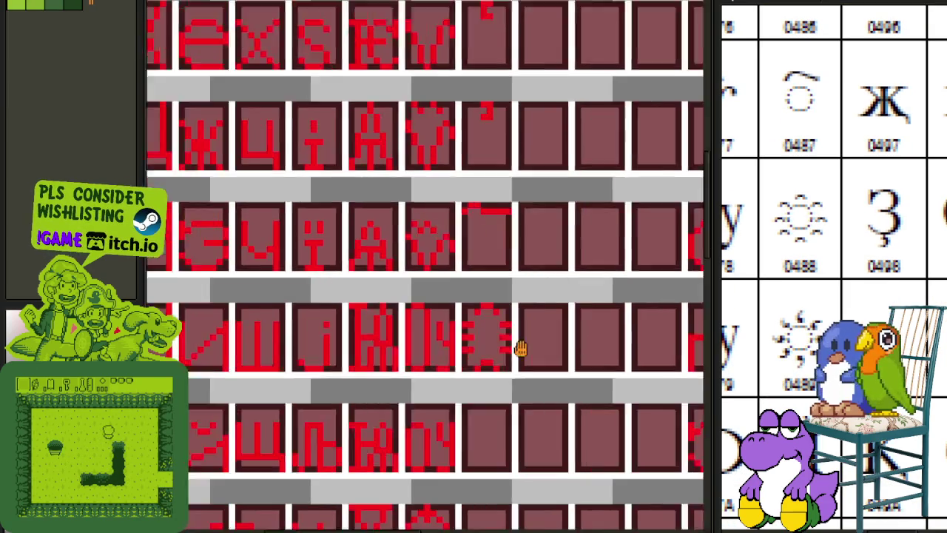
# Copy the new glyph and paste a duplicate into the cell below.
pyautogui.scroll(1, 426, 251)
pyautogui.scroll(2, 412, 212)
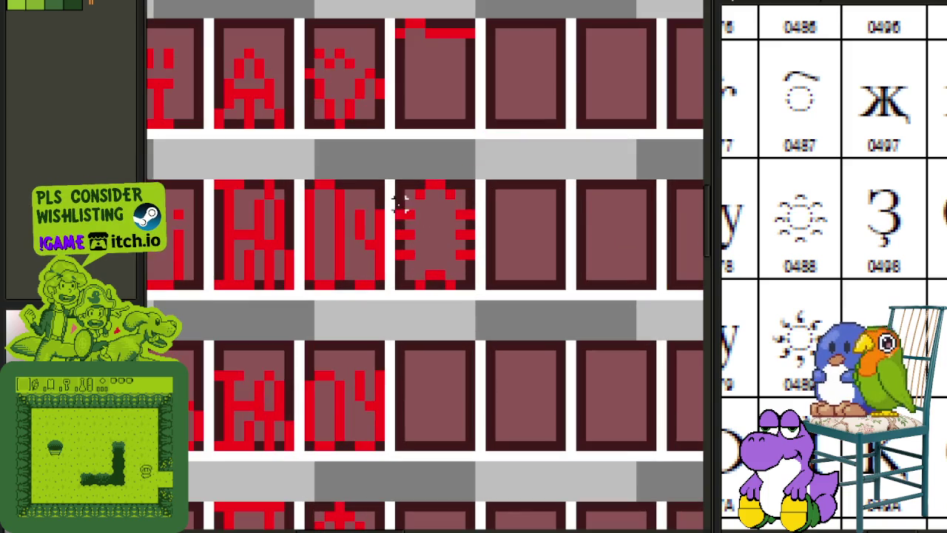
pyautogui.moveTo(392, 179)
pyautogui.mouseDown()
pyautogui.moveTo(472, 287)
pyautogui.moveTo(485, 444)
pyautogui.moveTo(460, 441)
pyautogui.mouseUp()
pyautogui.hotkey('ctrl', 'c')
pyautogui.hotkey('ctrl', 'v')
pyautogui.hotkey('ctrl', 'd')
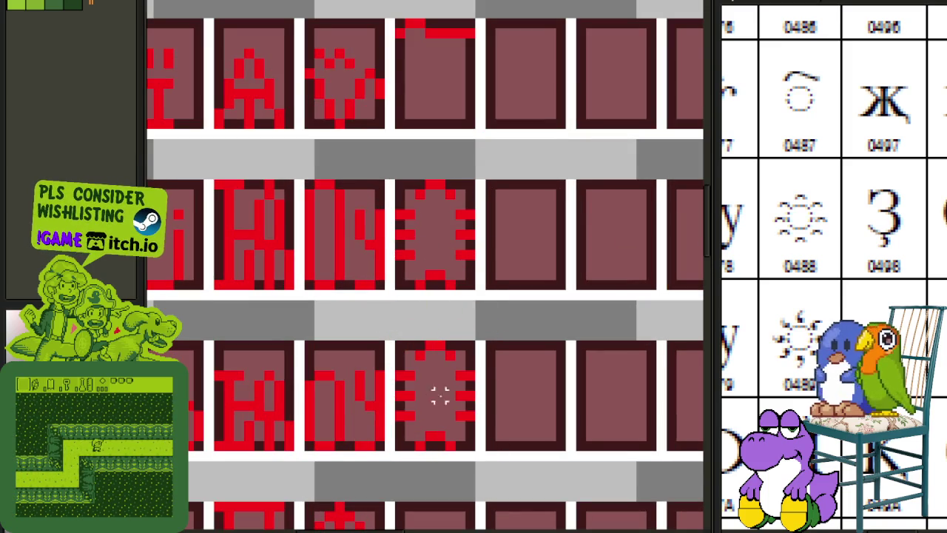
pyautogui.scroll(1, 441, 386)
pyautogui.scroll(1, 441, 386)
# Add red pixels at the copy's top centre and erase stray pixels at its edges.
pyautogui.click(426, 342)
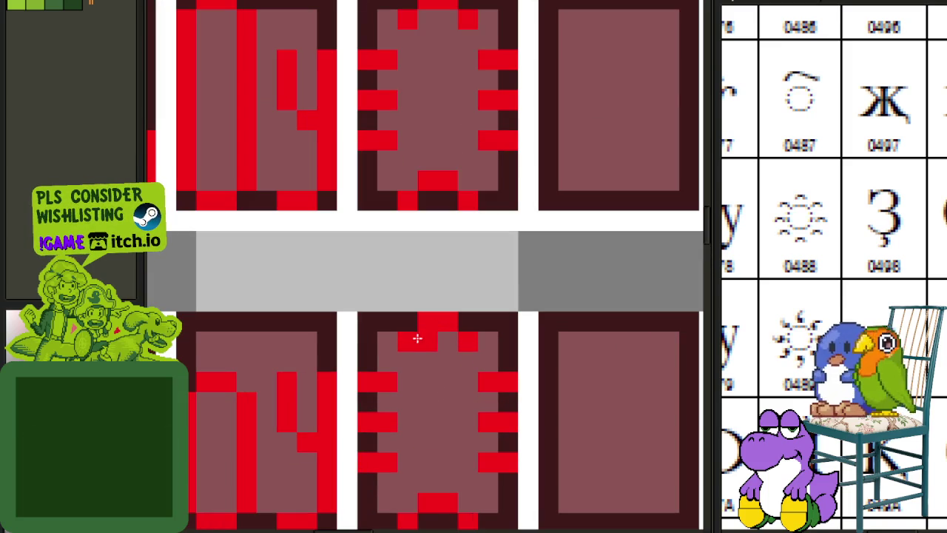
pyautogui.click(447, 341)
pyautogui.moveTo(455, 339); pyautogui.dragTo(467, 341)
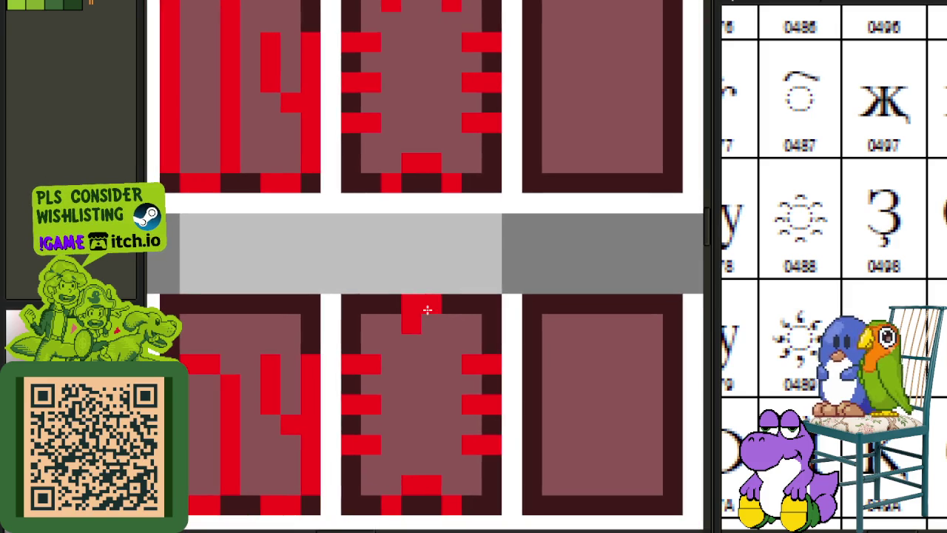
pyautogui.click(431, 304)
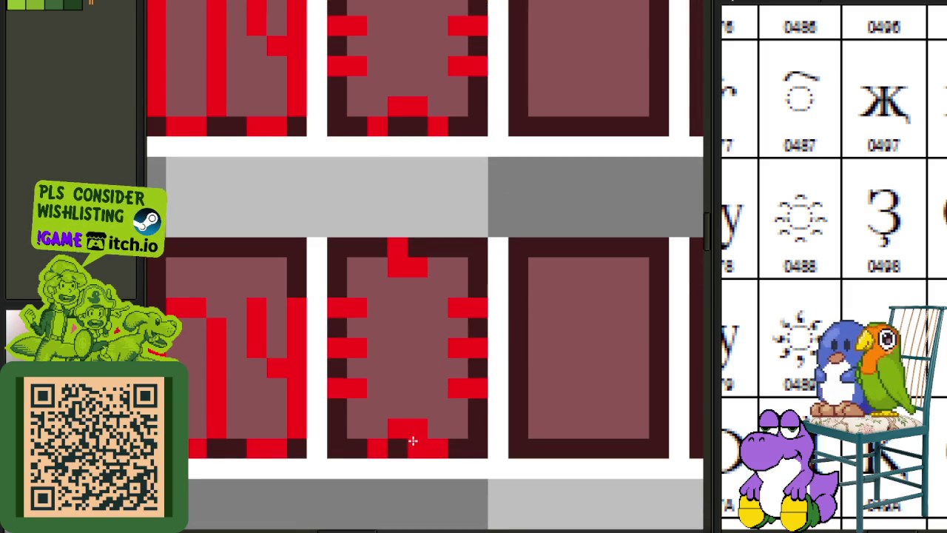
pyautogui.click(434, 441)
pyautogui.moveTo(384, 442); pyautogui.dragTo(399, 447)
pyautogui.click(472, 407)
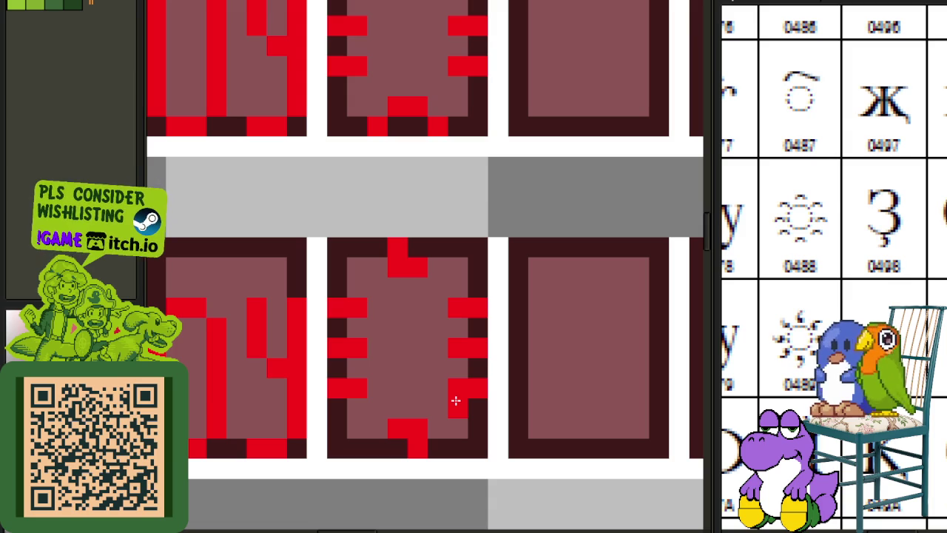
# Shift the copy's lower-right pixels, lower-left bars and left edge down one row.
pyautogui.moveTo(447, 359); pyautogui.dragTo(488, 412)
pyautogui.press('Down')
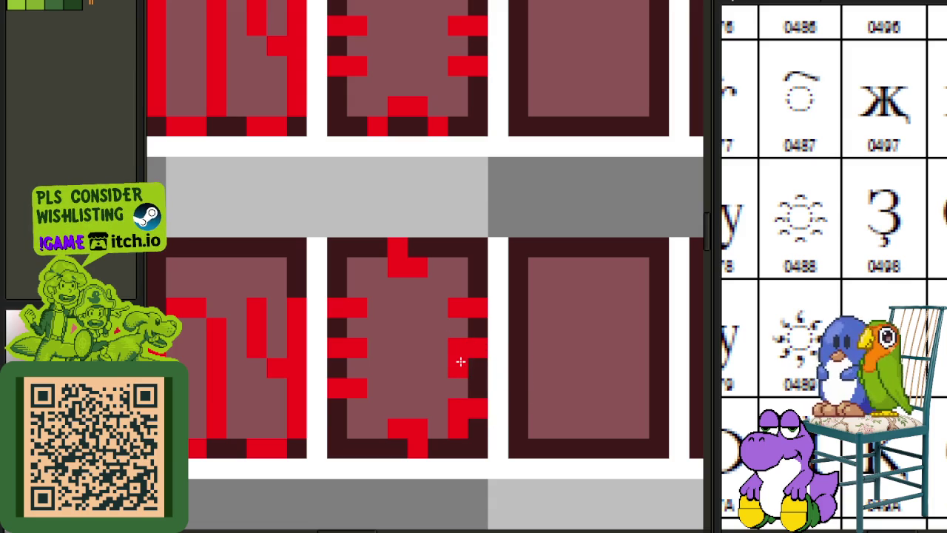
pyautogui.moveTo(457, 307); pyautogui.dragTo(468, 287)
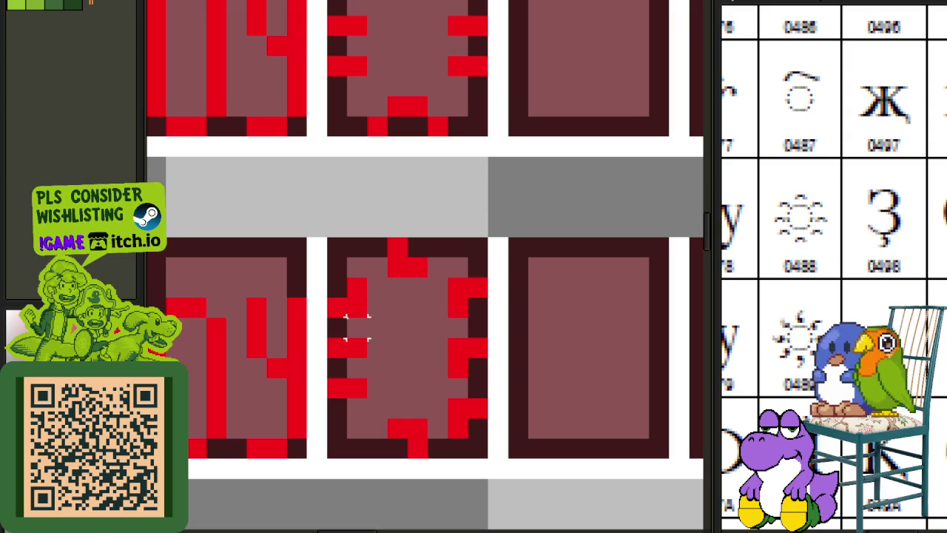
pyautogui.moveTo(336, 342); pyautogui.dragTo(369, 418)
pyautogui.press('Down')
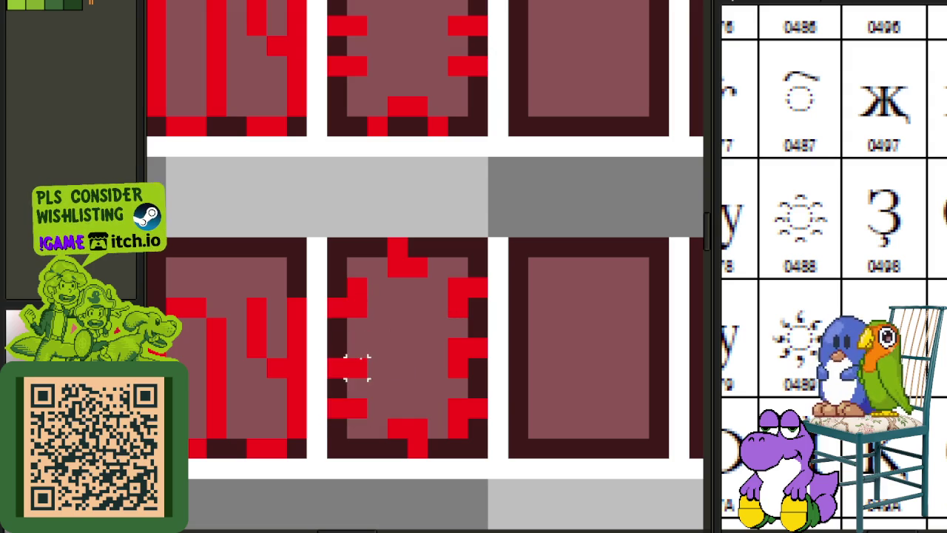
pyautogui.moveTo(325, 376); pyautogui.dragTo(370, 441)
pyautogui.press('Down')
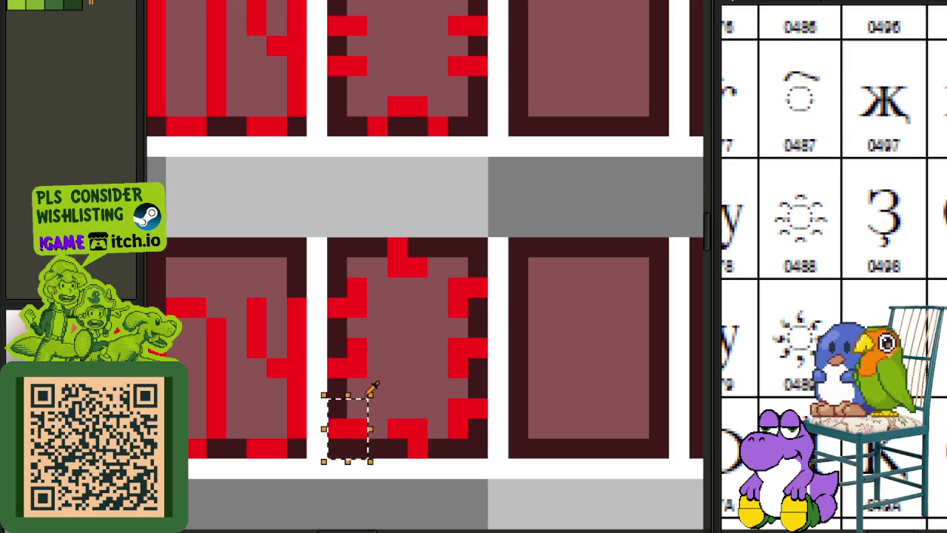
pyautogui.click(378, 389)
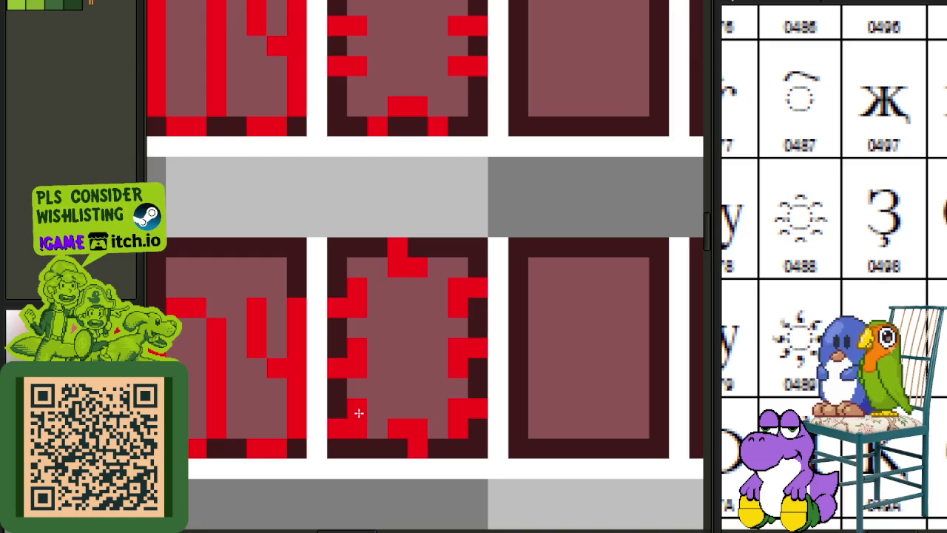
# Copy a glyph from another cell into the empty cell beside it.
pyautogui.scroll(-3, 358, 413)
pyautogui.scroll(-1, 444, 325)
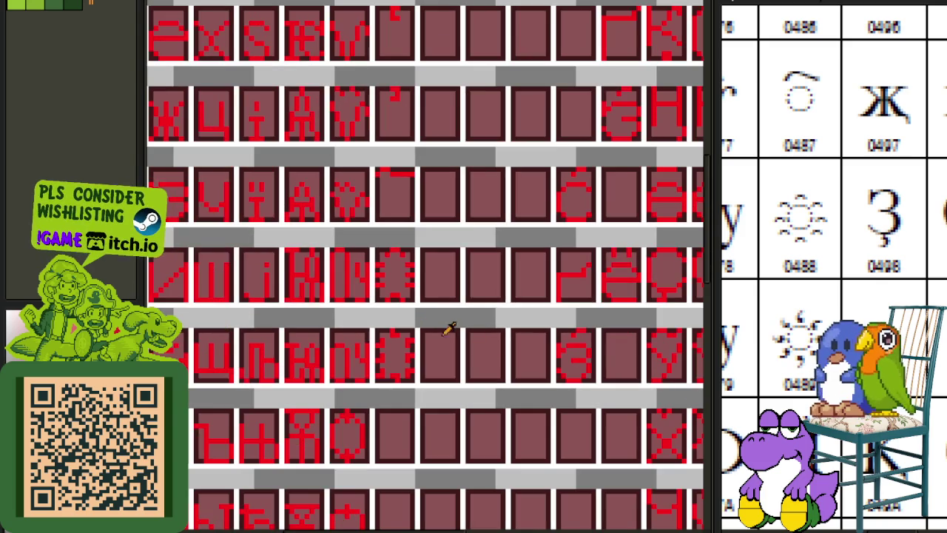
pyautogui.scroll(-3, 852, 289)
pyautogui.scroll(-1, 502, 324)
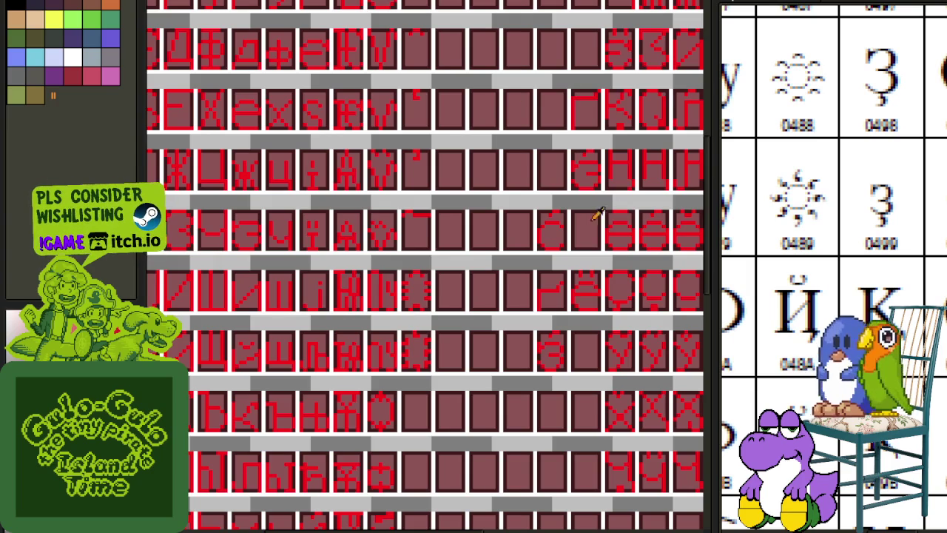
pyautogui.scroll(-3, 255, 326)
pyautogui.scroll(3, 365, 387)
pyautogui.scroll(-3, 370, 439)
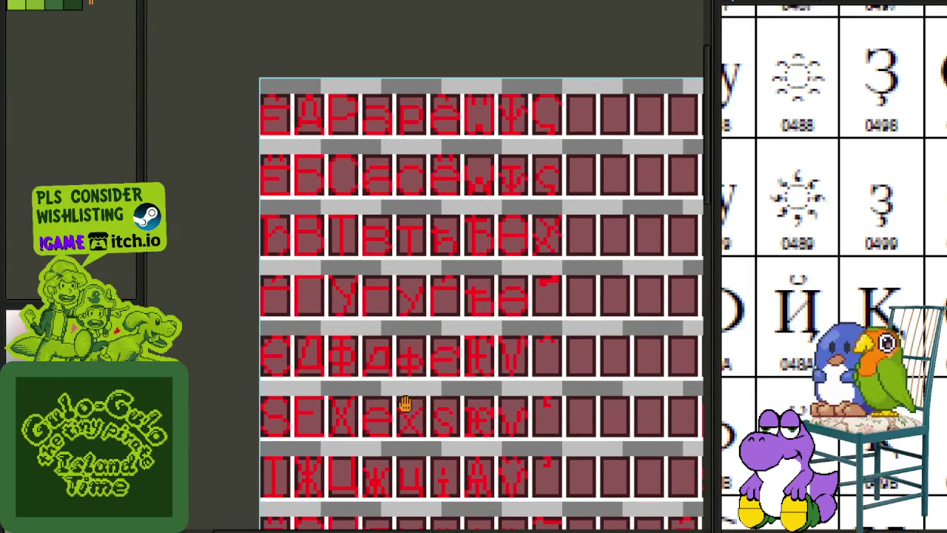
pyautogui.scroll(3, 405, 403)
pyautogui.scroll(-3, 375, 281)
pyautogui.scroll(2, 310, 288)
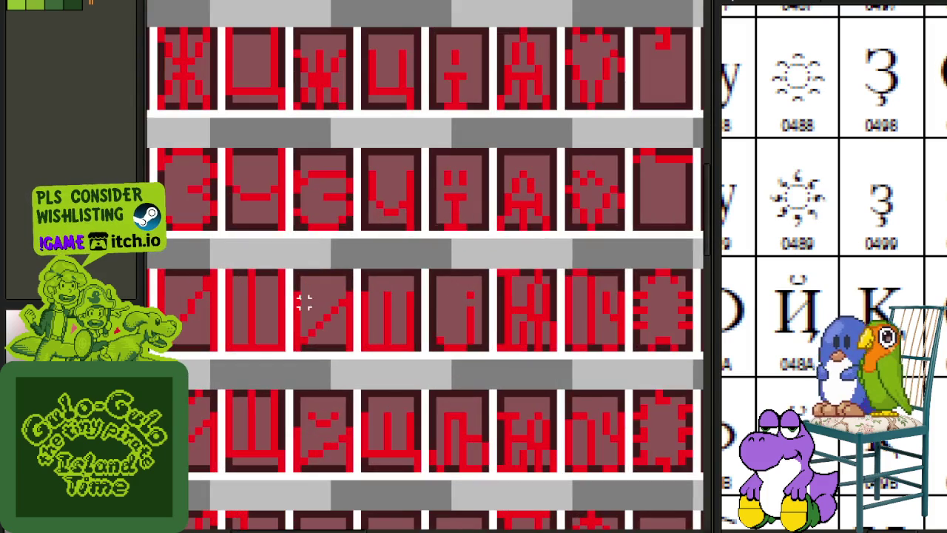
pyautogui.moveTo(295, 300); pyautogui.dragTo(355, 360)
pyautogui.scroll(-3, 408, 309)
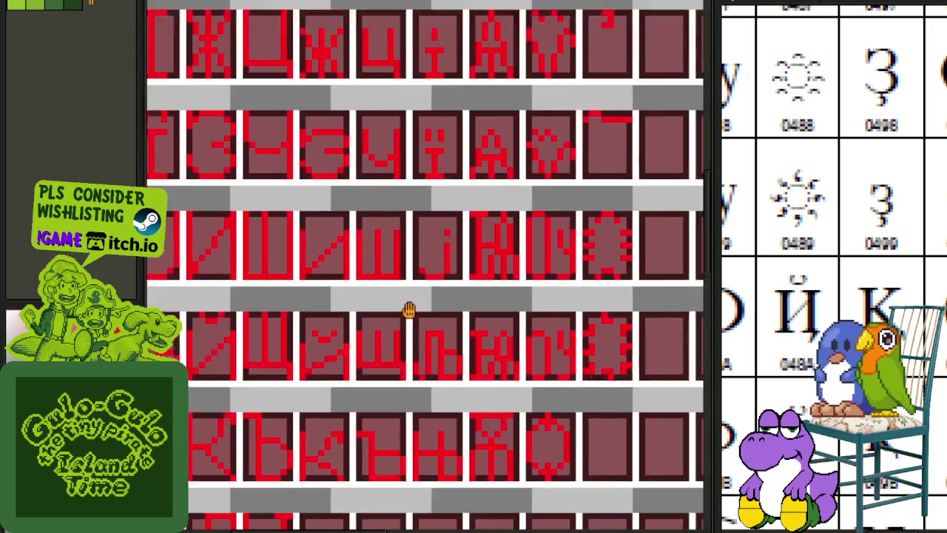
pyautogui.scroll(3, 312, 357)
pyautogui.click(324, 322)
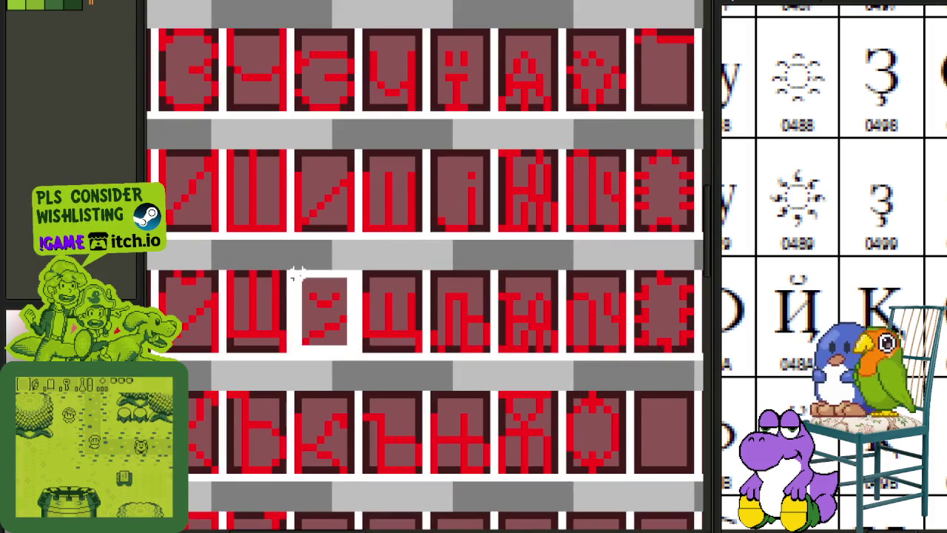
pyautogui.scroll(-2, 324, 322)
pyautogui.moveTo(324, 322)
pyautogui.mouseDown()
pyautogui.moveTo(560, 397)
pyautogui.moveTo(501, 315)
pyautogui.mouseUp()
pyautogui.hotkey('ctrl', 'd')
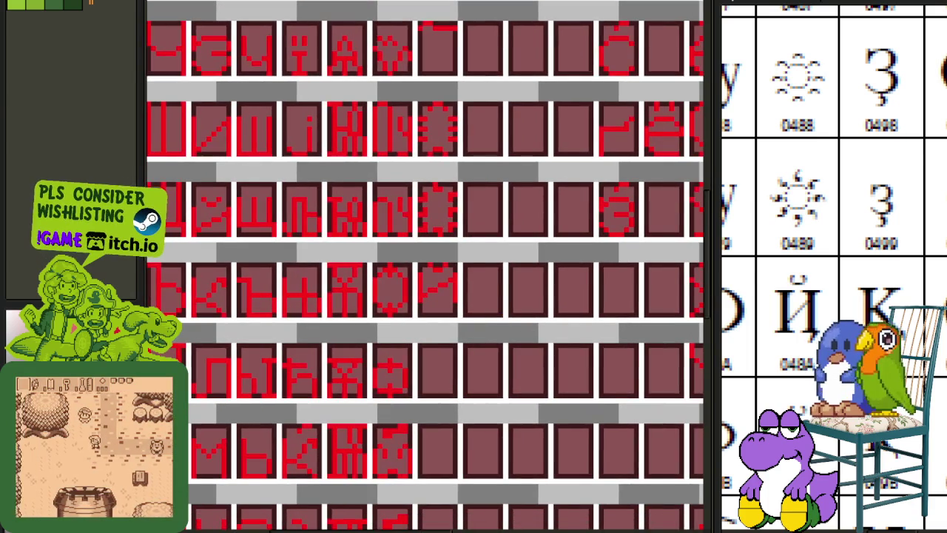
# Add the tail pixel, remove the extra stroke pixel, and shift the right stroke one pixel left.
pyautogui.scroll(1, 444, 300)
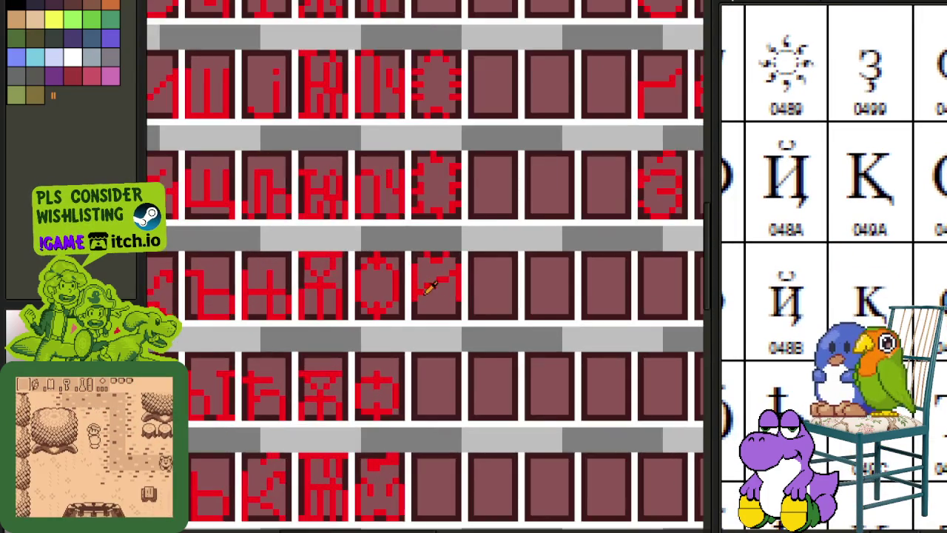
pyautogui.scroll(2, 436, 285)
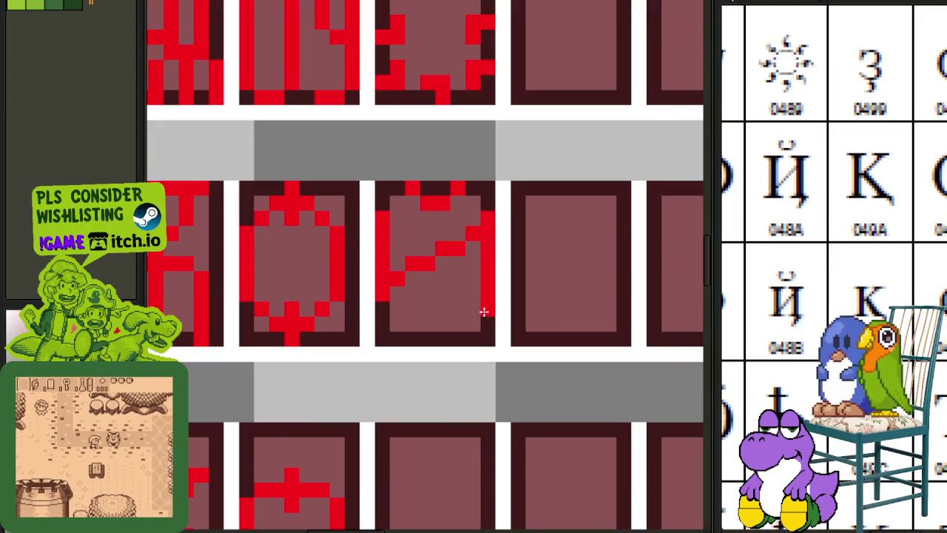
pyautogui.click(457, 324)
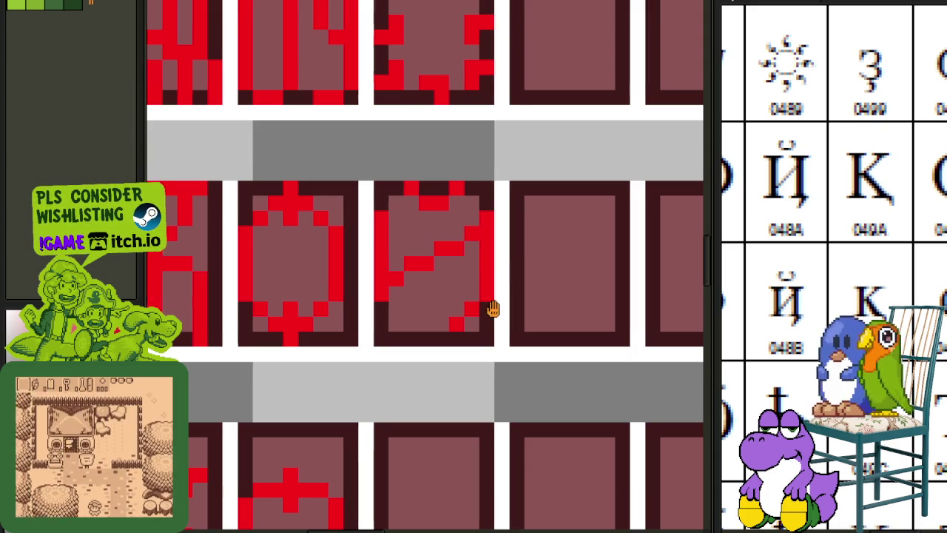
pyautogui.moveTo(480, 316); pyautogui.dragTo(433, 332)
pyautogui.click(411, 334)
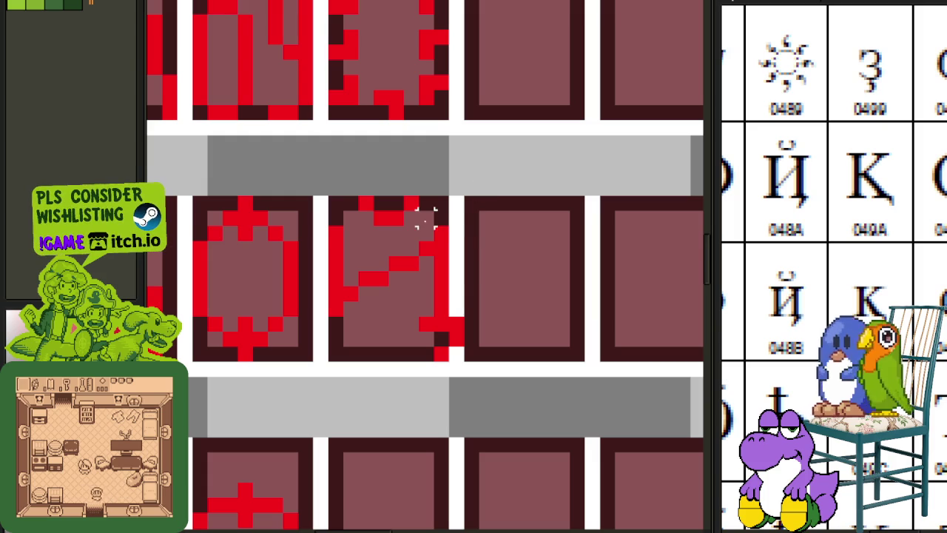
pyautogui.moveTo(411, 228); pyautogui.dragTo(486, 360)
pyautogui.press('Left')
pyautogui.click(548, 310)
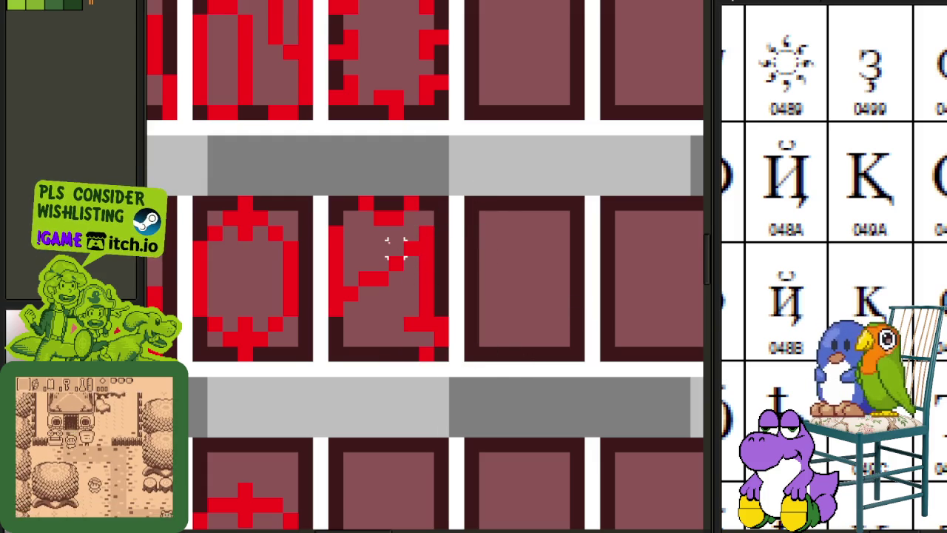
pyautogui.moveTo(380, 233); pyautogui.dragTo(453, 350)
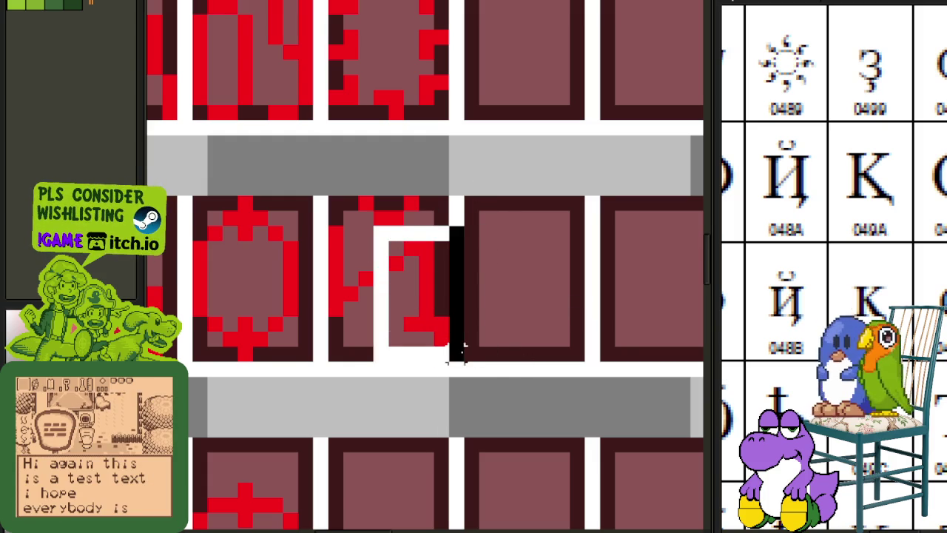
# Nudge the selected right part of the tailed И one pixel right and deselect.
pyautogui.press('Right')
pyautogui.click(517, 292)
pyautogui.scroll(-2, 515, 274)
pyautogui.scroll(1, 454, 258)
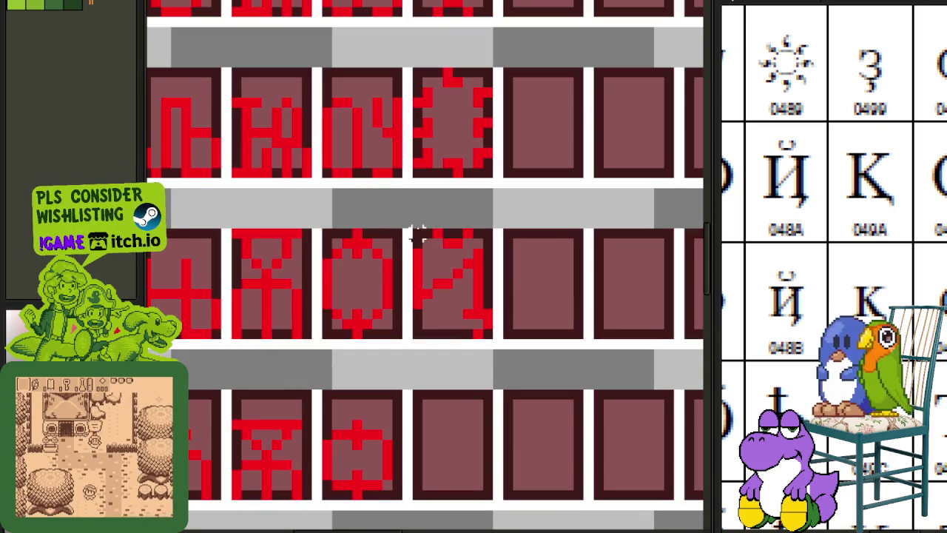
# Copy the short I with tail glyph into the cell directly below.
pyautogui.moveTo(494, 318); pyautogui.dragTo(498, 327)
pyautogui.scroll(-1, 496, 333)
pyautogui.moveTo(474, 296); pyautogui.dragTo(476, 420)
pyautogui.click(541, 393)
pyautogui.moveTo(541, 393); pyautogui.dragTo(522, 262)
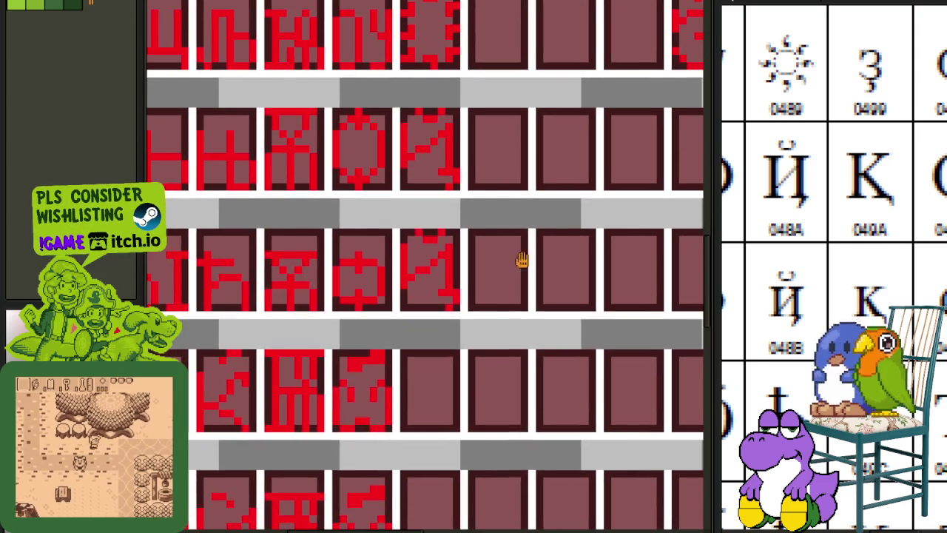
pyautogui.scroll(-1, 550, 322)
pyautogui.scroll(3, 478, 261)
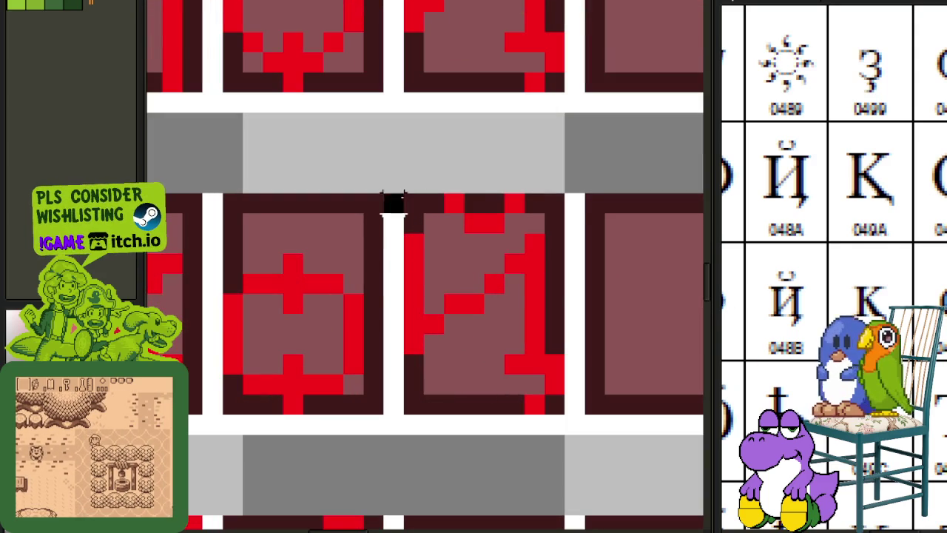
pyautogui.moveTo(392, 201); pyautogui.dragTo(584, 298)
pyautogui.hotkey('ctrl', 'z')
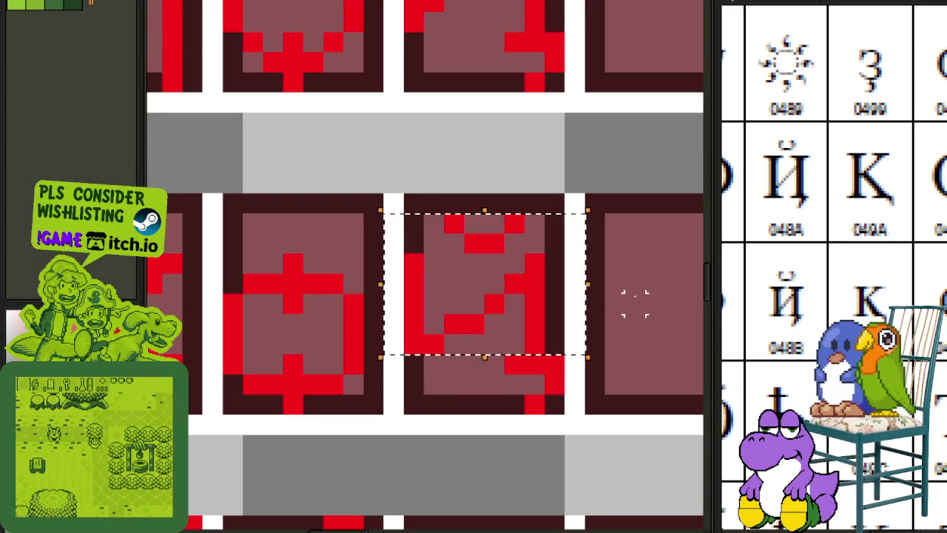
# Lower the copy's upper part, including the breve, by one pixel.
pyautogui.moveTo(380, 191); pyautogui.dragTo(569, 294)
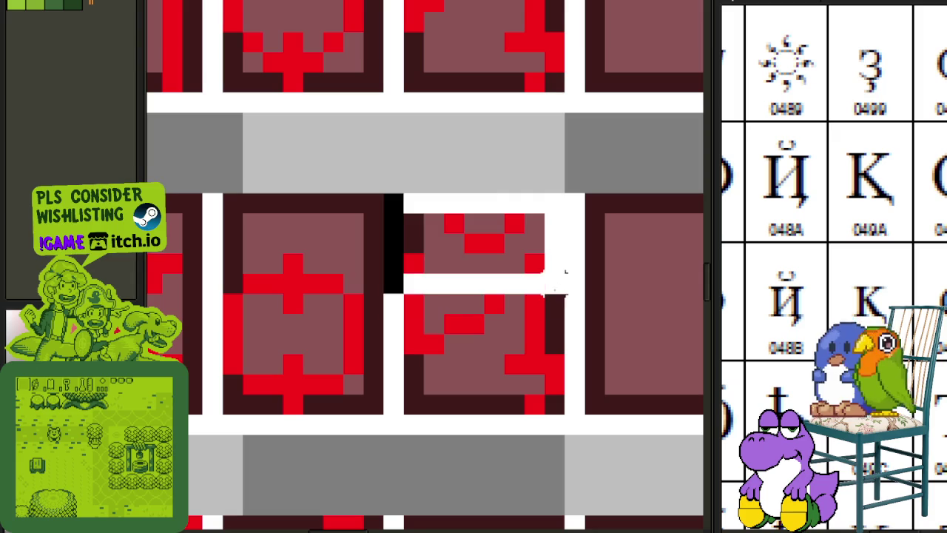
pyautogui.press('Down')
pyautogui.hotkey('ctrl', 'd')
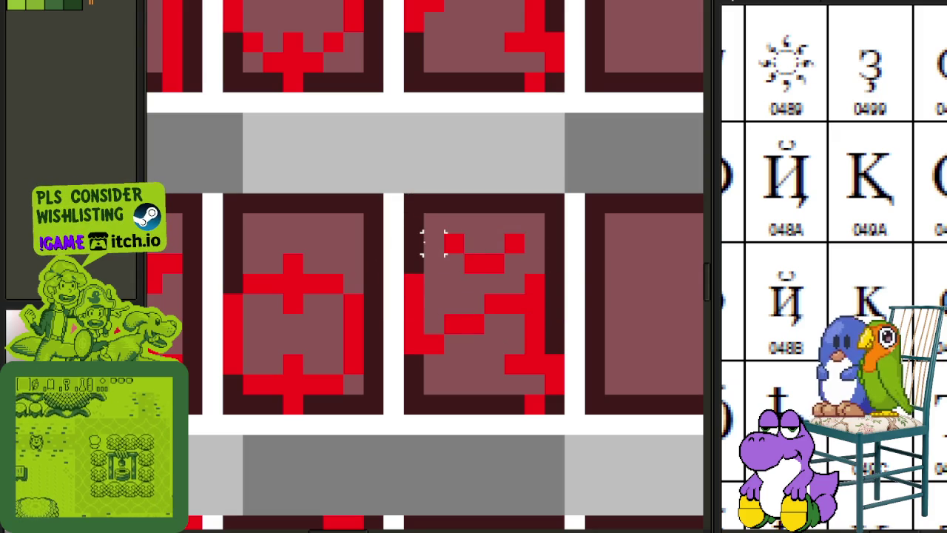
pyautogui.scroll(-3, 432, 244)
pyautogui.scroll(2, 454, 271)
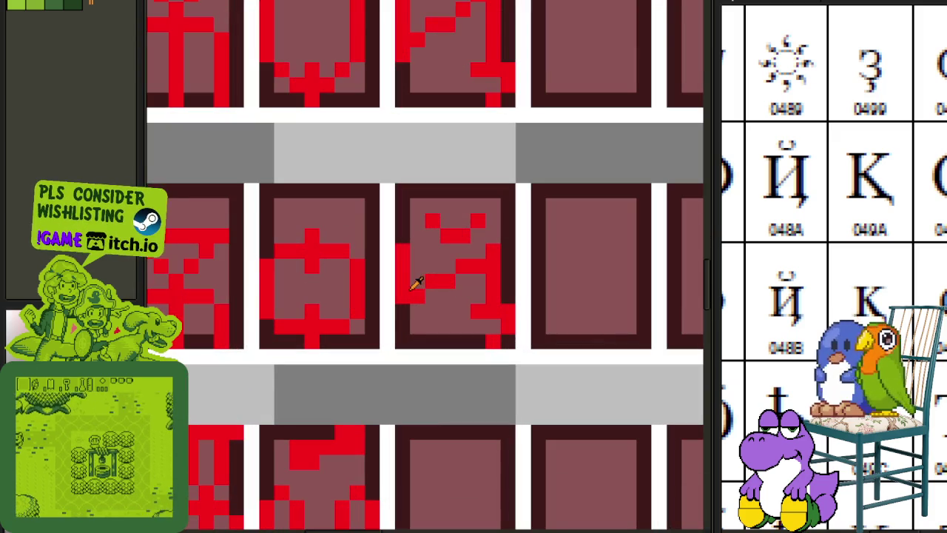
pyautogui.scroll(-3, 469, 222)
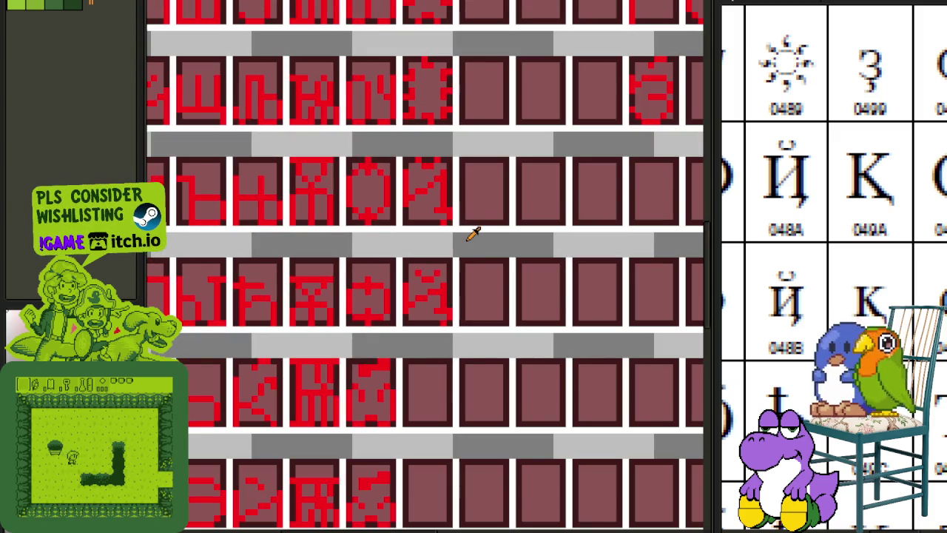
pyautogui.scroll(-1, 472, 235)
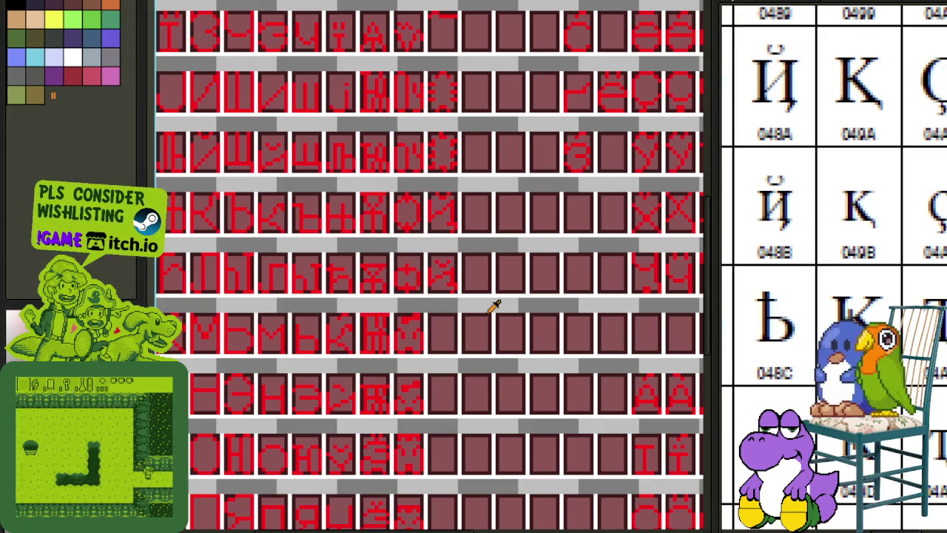
# Save the font sheet with Ctrl+S.
pyautogui.moveTo(306, 271)
pyautogui.mouseDown()
pyautogui.moveTo(421, 398)
pyautogui.moveTo(412, 459)
pyautogui.mouseUp()
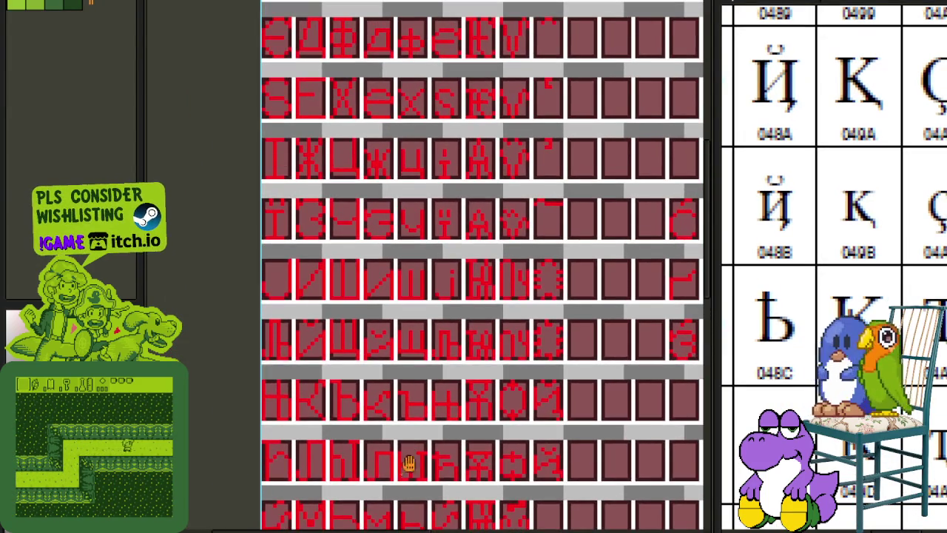
pyautogui.scroll(-2, 449, 378)
pyautogui.scroll(1, 434, 387)
pyautogui.scroll(1, 422, 355)
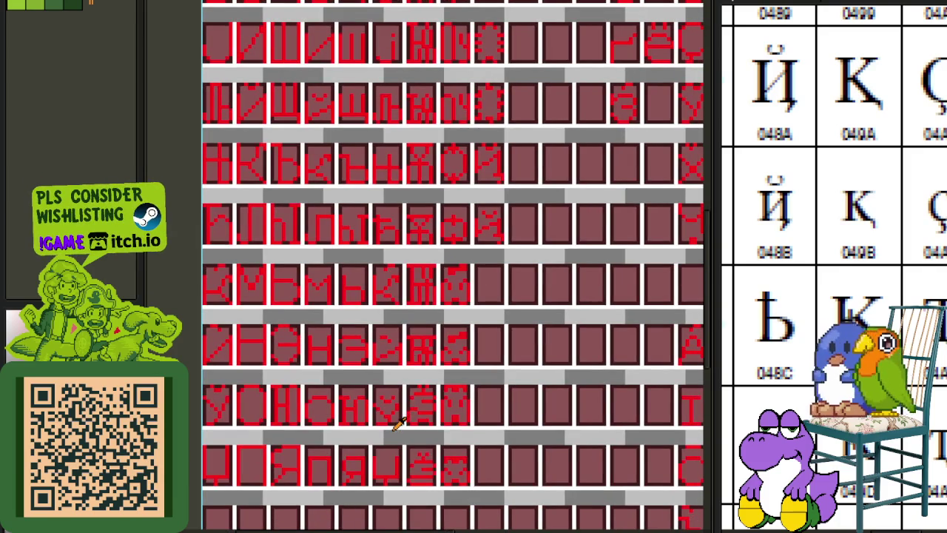
pyautogui.scroll(-1, 377, 347)
pyautogui.hotkey('ctrl', 's')
# Move the Ь-shaped glyph's pixels down and to the right within its cell.
pyautogui.scroll(1, 380, 387)
pyautogui.scroll(-1, 308, 276)
pyautogui.scroll(1, 313, 408)
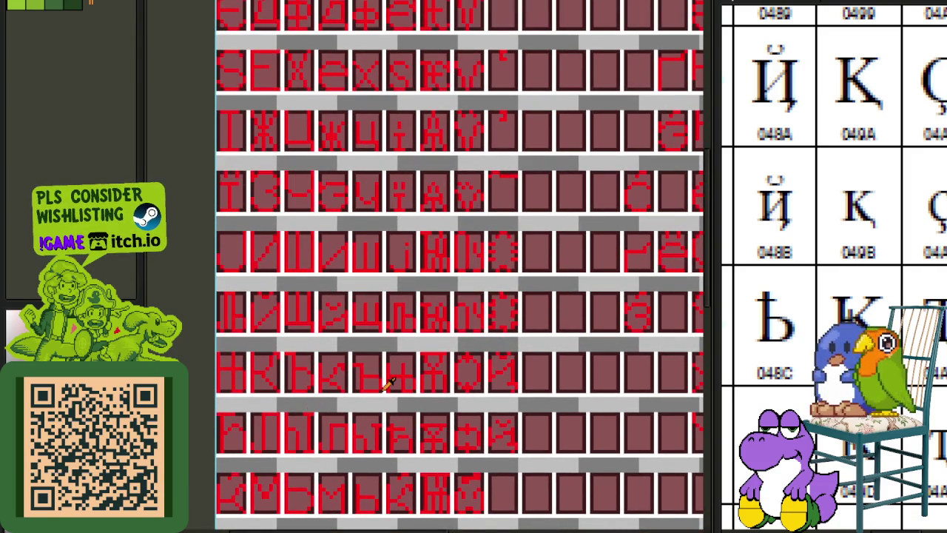
pyautogui.scroll(1, 389, 381)
pyautogui.scroll(1, 275, 353)
pyautogui.moveTo(267, 327)
pyautogui.mouseDown()
pyautogui.moveTo(341, 433)
pyautogui.moveTo(524, 482)
pyautogui.moveTo(306, 257)
pyautogui.moveTo(311, 244)
pyautogui.mouseUp()
pyautogui.scroll(-1, 340, 433)
pyautogui.click(406, 233)
pyautogui.scroll(2, 274, 185)
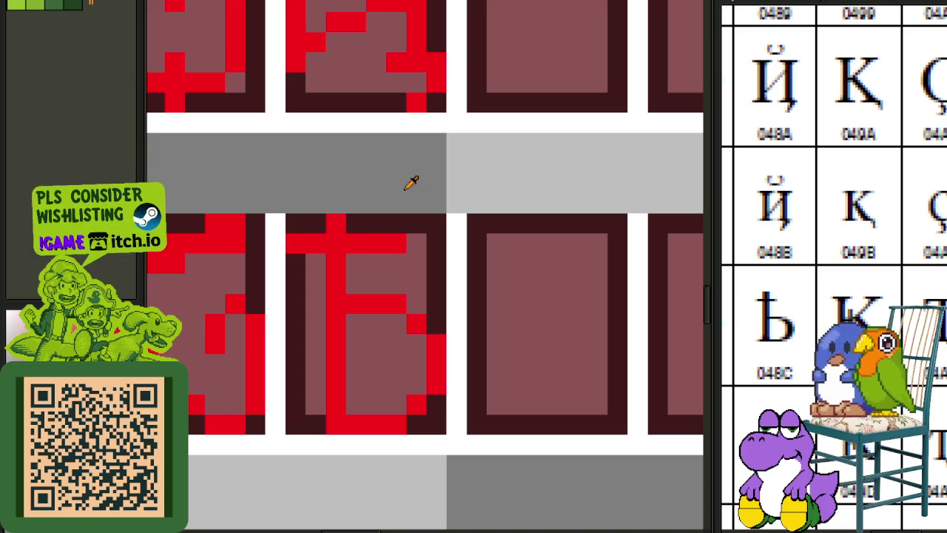
# Copy the semisoft sign glyph into the cell below it.
pyautogui.scroll(-2, 411, 183)
pyautogui.scroll(1, 382, 191)
pyautogui.moveTo(339, 201); pyautogui.dragTo(463, 370)
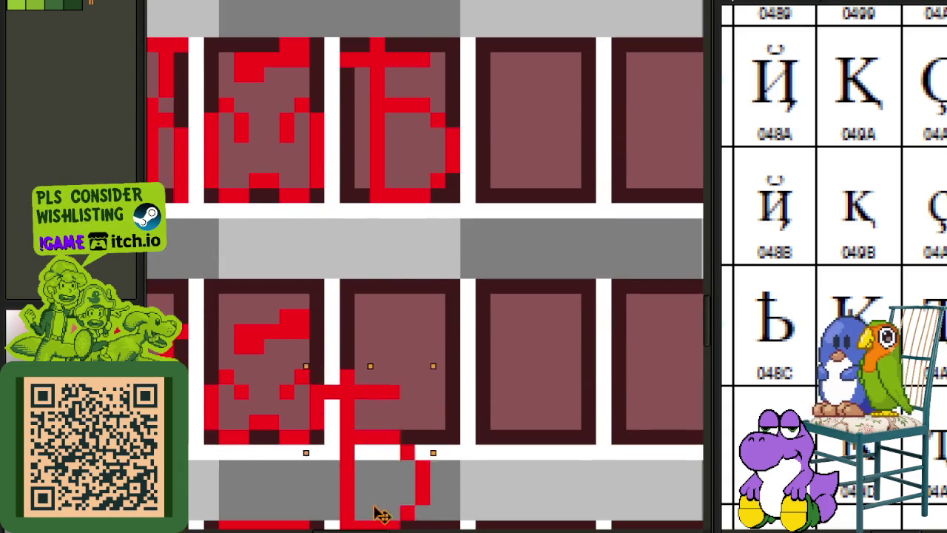
pyautogui.moveTo(420, 346); pyautogui.dragTo(407, 422)
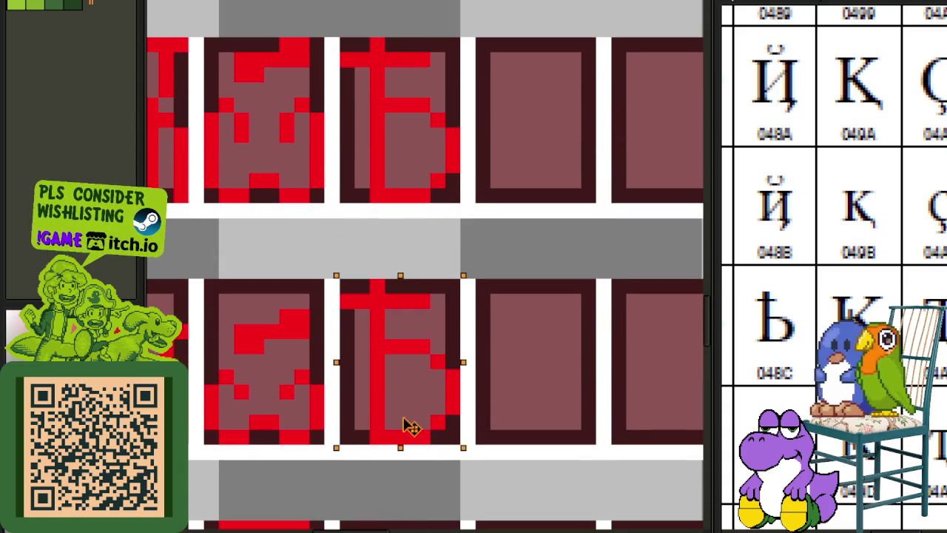
pyautogui.hotkey('ctrl', 'd')
# Delete the copy's upper pixels to give it a shorter lowercase stem.
pyautogui.scroll(-2, 490, 374)
pyautogui.scroll(-2, 489, 374)
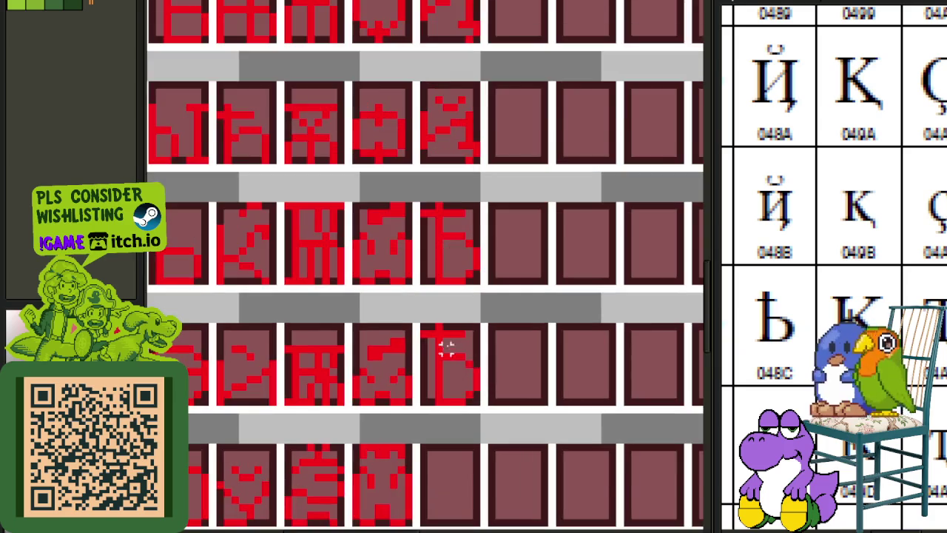
pyautogui.scroll(3, 446, 343)
pyautogui.scroll(-4, 429, 332)
pyautogui.scroll(1, 310, 283)
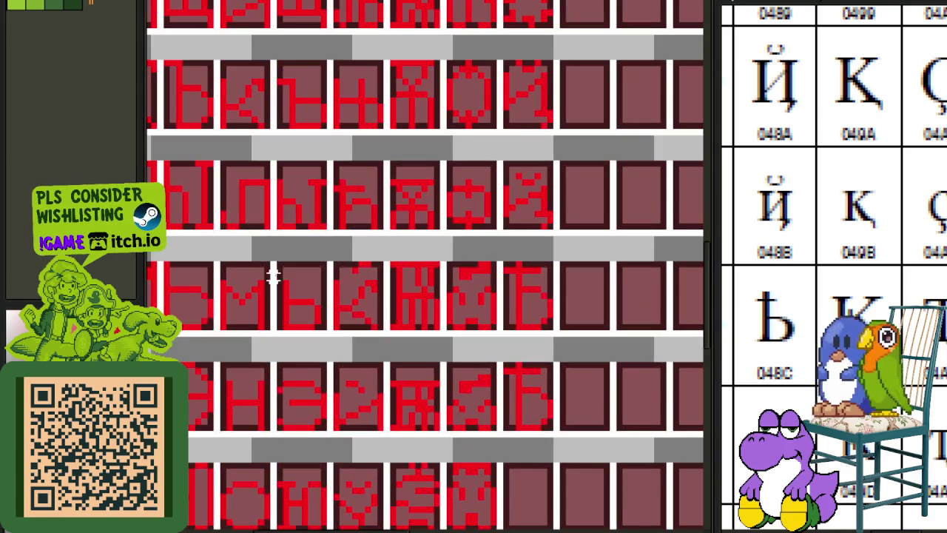
pyautogui.moveTo(280, 265); pyautogui.dragTo(328, 334)
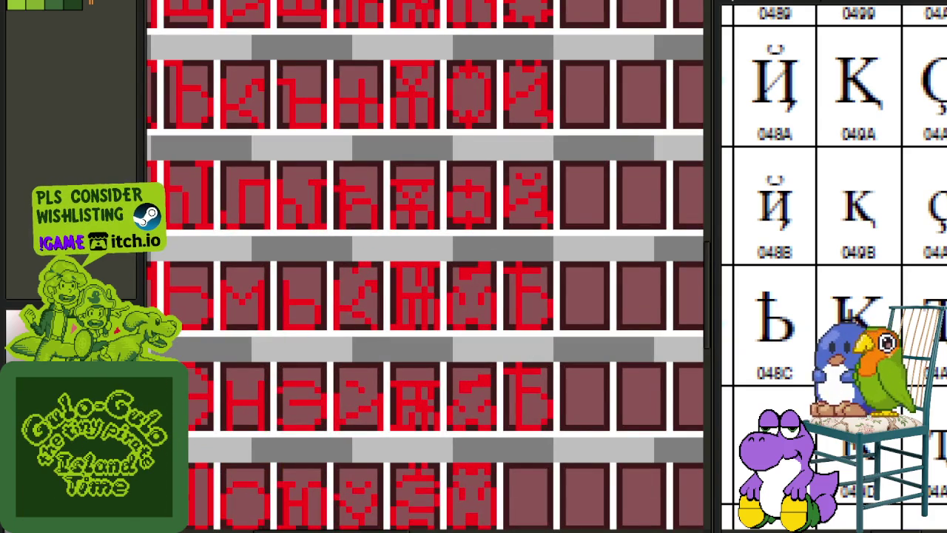
pyautogui.scroll(1, 511, 372)
pyautogui.scroll(1, 474, 344)
pyautogui.scroll(1, 434, 313)
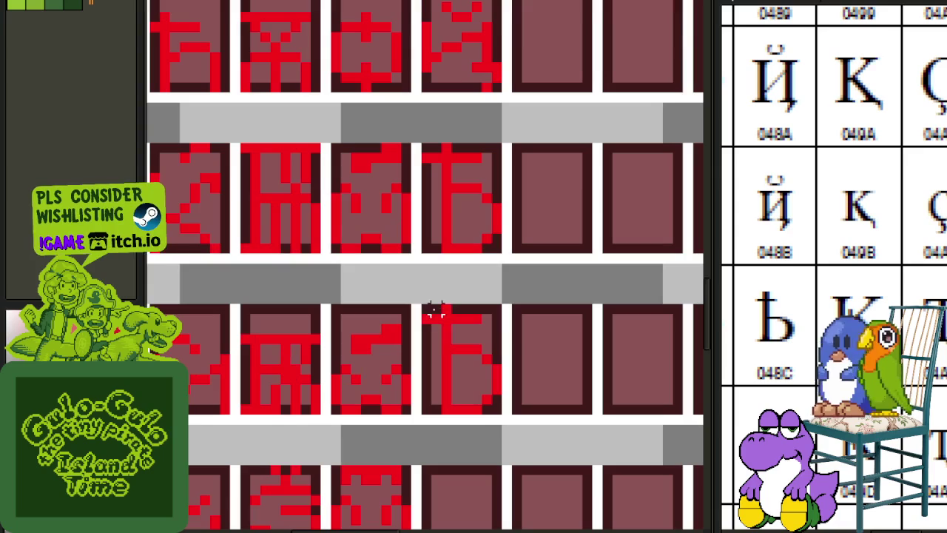
pyautogui.moveTo(431, 314); pyautogui.dragTo(536, 405)
pyautogui.press('Delete')
pyautogui.scroll(3, 546, 390)
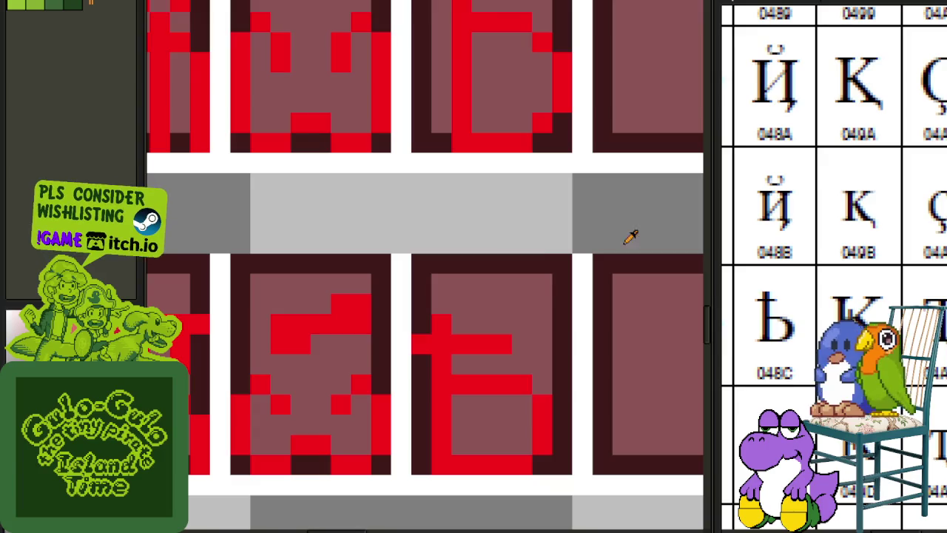
pyautogui.scroll(3, 833, 266)
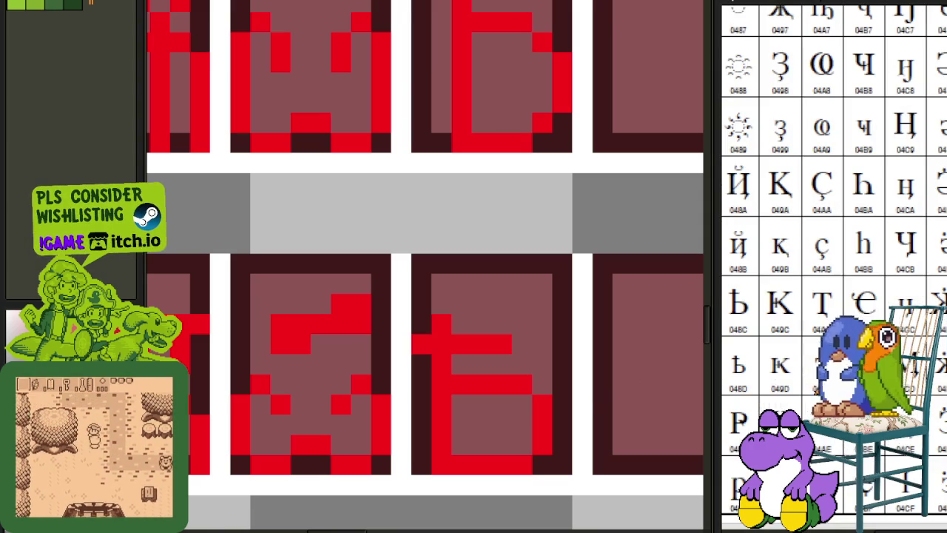
pyautogui.moveTo(518, 404); pyautogui.dragTo(515, 387)
pyautogui.scroll(-1, 590, 359)
pyautogui.scroll(-1, 478, 321)
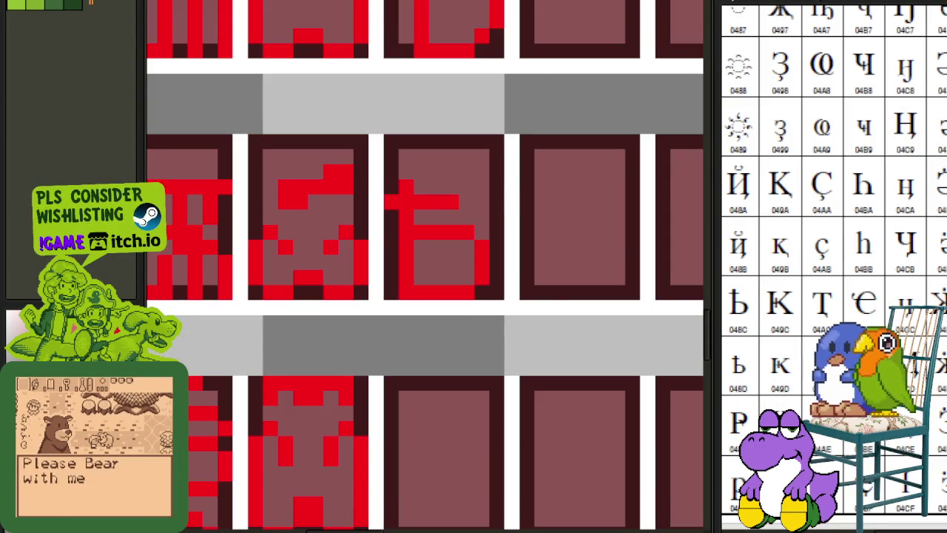
pyautogui.scroll(-1, 384, 238)
pyautogui.scroll(-1, 384, 237)
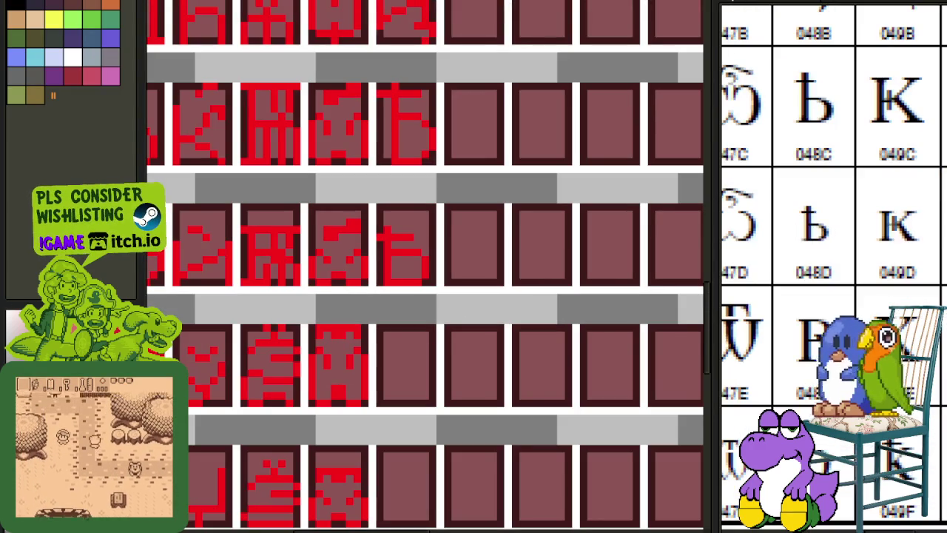
pyautogui.scroll(-1, 403, 288)
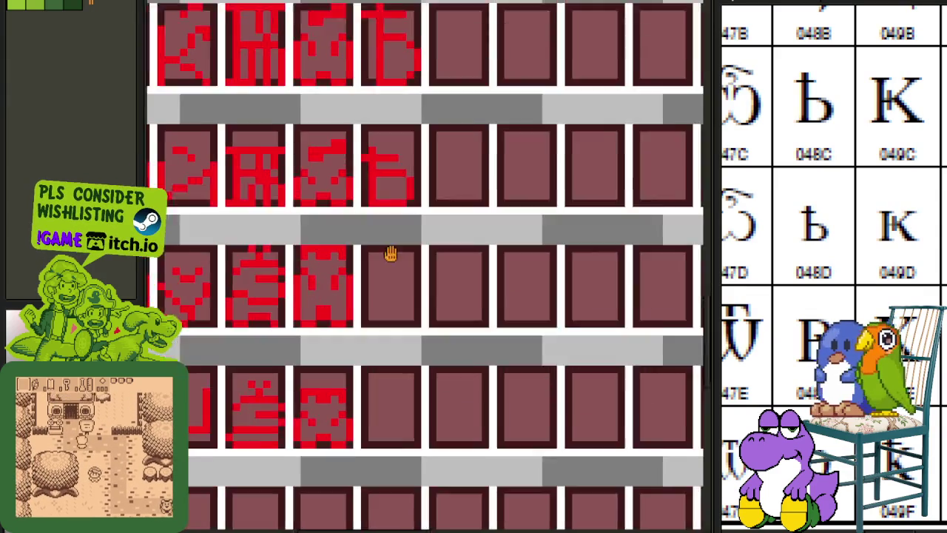
pyautogui.scroll(-1, 391, 247)
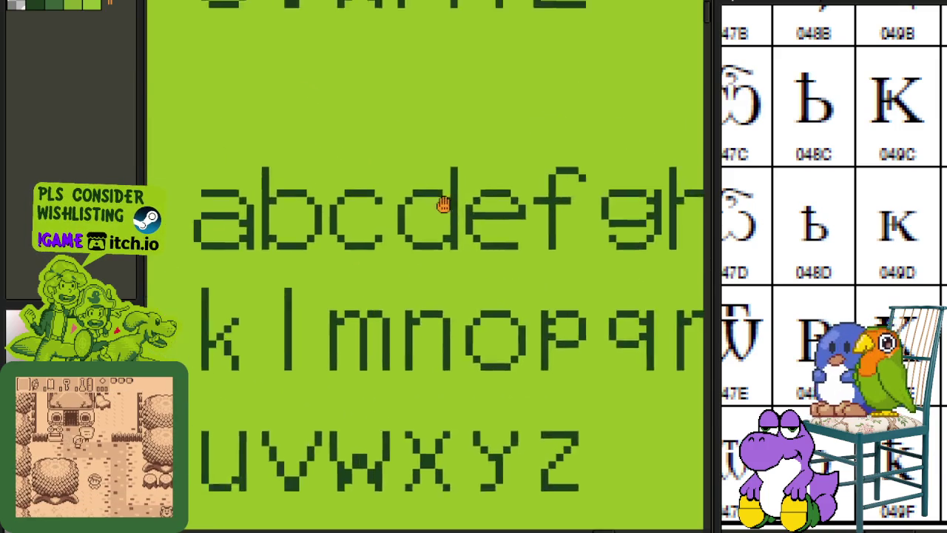
# Paste the green font's capital P into the next empty cell and commit it.
pyautogui.moveTo(444, 205); pyautogui.dragTo(461, 387)
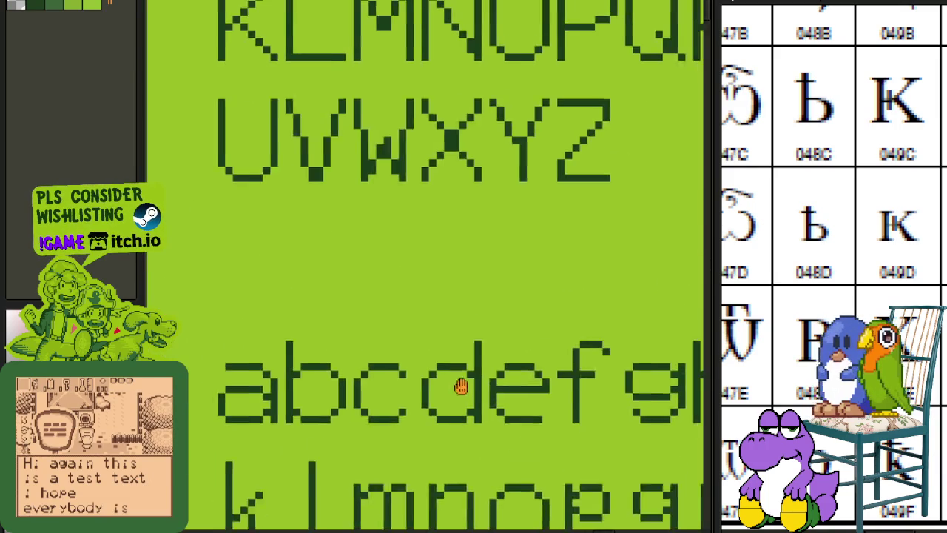
pyautogui.scroll(3, 402, 359)
pyautogui.hscroll(5, 338, 250)
pyautogui.hscroll(3, 384, 239)
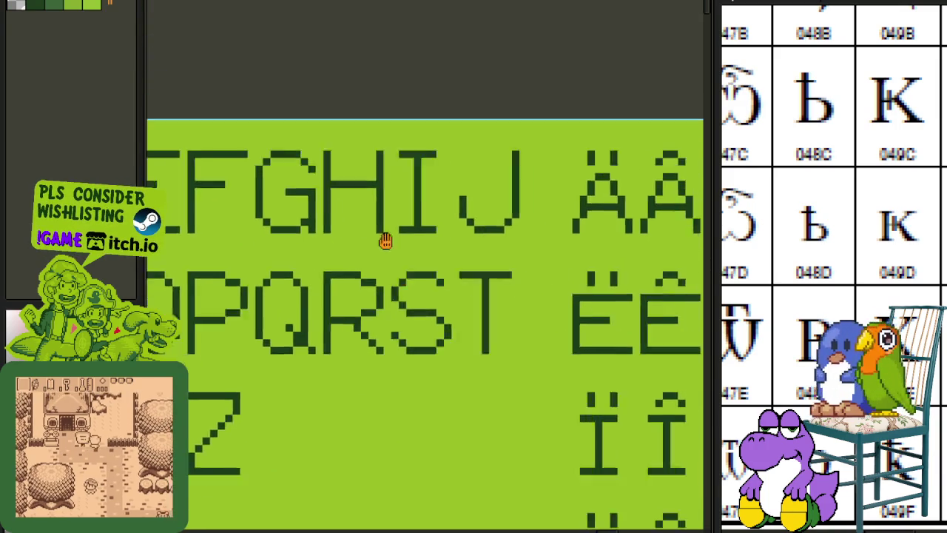
pyautogui.scroll(-2, 382, 240)
pyautogui.scroll(2, 295, 261)
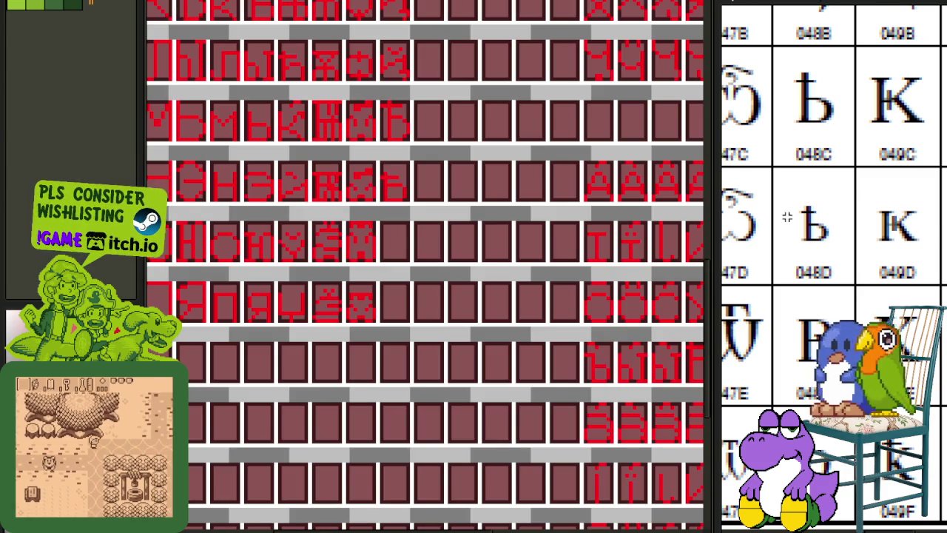
pyautogui.scroll(2, 794, 178)
pyautogui.click(794, 178)
pyautogui.scroll(2, 433, 247)
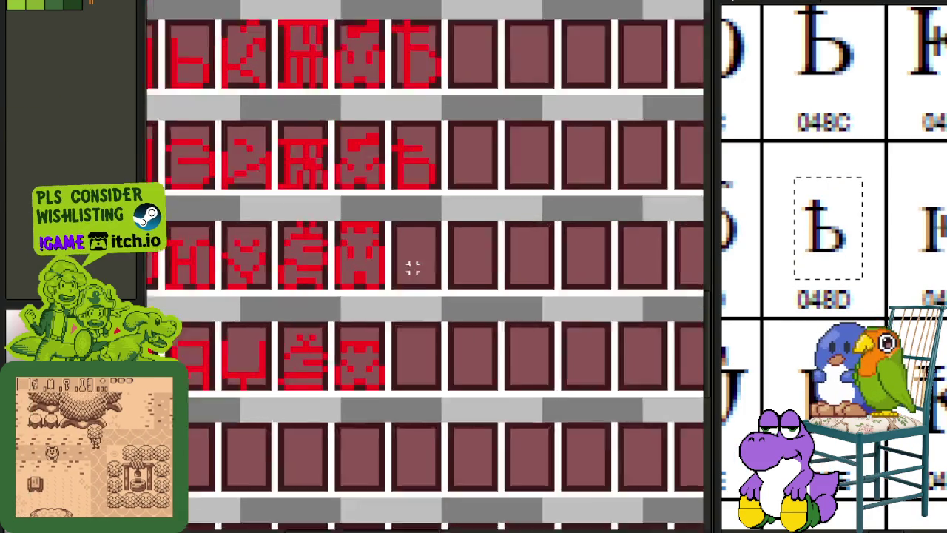
pyautogui.scroll(2, 439, 257)
pyautogui.hotkey('ctrl', 'v')
pyautogui.moveTo(454, 258); pyautogui.dragTo(437, 254)
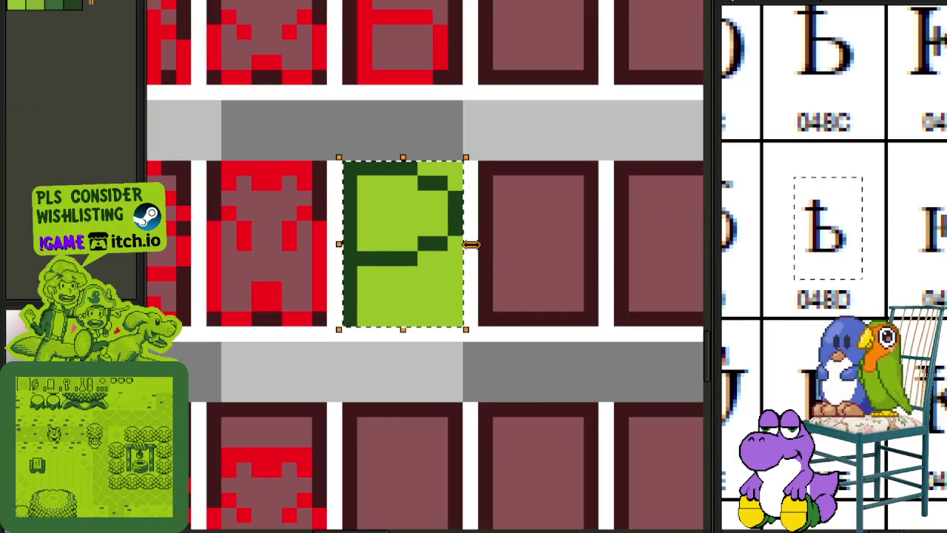
pyautogui.press('f')
# Fill the P's light-green background maroon and pencil in a diagonal tick.
pyautogui.click(441, 290)
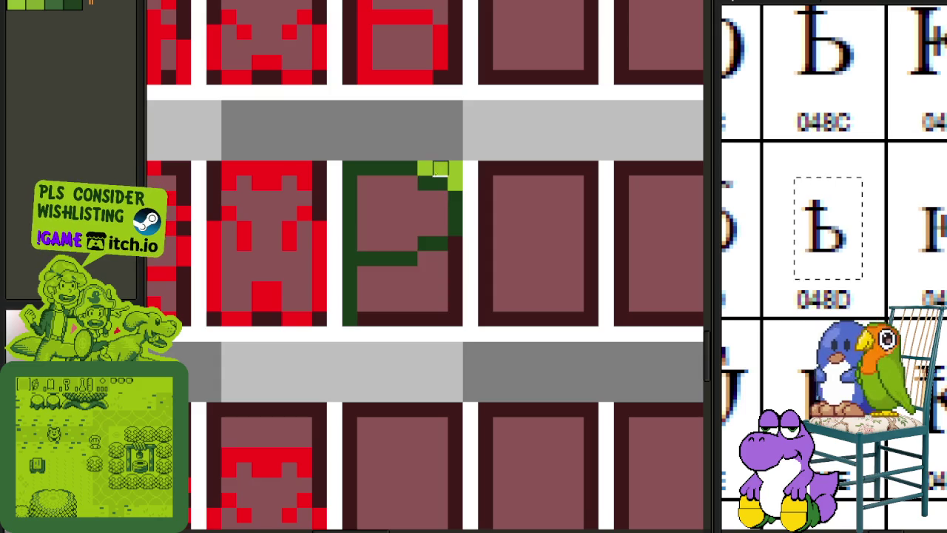
pyautogui.click(395, 229)
pyautogui.click(441, 169)
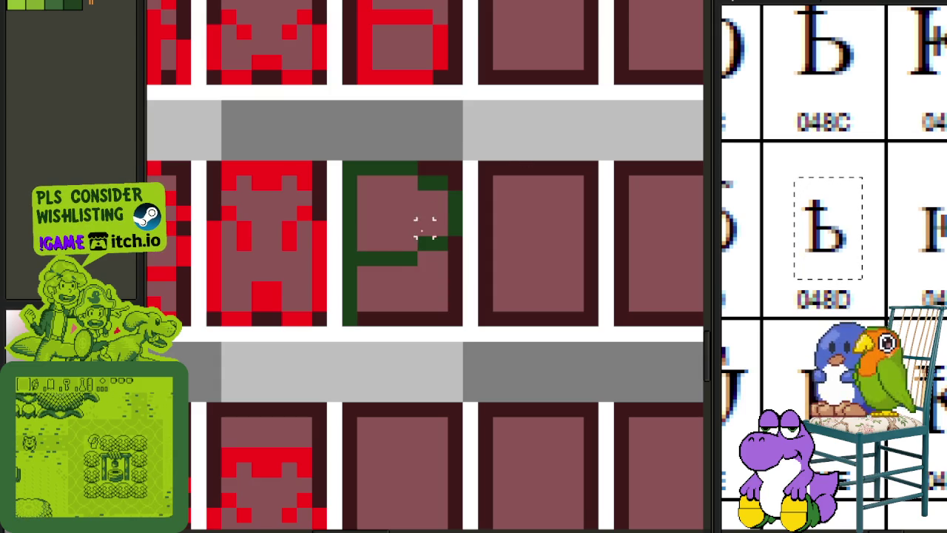
pyautogui.moveTo(409, 226); pyautogui.dragTo(417, 244)
pyautogui.click(416, 245)
pyautogui.click(447, 273)
# Replace the glyph's green colour with red.
pyautogui.scroll(-2, 480, 193)
pyautogui.scroll(3, 464, 236)
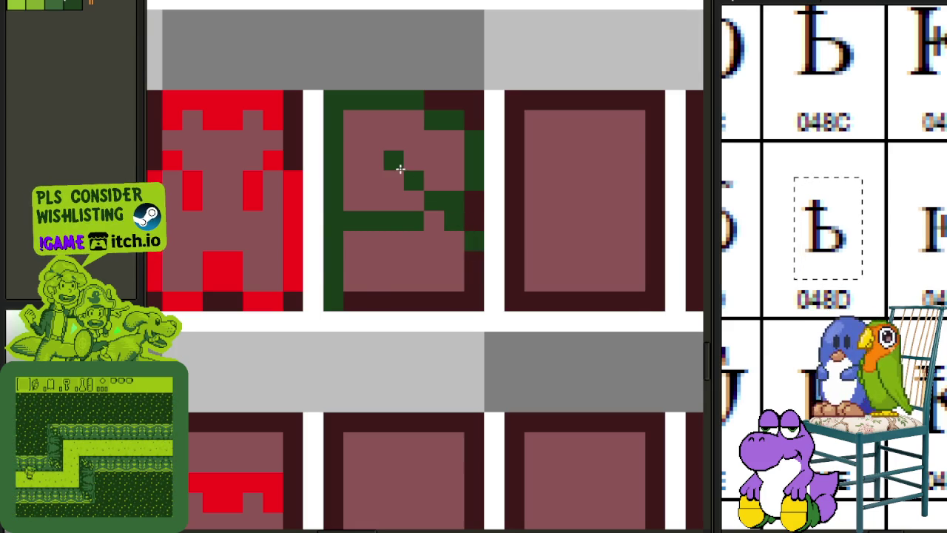
pyautogui.scroll(-2, 428, 190)
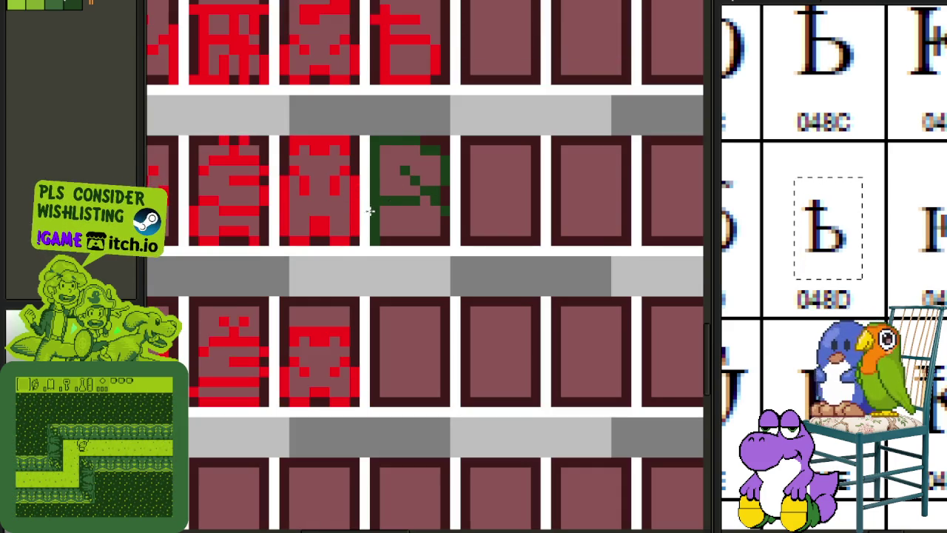
pyautogui.scroll(2, 369, 211)
pyautogui.hotkey('shift', 'r')
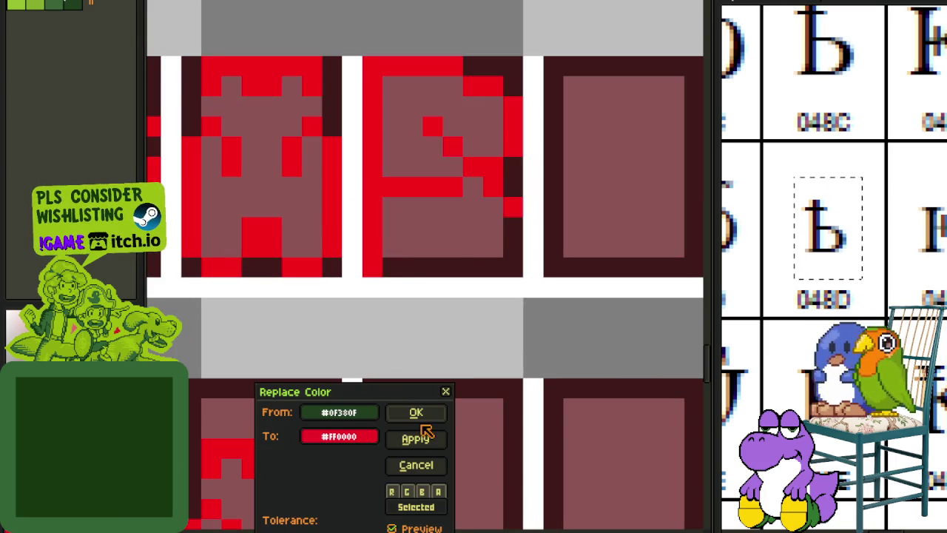
pyautogui.click(417, 413)
# Pan the sheet to see more cells and switch to the green font sheet.
pyautogui.scroll(-3, 433, 339)
pyautogui.moveTo(433, 334); pyautogui.dragTo(384, 249)
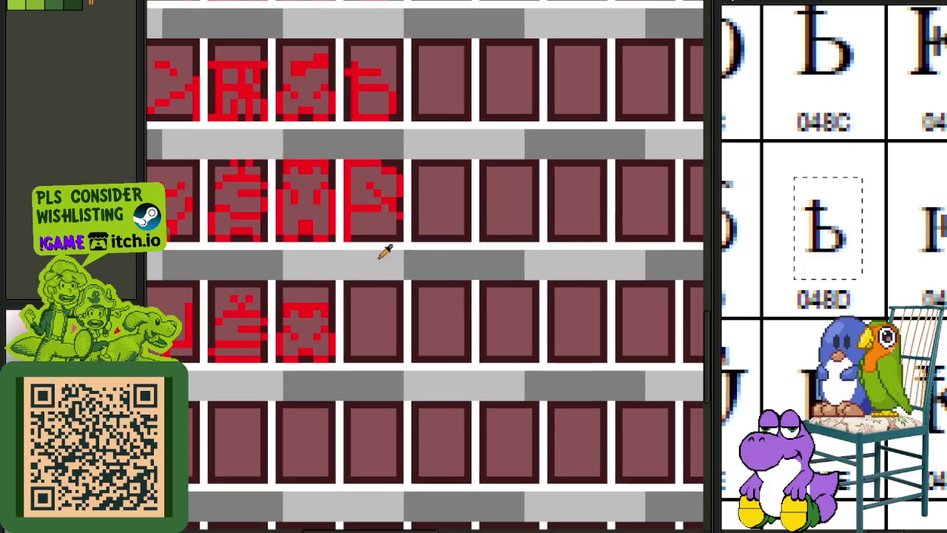
pyautogui.scroll(-1, 517, 239)
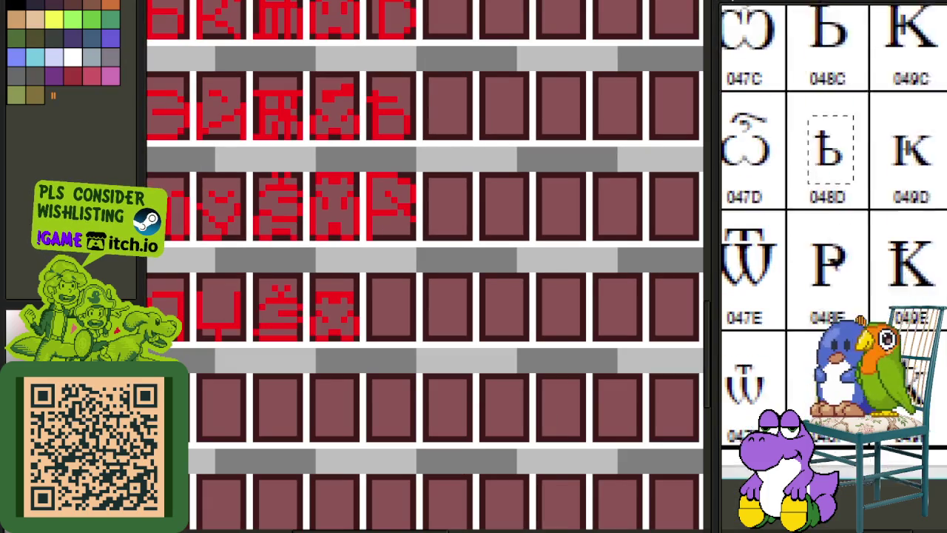
pyautogui.scroll(2, 374, 177)
pyautogui.hotkey('ctrl', 'Tab')
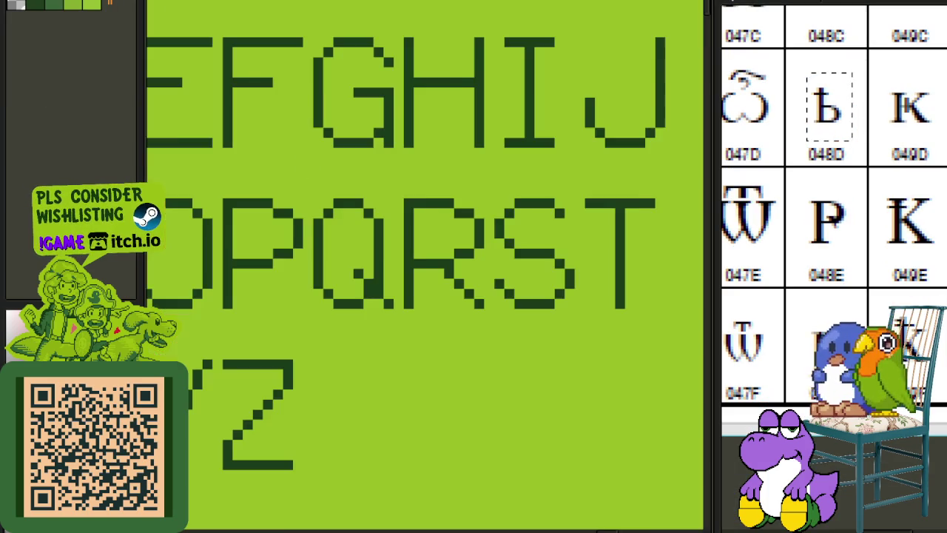
# Copy the green font's lowercase p and paste it into the next empty cell of the red sheet.
pyautogui.scroll(-1, 334, 363)
pyautogui.scroll(1, 348, 333)
pyautogui.scroll(-1, 355, 323)
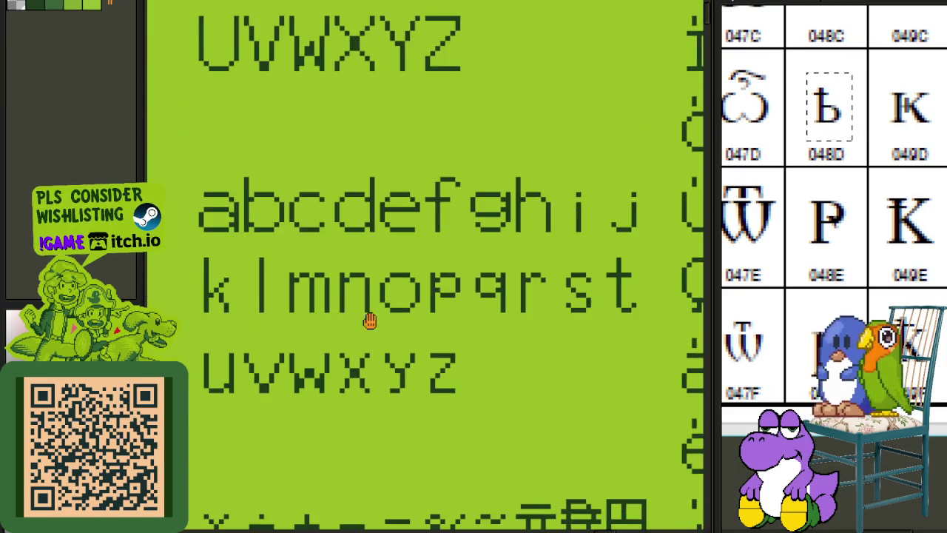
pyautogui.scroll(3, 374, 266)
pyautogui.click(367, 262)
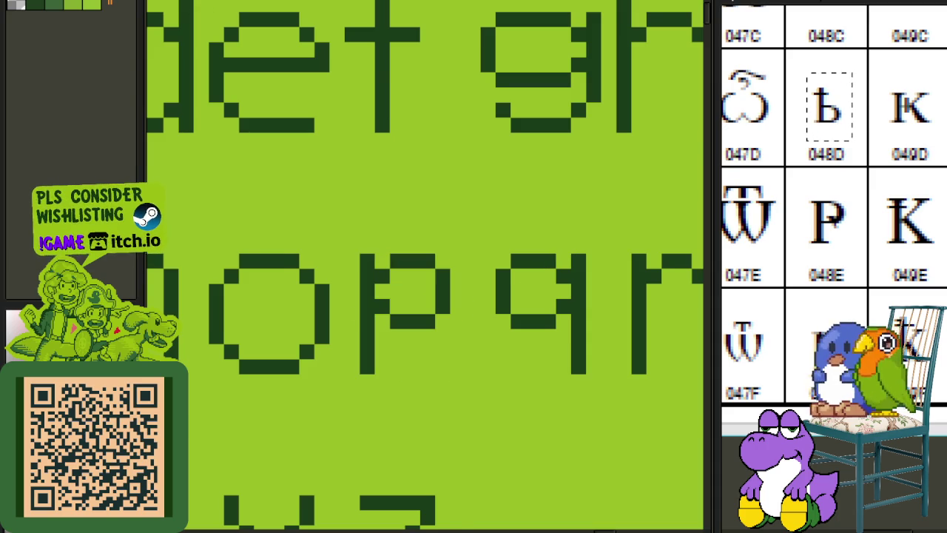
pyautogui.hotkey('ctrl', 'Tab')
pyautogui.scroll(2, 418, 348)
pyautogui.hotkey('ctrl', 'v')
pyautogui.moveTo(380, 300); pyautogui.dragTo(320, 340)
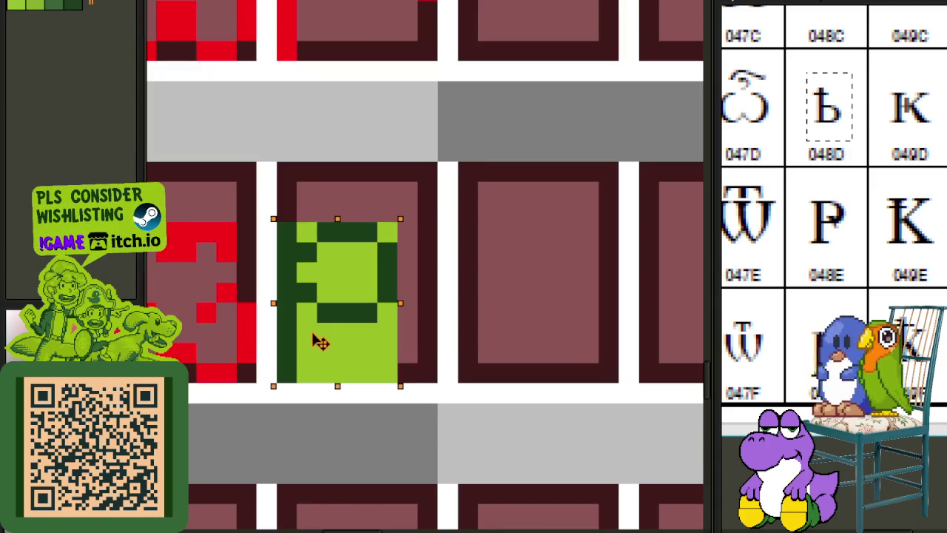
pyautogui.press('Right')
pyautogui.press('Return')
# Paint the pasted p's light-green background maroon and pencil a three-pixel diagonal tick onto it.
pyautogui.moveTo(366, 370)
pyautogui.mouseDown()
pyautogui.moveTo(347, 254)
pyautogui.moveTo(328, 230)
pyautogui.moveTo(407, 232)
pyautogui.mouseUp()
pyautogui.press('i')
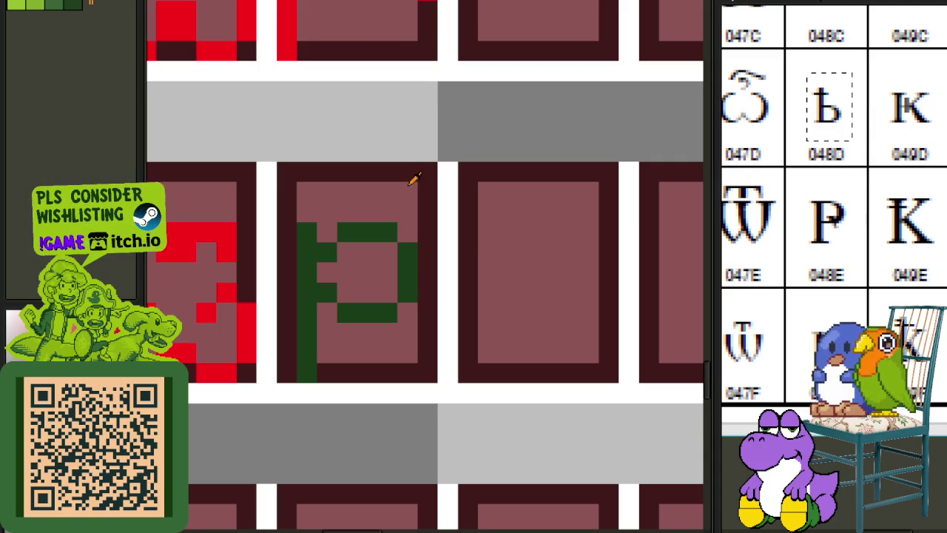
pyautogui.scroll(1, 386, 294)
pyautogui.click(360, 291)
pyautogui.click(391, 353)
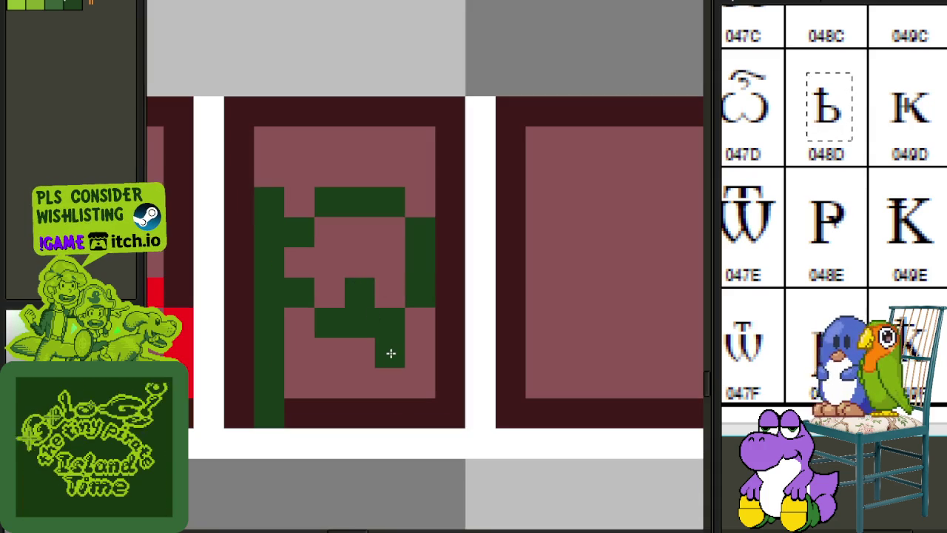
pyautogui.click(420, 352)
pyautogui.scroll(-3, 433, 325)
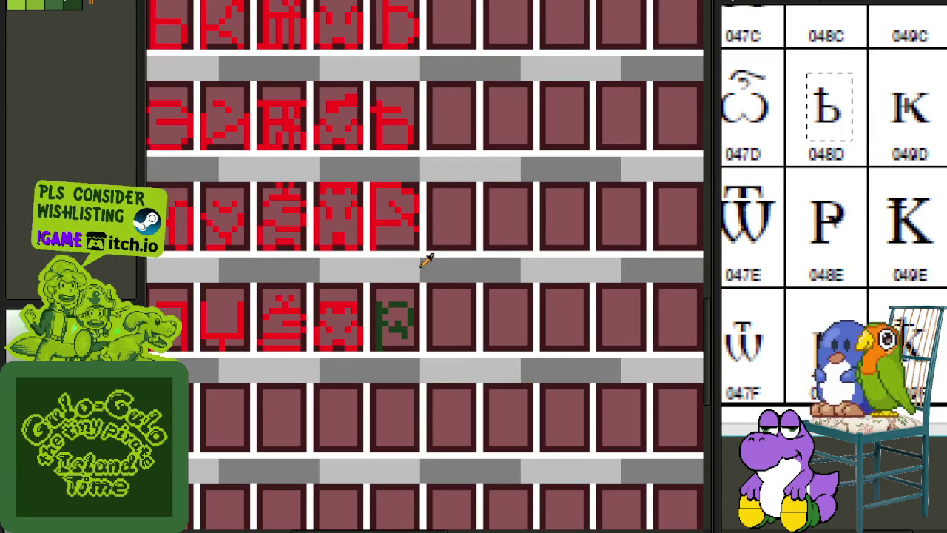
pyautogui.scroll(2, 427, 259)
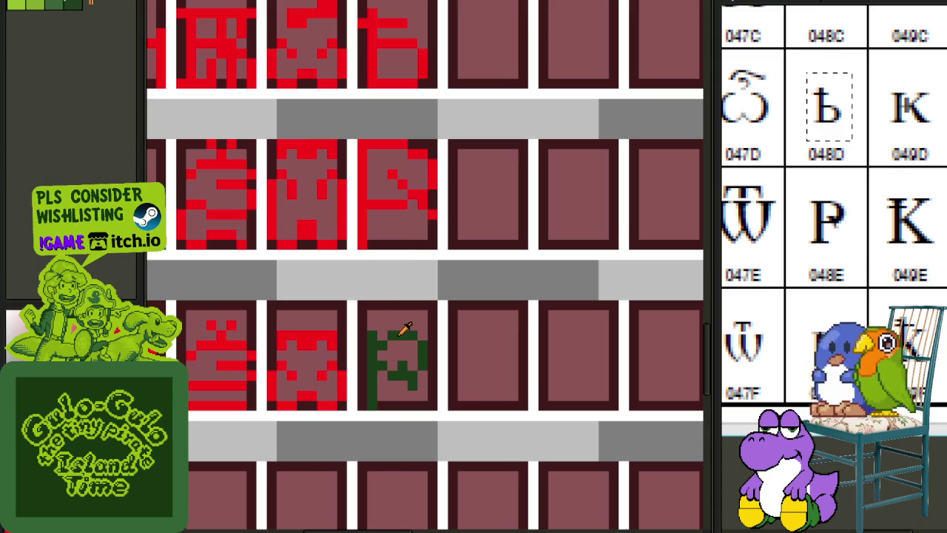
# Replace the p's green colour with red.
pyautogui.hotkey('shift', 'r')
pyautogui.click(418, 412)
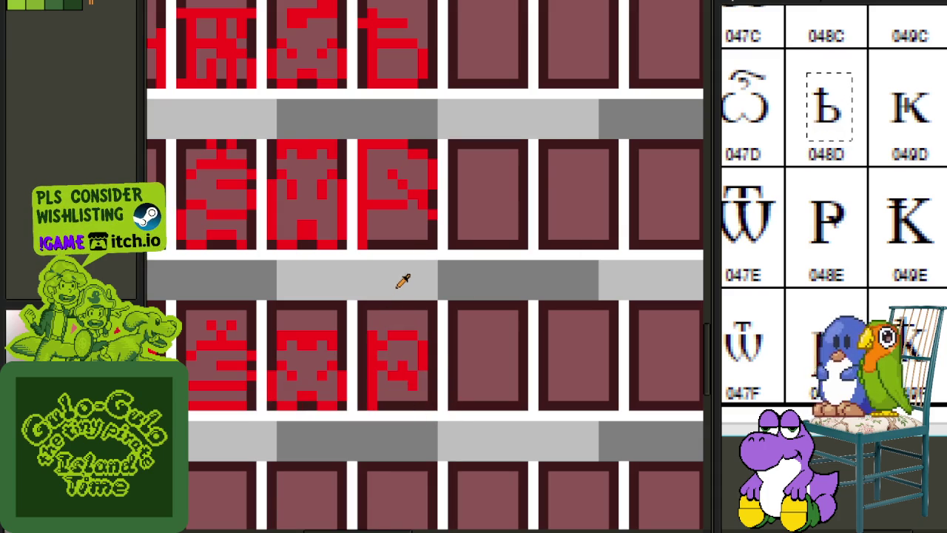
pyautogui.scroll(-3, 403, 280)
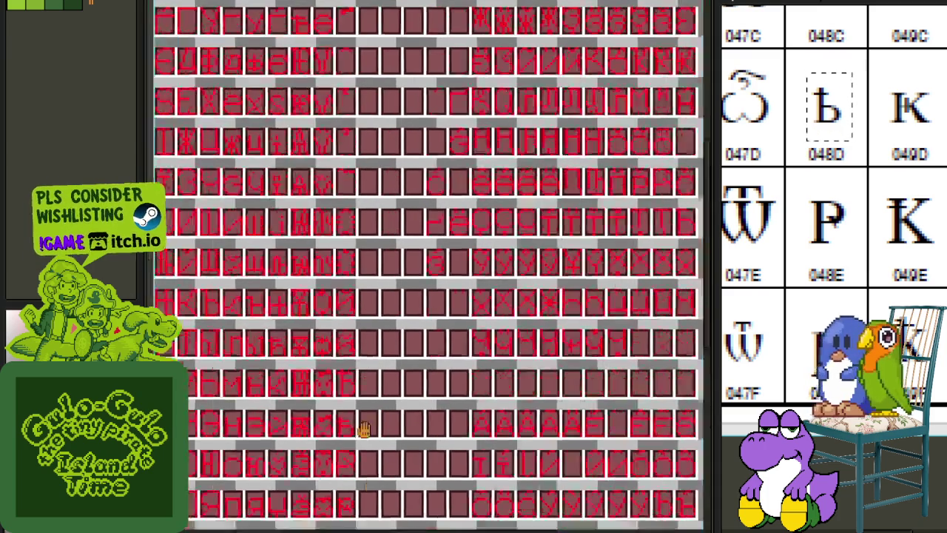
pyautogui.moveTo(363, 431); pyautogui.dragTo(352, 481)
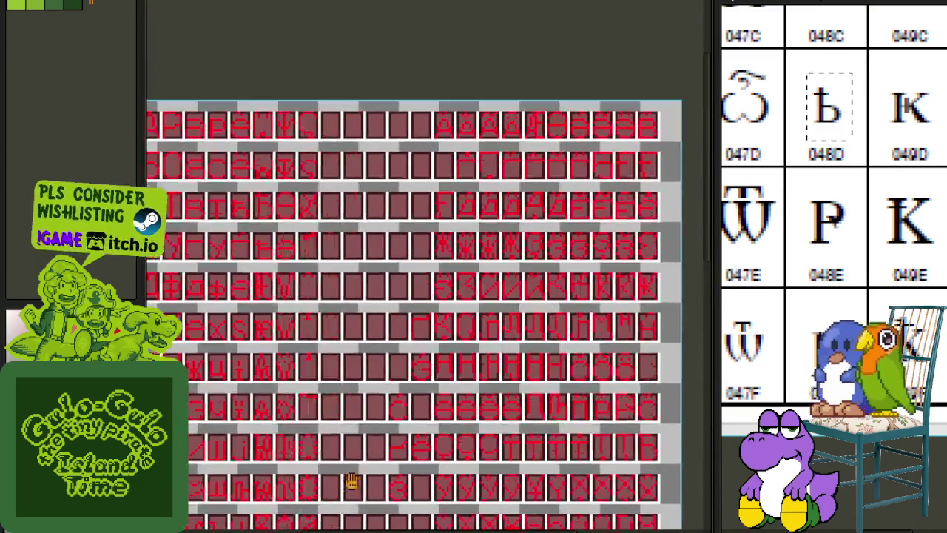
# Move a glyph from another row into an empty cell and commit it.
pyautogui.moveTo(352, 361); pyautogui.dragTo(336, 367)
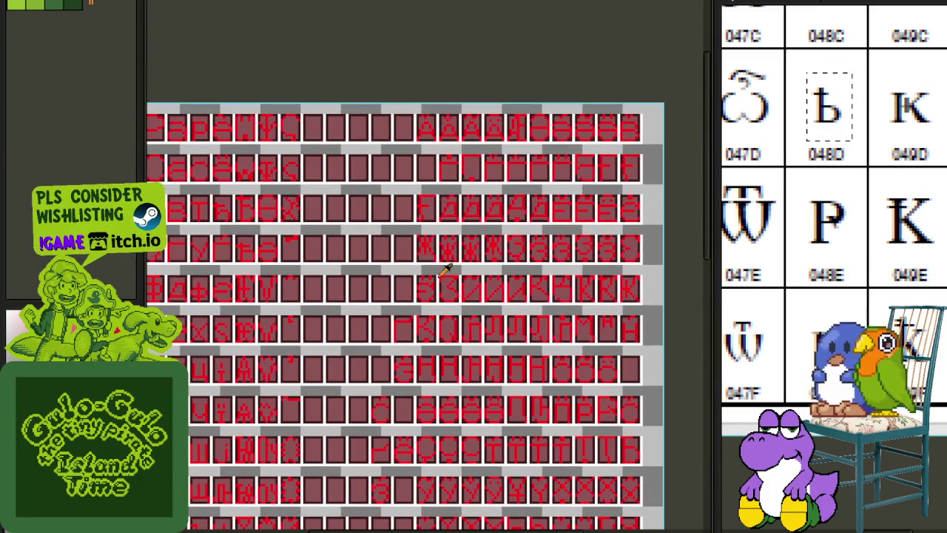
pyautogui.scroll(-2, 757, 374)
pyautogui.scroll(2, 854, 222)
pyautogui.scroll(-1, 825, 441)
pyautogui.scroll(1, 834, 266)
pyautogui.scroll(2, 834, 266)
pyautogui.scroll(-3, 831, 95)
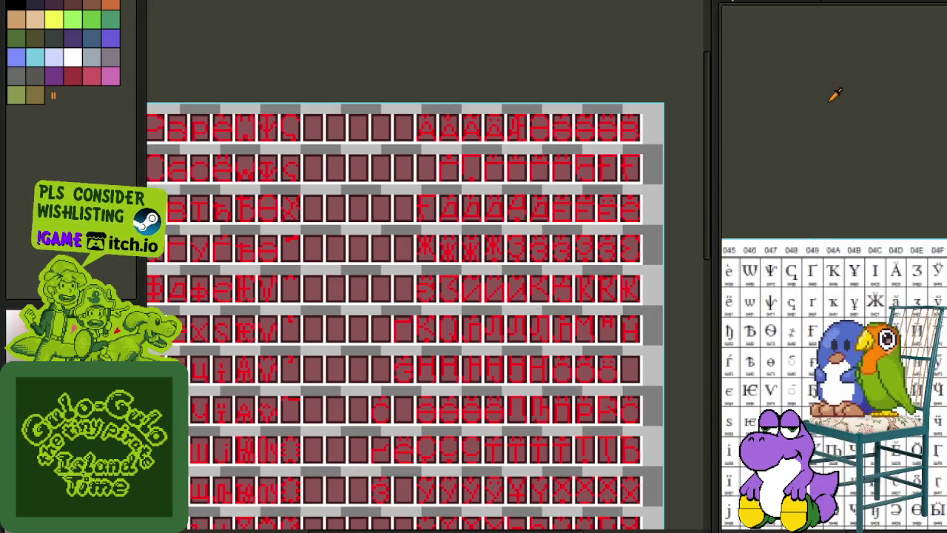
pyautogui.scroll(1, 422, 205)
pyautogui.scroll(1, 422, 205)
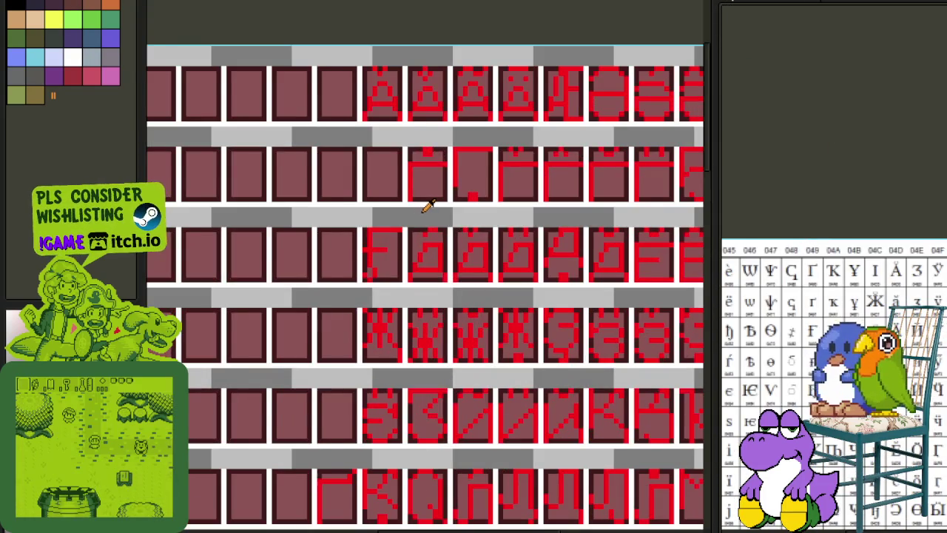
pyautogui.moveTo(423, 205); pyautogui.dragTo(396, 331)
pyautogui.scroll(-2, 399, 310)
pyautogui.scroll(3, 390, 297)
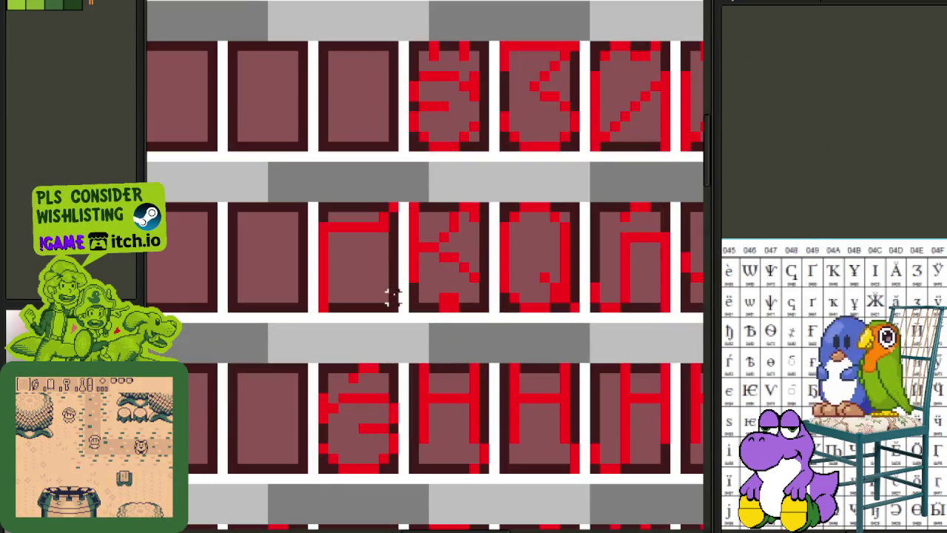
pyautogui.click(328, 205)
pyautogui.scroll(-2, 331, 211)
pyautogui.moveTo(333, 217)
pyautogui.mouseDown()
pyautogui.moveTo(172, 72)
pyautogui.moveTo(512, 287)
pyautogui.mouseUp()
pyautogui.scroll(5, 158, 59)
pyautogui.scroll(5, 247, 29)
pyautogui.hotkey('ctrl', 'd')
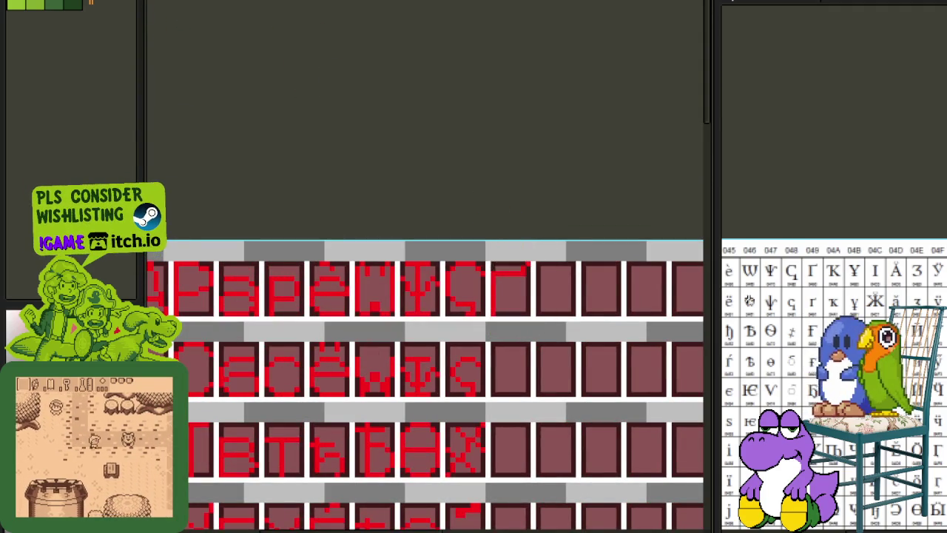
# Shift the corner-shaped glyph into the empty cell after the S-shaped glyph in the second row.
pyautogui.scroll(2, 827, 296)
pyautogui.scroll(-5, 385, 217)
pyautogui.scroll(-3, 460, 374)
pyautogui.scroll(-2, 461, 374)
pyautogui.scroll(2, 429, 271)
pyautogui.moveTo(362, 328); pyautogui.dragTo(307, 249)
pyautogui.scroll(-1, 307, 249)
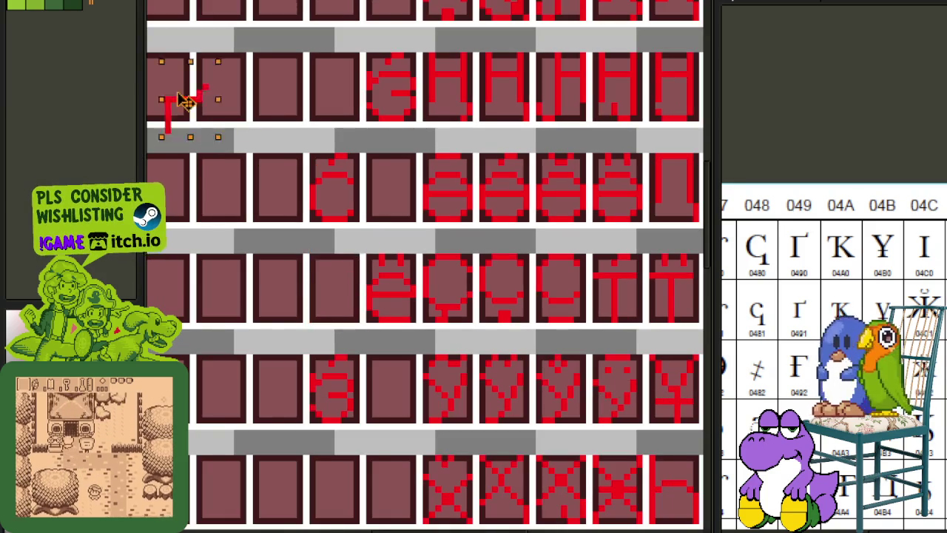
pyautogui.moveTo(329, 284); pyautogui.dragTo(153, 23)
pyautogui.scroll(-1, 486, 201)
pyautogui.scroll(1, 686, 328)
pyautogui.moveTo(686, 328); pyautogui.dragTo(455, 226)
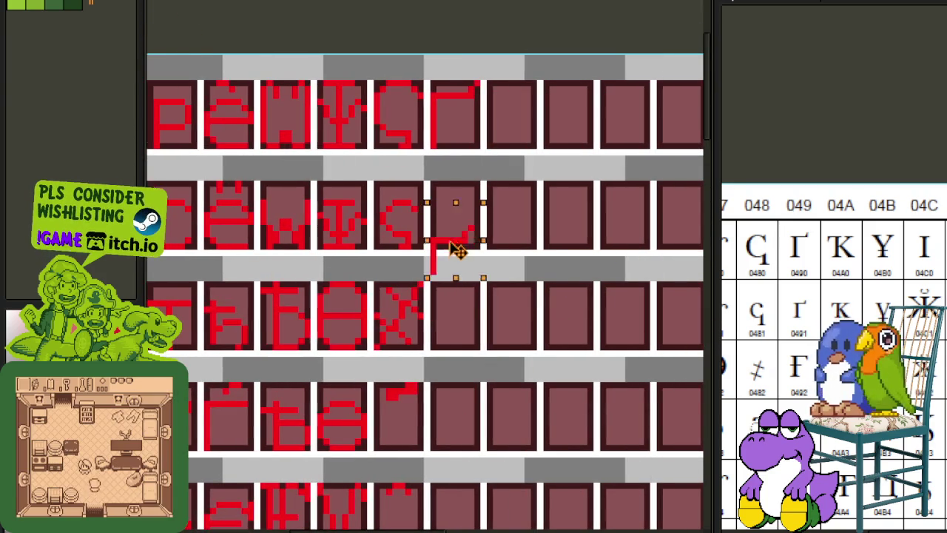
pyautogui.click(497, 208)
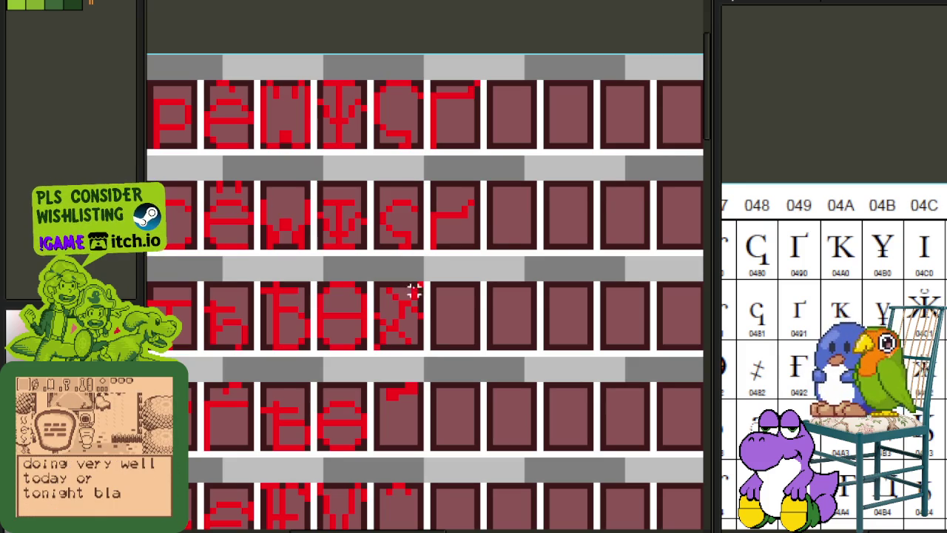
# Save the font sheet.
pyautogui.scroll(-1, 437, 328)
pyautogui.scroll(1, 451, 323)
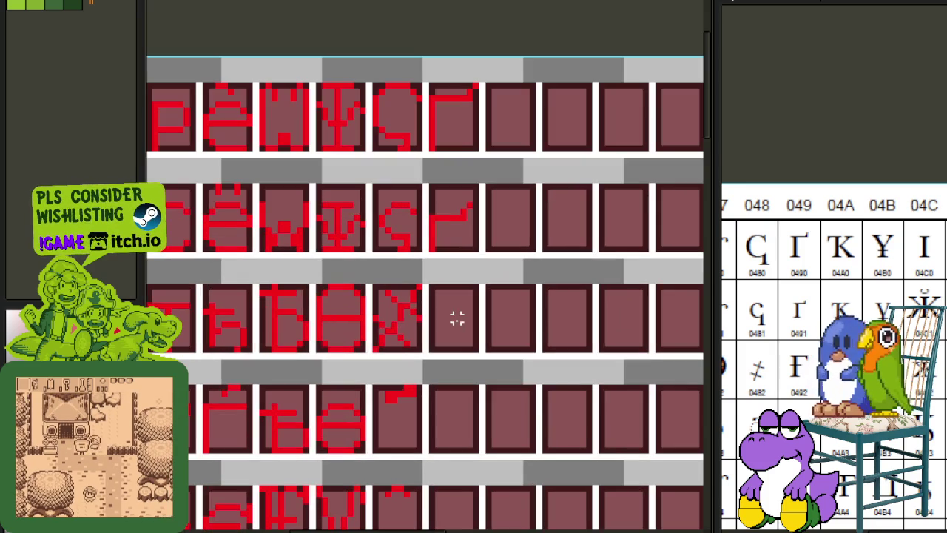
pyautogui.hotkey('ctrl', 's')
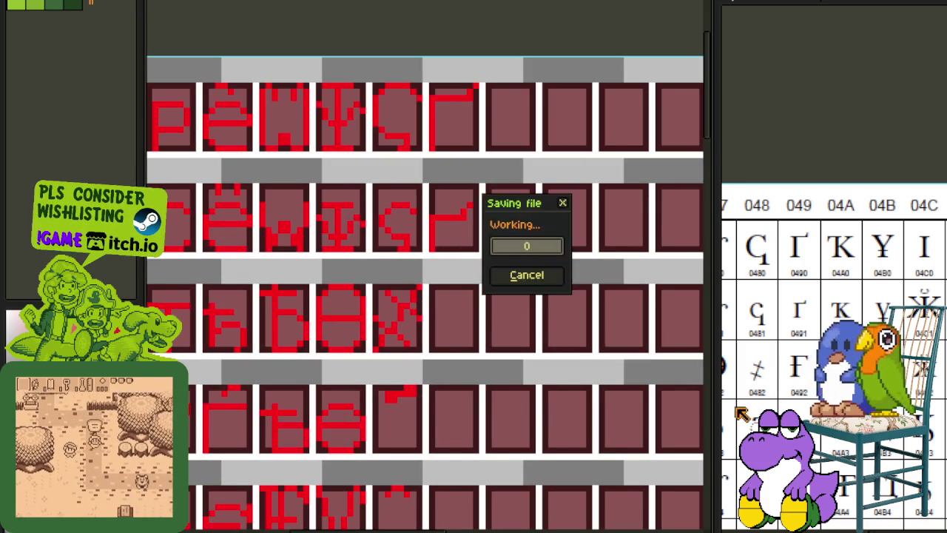
# Place a Г-shaped corner glyph in the empty cell after Х.
pyautogui.scroll(-2, 835, 333)
pyautogui.scroll(-1, 473, 204)
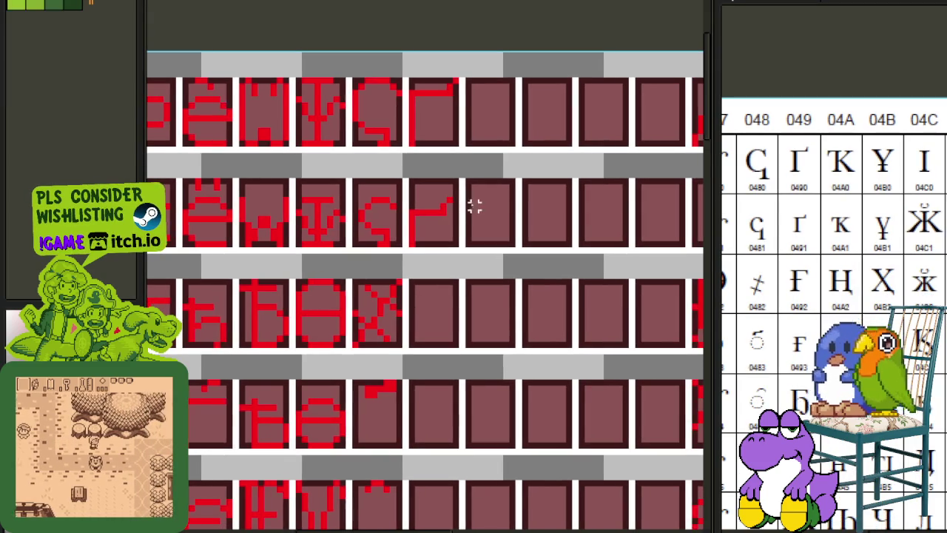
pyautogui.scroll(1, 397, 243)
pyautogui.scroll(-1, 398, 242)
pyautogui.scroll(1, 312, 271)
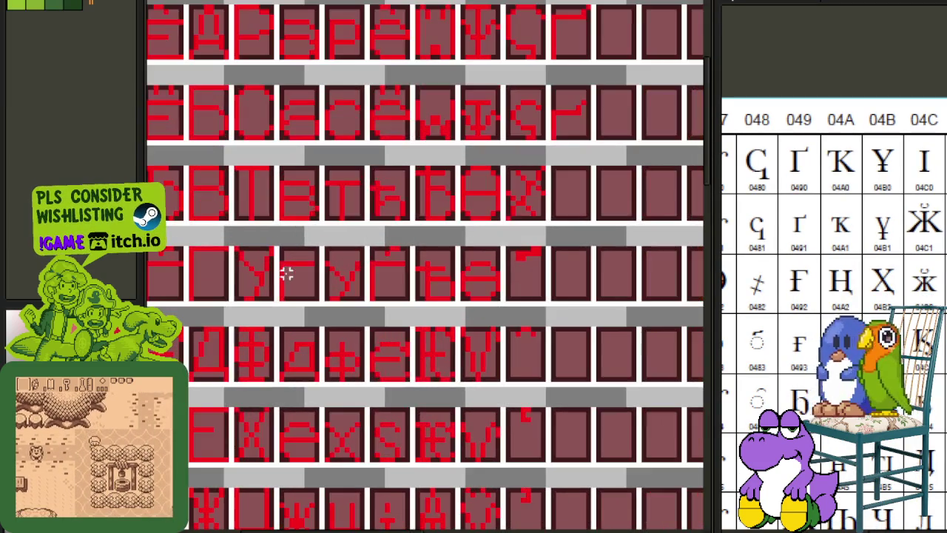
pyautogui.scroll(1, 195, 273)
pyautogui.scroll(1, 239, 289)
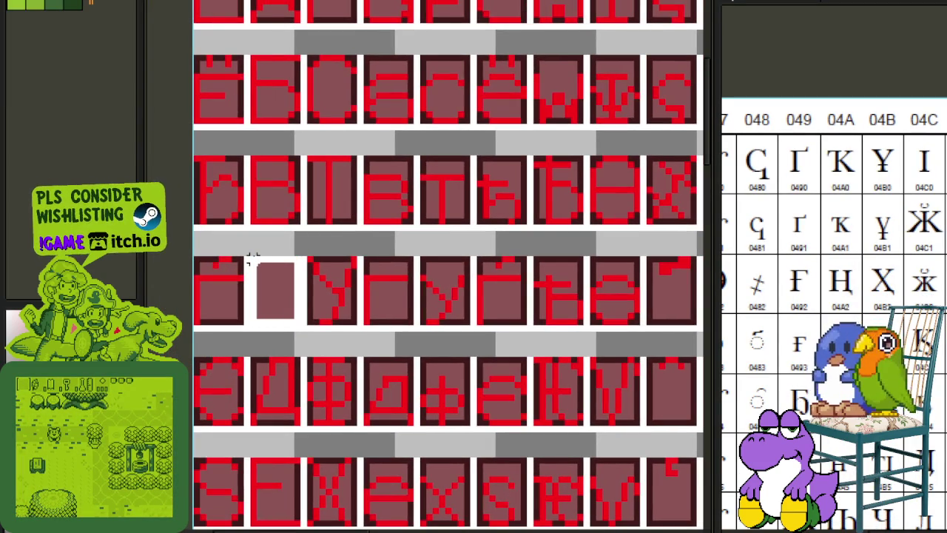
pyautogui.click(274, 303)
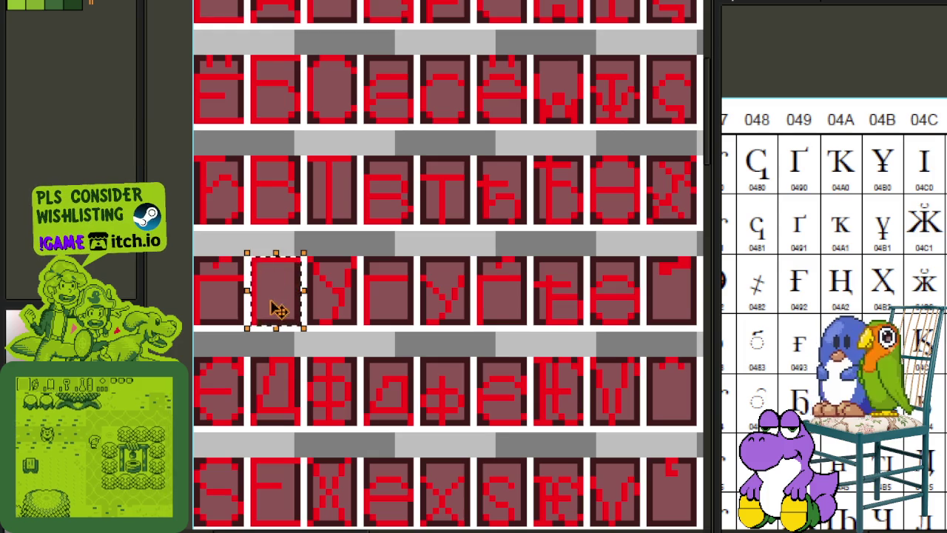
pyautogui.moveTo(262, 318)
pyautogui.mouseDown()
pyautogui.moveTo(374, 132)
pyautogui.moveTo(315, 320)
pyautogui.mouseUp()
pyautogui.click(472, 307)
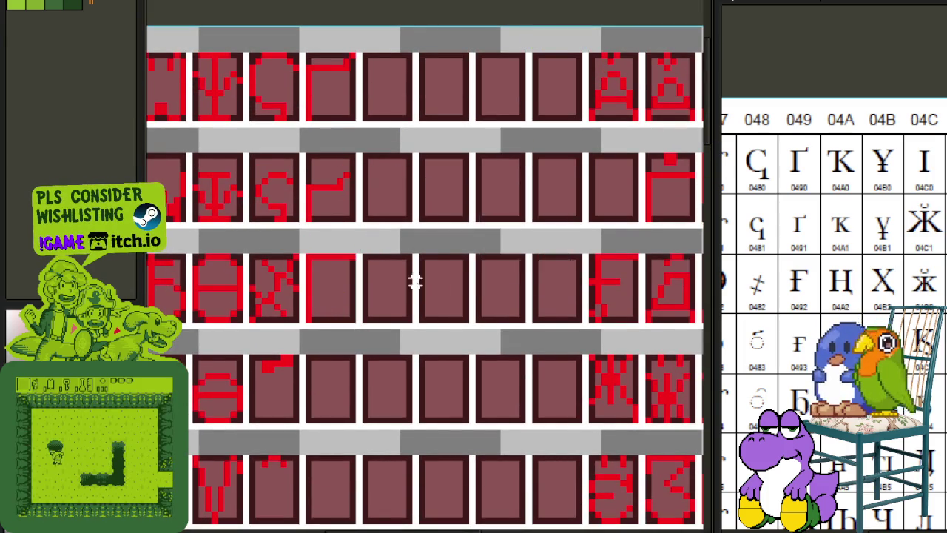
# Add another corner glyph copy in the empty cell after the hooked glyph below.
pyautogui.scroll(-2, 306, 321)
pyautogui.scroll(2, 314, 312)
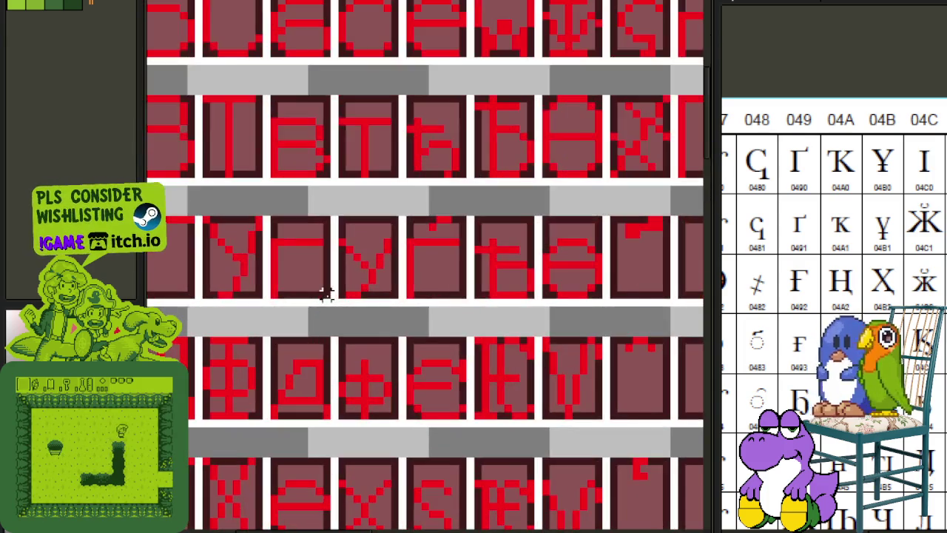
pyautogui.moveTo(325, 294)
pyautogui.mouseDown()
pyautogui.moveTo(275, 217)
pyautogui.moveTo(318, 263)
pyautogui.moveTo(669, 151)
pyautogui.moveTo(222, 256)
pyautogui.moveTo(239, 264)
pyautogui.moveTo(229, 256)
pyautogui.mouseUp()
pyautogui.click(385, 241)
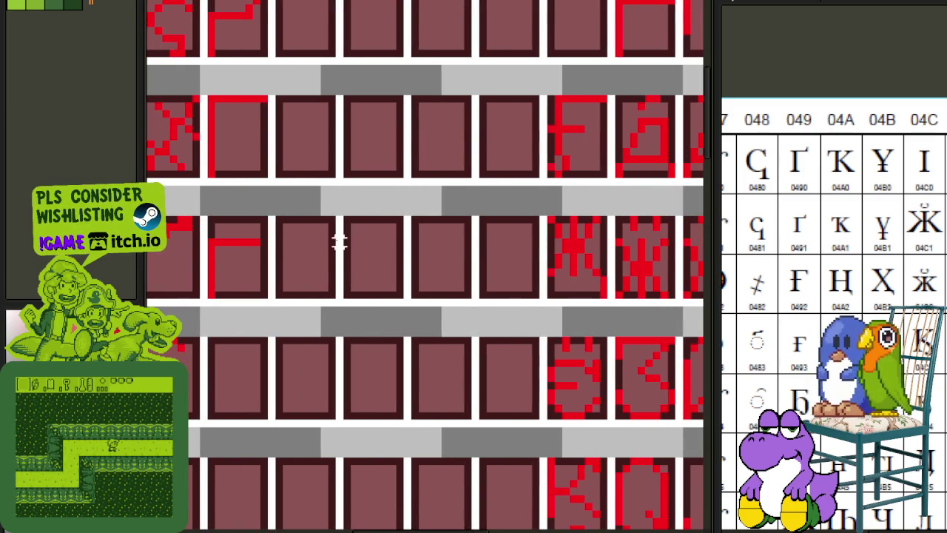
pyautogui.moveTo(307, 201); pyautogui.dragTo(476, 264)
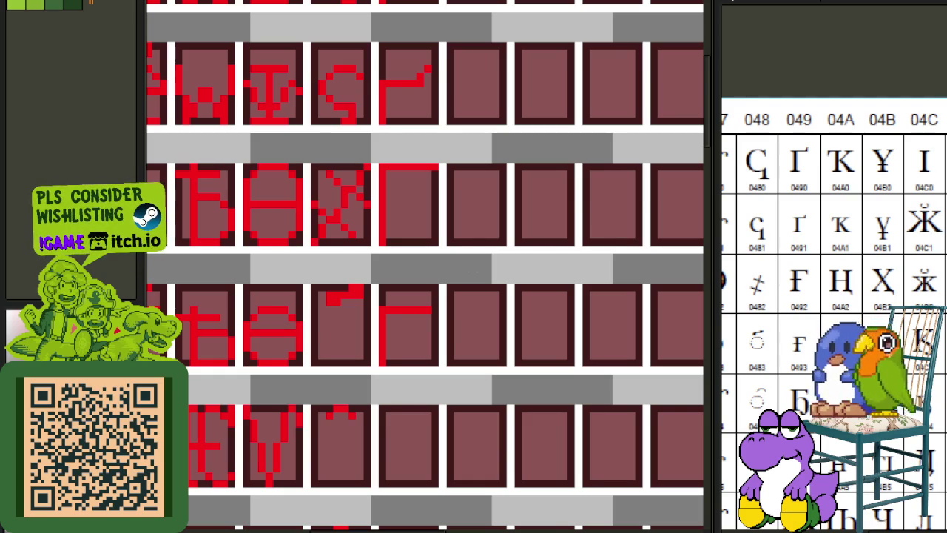
pyautogui.scroll(-2, 425, 281)
pyautogui.scroll(1, 466, 303)
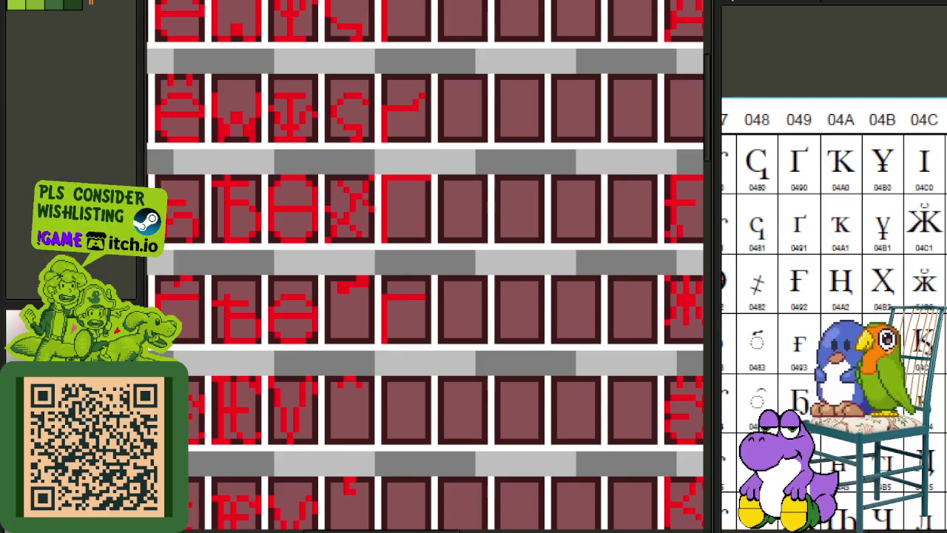
pyautogui.scroll(-5, 407, 153)
pyautogui.scroll(3, 409, 120)
pyautogui.scroll(3, 401, 289)
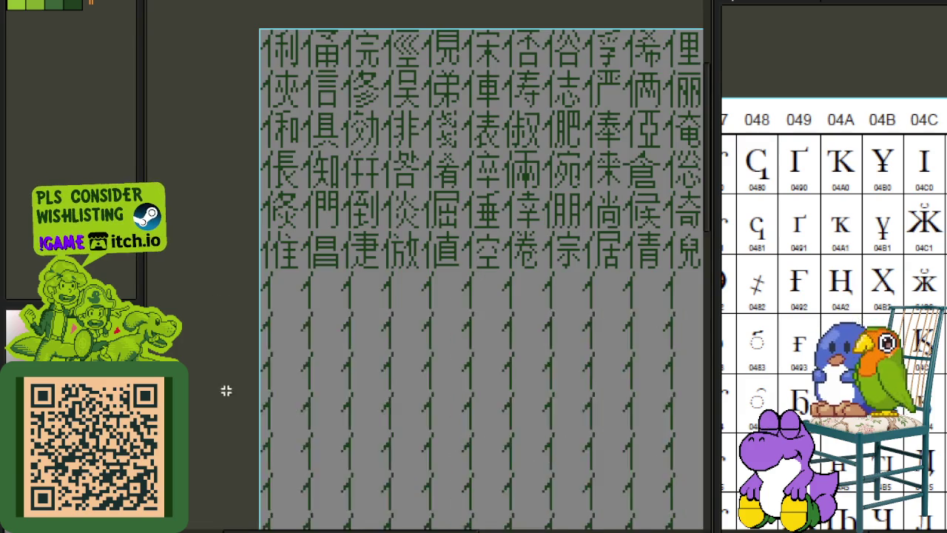
# Select the lower part of the CJK glyph page to inspect its placeholder rows.
pyautogui.press('Tab')
pyautogui.press('Tab')
pyautogui.scroll(-2, 383, 296)
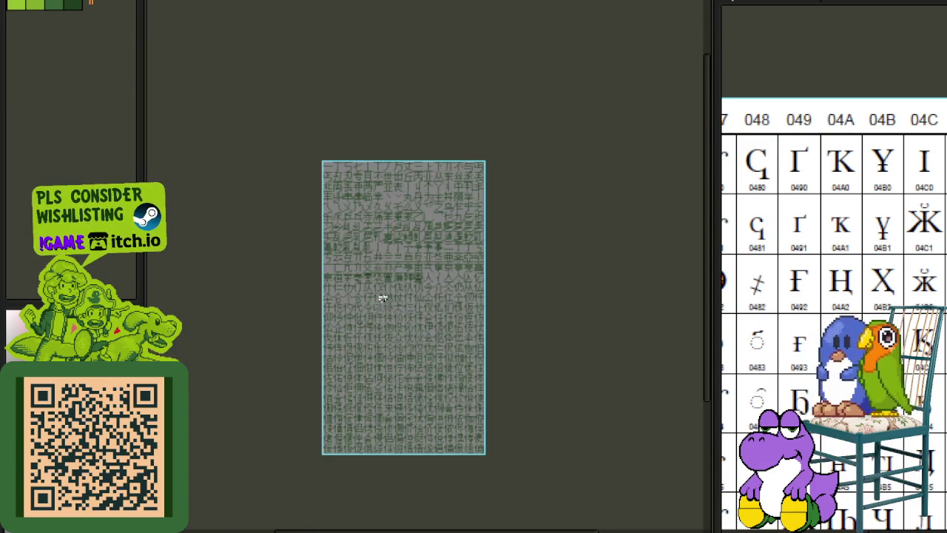
pyautogui.scroll(3, 370, 311)
pyautogui.moveTo(277, 96); pyautogui.dragTo(623, 437)
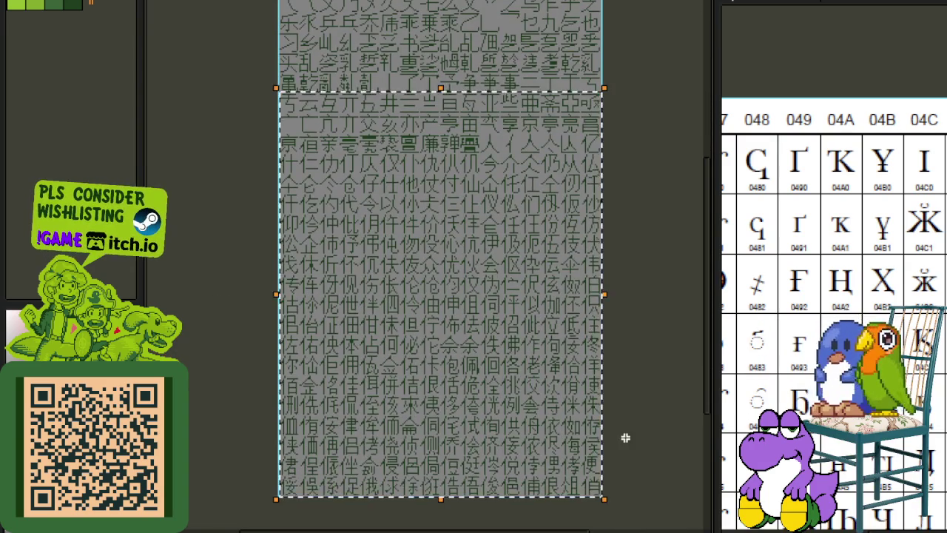
pyautogui.press('Tab')
pyautogui.press('Tab')
pyautogui.scroll(2, 402, 204)
pyautogui.scroll(2, 405, 300)
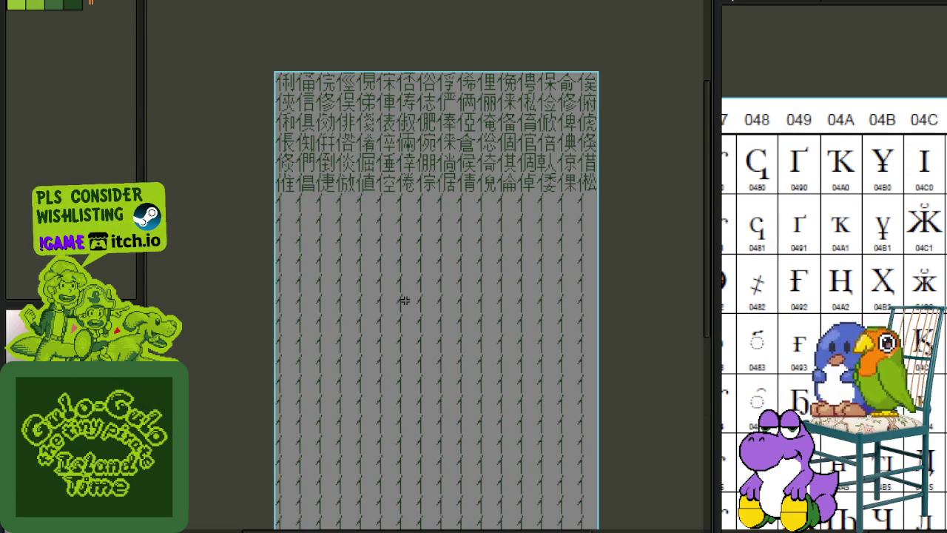
pyautogui.scroll(1, 398, 100)
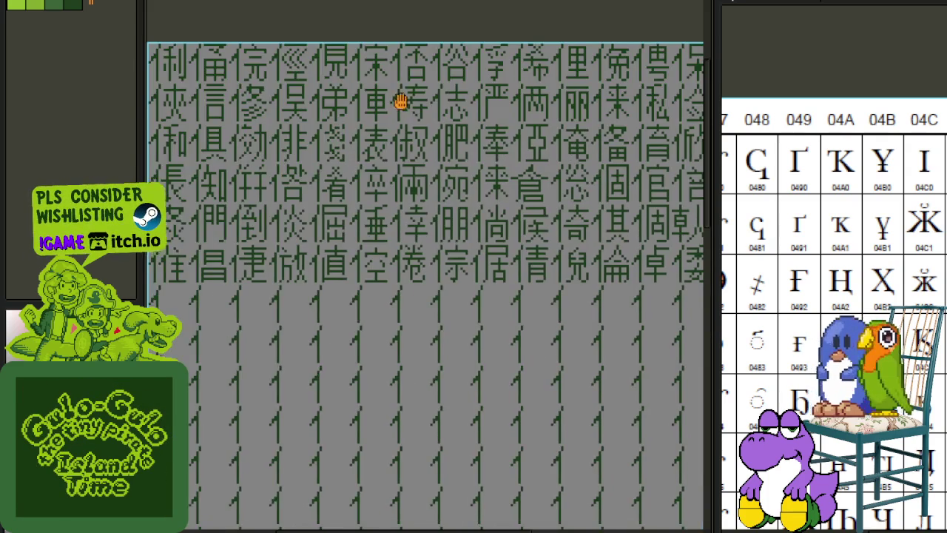
# Select a block of the top CJK glyphs and scroll across the sheet to review them.
pyautogui.moveTo(400, 102); pyautogui.dragTo(468, 212)
pyautogui.scroll(1, 240, 195)
pyautogui.moveTo(221, 134); pyautogui.dragTo(655, 466)
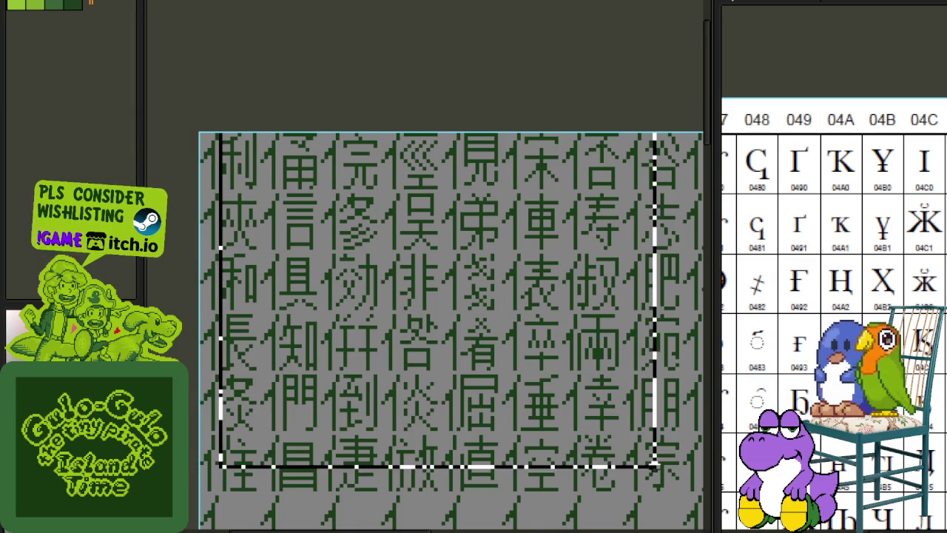
pyautogui.hscroll(2, 655, 459)
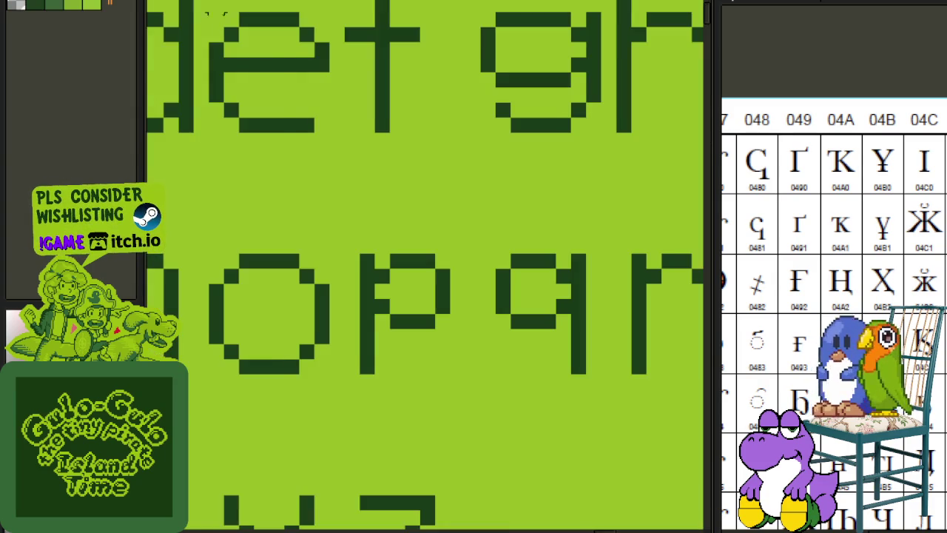
pyautogui.scroll(-1, 326, 120)
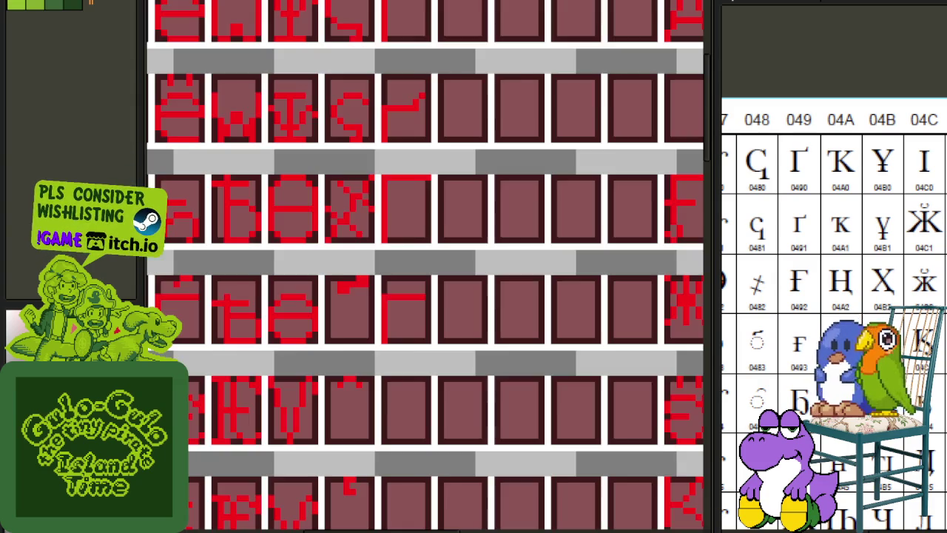
pyautogui.scroll(-1, 359, 209)
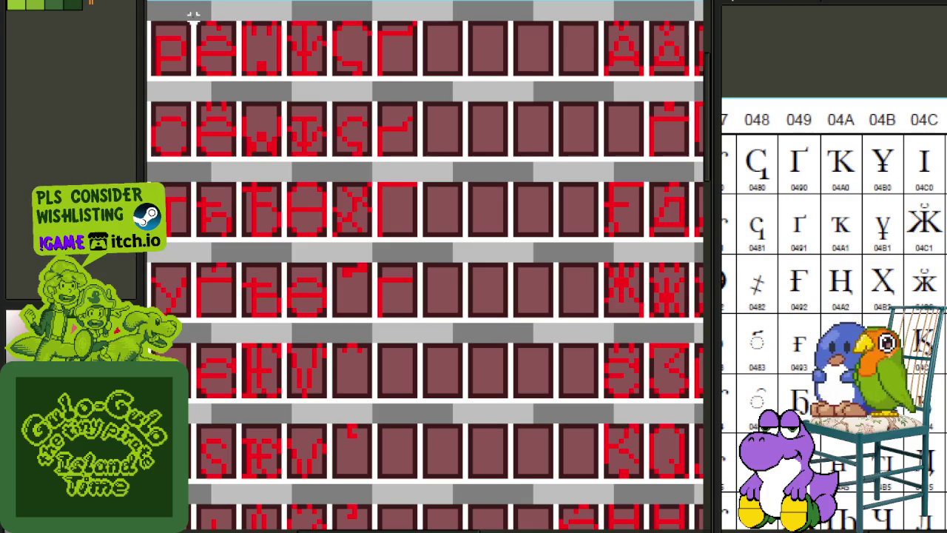
pyautogui.scroll(-1, 459, 191)
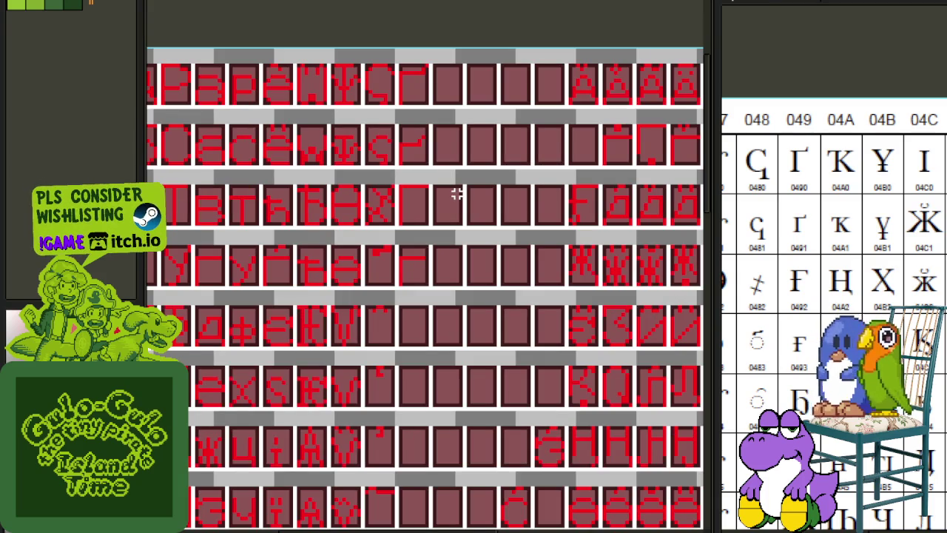
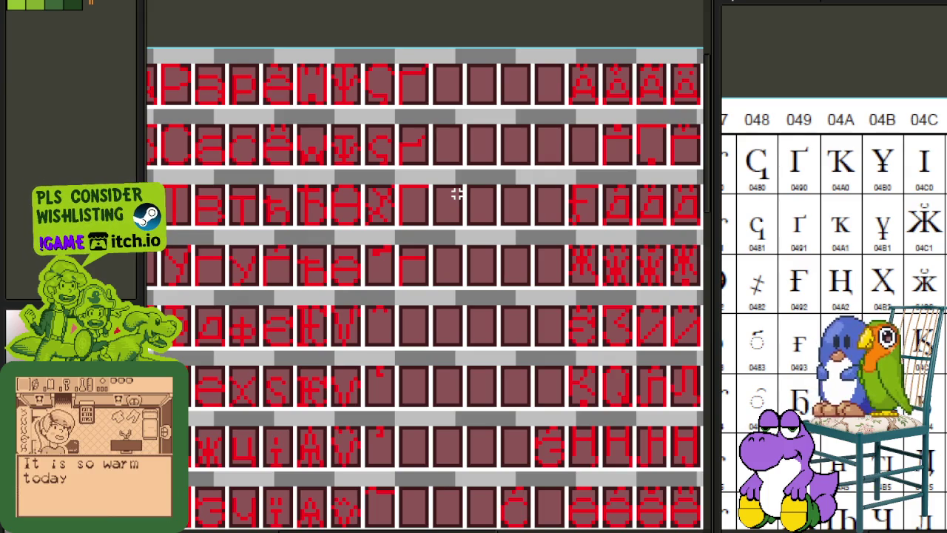
# Pencil trial 2-shaped glyphs, a capital and a small lowercase version, into the grid cells.
pyautogui.scroll(1, 457, 194)
pyautogui.scroll(1, 454, 203)
pyautogui.scroll(1, 353, 154)
pyautogui.moveTo(382, 161)
pyautogui.mouseDown()
pyautogui.moveTo(401, 235)
pyautogui.moveTo(387, 165)
pyautogui.moveTo(390, 175)
pyautogui.moveTo(375, 162)
pyautogui.moveTo(485, 167)
pyautogui.moveTo(484, 241)
pyautogui.moveTo(365, 258)
pyautogui.moveTo(490, 262)
pyautogui.moveTo(375, 299)
pyautogui.moveTo(372, 351)
pyautogui.moveTo(469, 353)
pyautogui.moveTo(473, 339)
pyautogui.moveTo(513, 339)
pyautogui.moveTo(424, 347)
pyautogui.mouseUp()
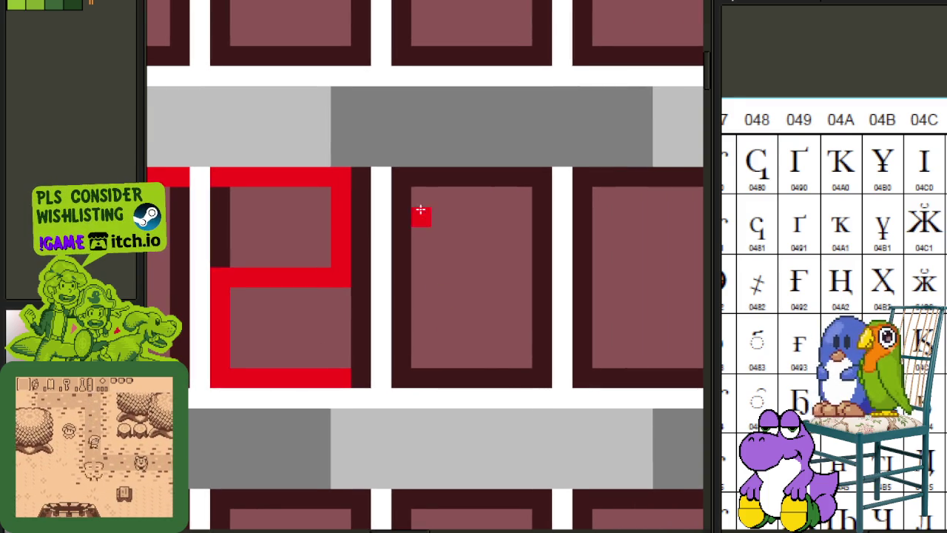
pyautogui.moveTo(400, 178)
pyautogui.mouseDown()
pyautogui.moveTo(439, 184)
pyautogui.moveTo(439, 237)
pyautogui.moveTo(395, 256)
pyautogui.moveTo(429, 255)
pyautogui.moveTo(400, 368)
pyautogui.moveTo(444, 376)
pyautogui.mouseUp()
pyautogui.moveTo(683, 318); pyautogui.dragTo(397, 313)
pyautogui.moveTo(336, 295)
pyautogui.mouseDown()
pyautogui.moveTo(391, 294)
pyautogui.moveTo(392, 326)
pyautogui.mouseUp()
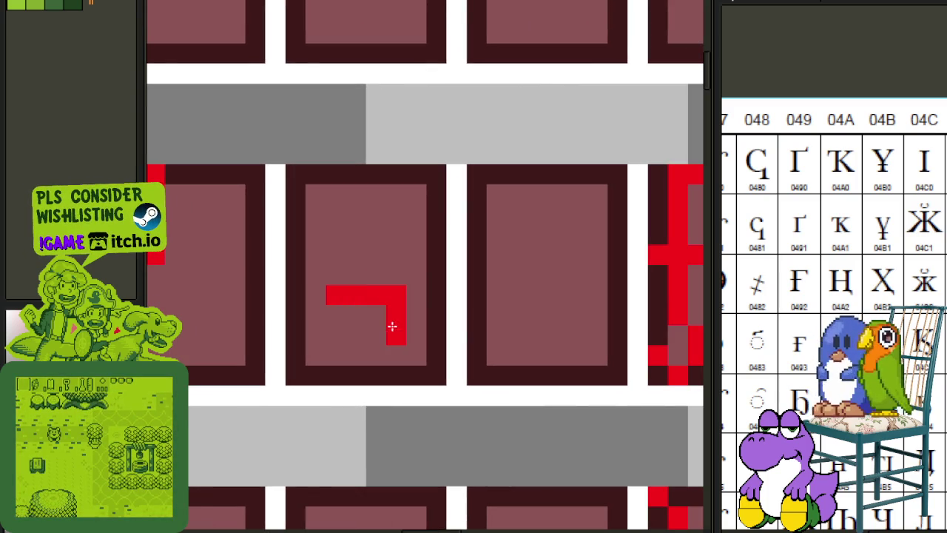
pyautogui.moveTo(339, 339)
pyautogui.mouseDown()
pyautogui.moveTo(338, 377)
pyautogui.moveTo(395, 365)
pyautogui.mouseUp()
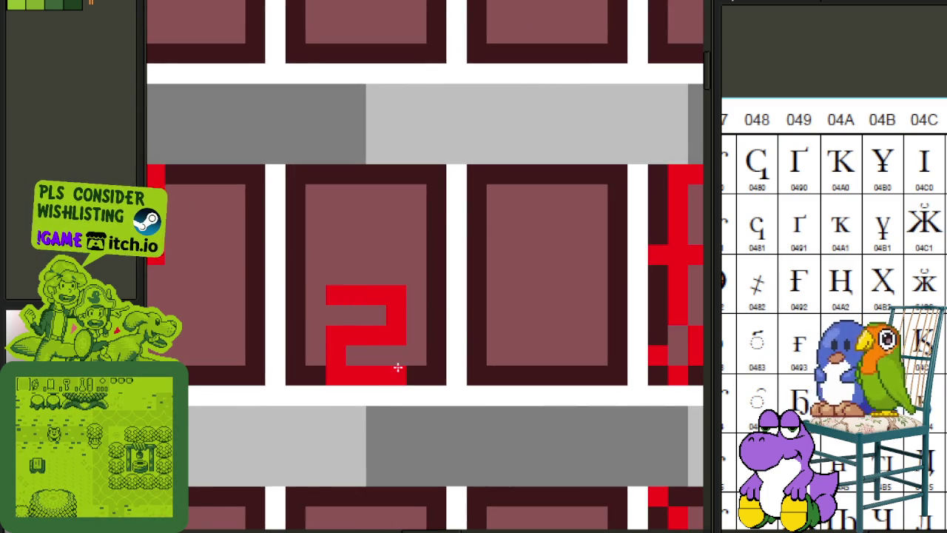
# Select the row of 2-shaped drafts, delete them, and save the font sheet.
pyautogui.scroll(-2, 394, 358)
pyautogui.scroll(-1, 394, 353)
pyautogui.hscroll(-1, 394, 353)
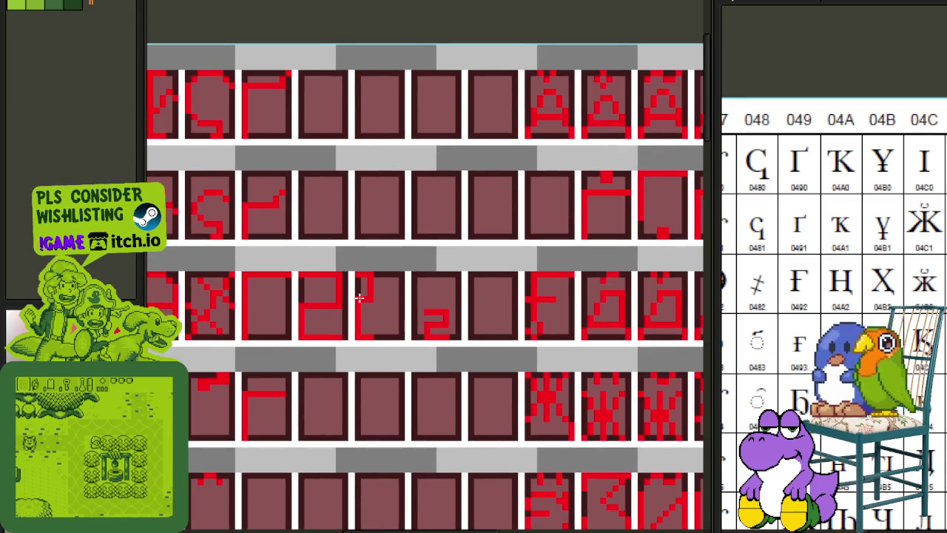
pyautogui.moveTo(300, 271); pyautogui.dragTo(466, 354)
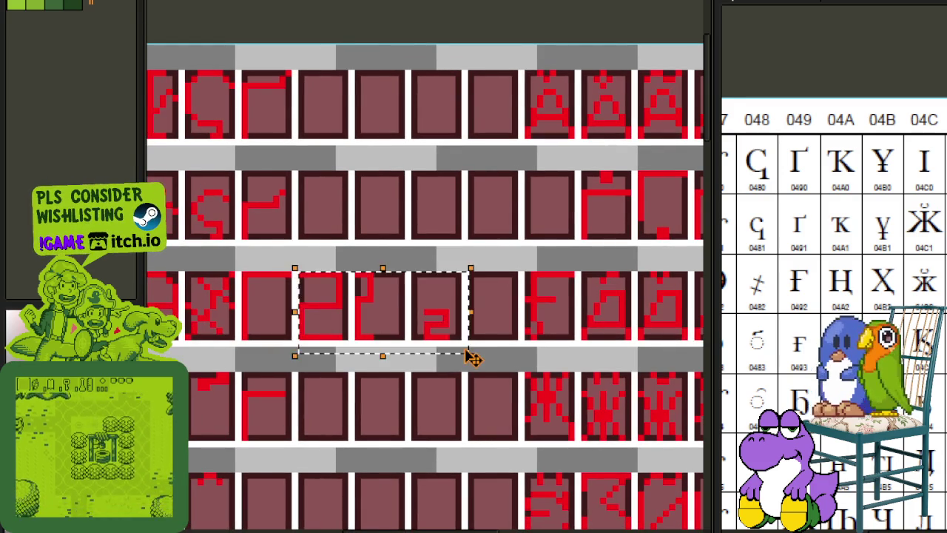
pyautogui.press('Delete')
pyautogui.scroll(-1, 357, 345)
pyautogui.hotkey('ctrl', 's')
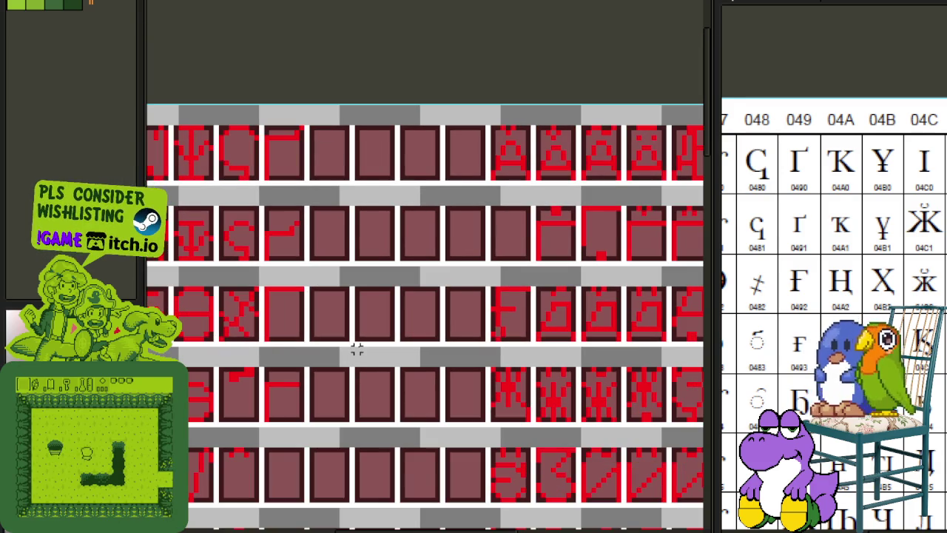
pyautogui.scroll(-1, 351, 349)
pyautogui.hotkey('ctrl', 's')
# Shift both Г glyphs one pixel right and paint crossbars to form Ғ and ғ.
pyautogui.scroll(1, 352, 350)
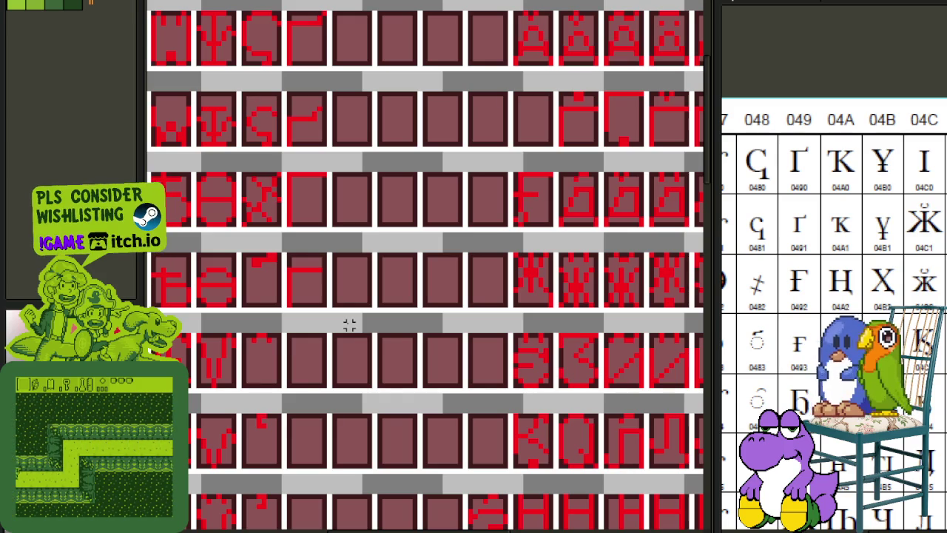
pyautogui.scroll(1, 277, 169)
pyautogui.scroll(1, 296, 140)
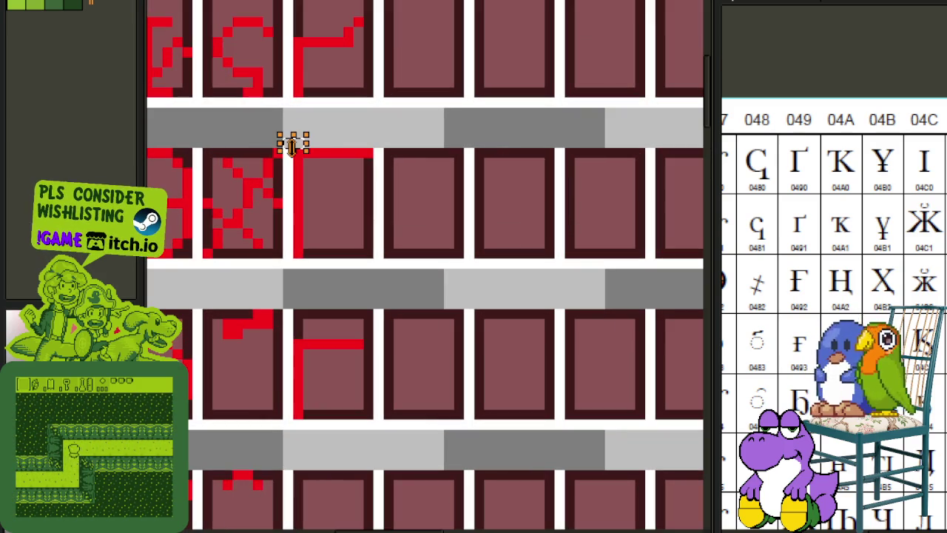
pyautogui.moveTo(290, 145); pyautogui.dragTo(346, 452)
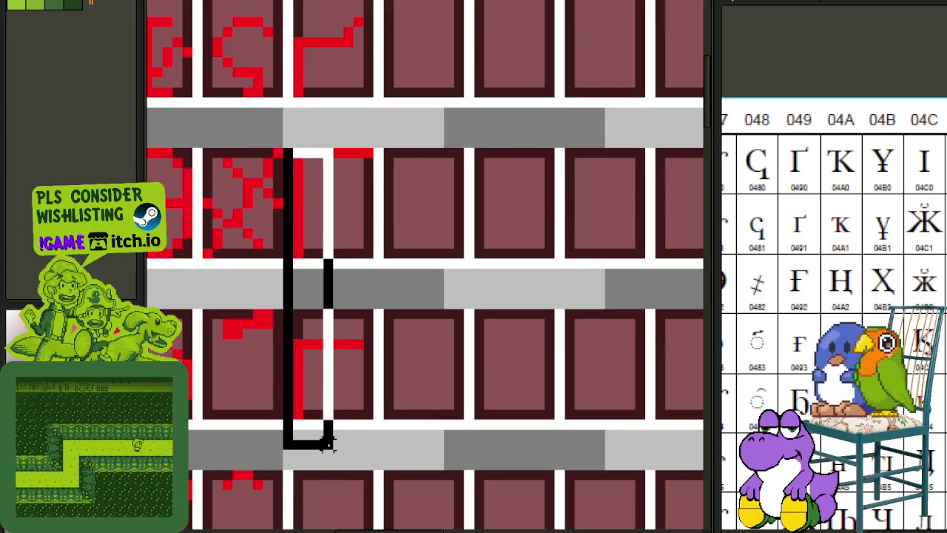
pyautogui.press('Right')
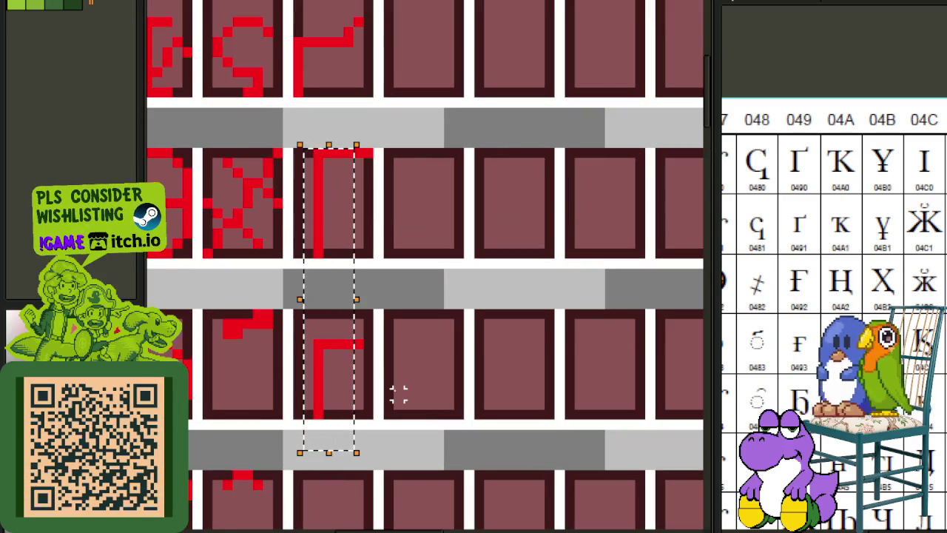
pyautogui.click(389, 384)
pyautogui.scroll(1, 309, 379)
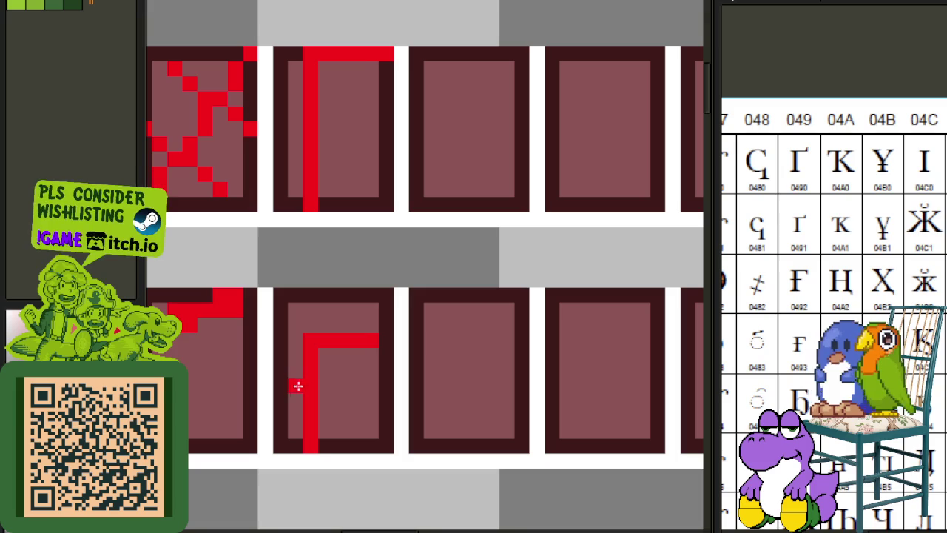
pyautogui.moveTo(292, 388); pyautogui.dragTo(335, 386)
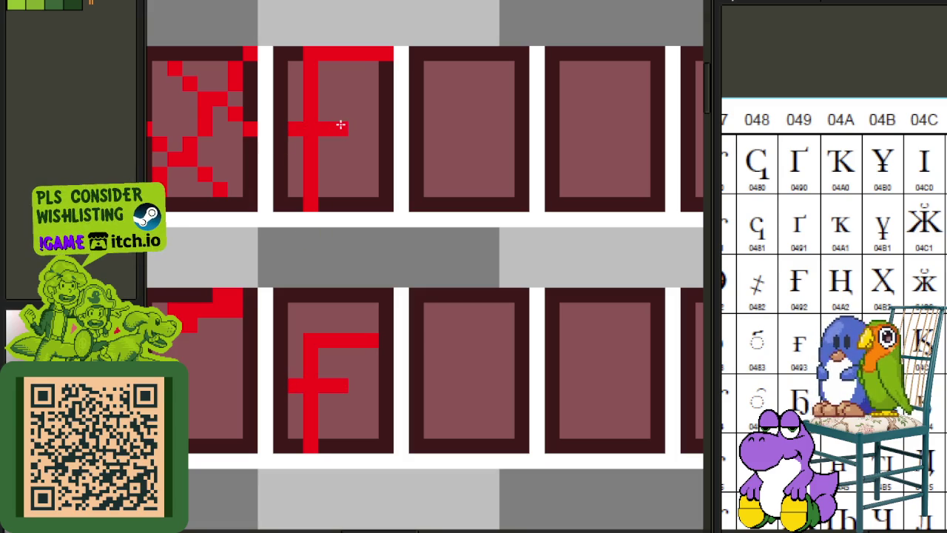
pyautogui.scroll(-2, 343, 125)
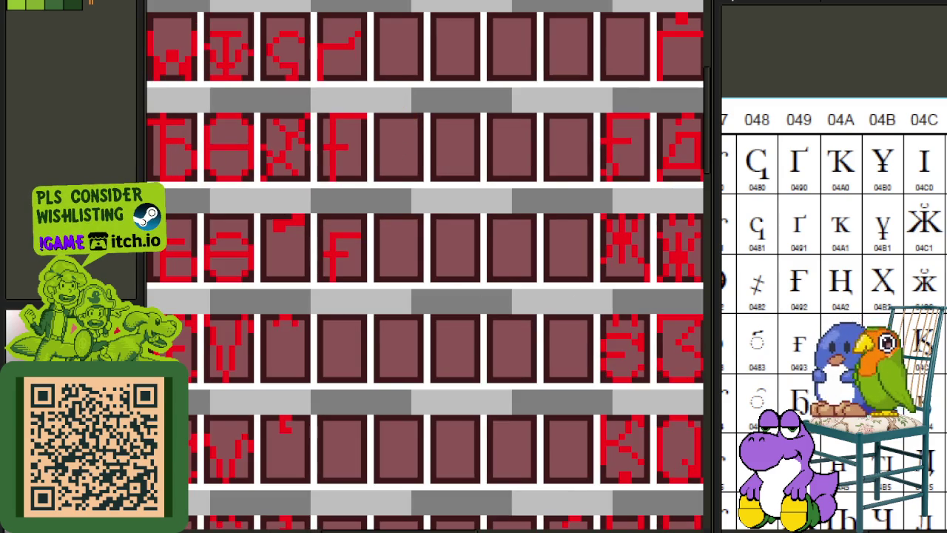
pyautogui.scroll(-1, 305, 270)
# Build the hooked Ҕ glyph in its target cell and remove the stray stem pixel.
pyautogui.moveTo(306, 270)
pyautogui.mouseDown()
pyautogui.moveTo(528, 253)
pyautogui.moveTo(514, 256)
pyautogui.mouseUp()
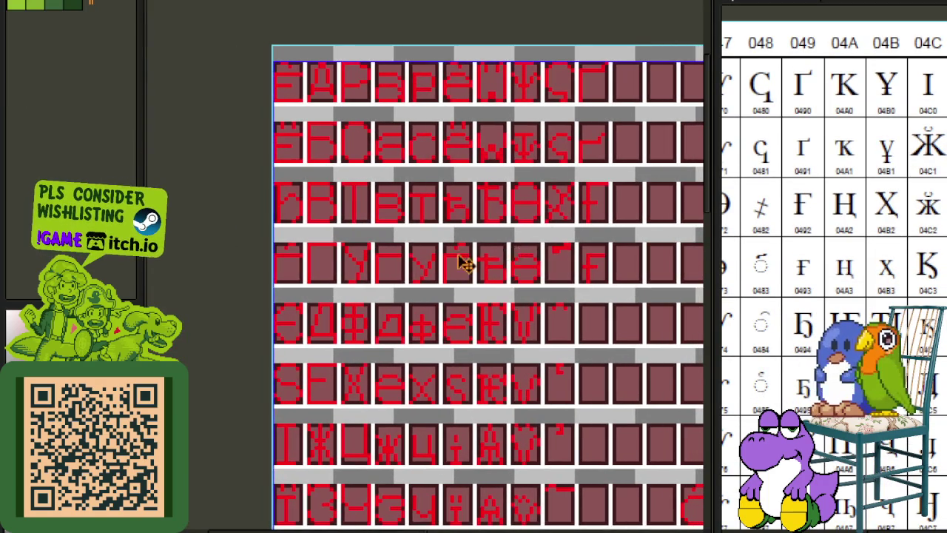
pyautogui.scroll(1, 285, 206)
pyautogui.scroll(1, 283, 204)
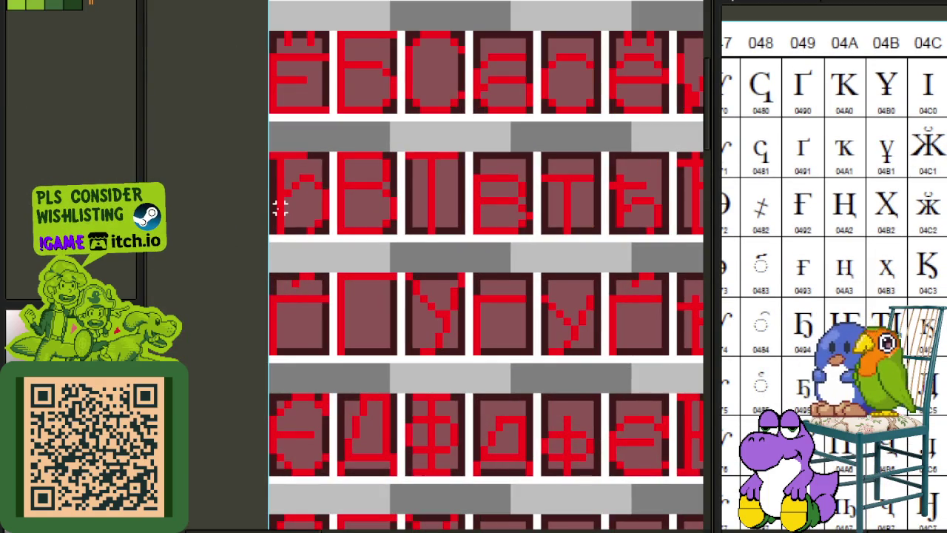
pyautogui.scroll(1, 274, 193)
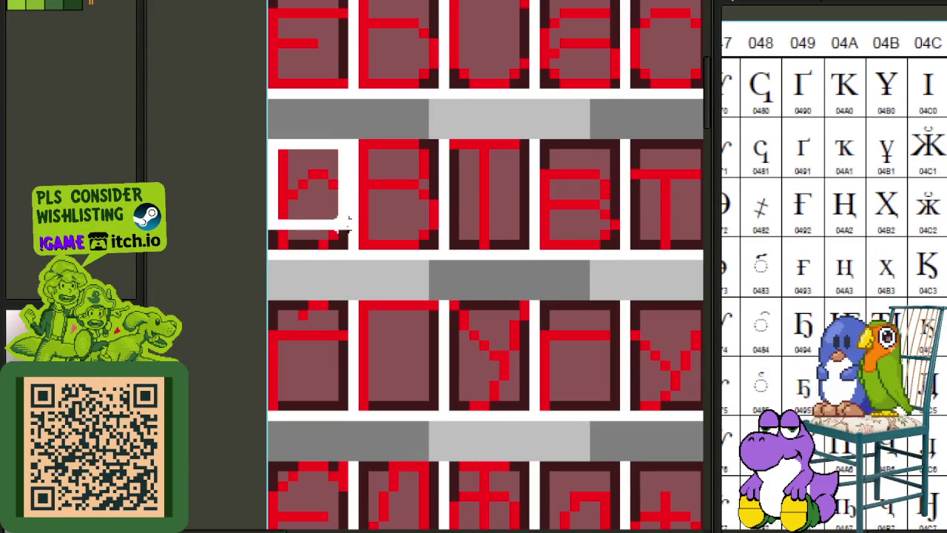
pyautogui.moveTo(273, 145); pyautogui.dragTo(503, 447)
pyautogui.scroll(-2, 345, 249)
pyautogui.click(594, 418)
pyautogui.scroll(1, 402, 289)
pyautogui.scroll(2, 363, 292)
pyautogui.scroll(1, 362, 295)
pyautogui.moveTo(355, 267)
pyautogui.mouseDown()
pyautogui.moveTo(416, 386)
pyautogui.moveTo(434, 363)
pyautogui.mouseUp()
pyautogui.click(442, 316)
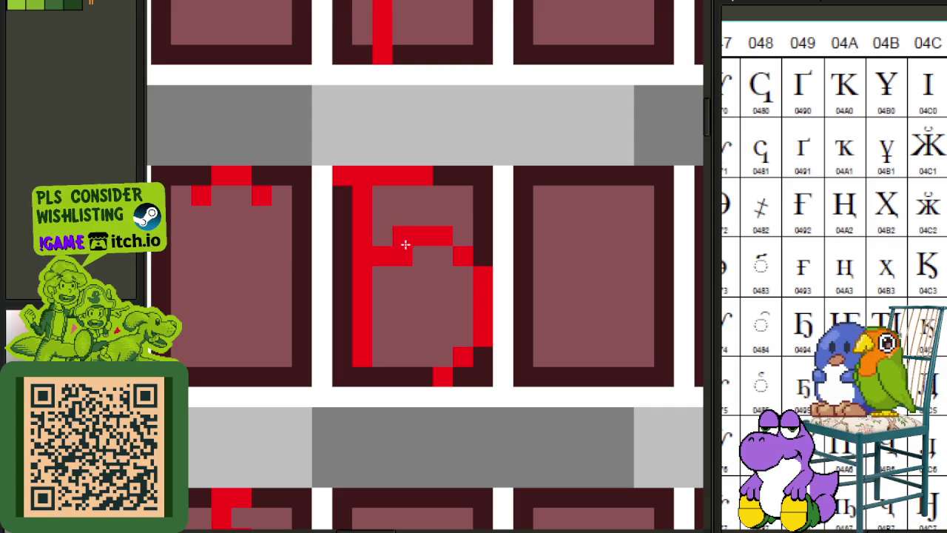
pyautogui.click(362, 356)
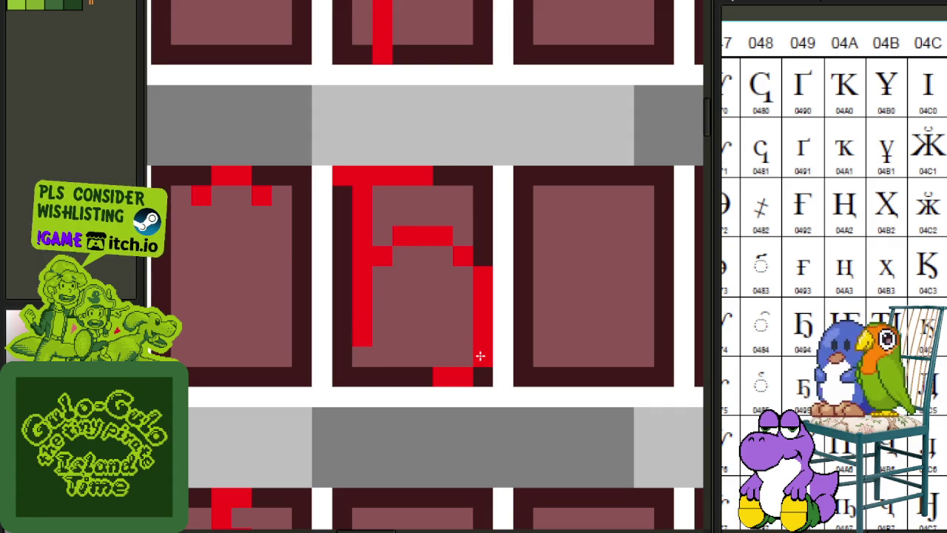
# Copy the finished hooked Ҕ glyph and paste a duplicate beside it.
pyautogui.scroll(-3, 429, 358)
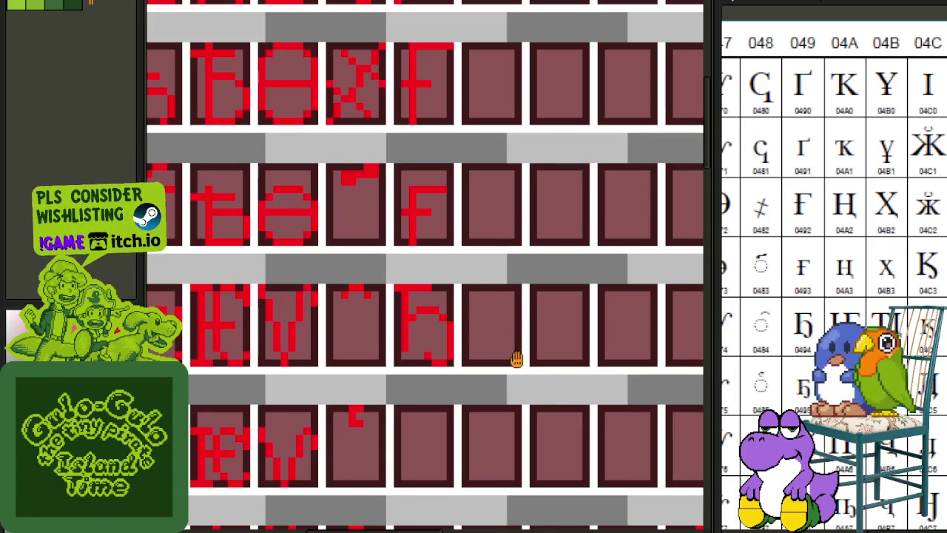
pyautogui.moveTo(517, 358); pyautogui.dragTo(484, 309)
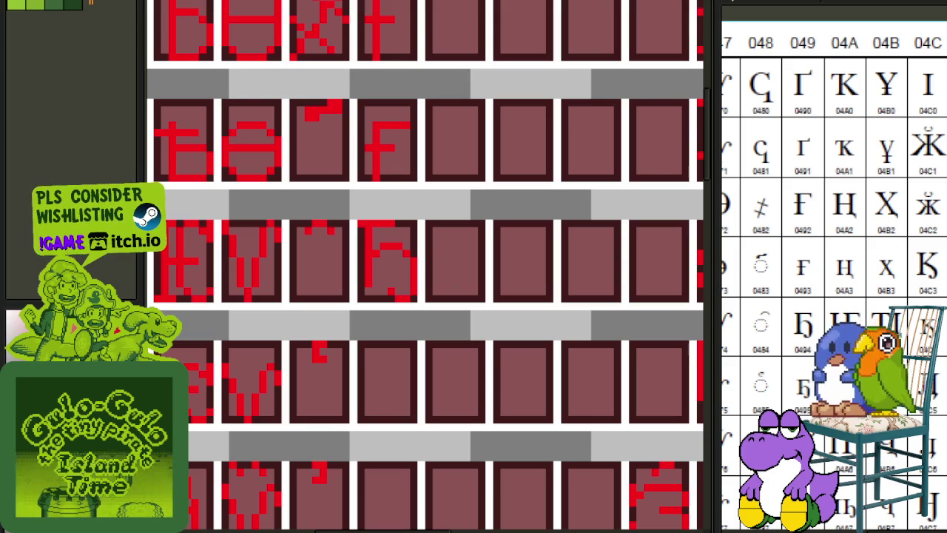
pyautogui.scroll(-2, 414, 248)
pyautogui.scroll(1, 412, 249)
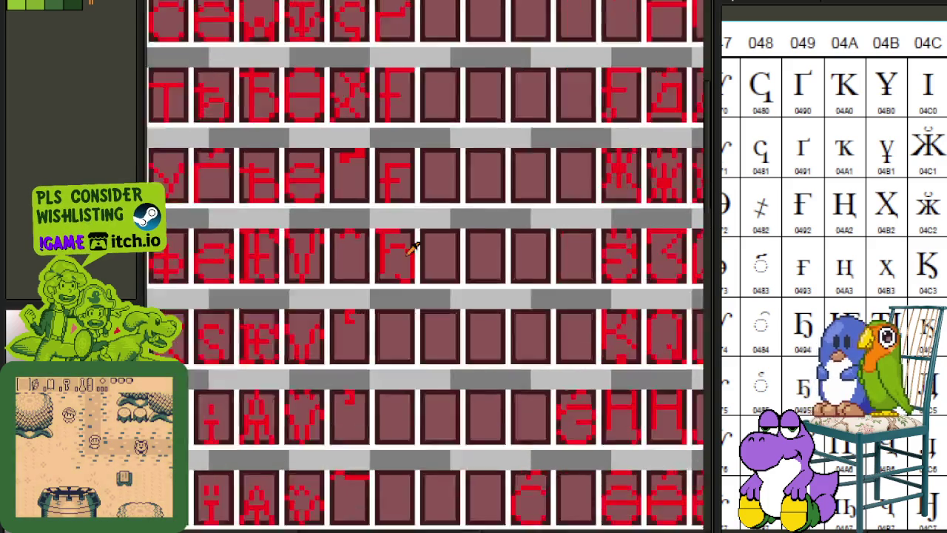
pyautogui.scroll(1, 412, 250)
pyautogui.moveTo(365, 220)
pyautogui.mouseDown()
pyautogui.moveTo(415, 294)
pyautogui.moveTo(473, 184)
pyautogui.moveTo(464, 174)
pyautogui.mouseUp()
pyautogui.hotkey('ctrl', 'c')
pyautogui.hotkey('ctrl', 'v')
pyautogui.click(520, 156)
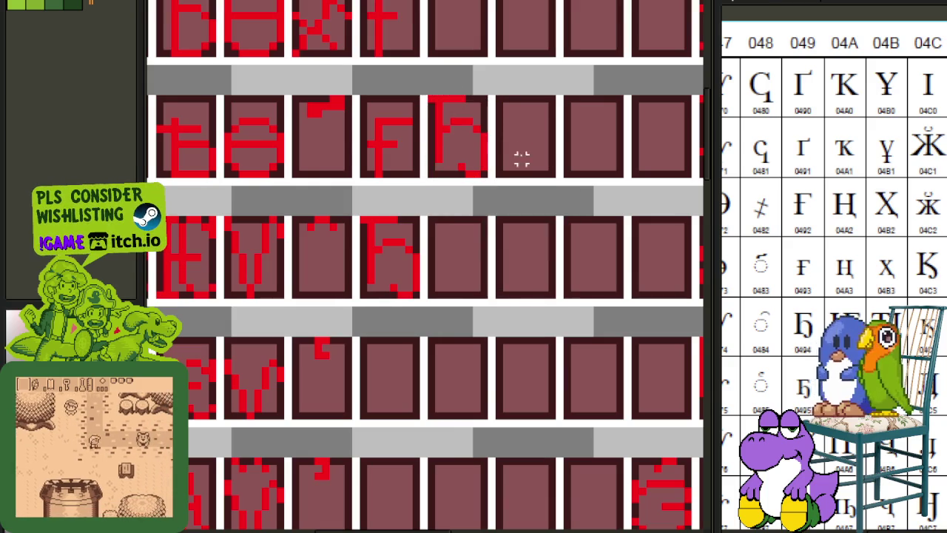
# Lower the copy's top pixels one row to make a smaller lowercase ҕ.
pyautogui.scroll(1, 465, 264)
pyautogui.scroll(3, 416, 259)
pyautogui.scroll(-1, 416, 259)
pyautogui.moveTo(281, 131)
pyautogui.mouseDown()
pyautogui.moveTo(412, 211)
pyautogui.moveTo(432, 265)
pyautogui.mouseUp()
pyautogui.click(525, 226)
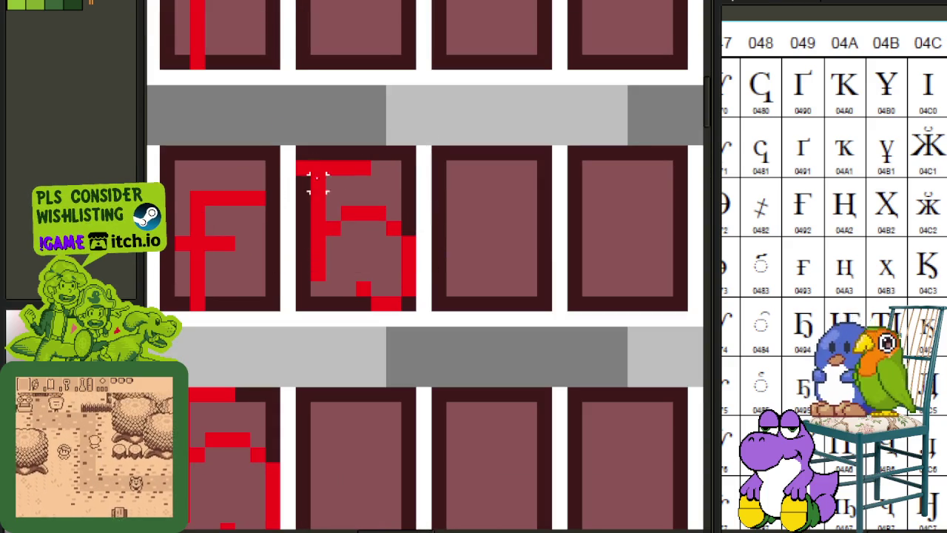
pyautogui.moveTo(281, 161)
pyautogui.mouseDown()
pyautogui.moveTo(398, 211)
pyautogui.moveTo(412, 201)
pyautogui.mouseUp()
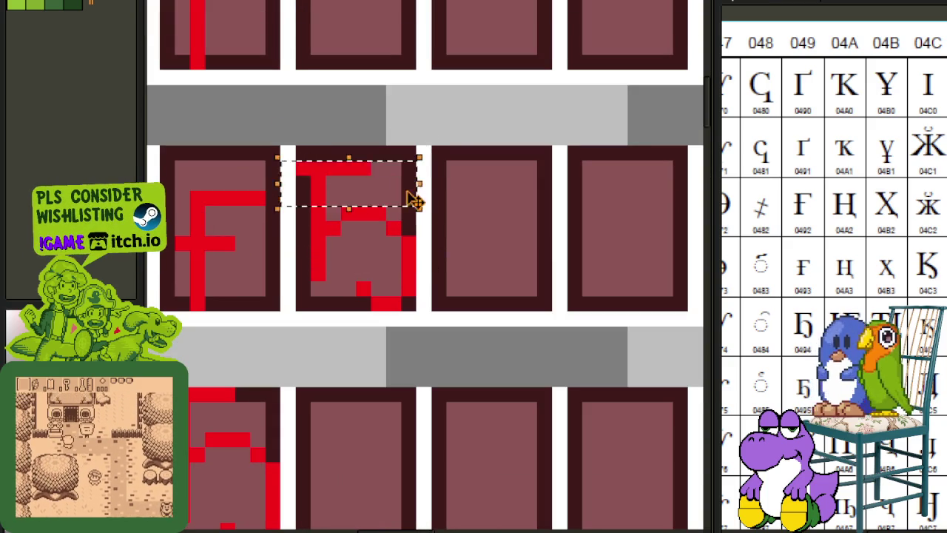
pyautogui.click(364, 193)
pyautogui.moveTo(303, 183); pyautogui.dragTo(416, 269)
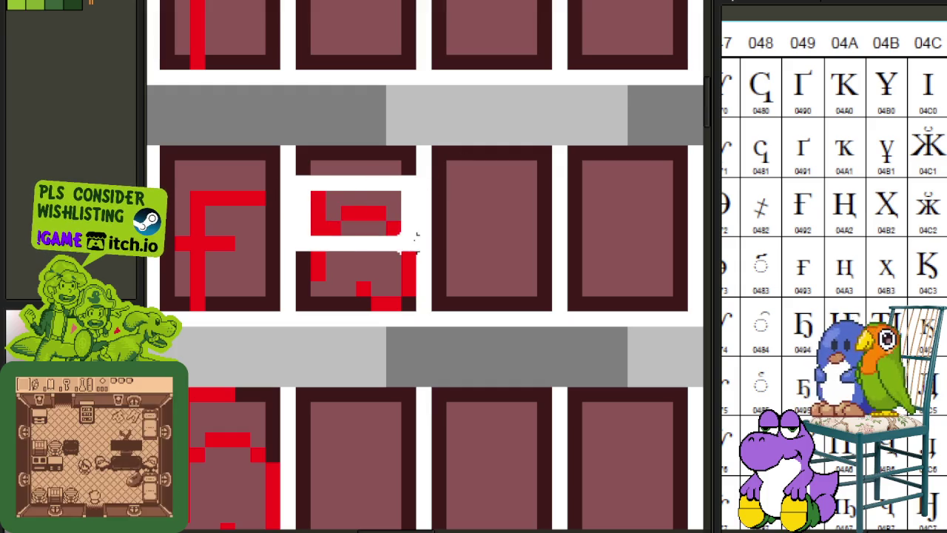
pyautogui.press('Down')
pyautogui.click(484, 228)
pyautogui.scroll(-1, 393, 213)
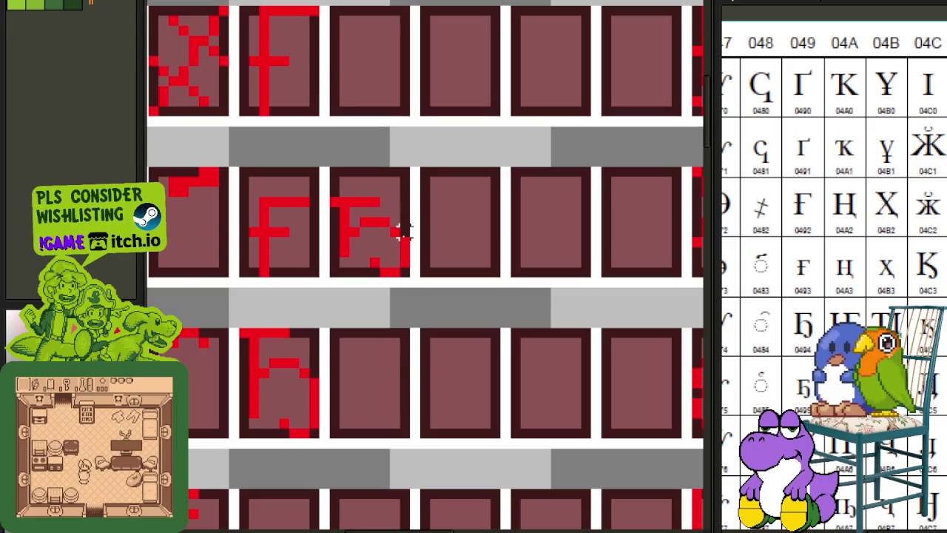
pyautogui.scroll(1, 404, 252)
pyautogui.moveTo(403, 238)
pyautogui.mouseDown()
pyautogui.moveTo(448, 264)
pyautogui.moveTo(491, 204)
pyautogui.mouseUp()
pyautogui.click(490, 204)
# Move the lowercase ҕ into the cell directly below the capital Ҕ.
pyautogui.scroll(-1, 421, 188)
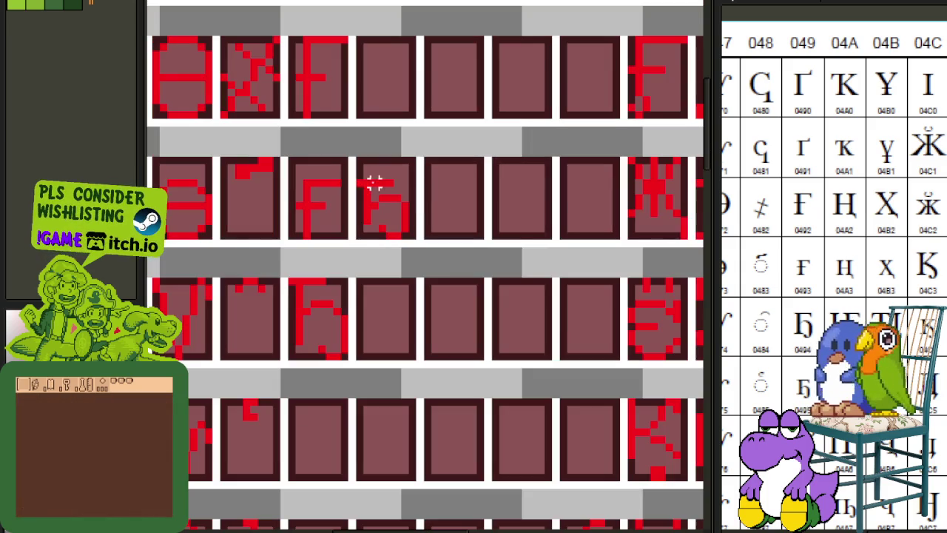
pyautogui.moveTo(360, 234); pyautogui.dragTo(434, 158)
pyautogui.click(472, 151)
pyautogui.moveTo(360, 234)
pyautogui.mouseDown()
pyautogui.moveTo(414, 182)
pyautogui.moveTo(416, 160)
pyautogui.moveTo(405, 161)
pyautogui.mouseUp()
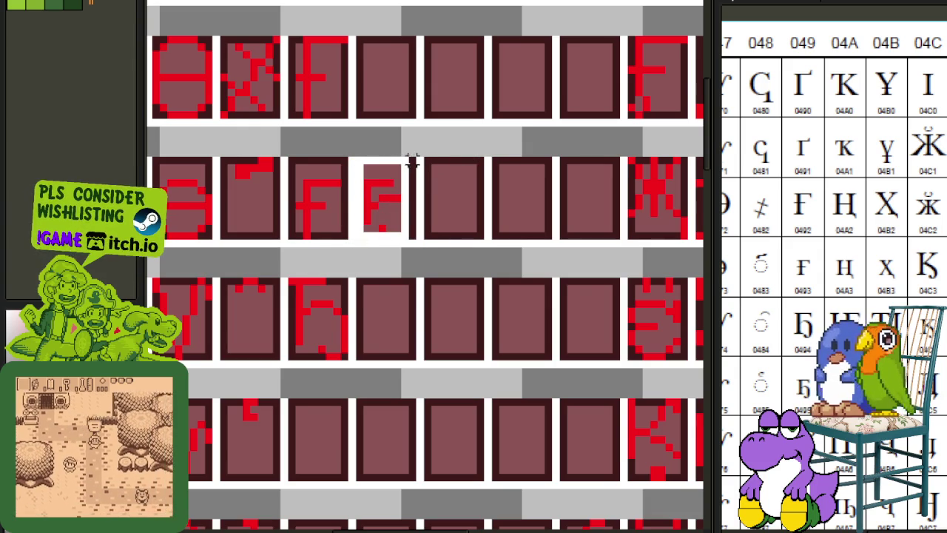
pyautogui.moveTo(395, 216); pyautogui.dragTo(324, 453)
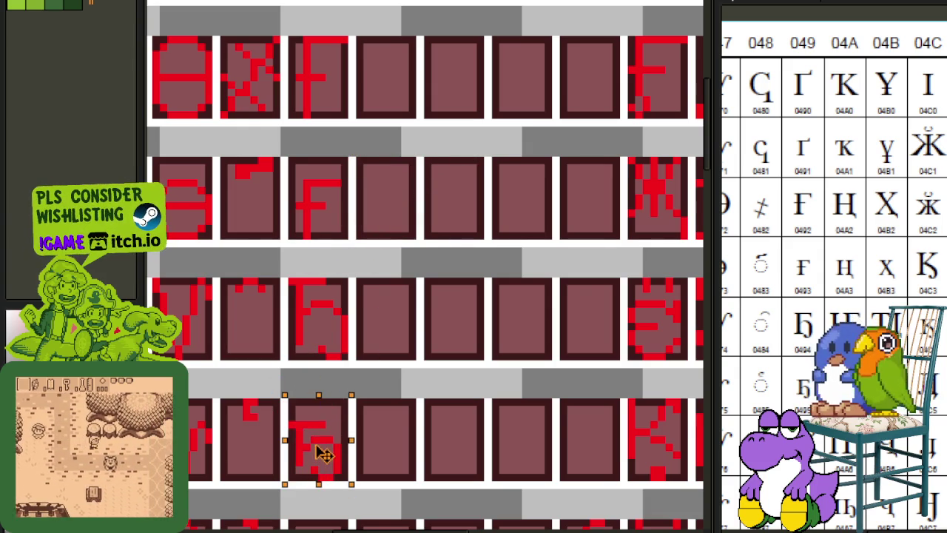
pyautogui.hotkey('ctrl', 'd')
pyautogui.scroll(-2, 385, 340)
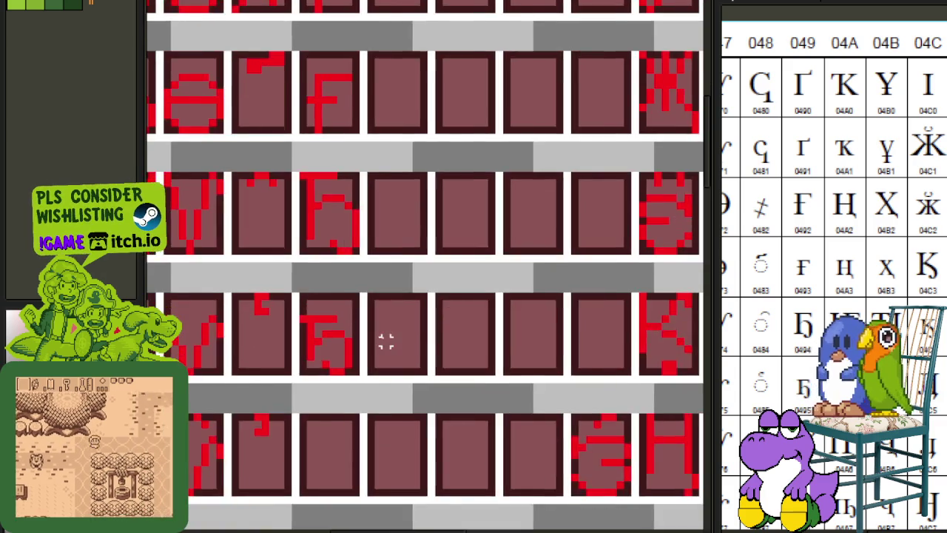
pyautogui.scroll(-3, 386, 340)
pyautogui.scroll(-1, 444, 328)
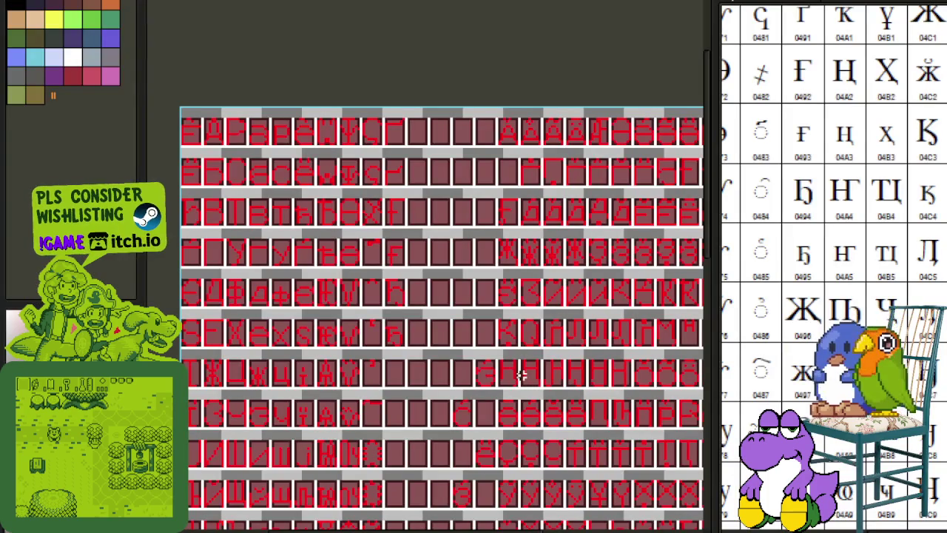
pyautogui.moveTo(431, 355); pyautogui.dragTo(306, 296)
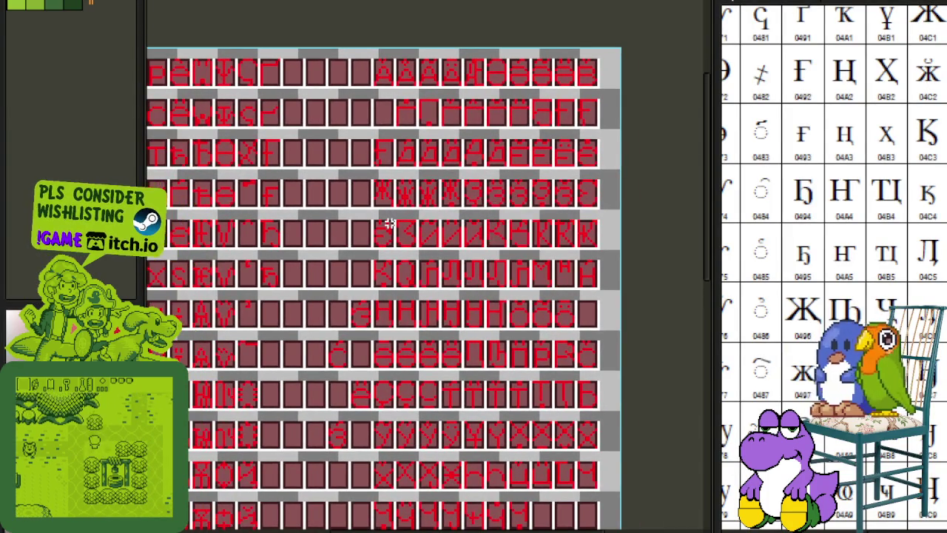
# Copy the Ж glyph and paste it into an empty cell.
pyautogui.scroll(2, 389, 223)
pyautogui.scroll(1, 392, 224)
pyautogui.scroll(1, 403, 224)
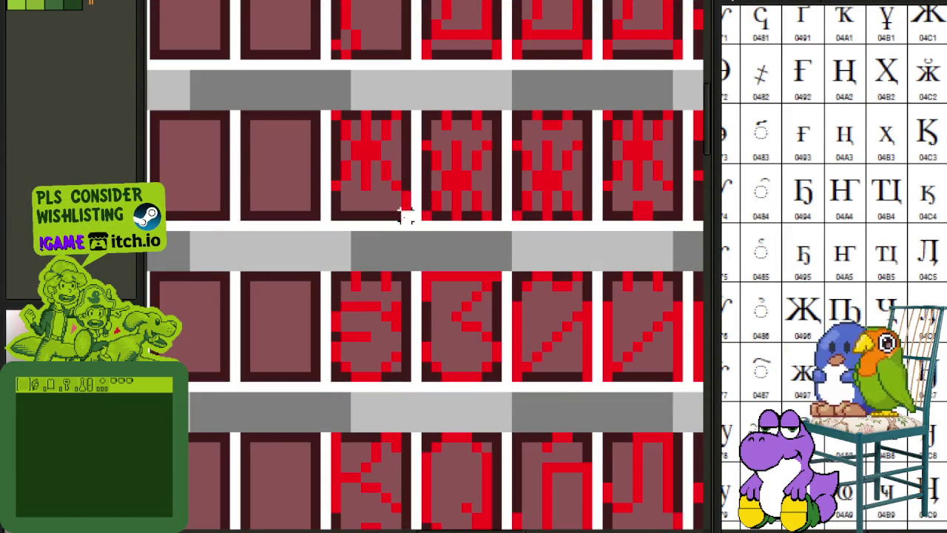
pyautogui.moveTo(408, 213); pyautogui.dragTo(323, 120)
pyautogui.scroll(-1, 332, 116)
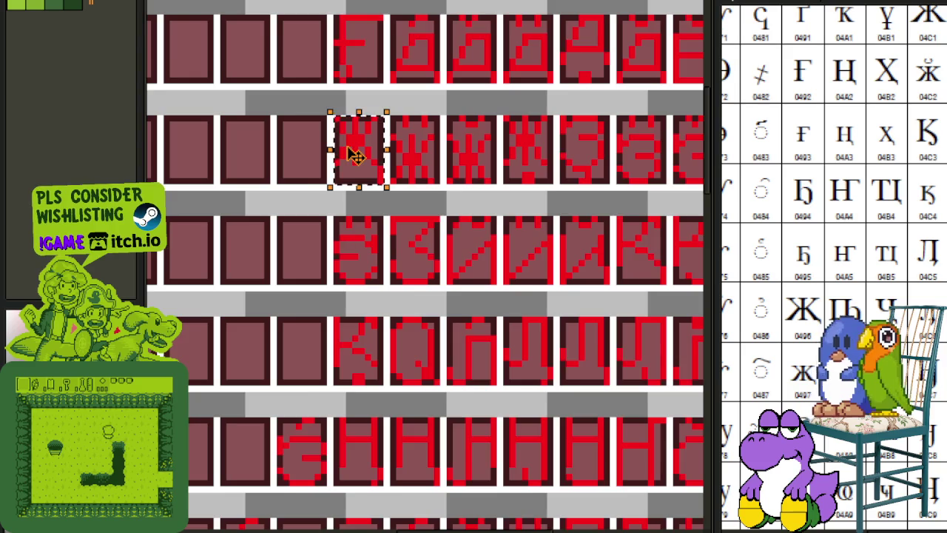
pyautogui.scroll(-1, 348, 141)
pyautogui.moveTo(237, 222); pyautogui.dragTo(200, 506)
pyautogui.hotkey('ctrl', 'v')
pyautogui.moveTo(577, 510); pyautogui.dragTo(607, 387)
pyautogui.moveTo(669, 390)
pyautogui.mouseDown()
pyautogui.moveTo(545, 348)
pyautogui.moveTo(311, 194)
pyautogui.moveTo(309, 380)
pyautogui.mouseUp()
# Review the lower Cyrillic rows and save the font sheet.
pyautogui.scroll(-1, 545, 352)
pyautogui.scroll(1, 272, 182)
pyautogui.scroll(-1, 272, 183)
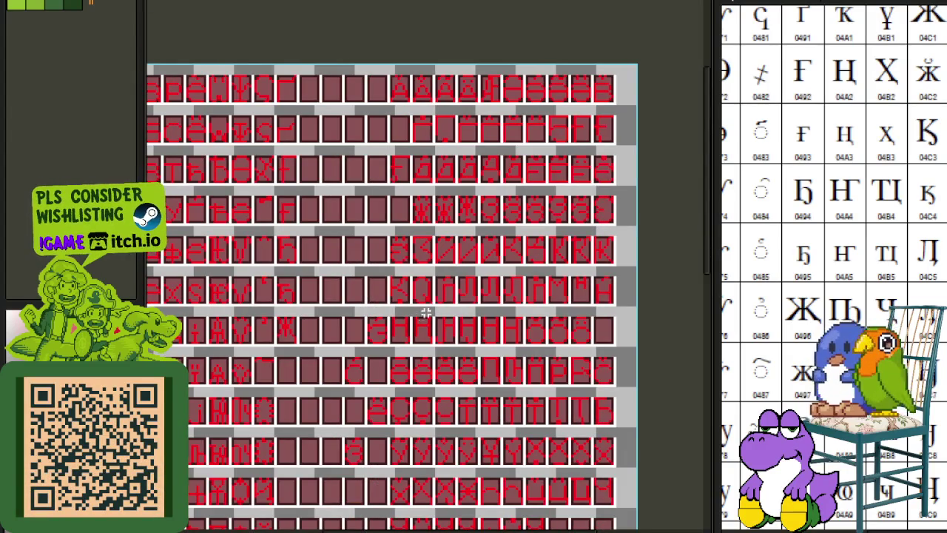
pyautogui.scroll(-1, 323, 291)
pyautogui.moveTo(323, 292)
pyautogui.mouseDown()
pyautogui.moveTo(310, 93)
pyautogui.moveTo(327, 281)
pyautogui.moveTo(361, 403)
pyautogui.mouseUp()
pyautogui.scroll(1, 311, 93)
pyautogui.scroll(-1, 323, 251)
pyautogui.scroll(1, 350, 355)
pyautogui.scroll(-1, 350, 356)
pyautogui.hotkey('ctrl', 's')
# Move a Ж glyph into the cell below and nudge it down one pixel.
pyautogui.scroll(1, 298, 296)
pyautogui.scroll(2, 282, 190)
pyautogui.scroll(1, 285, 164)
pyautogui.moveTo(294, 165); pyautogui.dragTo(363, 264)
pyautogui.moveTo(344, 218); pyautogui.dragTo(344, 379)
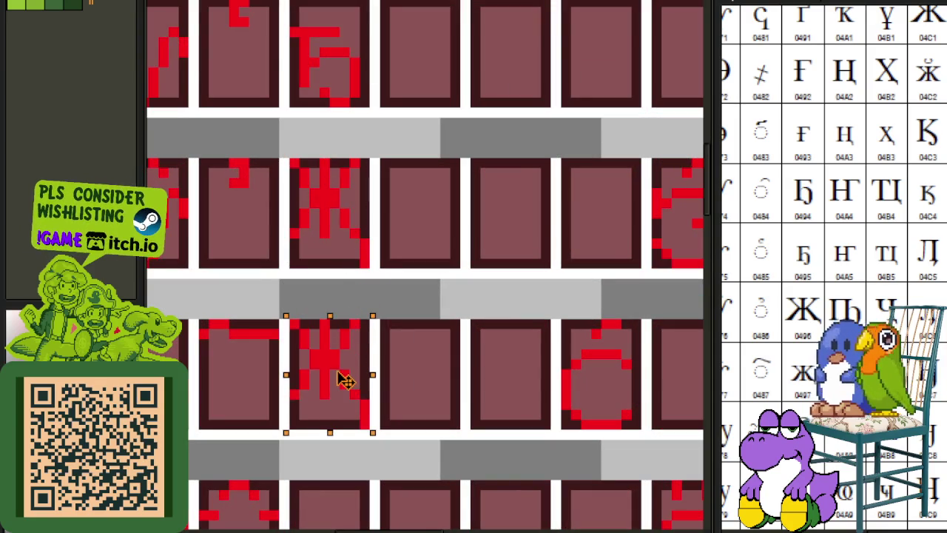
pyautogui.click(428, 349)
pyautogui.scroll(1, 334, 303)
pyautogui.moveTo(333, 283); pyautogui.dragTo(434, 332)
pyautogui.press('Down')
pyautogui.click(487, 313)
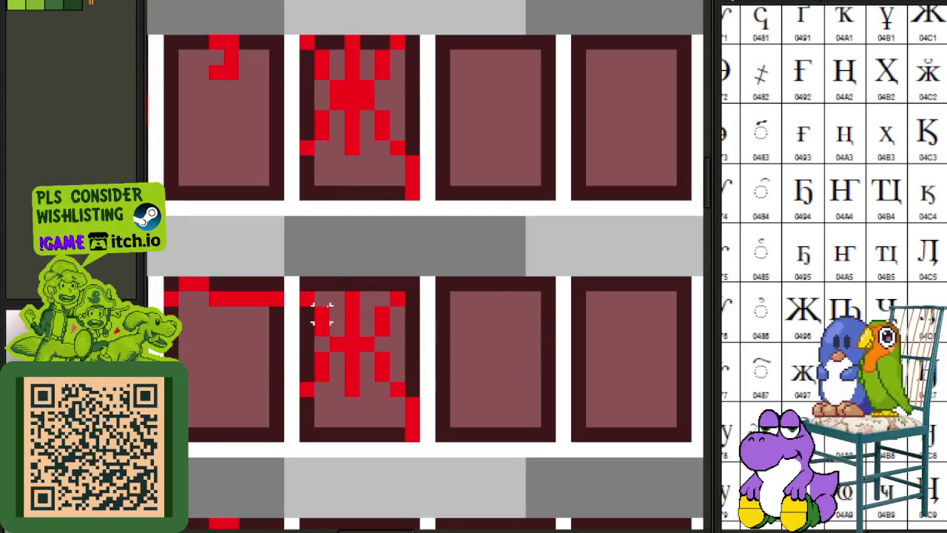
# Place a Ж in the empty top-row cell, one pixel lower, and save.
pyautogui.scroll(-2, 307, 292)
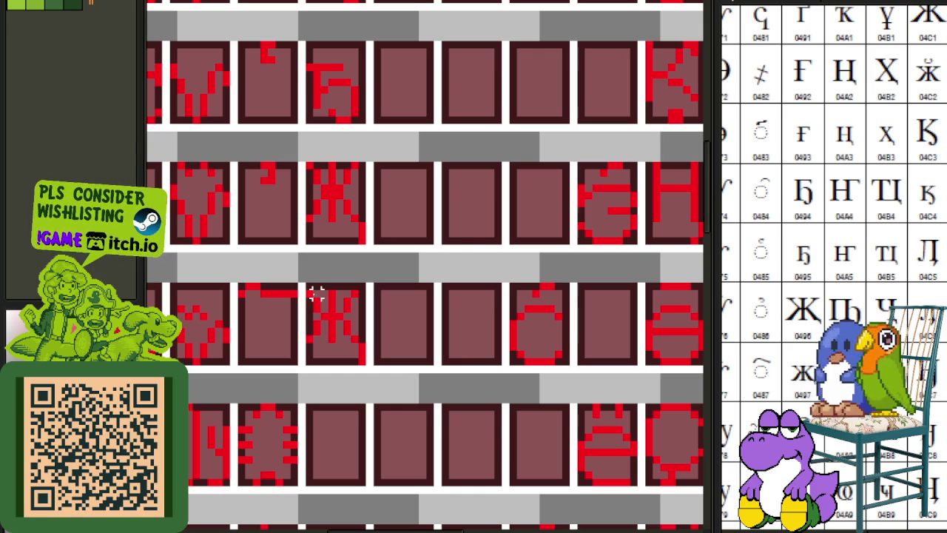
pyautogui.moveTo(309, 287)
pyautogui.mouseDown()
pyautogui.moveTo(360, 360)
pyautogui.moveTo(423, 121)
pyautogui.mouseUp()
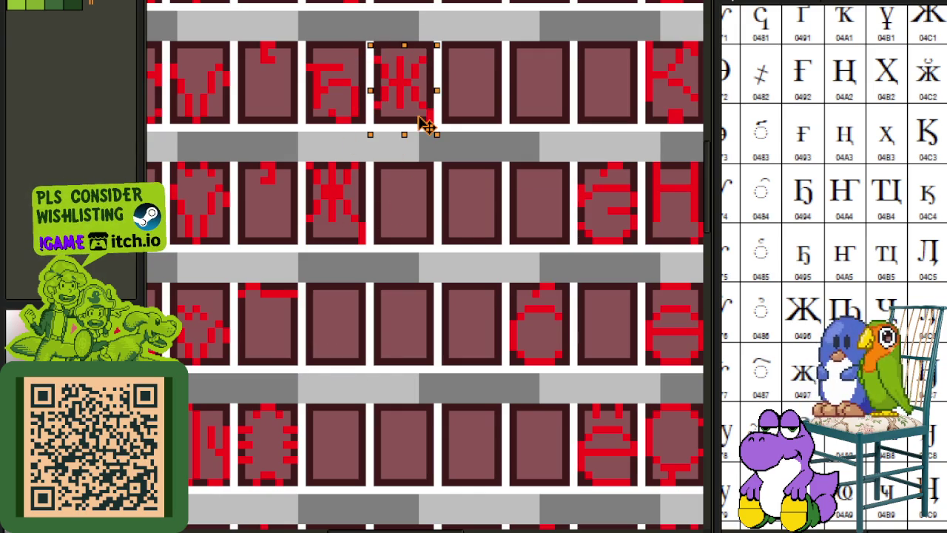
pyautogui.press('Down')
pyautogui.hotkey('ctrl', 'd')
pyautogui.hotkey('ctrl', 's')
# Start a Minesweeper game and reveal the first areas of the board.
pyautogui.scroll(3, 473, 222)
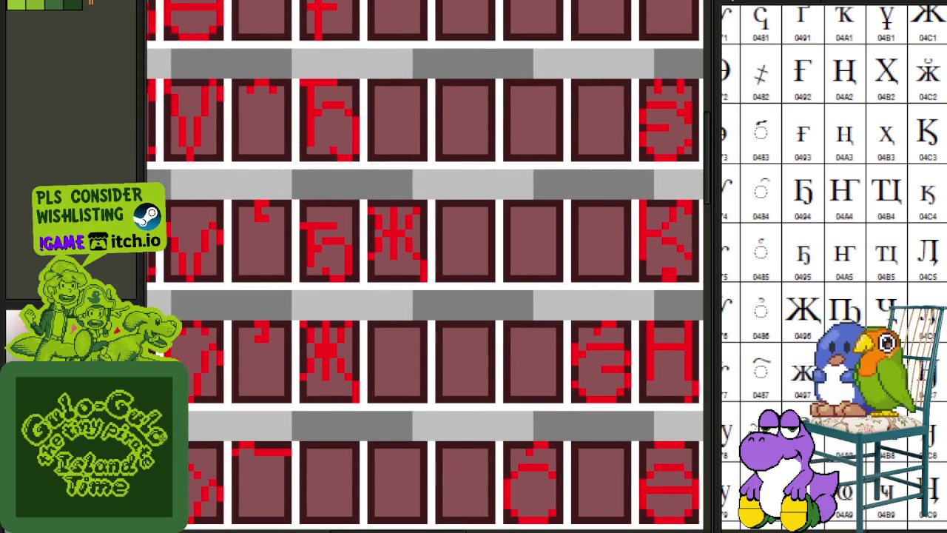
pyautogui.rightClick(536, 383)
pyautogui.click(535, 383)
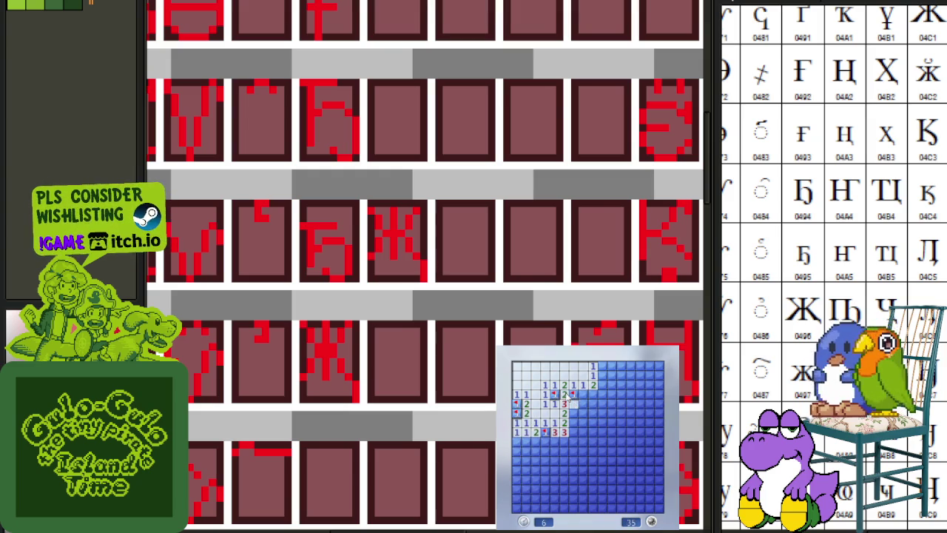
pyautogui.click(584, 428)
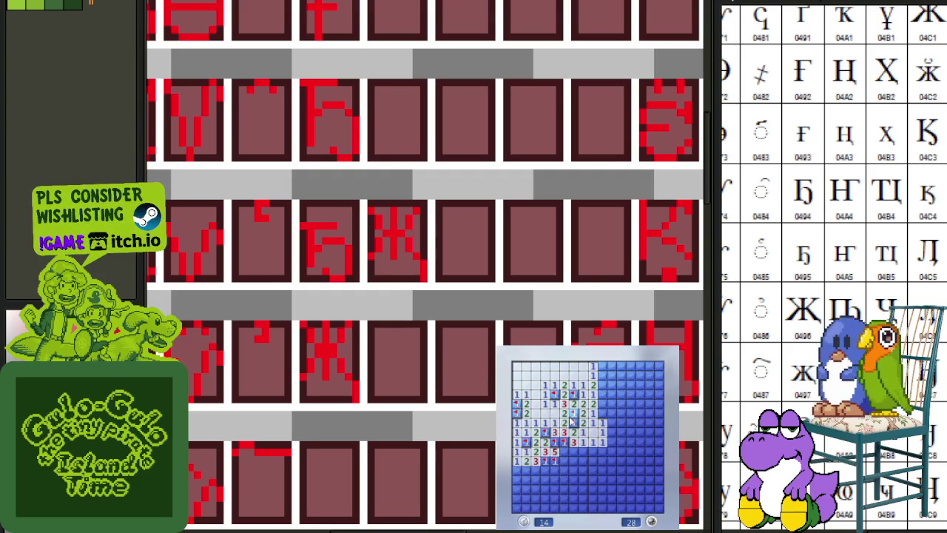
# Clear the rest of the current Minesweeper board and flag its last remaining mines.
pyautogui.click(603, 426)
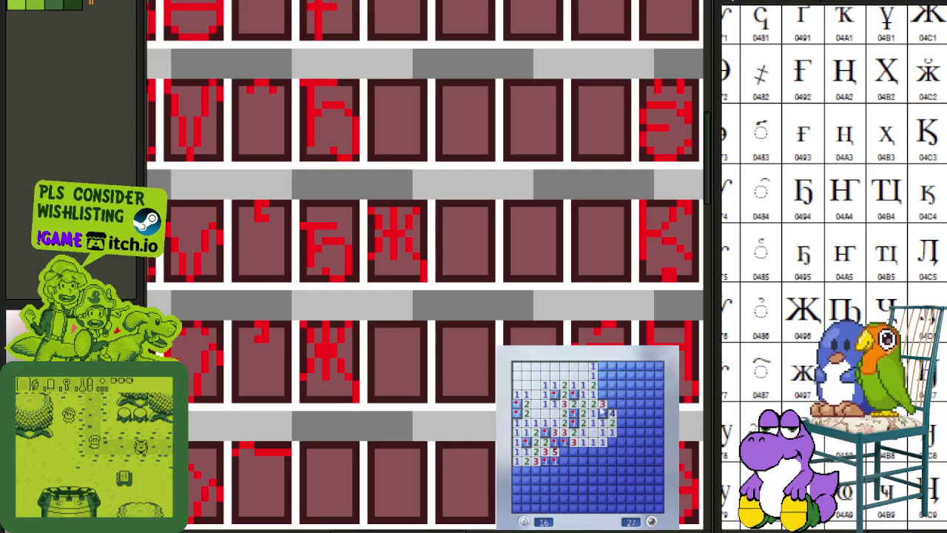
pyautogui.click(603, 383)
pyautogui.rightClick(608, 392)
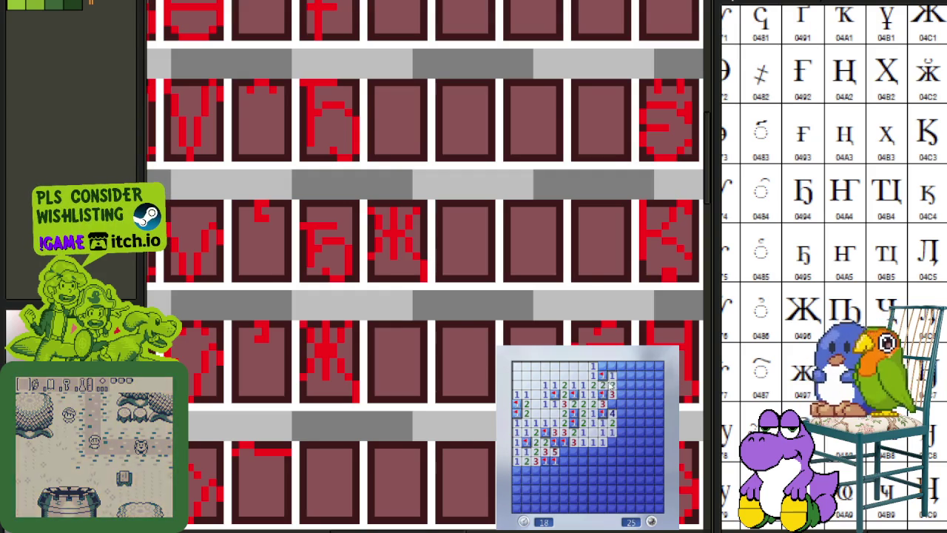
pyautogui.click(614, 370)
pyautogui.click(625, 403)
pyautogui.click(630, 384)
pyautogui.rightClick(639, 375)
pyautogui.rightClick(629, 375)
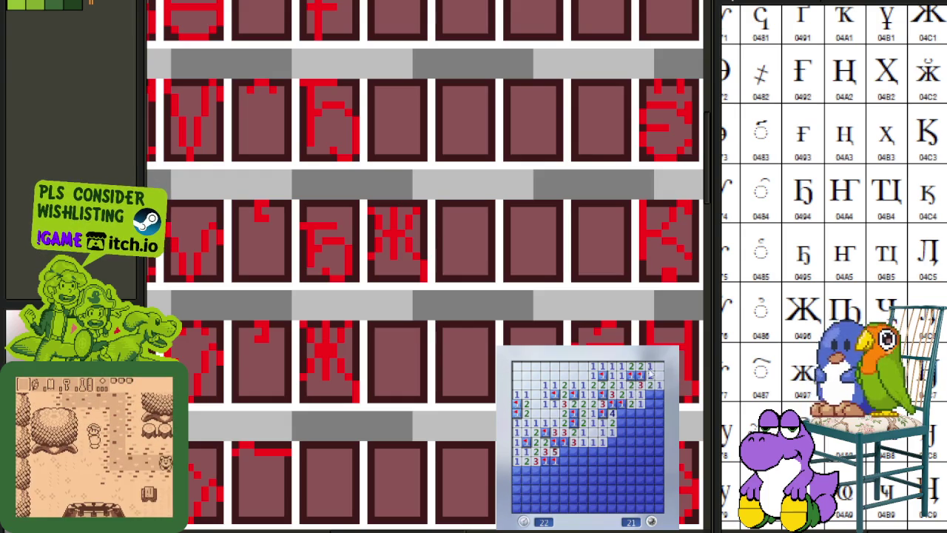
pyautogui.rightClick(648, 393)
pyautogui.click(649, 408)
pyautogui.rightClick(625, 415)
pyautogui.click(621, 429)
pyautogui.rightClick(638, 432)
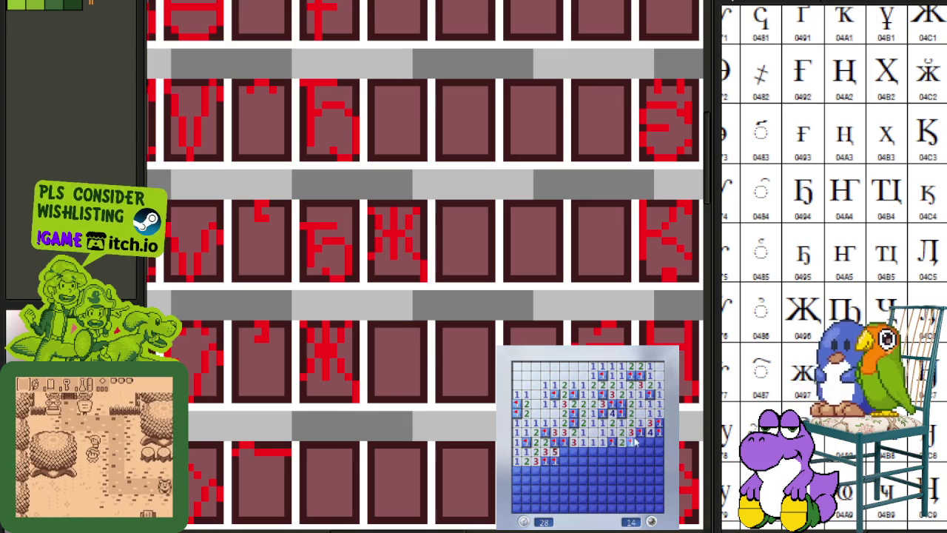
pyautogui.click(624, 459)
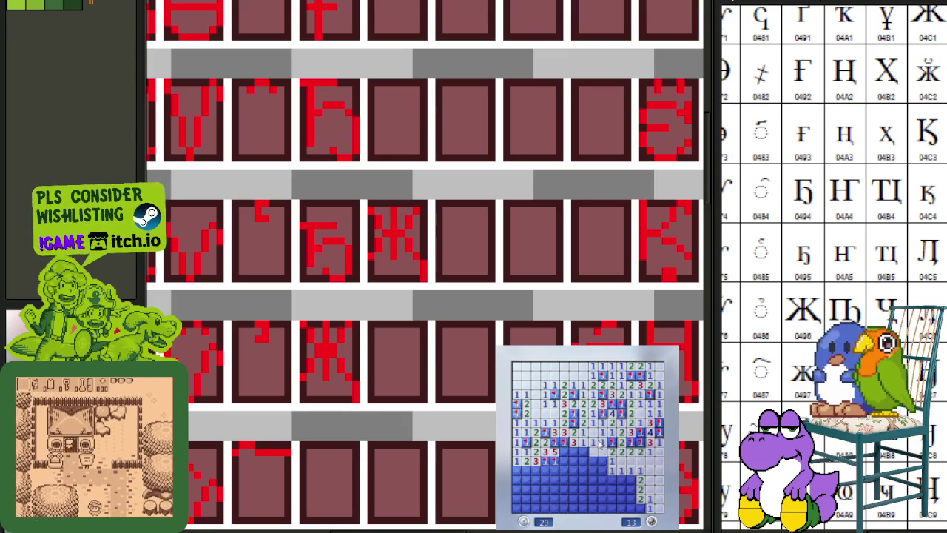
pyautogui.click(598, 472)
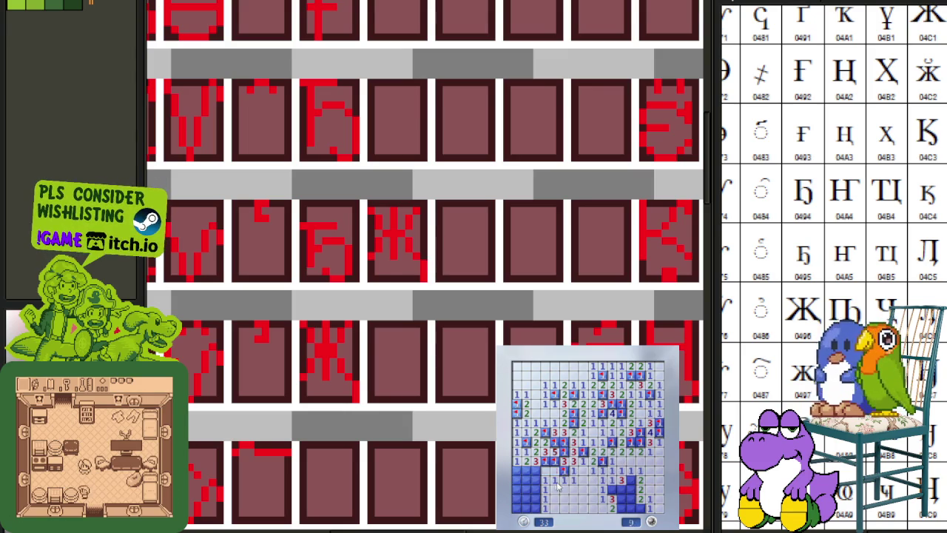
pyautogui.click(518, 485)
pyautogui.rightClick(599, 496)
pyautogui.rightClick(617, 490)
pyautogui.rightClick(621, 509)
pyautogui.rightClick(631, 491)
pyautogui.rightClick(633, 484)
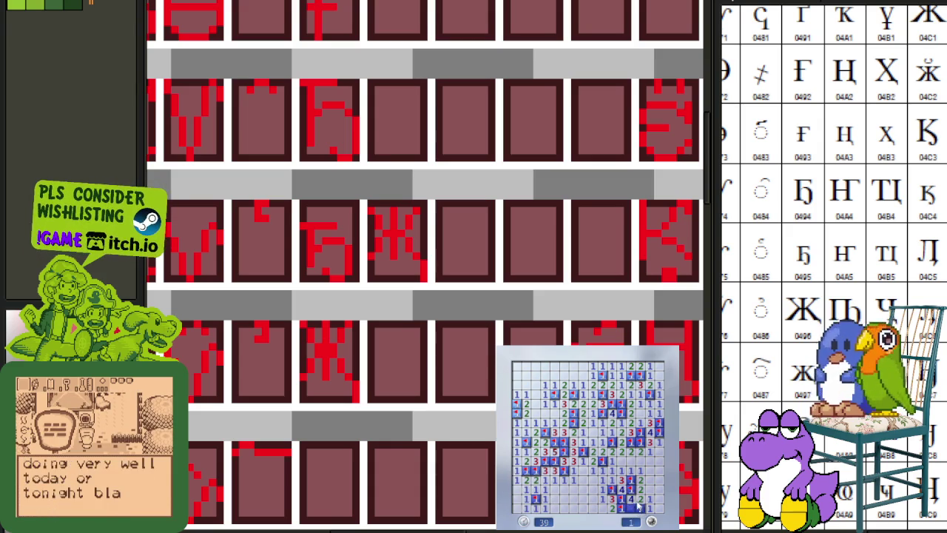
# Start a new game with F2, then clear the right side and top row, flagging mines.
pyautogui.press('F2')
pyautogui.click(617, 481)
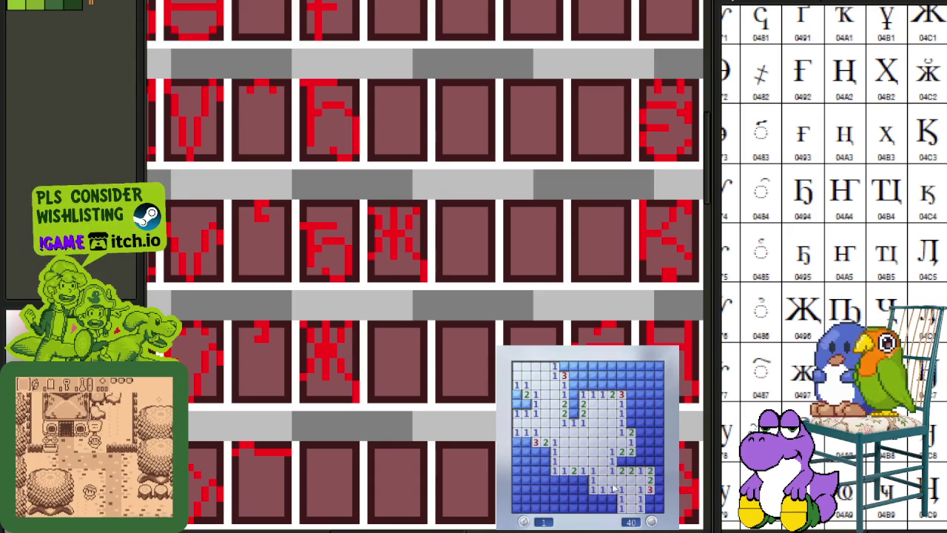
pyautogui.click(650, 451)
pyautogui.rightClick(631, 461)
pyautogui.click(641, 441)
pyautogui.click(649, 431)
pyautogui.rightClick(650, 442)
pyautogui.rightClick(659, 441)
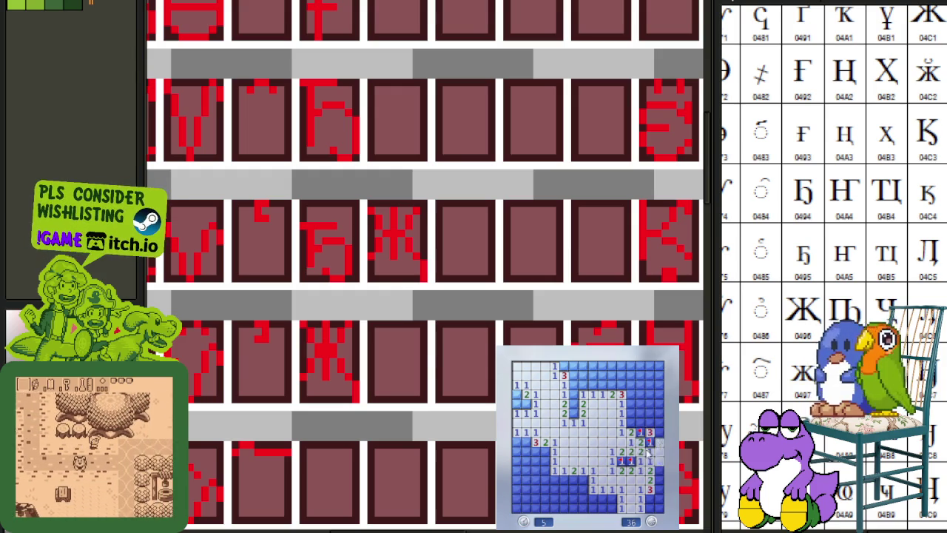
pyautogui.click(640, 421)
pyautogui.rightClick(659, 431)
pyautogui.click(641, 403)
pyautogui.rightClick(630, 394)
pyautogui.rightClick(649, 403)
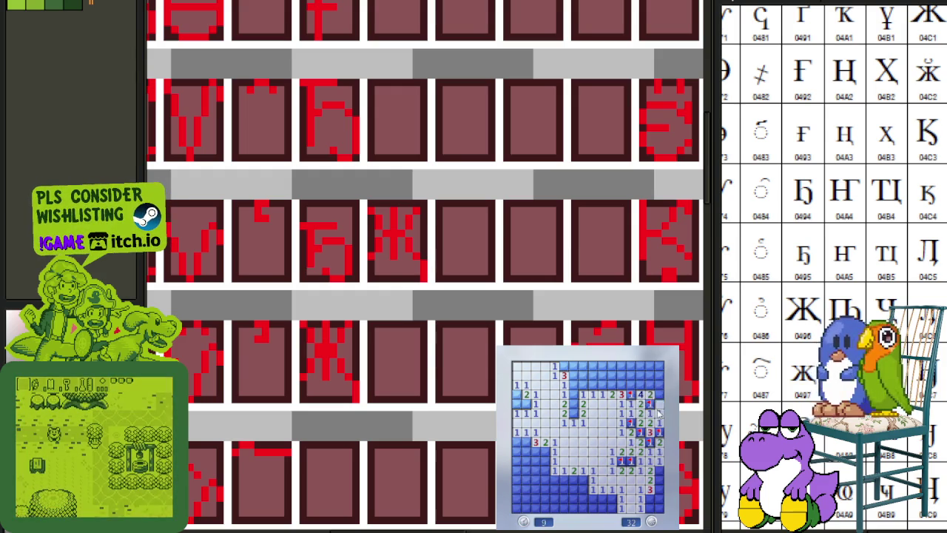
pyautogui.click(656, 376)
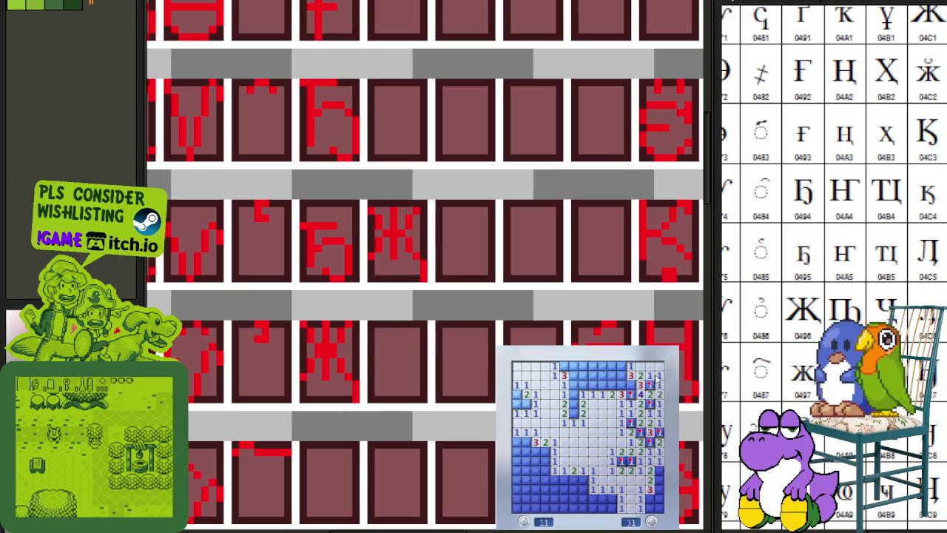
pyautogui.rightClick(620, 366)
pyautogui.click(611, 375)
pyautogui.rightClick(601, 375)
pyautogui.rightClick(601, 384)
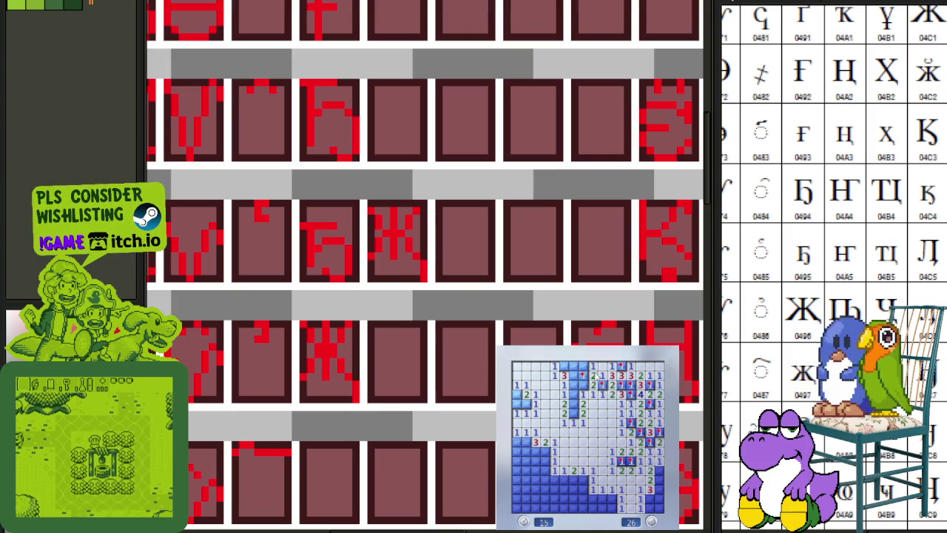
pyautogui.rightClick(583, 375)
pyautogui.click(576, 409)
# Flag the mines in the middle column, the top row and the left columns.
pyautogui.rightClick(574, 413)
pyautogui.rightClick(574, 404)
pyautogui.rightClick(574, 385)
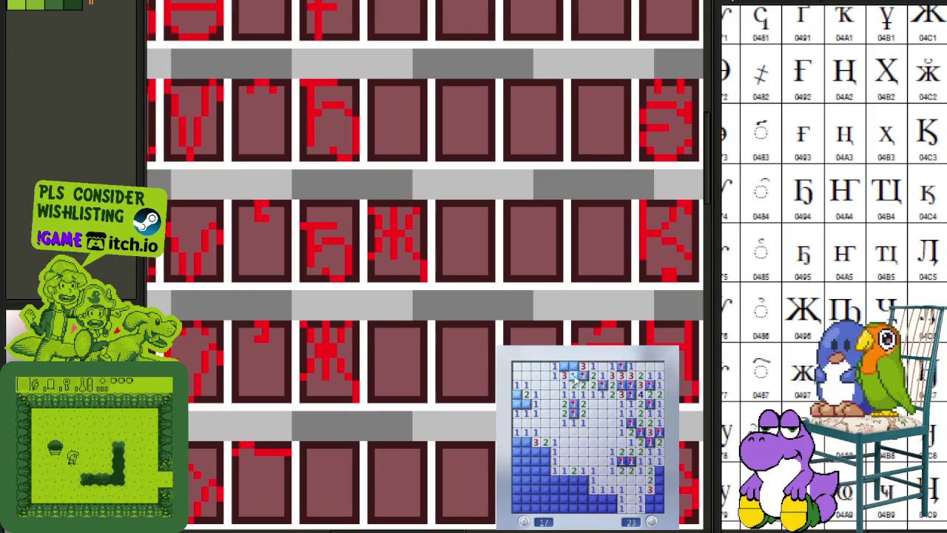
pyautogui.rightClick(564, 366)
pyautogui.rightClick(573, 365)
pyautogui.rightClick(516, 404)
pyautogui.rightClick(517, 395)
pyautogui.rightClick(526, 442)
pyautogui.rightClick(535, 451)
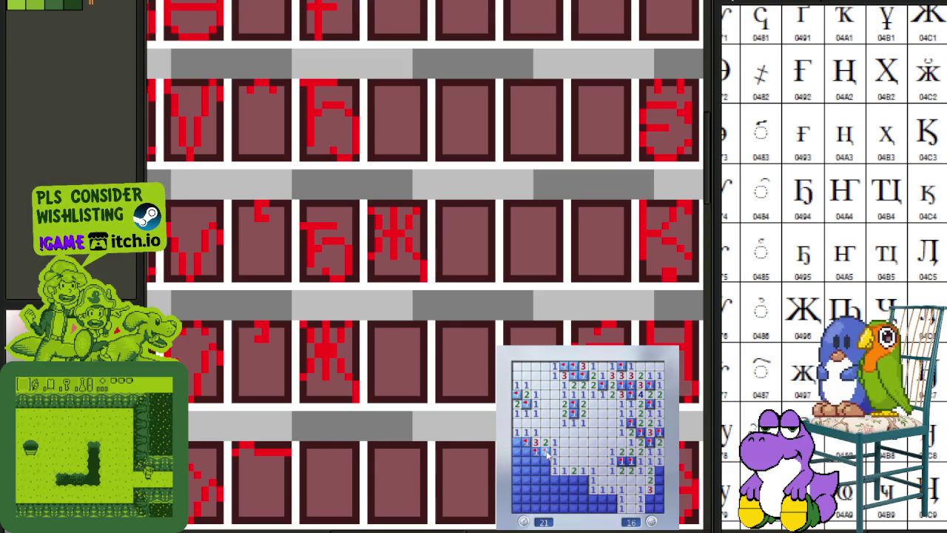
pyautogui.rightClick(544, 451)
# Clear the bottom rows until the mine counter reads 0, then dismiss the game.
pyautogui.click(535, 460)
pyautogui.click(526, 460)
pyautogui.rightClick(564, 479)
pyautogui.click(574, 480)
pyautogui.click(545, 479)
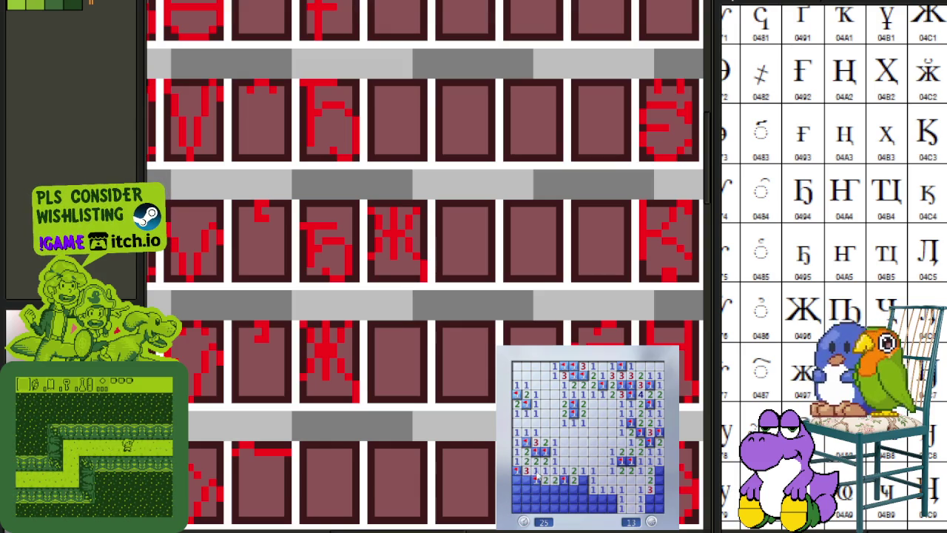
pyautogui.rightClick(519, 479)
pyautogui.rightClick(583, 480)
pyautogui.click(573, 489)
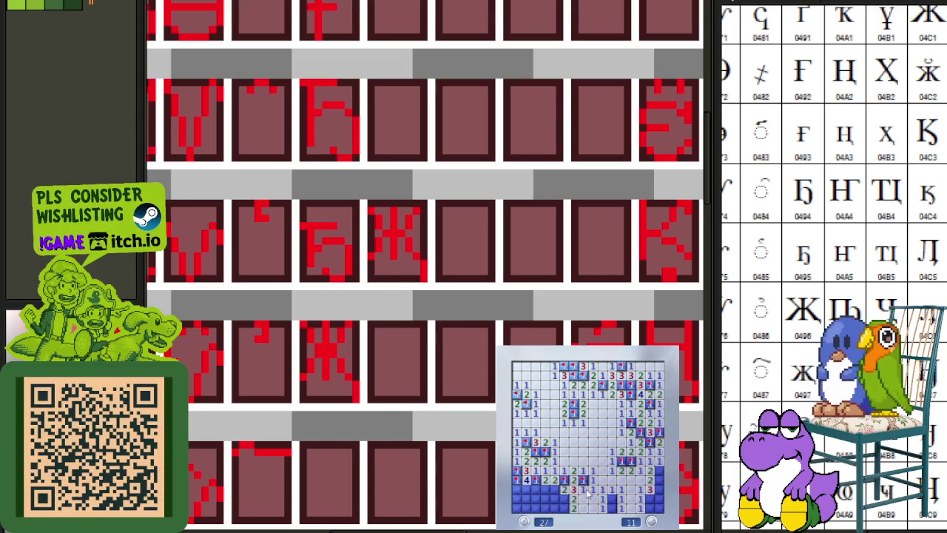
pyautogui.click(536, 489)
pyautogui.click(544, 507)
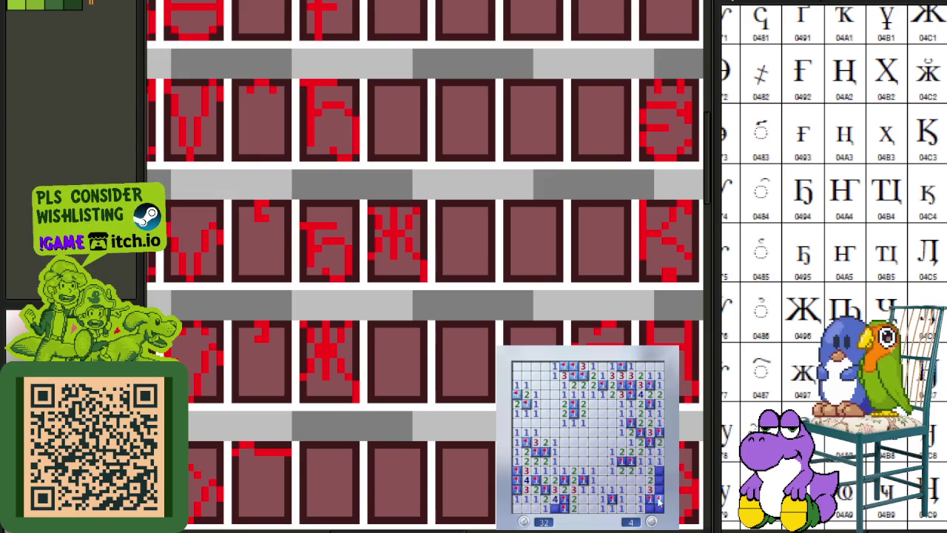
pyautogui.click(564, 490)
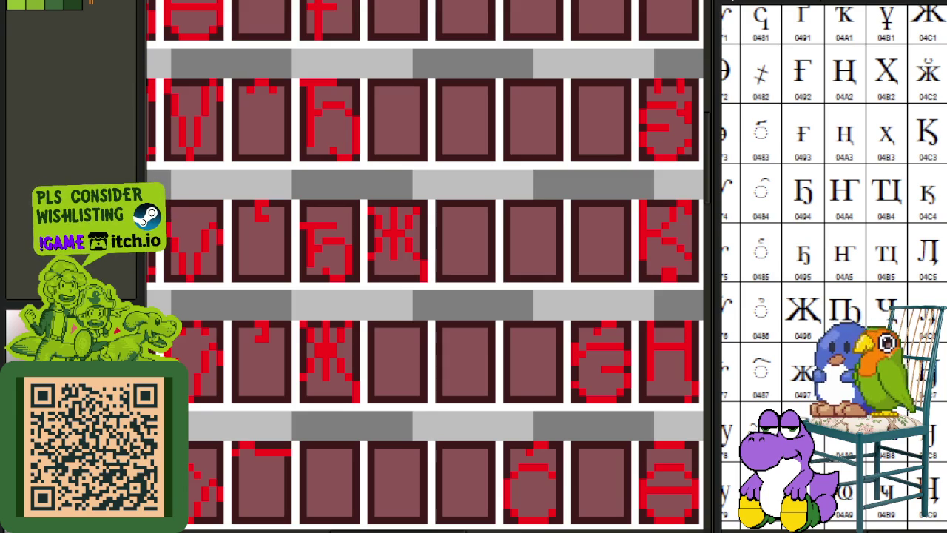
# Lower the Ж glyph by two pixel rows and save the font sheet.
pyautogui.scroll(-1, 445, 309)
pyautogui.scroll(-1, 437, 300)
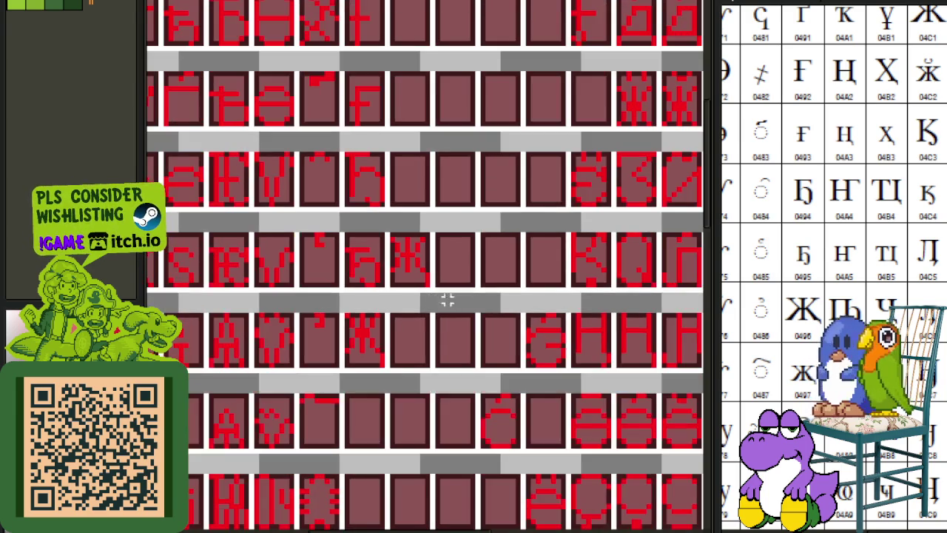
pyautogui.scroll(2, 423, 274)
pyautogui.scroll(-1, 422, 256)
pyautogui.scroll(1, 414, 259)
pyautogui.scroll(2, 385, 241)
pyautogui.scroll(1, 378, 236)
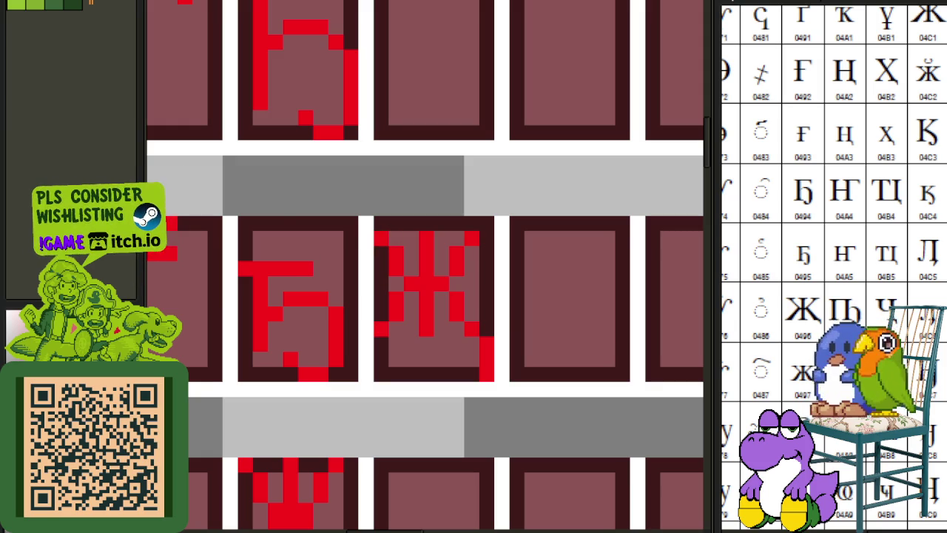
pyautogui.moveTo(372, 217)
pyautogui.mouseDown()
pyautogui.moveTo(514, 295)
pyautogui.moveTo(547, 253)
pyautogui.mouseUp()
pyautogui.moveTo(352, 222)
pyautogui.mouseDown()
pyautogui.moveTo(500, 271)
pyautogui.moveTo(547, 253)
pyautogui.mouseUp()
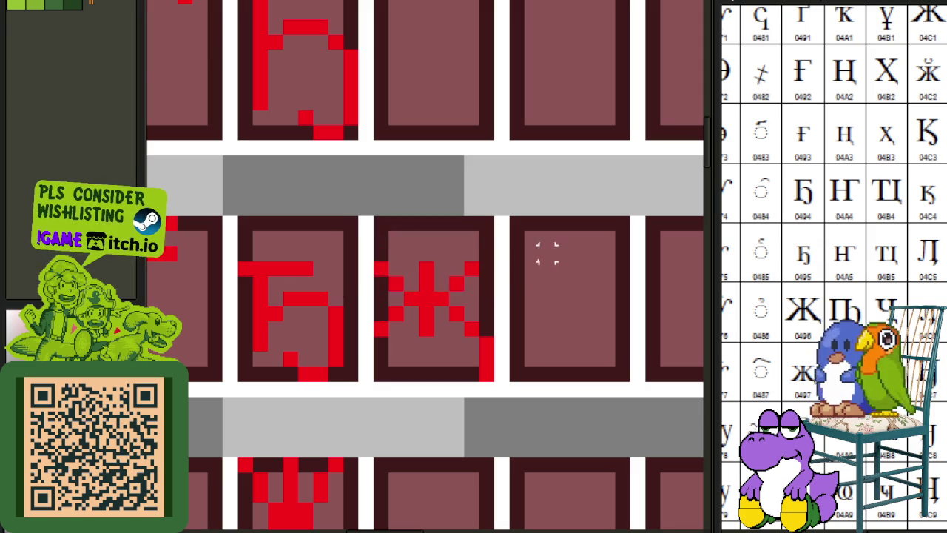
pyautogui.scroll(-1, 381, 237)
pyautogui.hotkey('ctrl', 's')
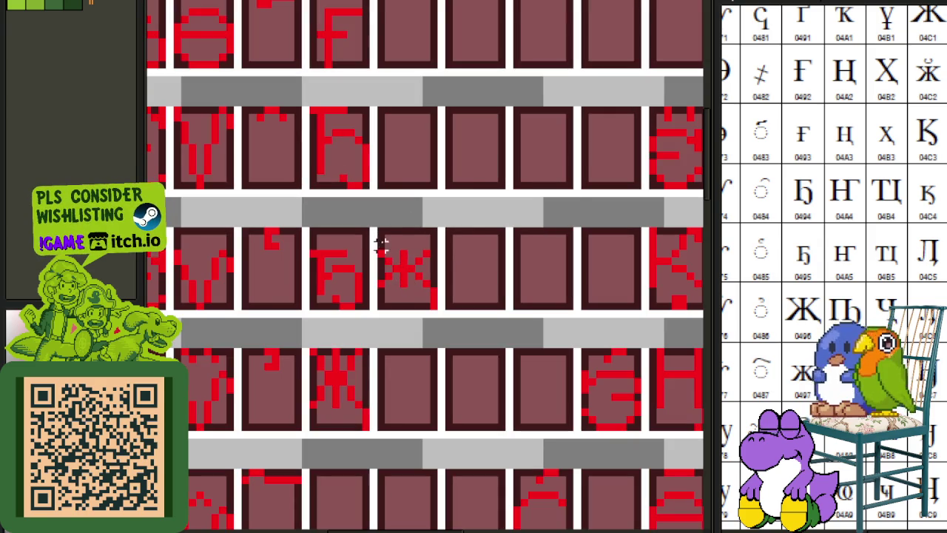
# Move the Ж glyph into its target cell, deselect, and save again.
pyautogui.moveTo(381, 231)
pyautogui.mouseDown()
pyautogui.moveTo(433, 300)
pyautogui.moveTo(423, 386)
pyautogui.moveTo(344, 340)
pyautogui.moveTo(359, 338)
pyautogui.mouseUp()
pyautogui.scroll(-5, 385, 363)
pyautogui.click(433, 304)
pyautogui.hotkey('ctrl', 's')
# Box-select the З-shaped glyph in the lower rows for copying.
pyautogui.scroll(-1, 412, 267)
pyautogui.scroll(-1, 416, 260)
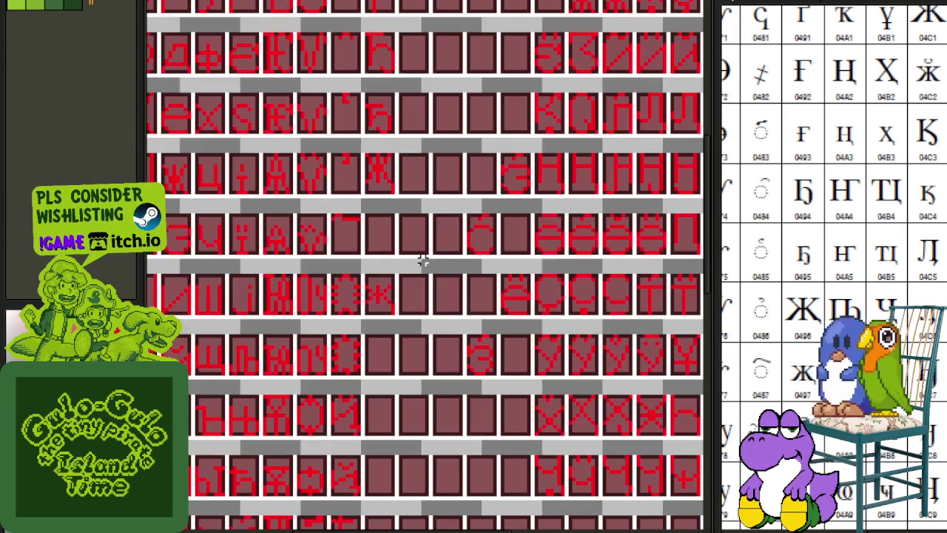
pyautogui.scroll(-2, 833, 267)
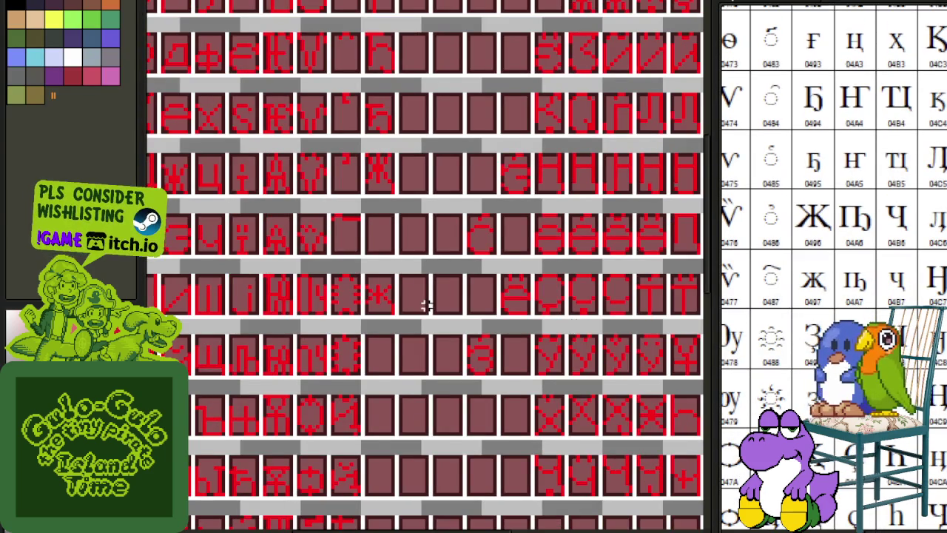
pyautogui.scroll(-1, 426, 306)
pyautogui.scroll(-1, 517, 361)
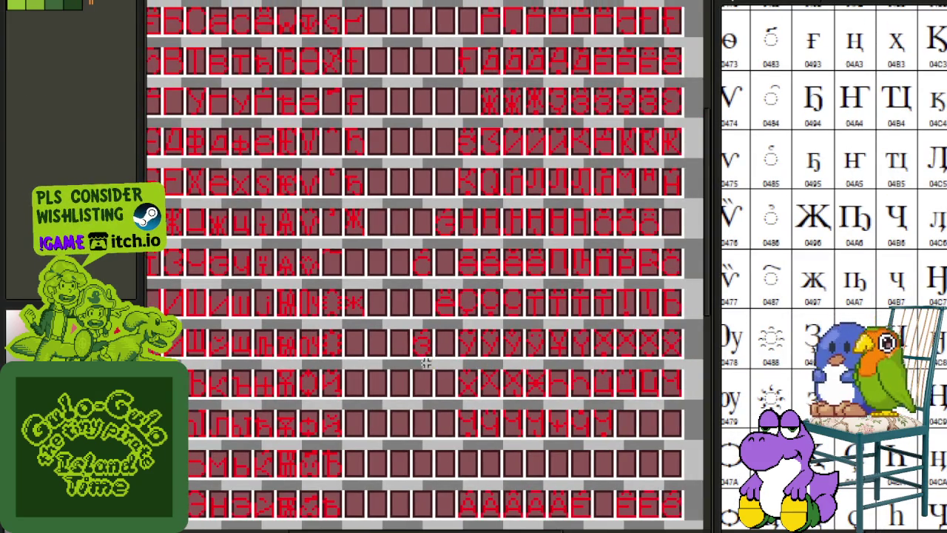
pyautogui.scroll(2, 414, 360)
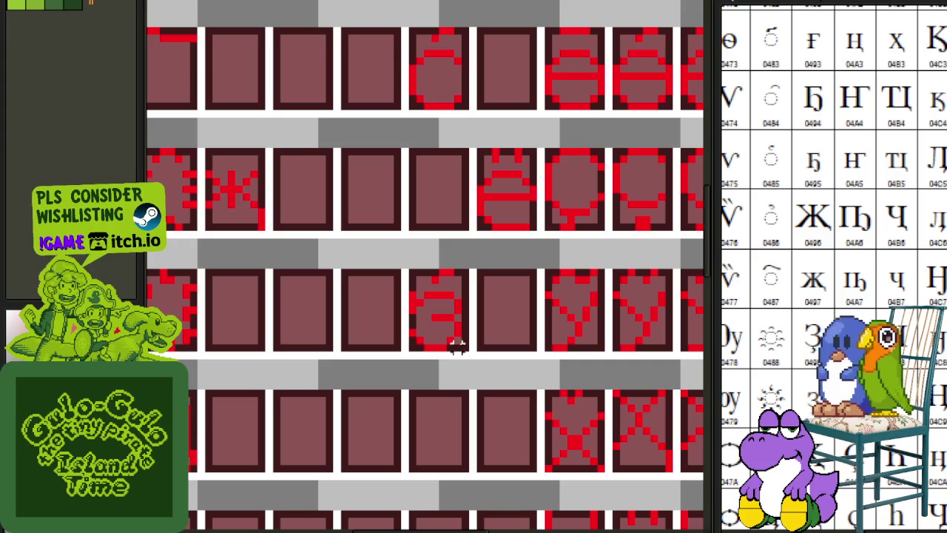
pyautogui.moveTo(464, 348); pyautogui.dragTo(406, 287)
# Copy and paste the З glyph, placing the copy in an empty cell.
pyautogui.hotkey('ctrl', 'c')
pyautogui.hotkey('ctrl', 'v')
pyautogui.moveTo(437, 316); pyautogui.dragTo(236, 299)
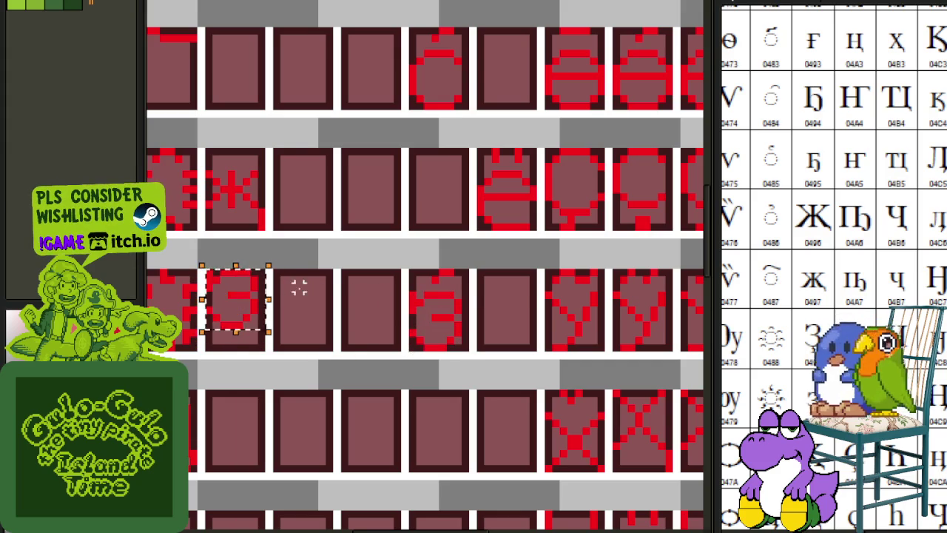
pyautogui.click(321, 294)
# Move a small piece of red pixels onto the new glyph and commit it.
pyautogui.scroll(1, 264, 319)
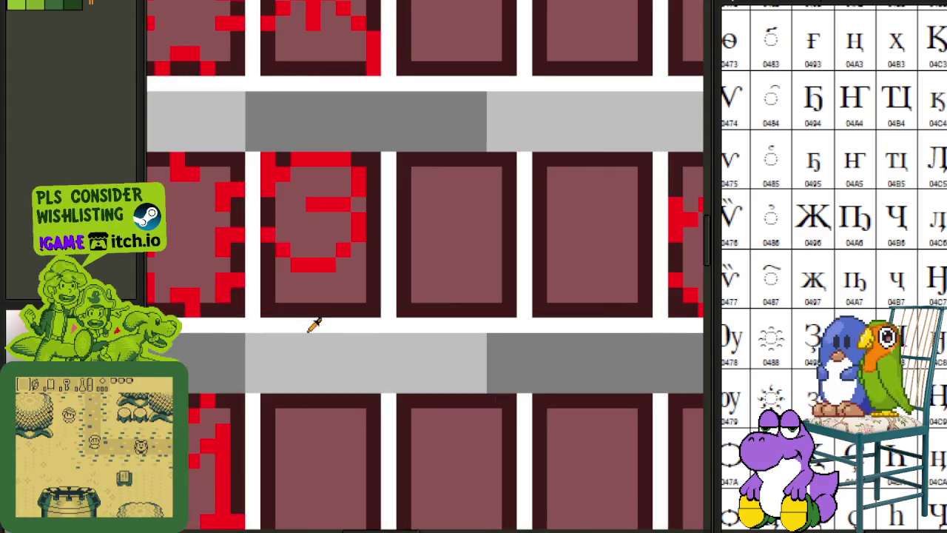
pyautogui.scroll(-2, 345, 303)
pyautogui.scroll(1, 549, 235)
pyautogui.scroll(1, 550, 235)
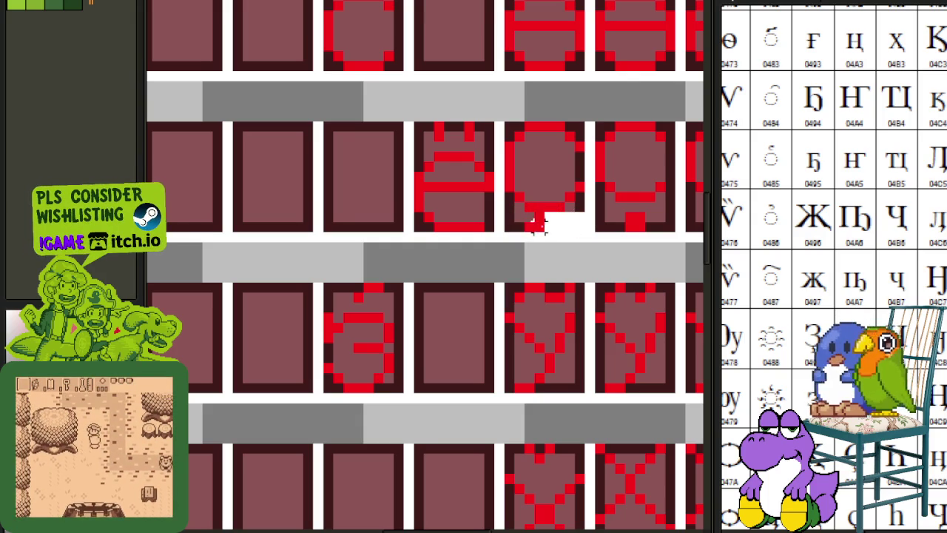
pyautogui.moveTo(507, 206)
pyautogui.mouseDown()
pyautogui.moveTo(570, 219)
pyautogui.moveTo(439, 284)
pyautogui.moveTo(277, 394)
pyautogui.moveTo(267, 387)
pyautogui.mouseUp()
pyautogui.click(322, 317)
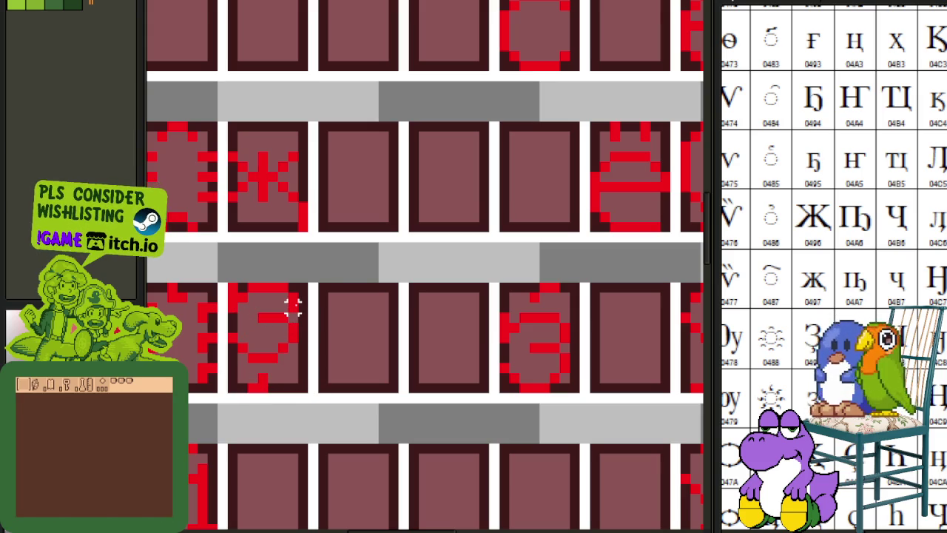
# Rework the copy's lower part into a descender tail and save the sheet.
pyautogui.moveTo(293, 306); pyautogui.dragTo(337, 323)
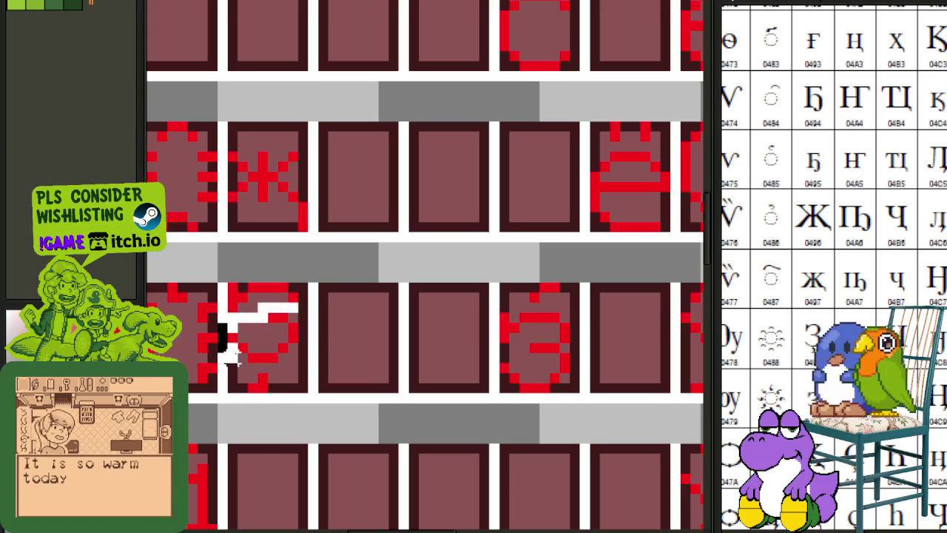
pyautogui.hotkey('ctrl', 'z')
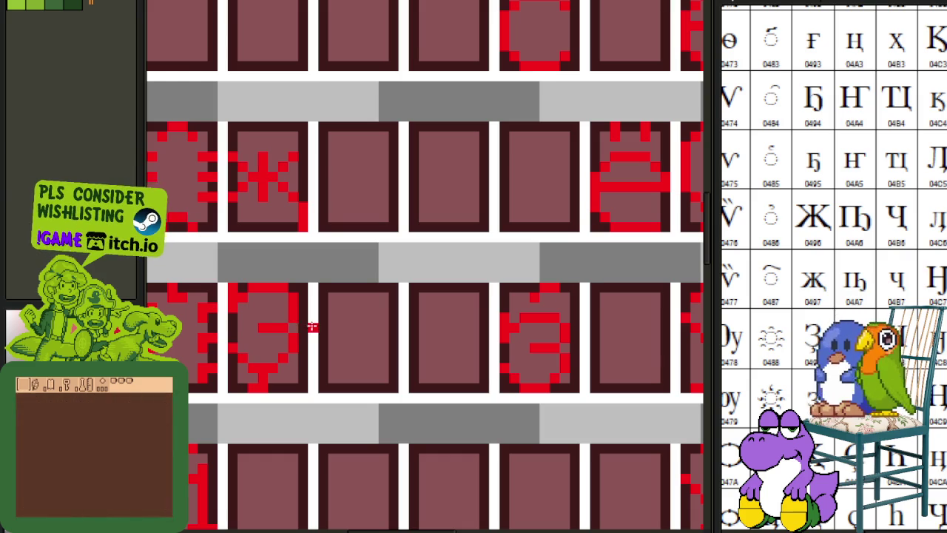
pyautogui.scroll(-3, 313, 326)
pyautogui.hotkey('ctrl', 's')
# Check the tailed glyph across the sheet and save the font sheet again.
pyautogui.scroll(4, 319, 340)
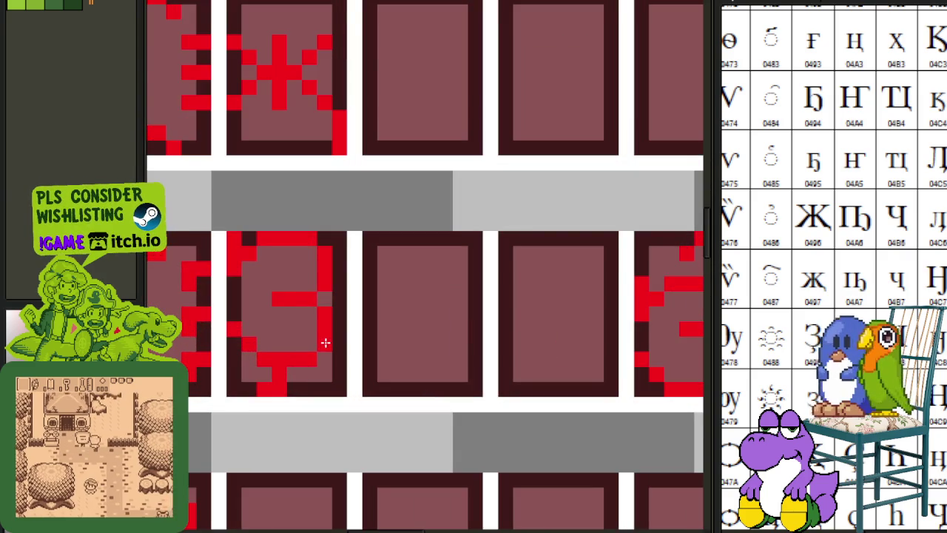
pyautogui.scroll(-3, 345, 305)
pyautogui.scroll(3, 325, 315)
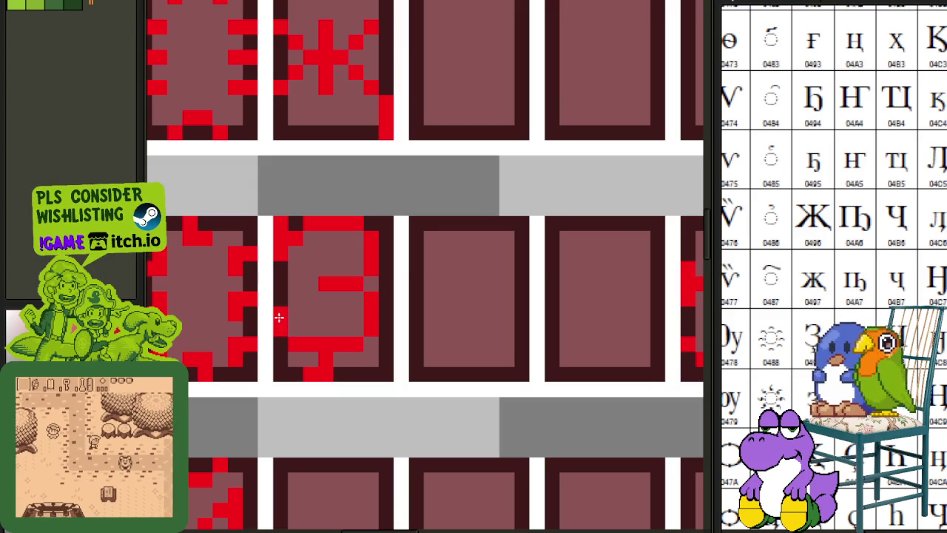
pyautogui.scroll(-1, 327, 279)
pyautogui.scroll(-1, 328, 279)
pyautogui.scroll(1, 365, 221)
pyautogui.hotkey('ctrl', 's')
pyautogui.scroll(-2, 328, 296)
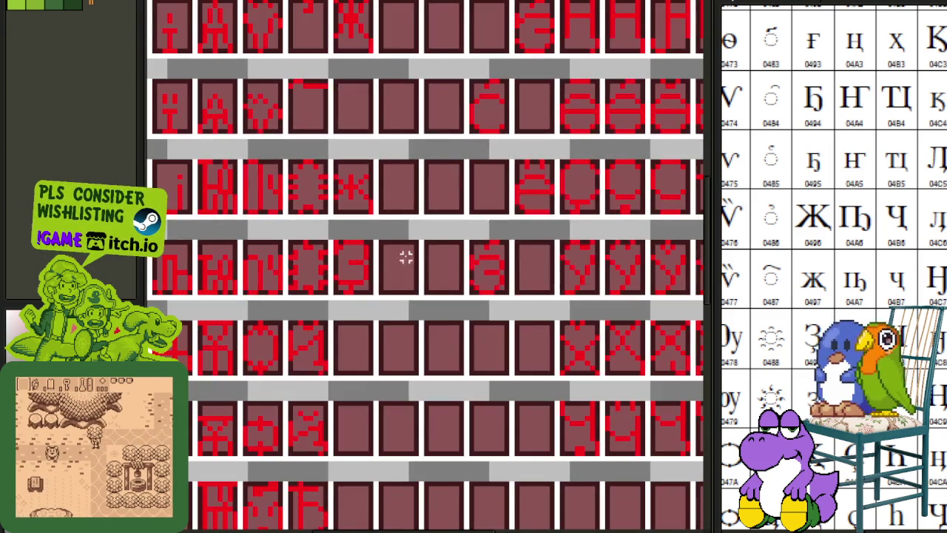
pyautogui.scroll(-1, 437, 232)
pyautogui.hotkey('ctrl', 's')
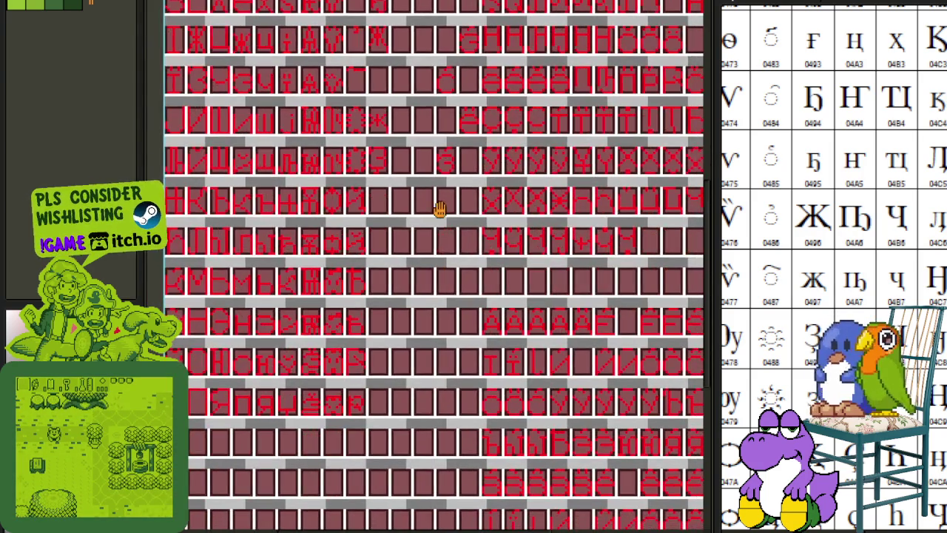
# Copy the tailed З-shaped glyph into an empty cell higher on the grid.
pyautogui.scroll(1, 438, 209)
pyautogui.moveTo(431, 326); pyautogui.dragTo(424, 335)
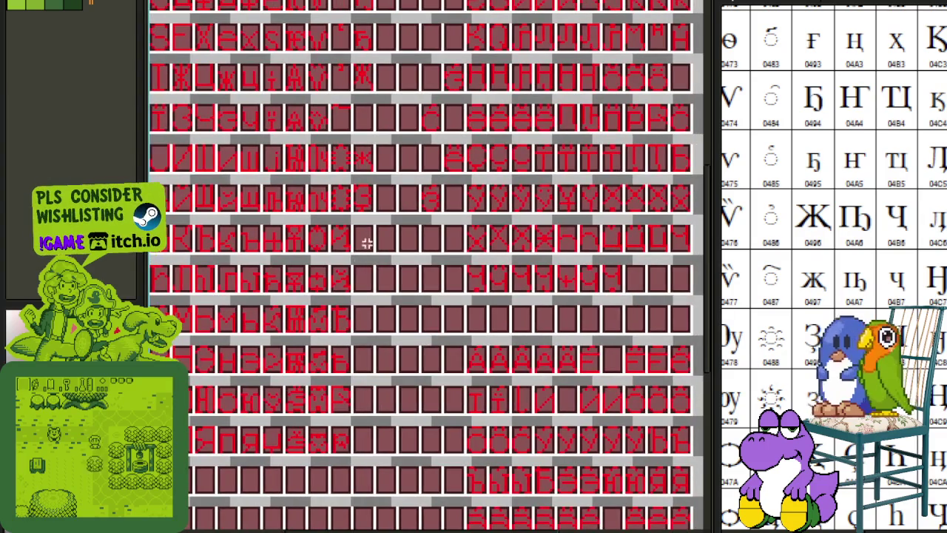
pyautogui.scroll(1, 400, 188)
pyautogui.scroll(2, 424, 256)
pyautogui.moveTo(444, 250)
pyautogui.mouseDown()
pyautogui.moveTo(482, 291)
pyautogui.moveTo(348, 196)
pyautogui.moveTo(348, 186)
pyautogui.mouseUp()
# Move the tail pixels at the glyph's bottom up into the glyph's cell.
pyautogui.scroll(-1, 349, 185)
pyautogui.scroll(-1, 310, 256)
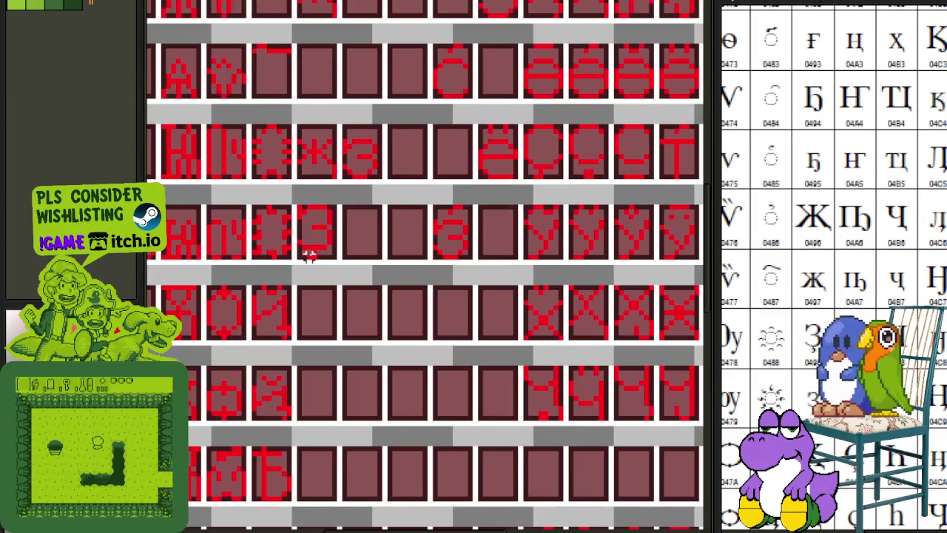
pyautogui.scroll(1, 309, 256)
pyautogui.scroll(2, 268, 332)
pyautogui.moveTo(269, 332); pyautogui.dragTo(310, 344)
pyautogui.click(311, 343)
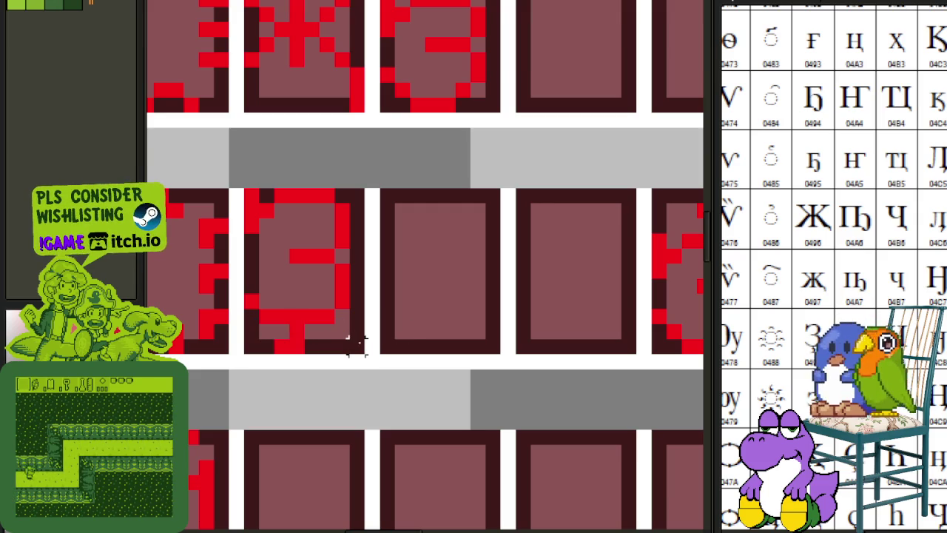
pyautogui.moveTo(370, 361); pyautogui.dragTo(238, 317)
pyautogui.moveTo(307, 355); pyautogui.dragTo(428, 150)
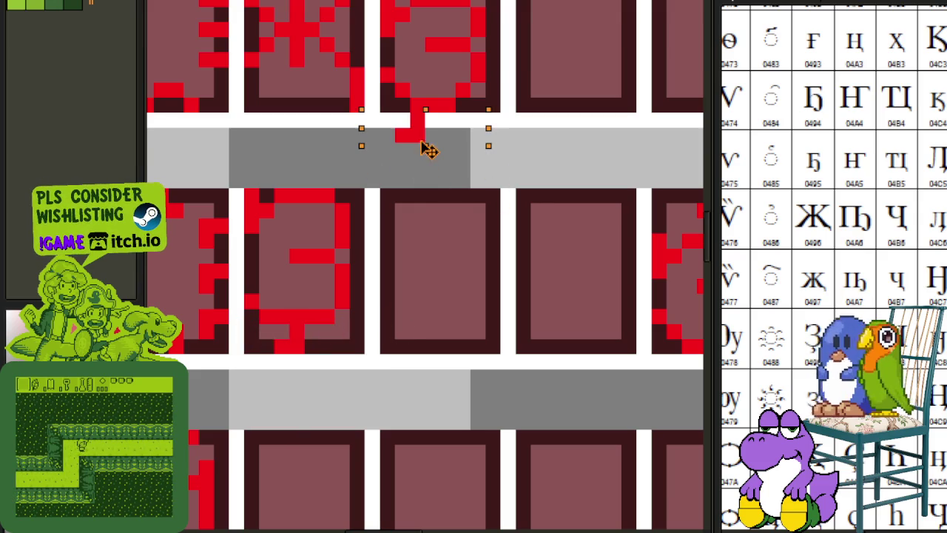
pyautogui.click(491, 54)
pyautogui.moveTo(490, 54); pyautogui.dragTo(370, 249)
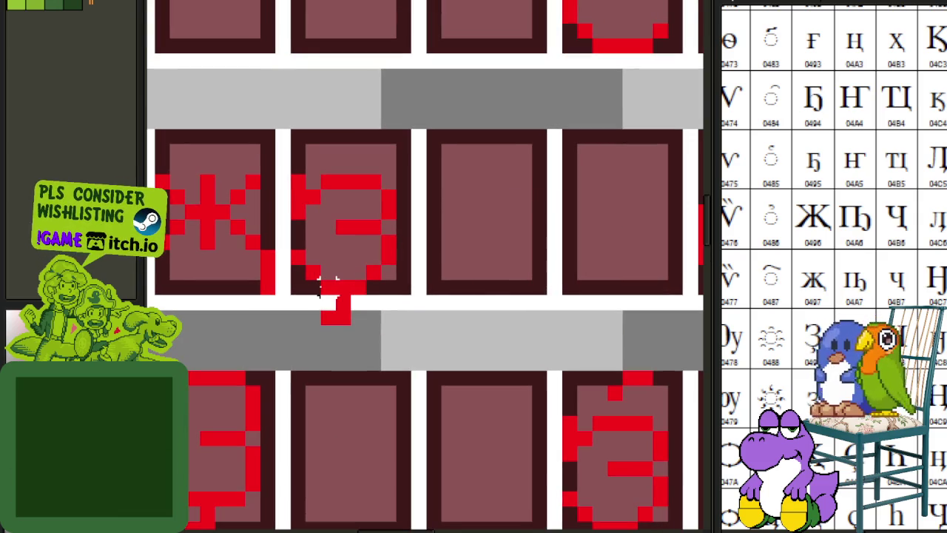
pyautogui.moveTo(376, 327)
pyautogui.mouseDown()
pyautogui.moveTo(314, 264)
pyautogui.moveTo(312, 272)
pyautogui.mouseUp()
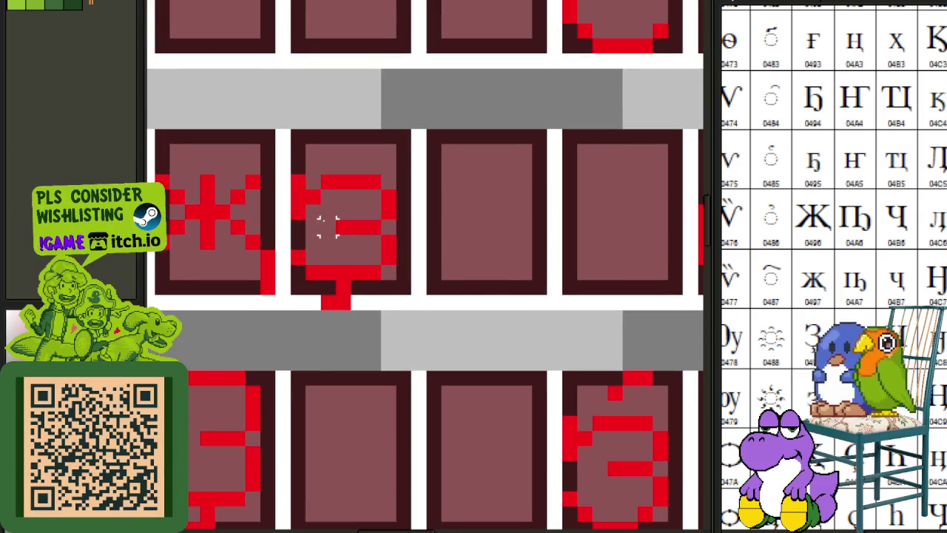
# Shift the glyph's lower part up one pixel, deselect, and save.
pyautogui.scroll(1, 328, 226)
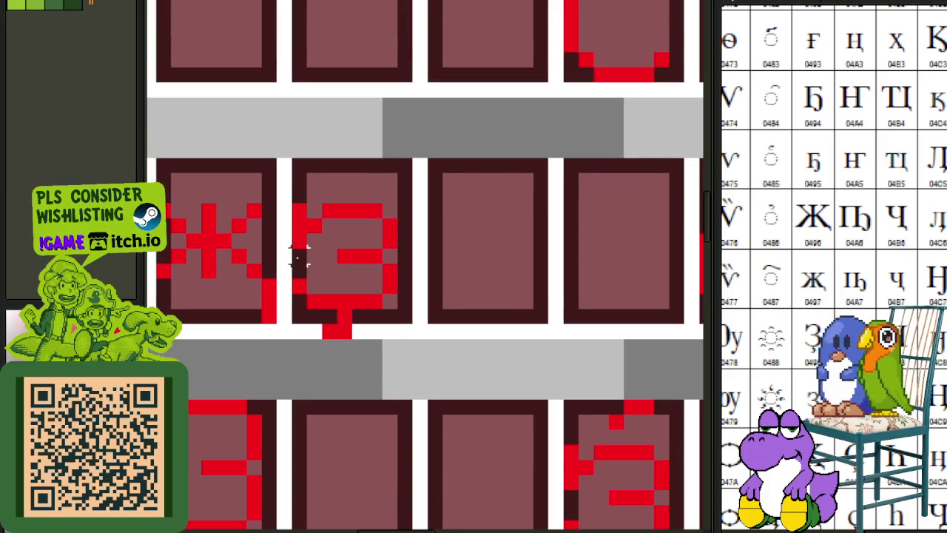
pyautogui.moveTo(300, 287); pyautogui.dragTo(417, 338)
pyautogui.click(434, 239)
pyautogui.moveTo(412, 244)
pyautogui.mouseDown()
pyautogui.moveTo(368, 238)
pyautogui.moveTo(296, 274)
pyautogui.mouseUp()
pyautogui.click(449, 240)
pyautogui.moveTo(390, 235)
pyautogui.mouseDown()
pyautogui.moveTo(306, 266)
pyautogui.moveTo(444, 247)
pyautogui.mouseUp()
pyautogui.press('Up')
pyautogui.click(433, 135)
pyautogui.scroll(-1, 414, 140)
pyautogui.hotkey('ctrl', 's')
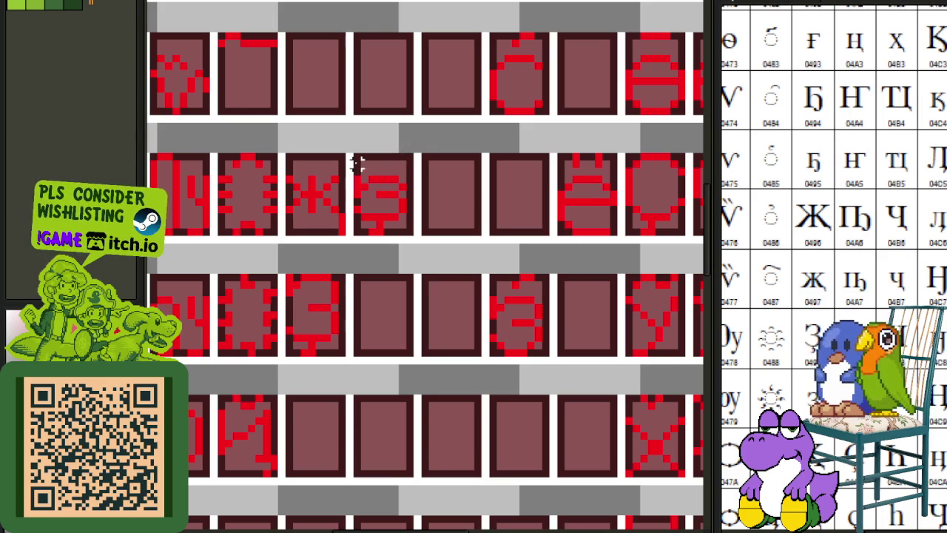
# Move the З glyph down one row into its slot and save the sheet.
pyautogui.moveTo(355, 156)
pyautogui.mouseDown()
pyautogui.moveTo(369, 190)
pyautogui.moveTo(407, 230)
pyautogui.moveTo(352, 156)
pyautogui.mouseUp()
pyautogui.click(416, 230)
pyautogui.moveTo(380, 200)
pyautogui.mouseDown()
pyautogui.moveTo(284, 502)
pyautogui.moveTo(306, 442)
pyautogui.mouseUp()
pyautogui.click(413, 403)
pyautogui.hotkey('ctrl', 's')
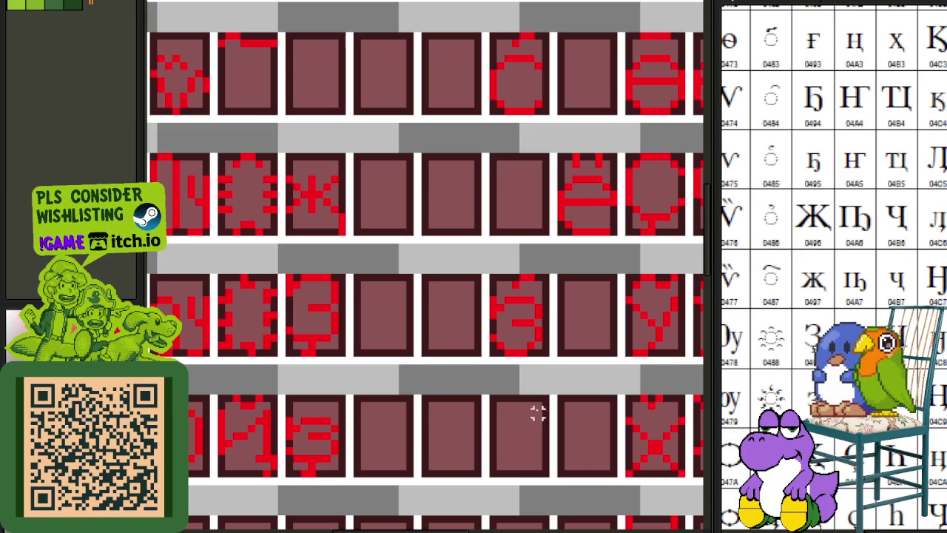
pyautogui.scroll(-1, 350, 376)
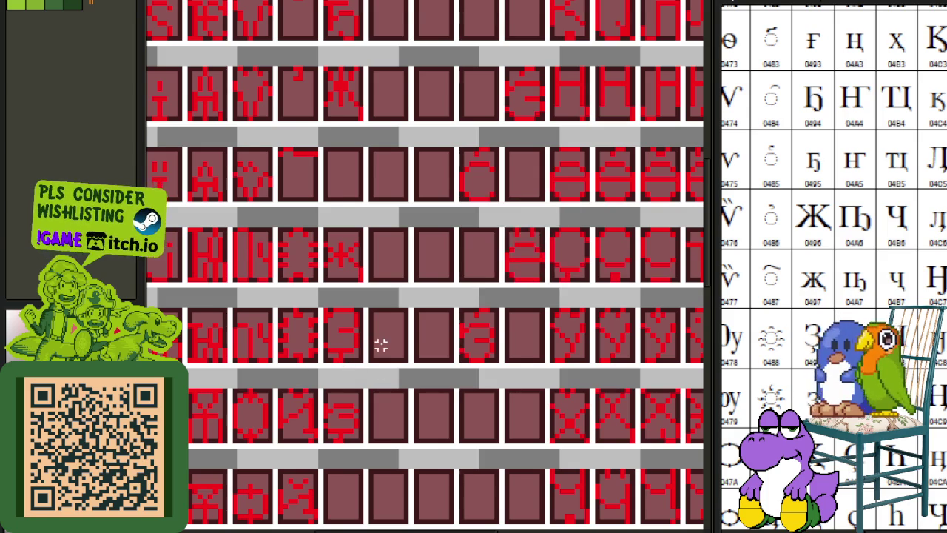
# Move the column of three stacked Ж and З-style glyph cells up by one row.
pyautogui.scroll(-2, 381, 345)
pyautogui.scroll(1, 449, 372)
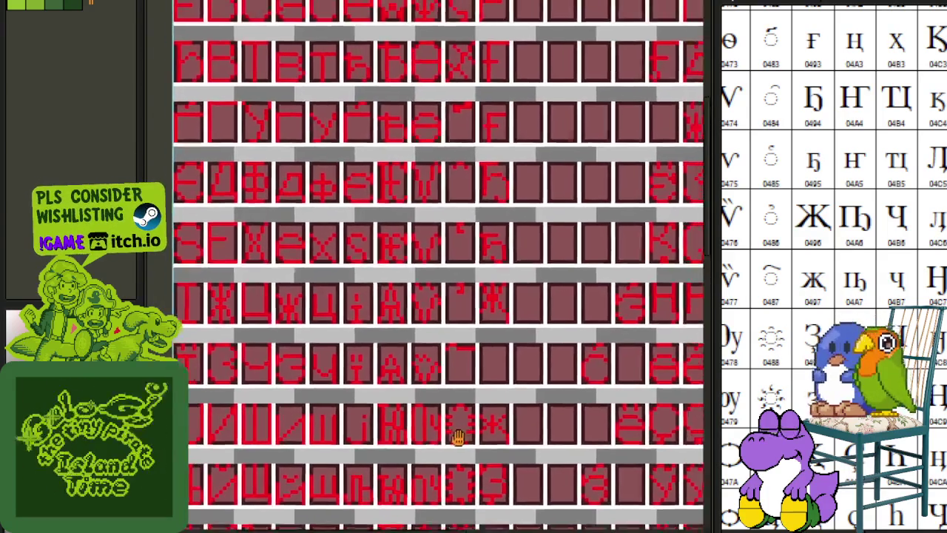
pyautogui.scroll(-2, 444, 473)
pyautogui.scroll(2, 429, 353)
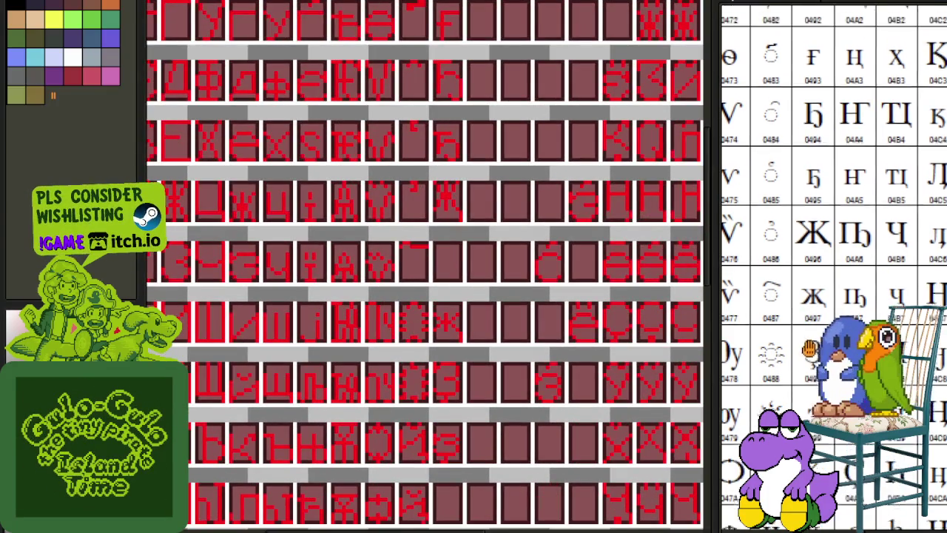
pyautogui.scroll(1, 433, 353)
pyautogui.scroll(1, 434, 353)
pyautogui.moveTo(424, 264); pyautogui.dragTo(470, 448)
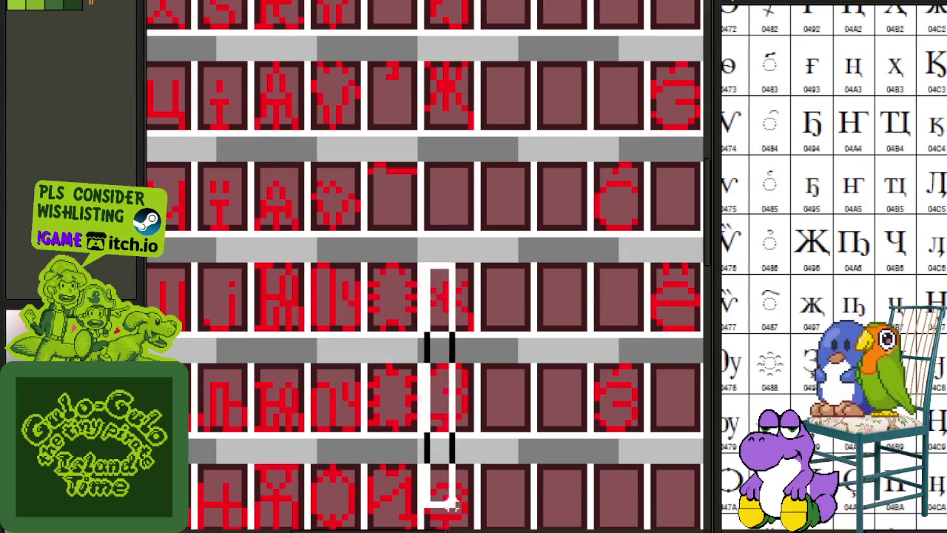
pyautogui.click(459, 417)
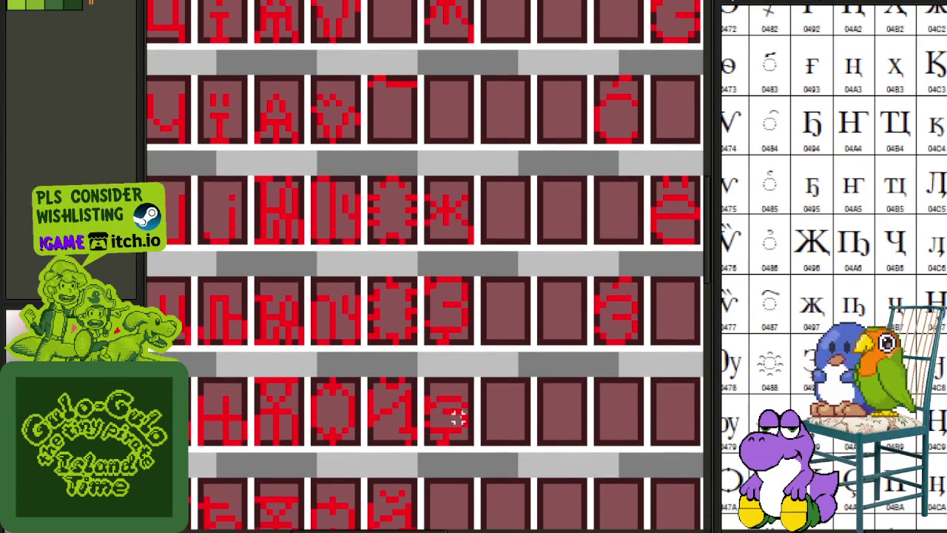
pyautogui.moveTo(426, 442); pyautogui.dragTo(470, 176)
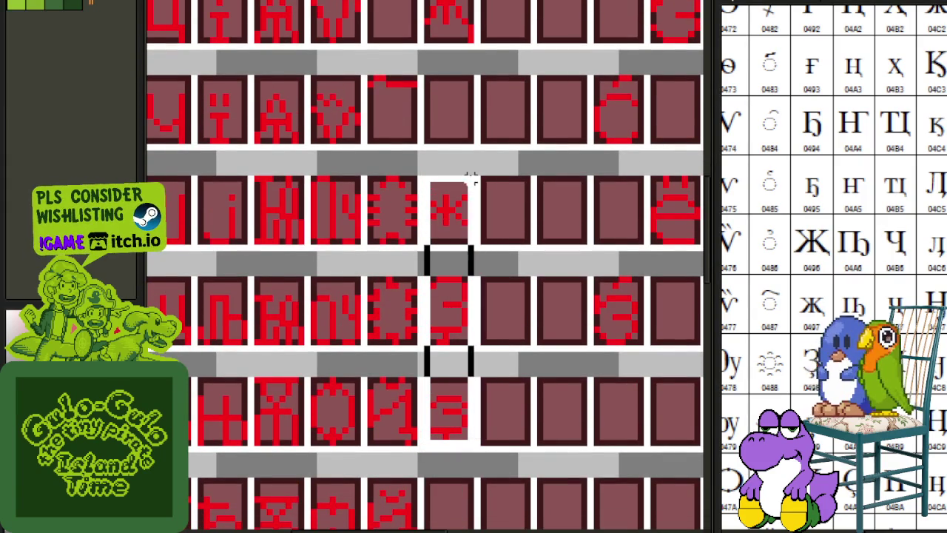
pyautogui.scroll(3, 469, 174)
pyautogui.moveTo(452, 318); pyautogui.dragTo(454, 211)
pyautogui.click(537, 215)
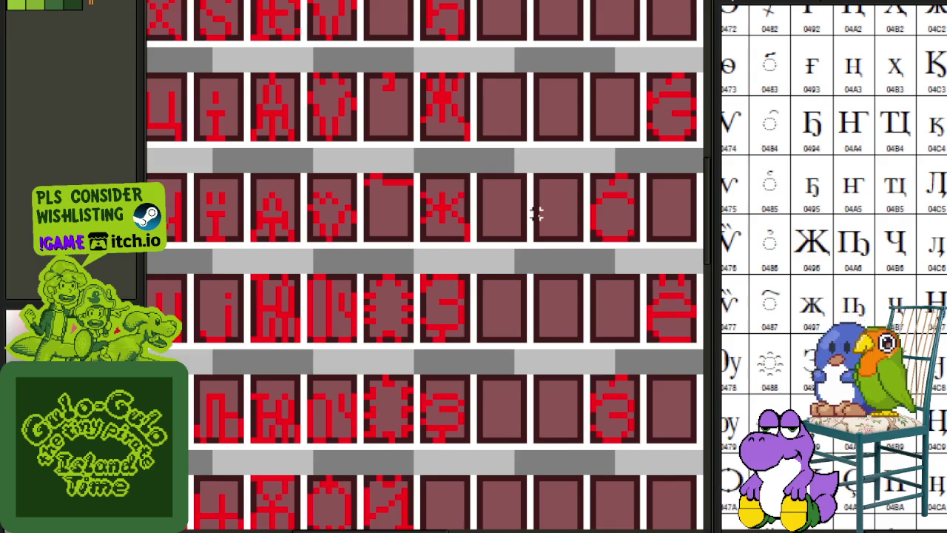
# Save the font sheet with the shifted glyph column.
pyautogui.scroll(-1, 537, 226)
pyautogui.hotkey('ctrl', 's')
pyautogui.scroll(1, 478, 302)
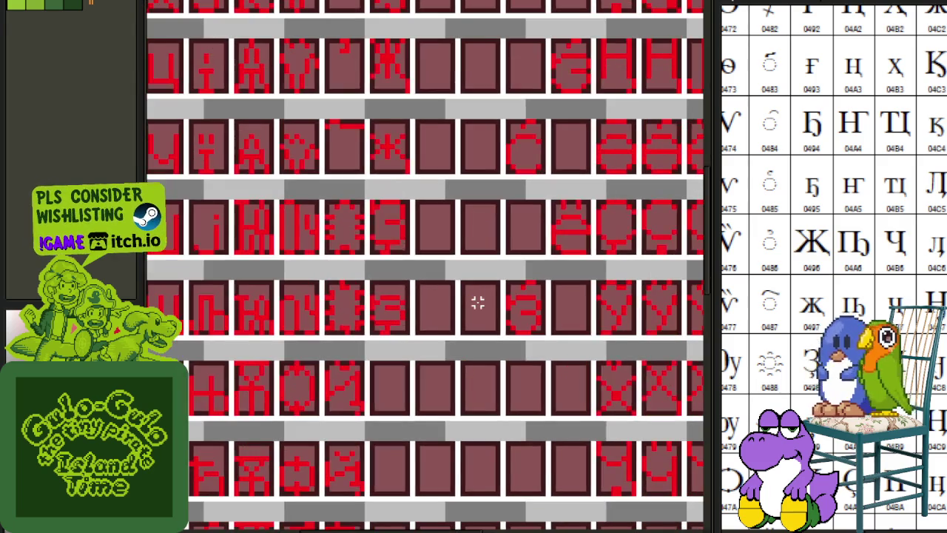
pyautogui.scroll(-1, 832, 267)
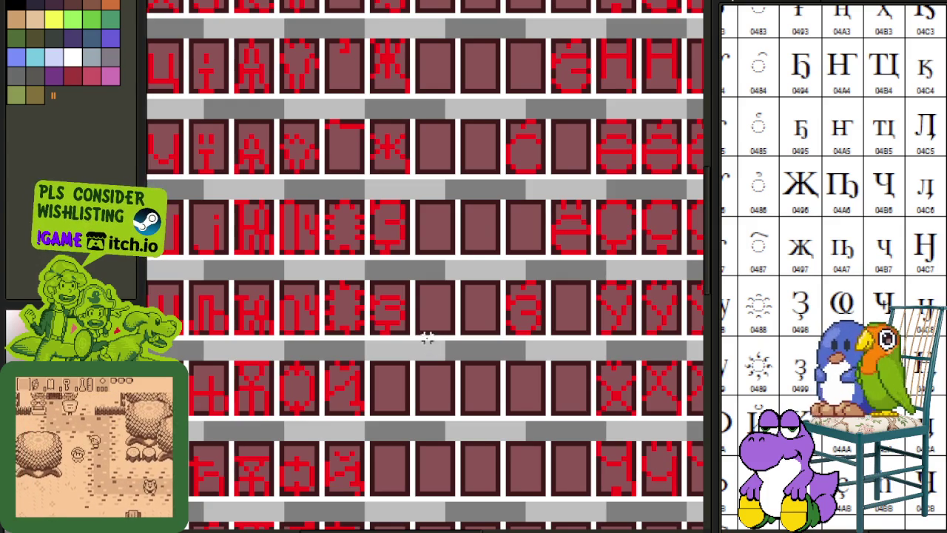
# Cancel the Open dialog, bring the sheet's top edge into view, and save.
pyautogui.hotkey('ctrl', 'o')
pyautogui.press('Escape')
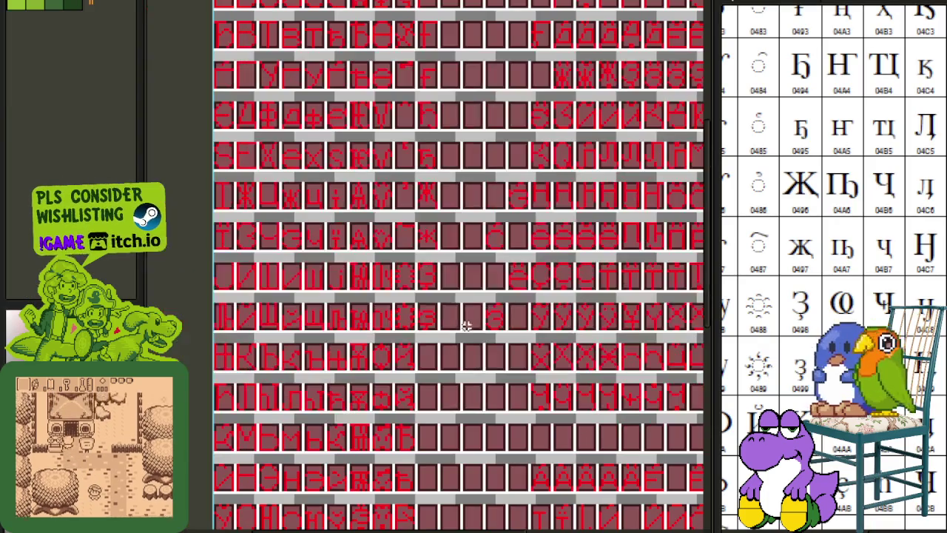
pyautogui.moveTo(479, 191); pyautogui.dragTo(475, 364)
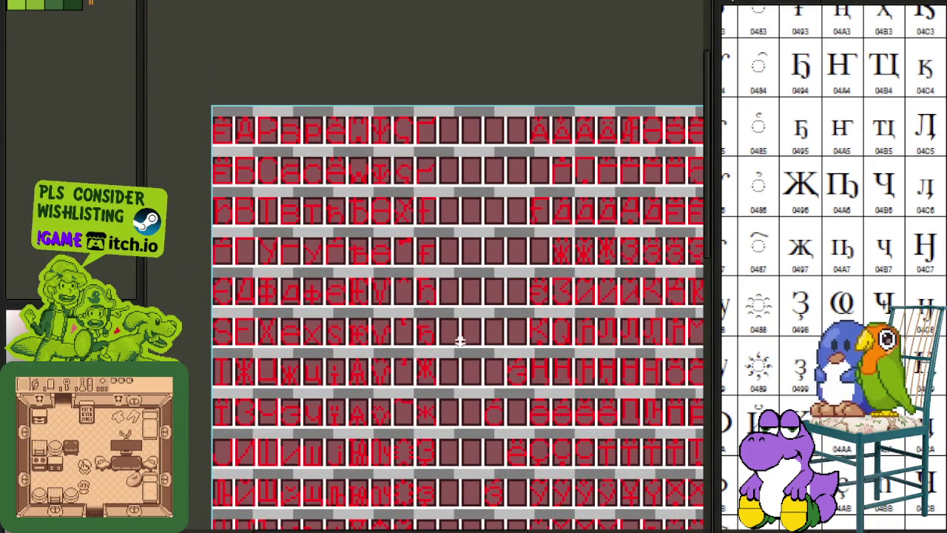
pyautogui.hotkey('ctrl', 's')
pyautogui.scroll(-1, 425, 375)
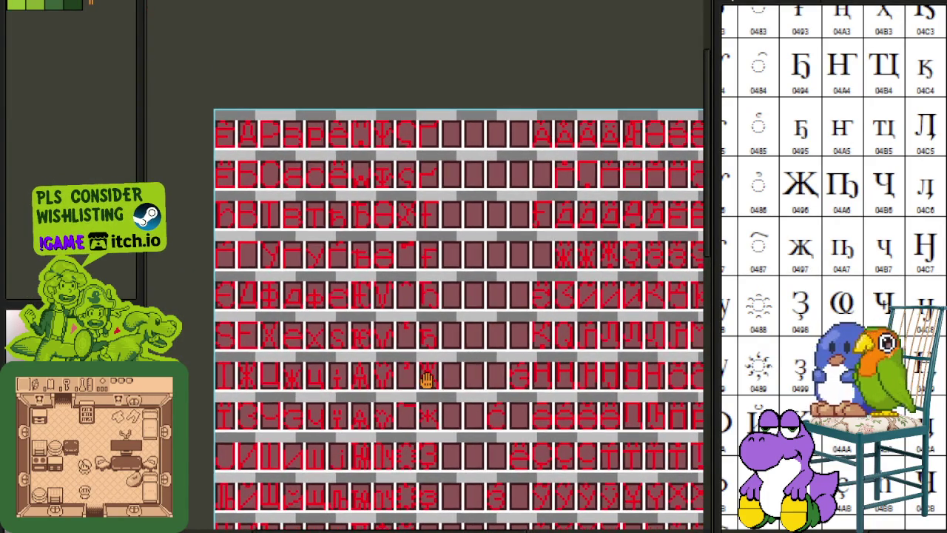
pyautogui.scroll(1, 427, 357)
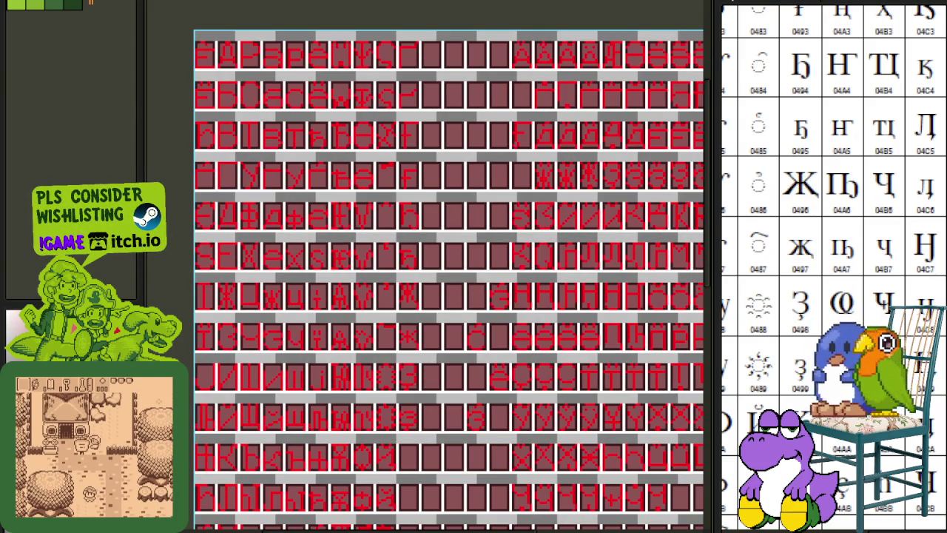
# Pan the sheet right and down, then save the font sheet again.
pyautogui.scroll(-2, 833, 266)
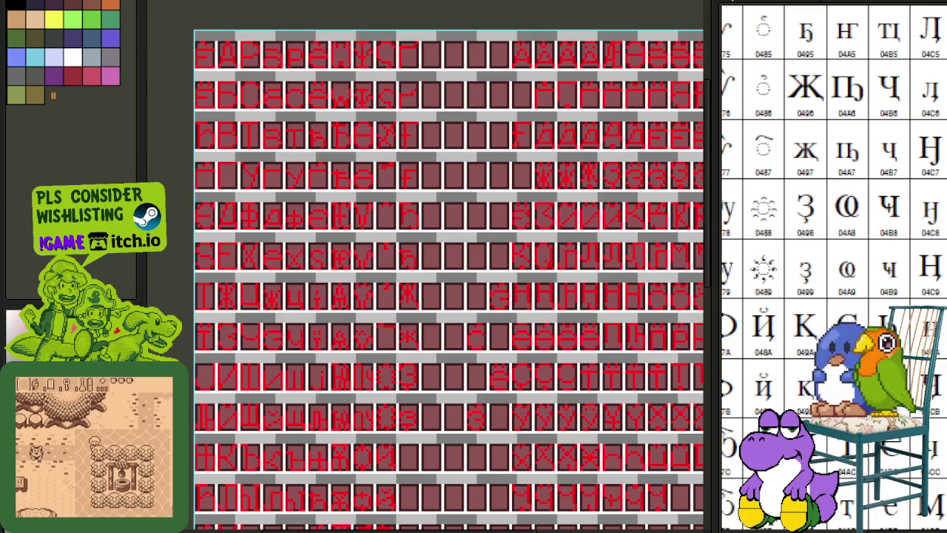
pyautogui.moveTo(299, 269); pyautogui.dragTo(353, 327)
pyautogui.scroll(-1, 352, 327)
pyautogui.hotkey('ctrl', 's')
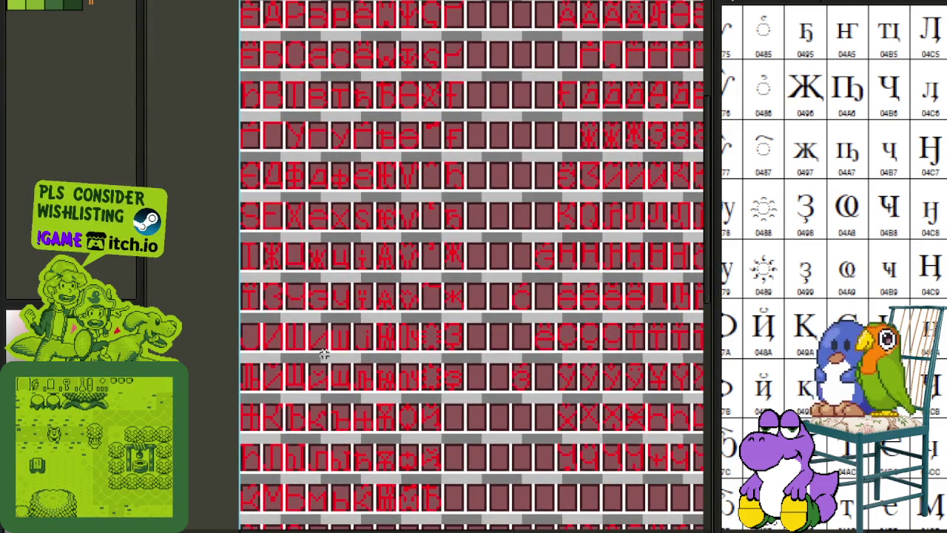
pyautogui.scroll(1, 312, 288)
pyautogui.scroll(-1, 311, 287)
pyautogui.scroll(1, 328, 360)
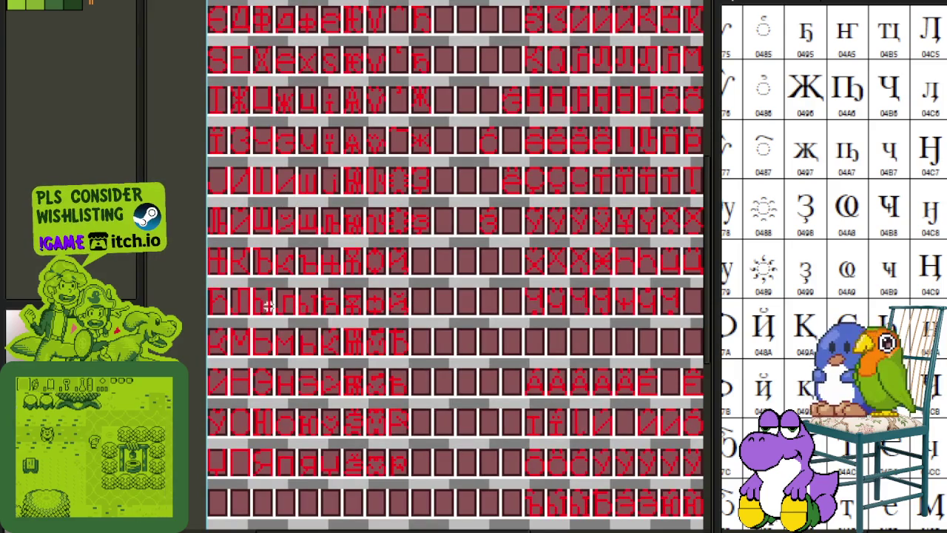
pyautogui.scroll(-1, 239, 405)
pyautogui.scroll(1, 281, 288)
pyautogui.scroll(-1, 283, 278)
pyautogui.scroll(3, 260, 321)
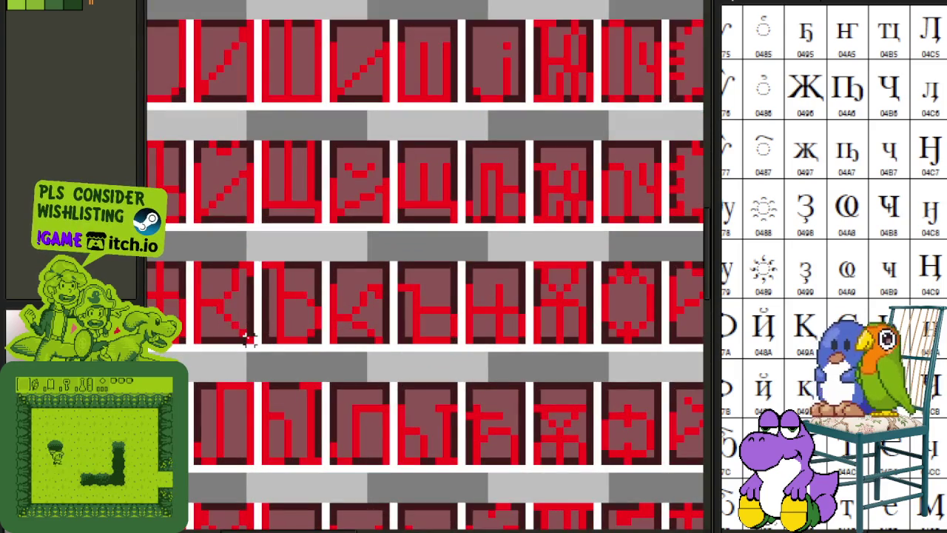
# Move the К glyph into the slot after Ӣ and save the sheet.
pyautogui.scroll(-1, 200, 268)
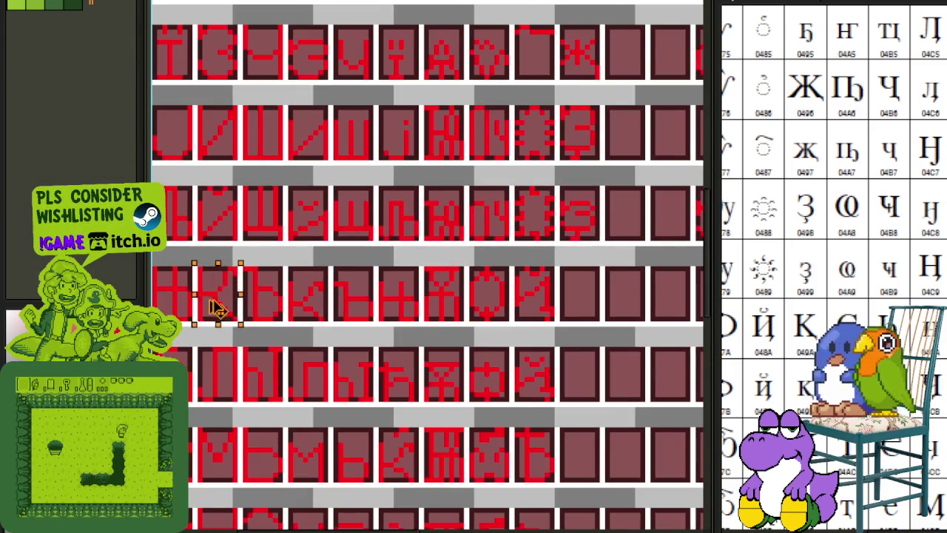
pyautogui.scroll(1, 647, 248)
pyautogui.moveTo(647, 248); pyautogui.dragTo(458, 326)
pyautogui.scroll(1, 527, 303)
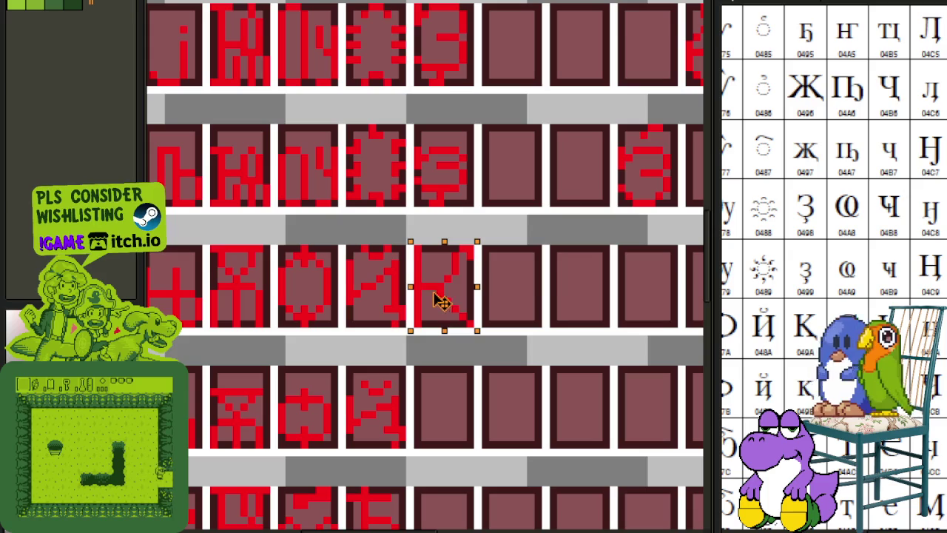
pyautogui.hotkey('ctrl', 's')
pyautogui.scroll(1, 528, 316)
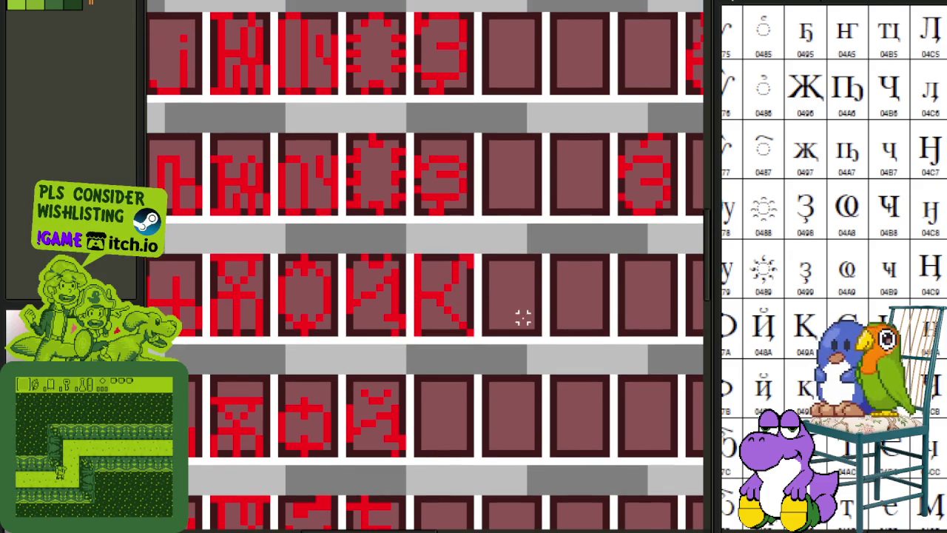
pyautogui.scroll(-1, 517, 314)
pyautogui.scroll(1, 466, 316)
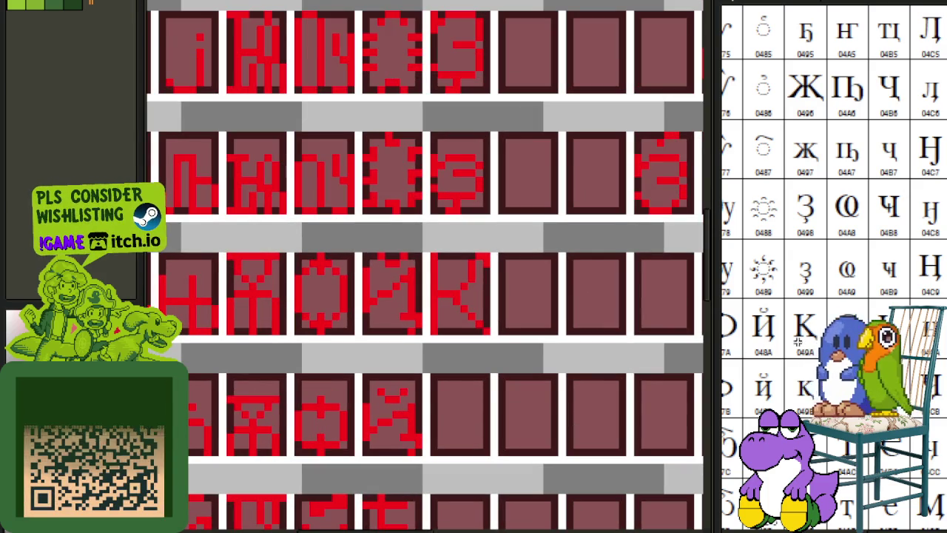
pyautogui.scroll(1, 538, 347)
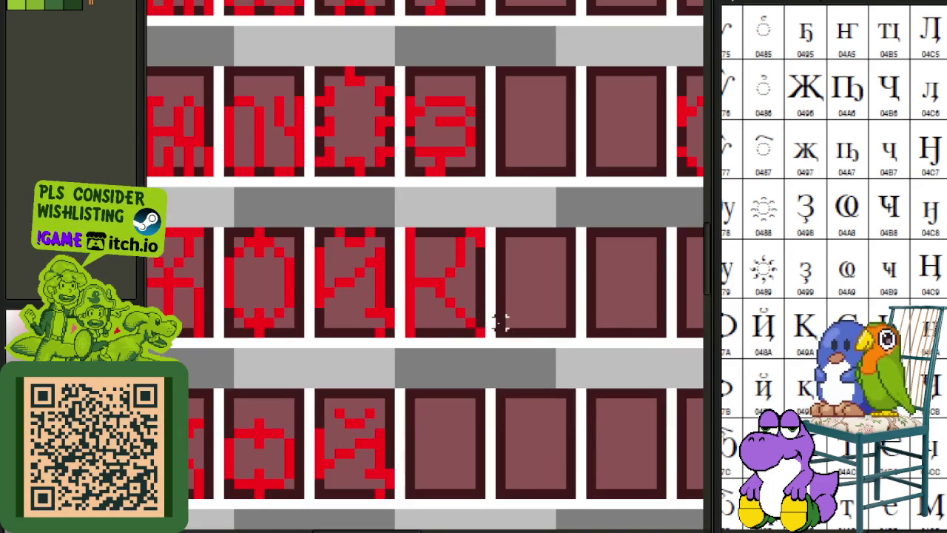
pyautogui.scroll(-2, 470, 296)
pyautogui.scroll(1, 496, 218)
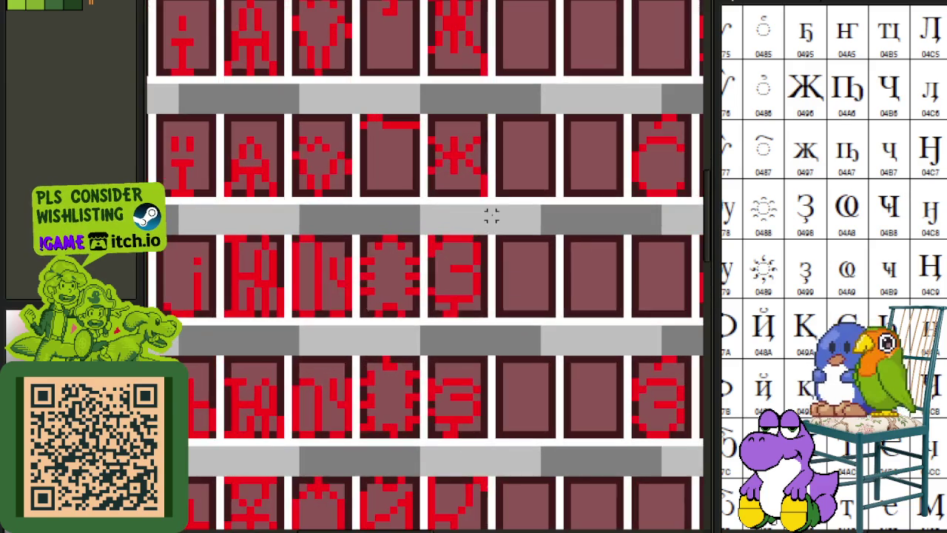
# Move lower glyph pixels to the К tile's bottom and shift the red bar onto its right edge.
pyautogui.moveTo(481, 176)
pyautogui.mouseDown()
pyautogui.moveTo(429, 193)
pyautogui.moveTo(516, 511)
pyautogui.mouseUp()
pyautogui.scroll(1, 499, 364)
pyautogui.moveTo(498, 363); pyautogui.dragTo(467, 371)
pyautogui.hotkey('ctrl', 'd')
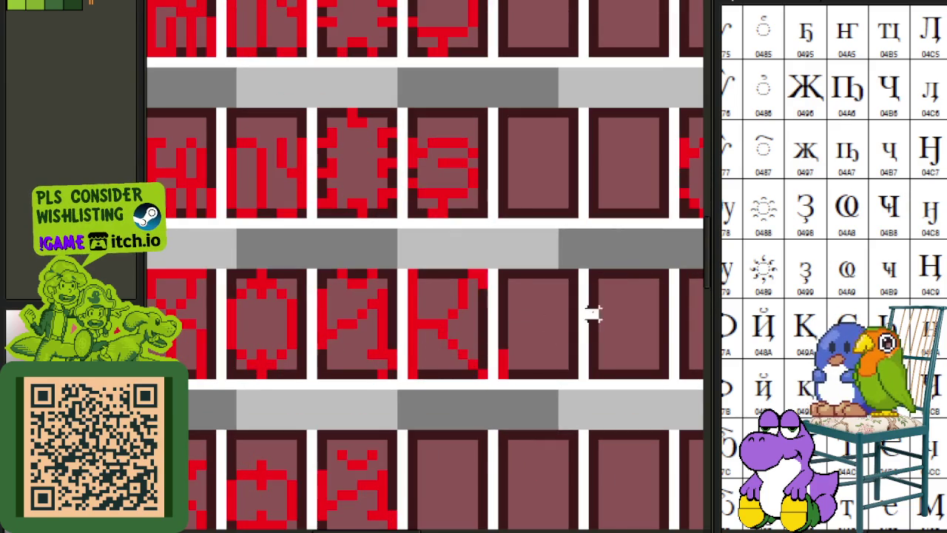
pyautogui.scroll(1, 482, 366)
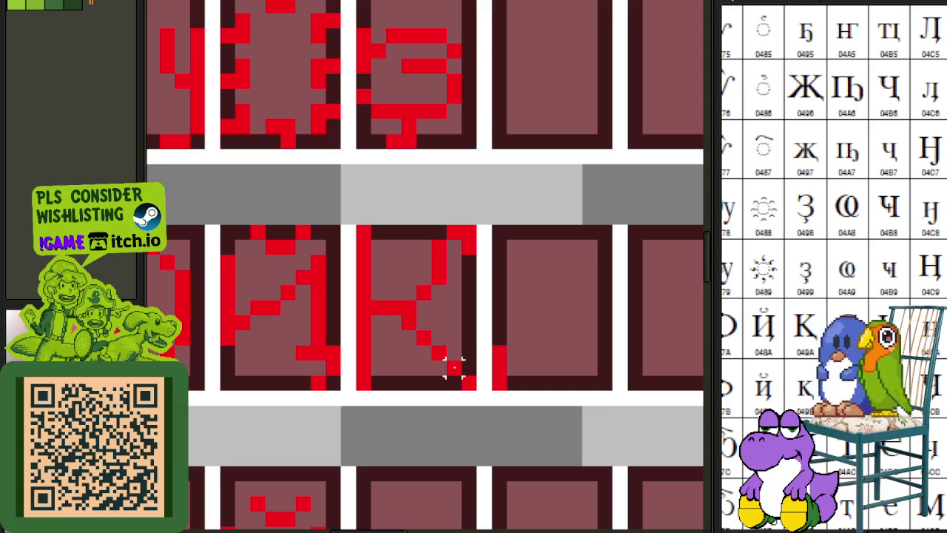
pyautogui.moveTo(507, 327); pyautogui.dragTo(491, 408)
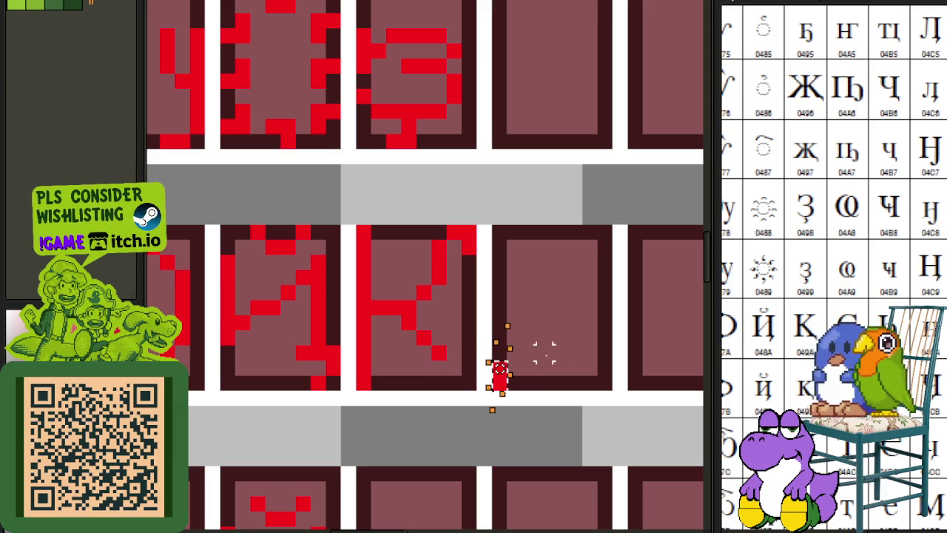
pyautogui.click(495, 378)
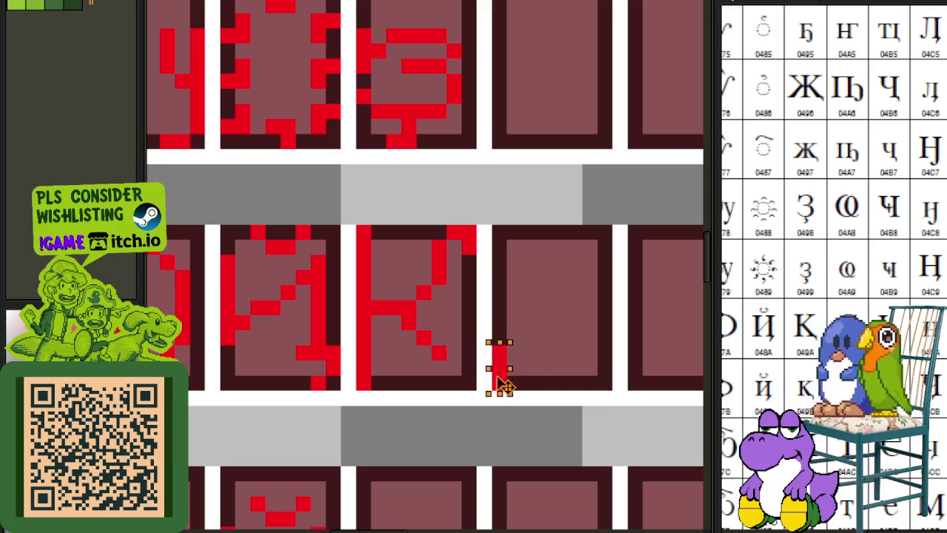
pyautogui.moveTo(503, 385); pyautogui.dragTo(473, 384)
pyautogui.hotkey('ctrl', 'd')
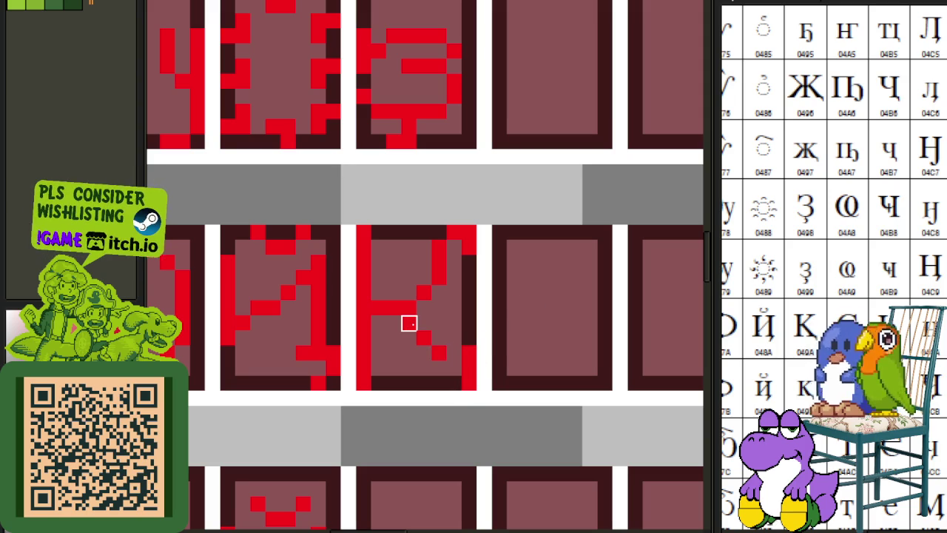
# Nudge the К's lower diagonal up one pixel, then left one pixel.
pyautogui.moveTo(408, 322); pyautogui.dragTo(444, 355)
pyautogui.press('Up')
pyautogui.hotkey('ctrl', 'd')
pyautogui.scroll(-2, 483, 290)
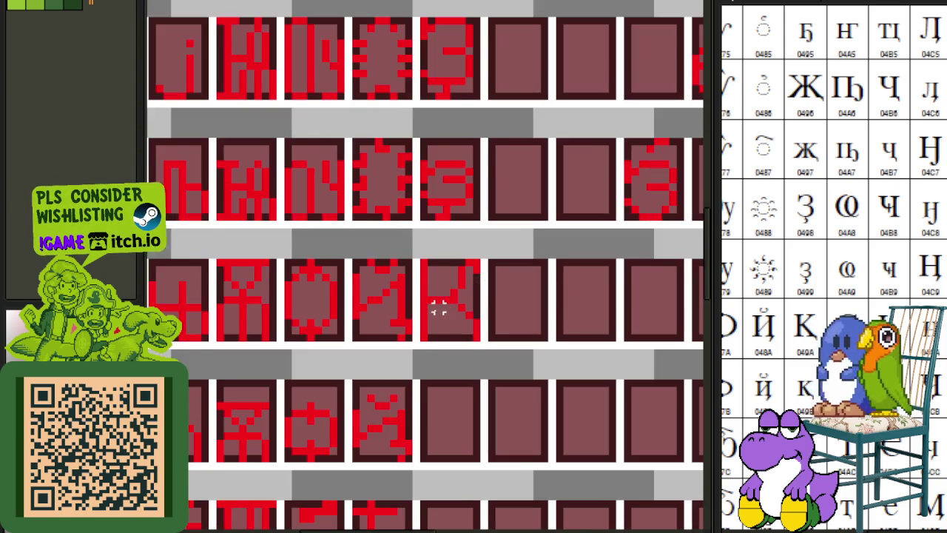
pyautogui.scroll(1, 439, 310)
pyautogui.moveTo(469, 299); pyautogui.dragTo(441, 337)
pyautogui.press('Left')
pyautogui.hotkey('ctrl', 'd')
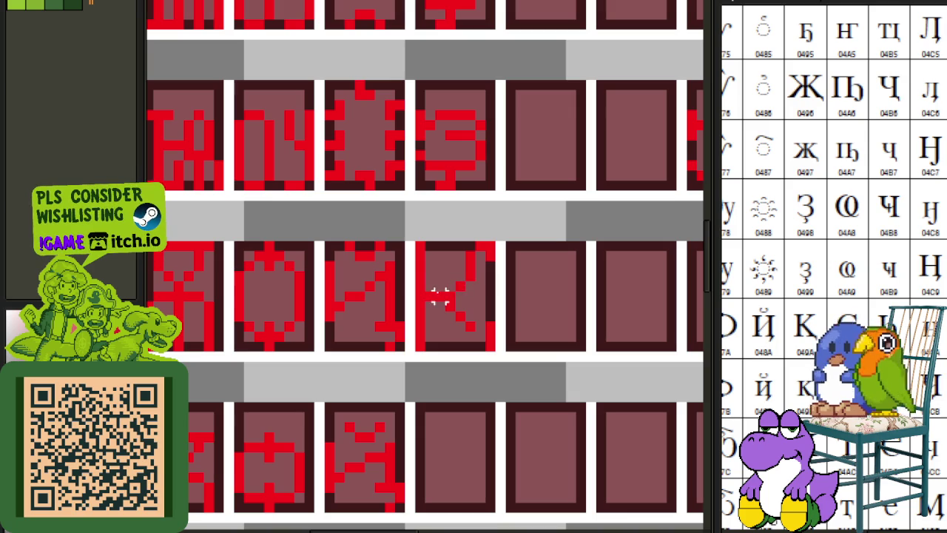
# Outline the К glyph with a freehand selection, drop it, and pan the sheet.
pyautogui.moveTo(450, 296)
pyautogui.mouseDown()
pyautogui.moveTo(425, 234)
pyautogui.moveTo(408, 317)
pyautogui.mouseUp()
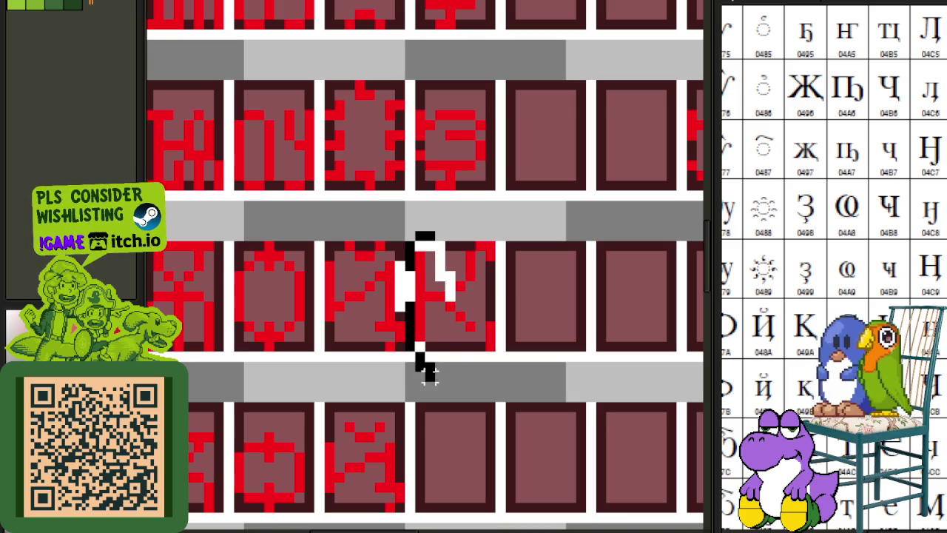
pyautogui.moveTo(428, 373); pyautogui.dragTo(444, 347)
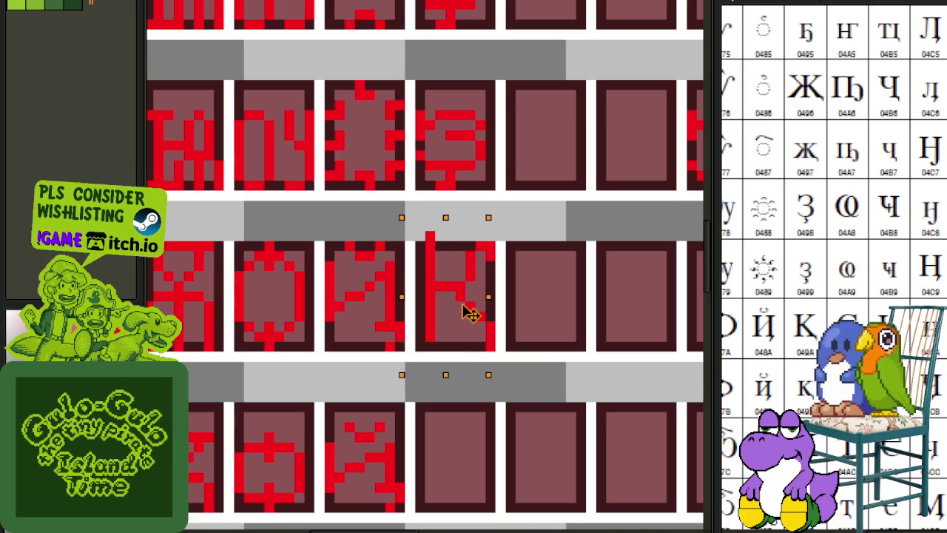
pyautogui.hotkey('ctrl', 'd')
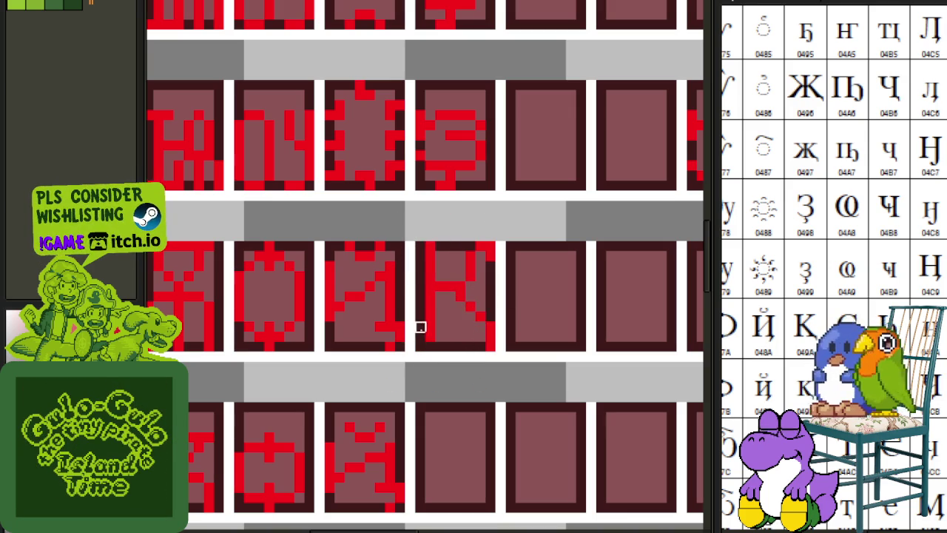
pyautogui.scroll(-1, 441, 317)
pyautogui.scroll(1, 429, 278)
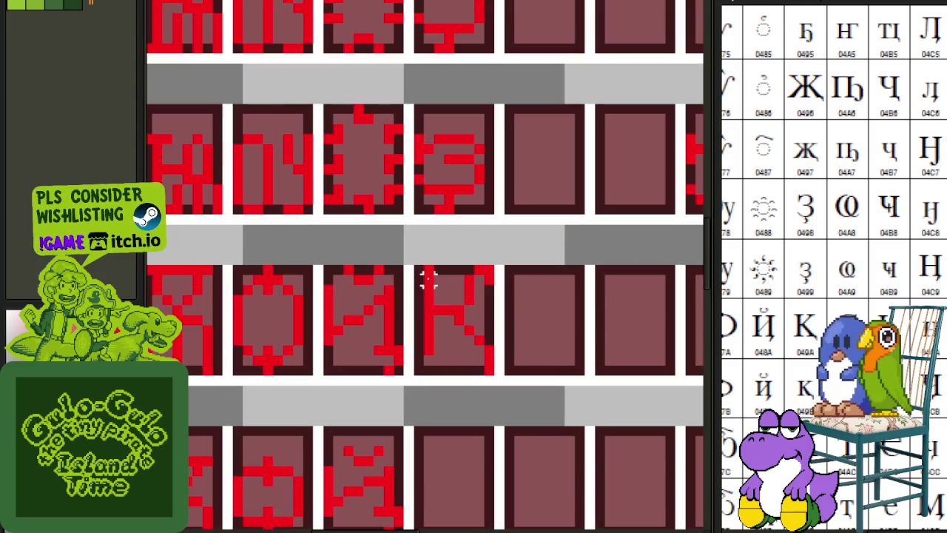
pyautogui.moveTo(427, 271); pyautogui.dragTo(496, 360)
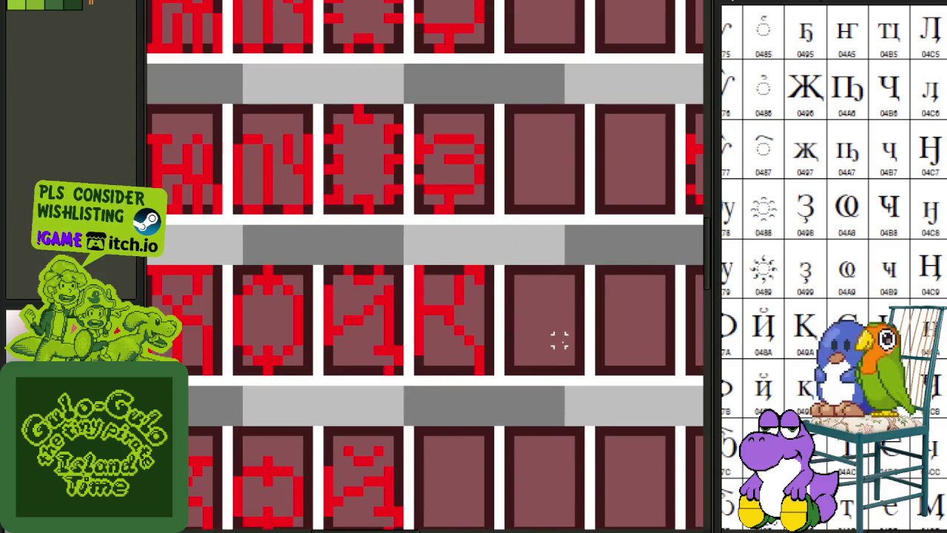
pyautogui.scroll(-1, 558, 338)
pyautogui.moveTo(559, 320); pyautogui.dragTo(524, 253)
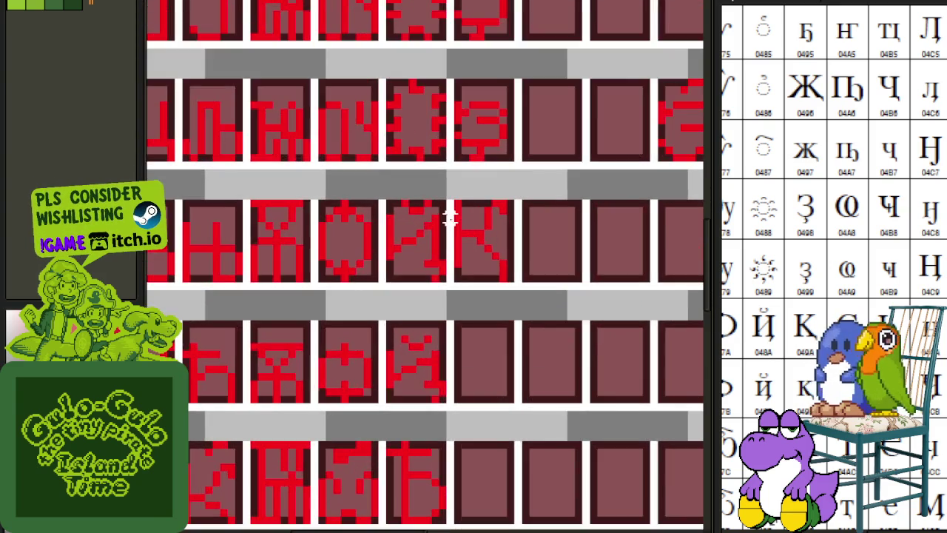
pyautogui.scroll(-2, 449, 215)
pyautogui.scroll(-1, 458, 212)
pyautogui.scroll(3, 437, 243)
pyautogui.scroll(2, 313, 229)
# Move the К glyph tile from the middle row up into the top row.
pyautogui.moveTo(324, 205)
pyautogui.mouseDown()
pyautogui.moveTo(391, 302)
pyautogui.moveTo(454, 135)
pyautogui.mouseUp()
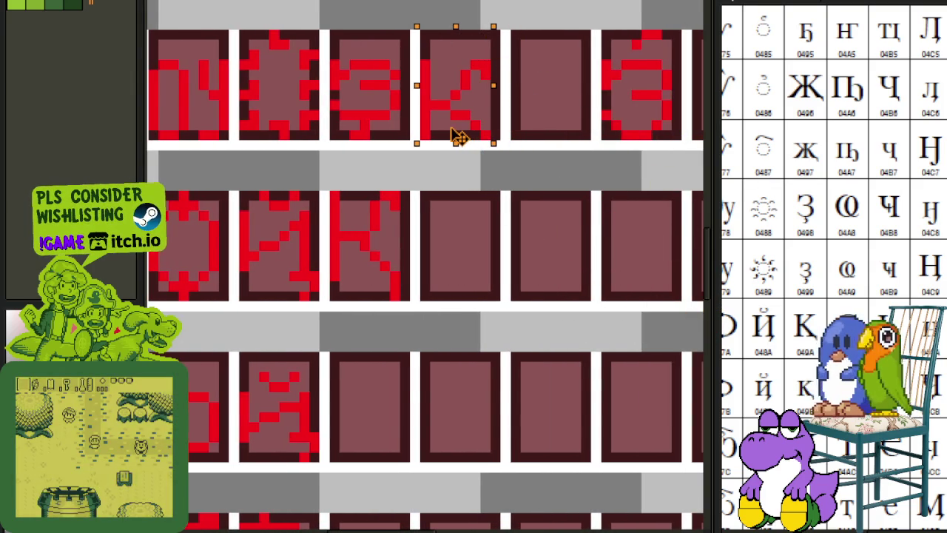
pyautogui.scroll(-2, 458, 137)
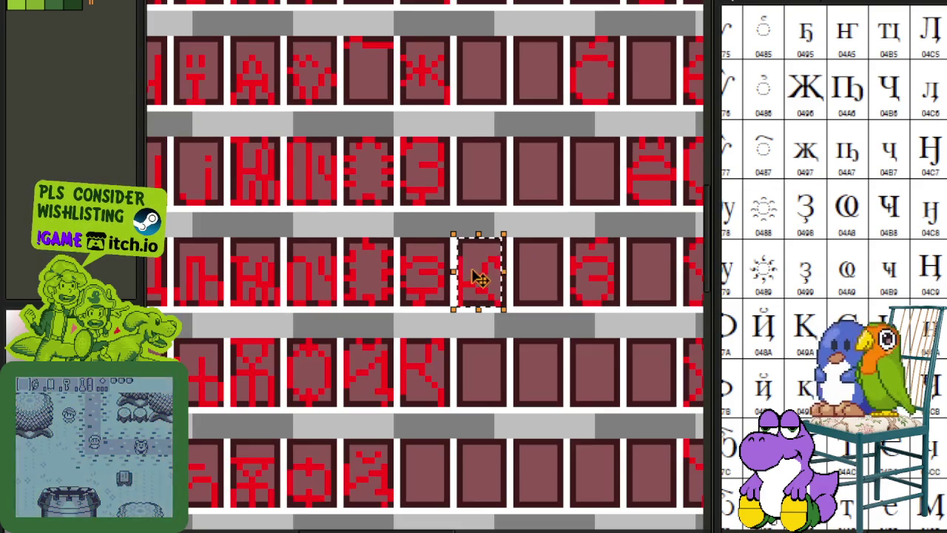
pyautogui.moveTo(479, 277); pyautogui.dragTo(476, 89)
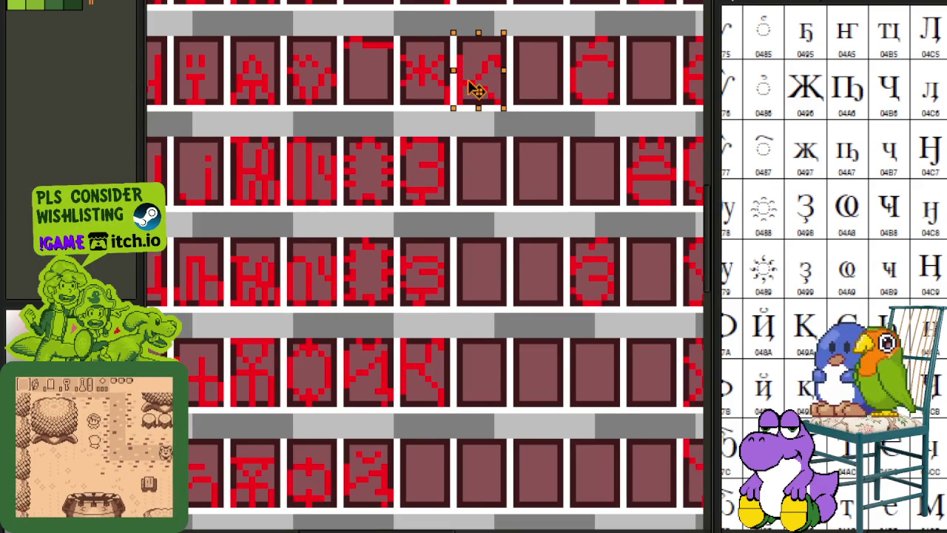
pyautogui.hotkey('ctrl', 'd')
pyautogui.scroll(1, 545, 88)
pyautogui.scroll(1, 560, 177)
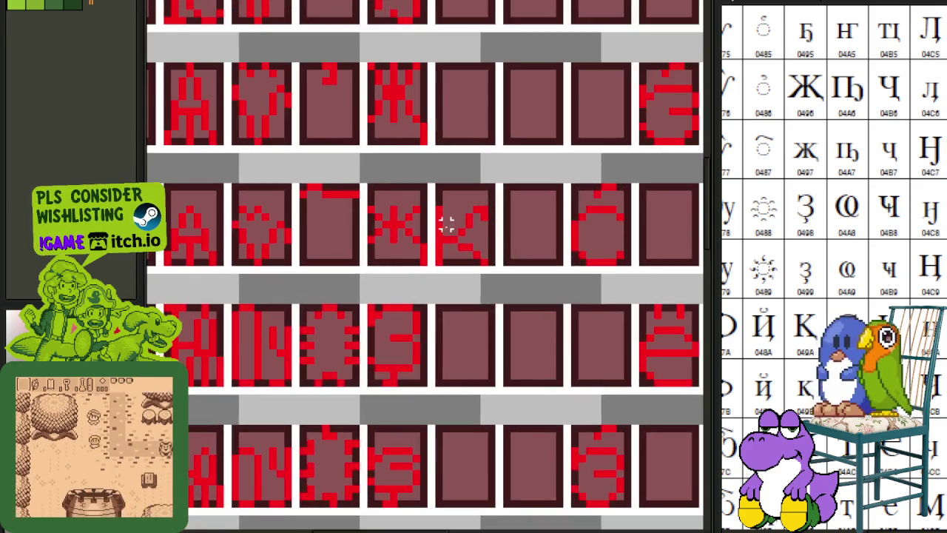
pyautogui.scroll(1, 446, 224)
pyautogui.scroll(1, 444, 218)
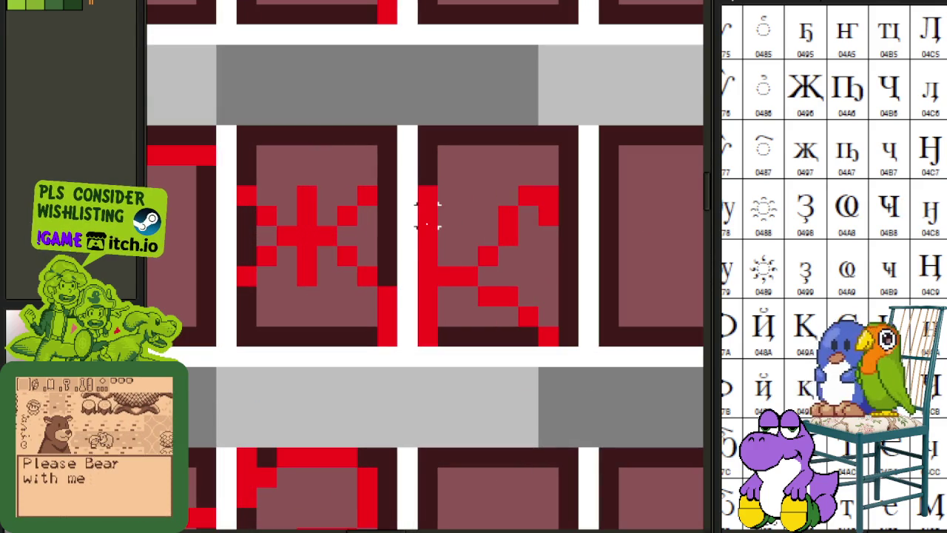
# Select the К tile, clear the selection, and center the view on the К.
pyautogui.moveTo(416, 226); pyautogui.dragTo(561, 349)
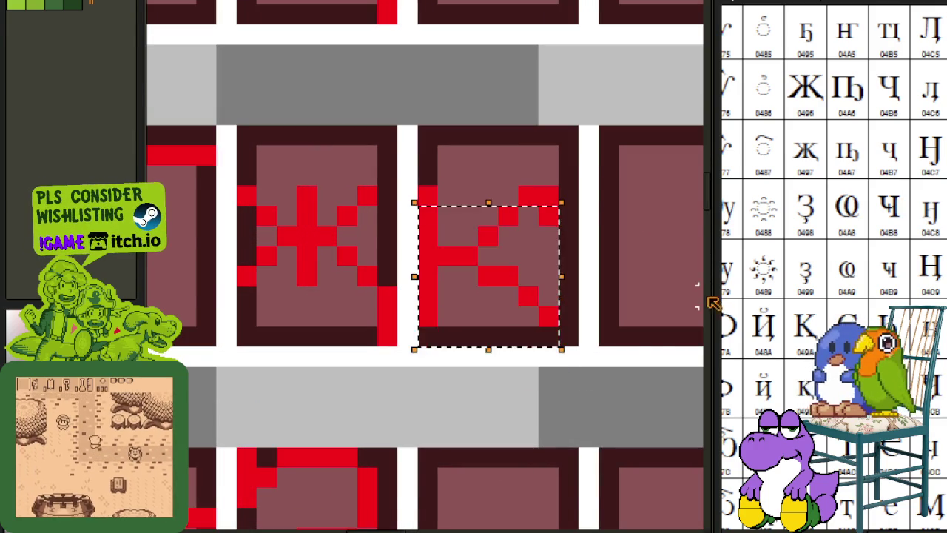
pyautogui.scroll(-3, 568, 289)
pyautogui.scroll(-4, 566, 285)
pyautogui.hotkey('ctrl', 'd')
pyautogui.scroll(3, 518, 187)
pyautogui.moveTo(509, 190)
pyautogui.mouseDown()
pyautogui.moveTo(468, 232)
pyautogui.moveTo(424, 254)
pyautogui.mouseUp()
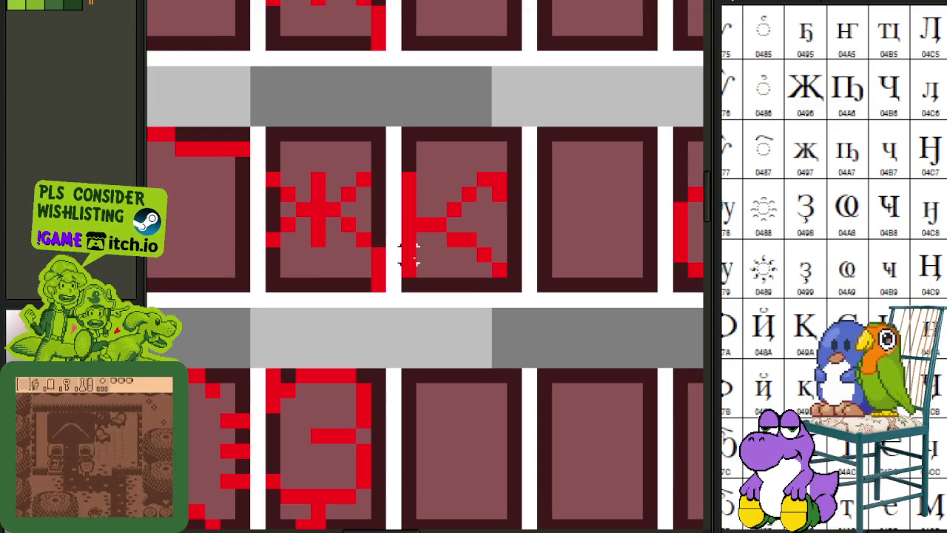
# Shift the К diagonal one pixel left and up, and adjust the one-pixel red bar.
pyautogui.moveTo(466, 238); pyautogui.dragTo(516, 300)
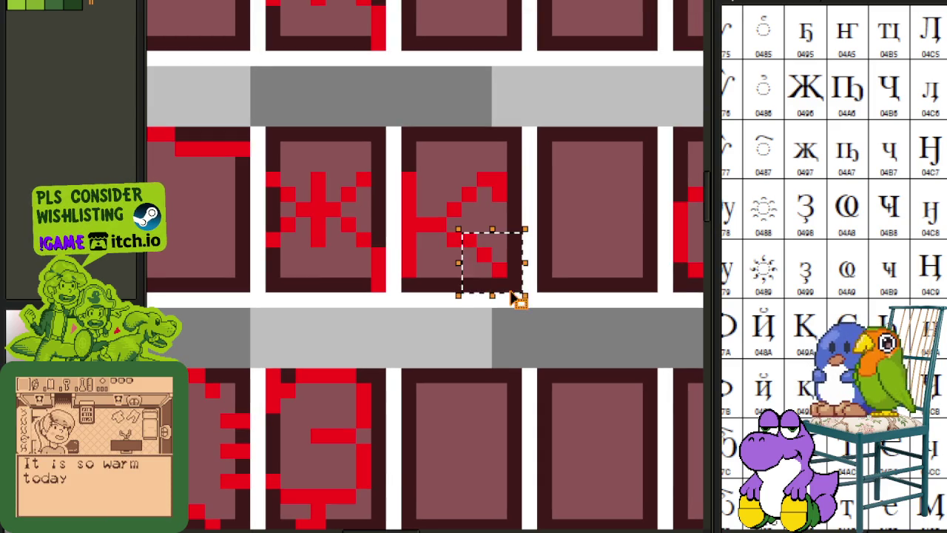
pyautogui.press('Left')
pyautogui.hotkey('ctrl', 'd')
pyautogui.moveTo(458, 244); pyautogui.dragTo(512, 297)
pyautogui.press('Up')
pyautogui.hotkey('ctrl', 'd')
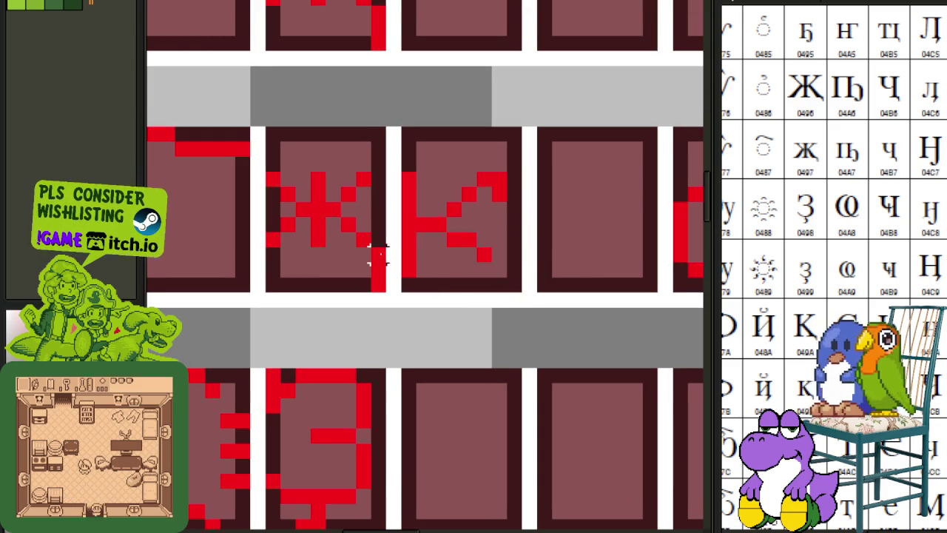
pyautogui.press('Right')
pyautogui.press('Right')
pyautogui.press('Right')
pyautogui.press('Right')
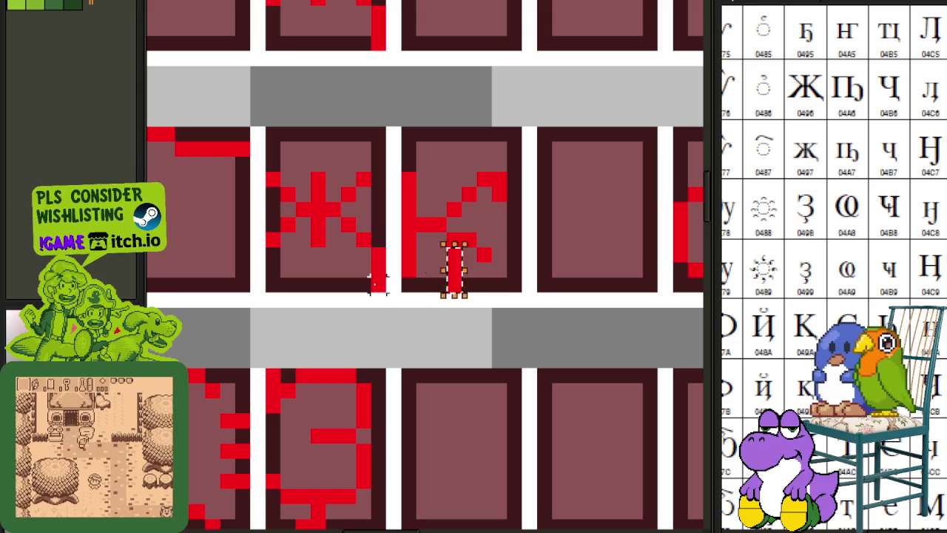
pyautogui.press('Right')
pyautogui.press('Right')
pyautogui.press('Right')
pyautogui.press('Left')
pyautogui.press('Left')
pyautogui.press('Left')
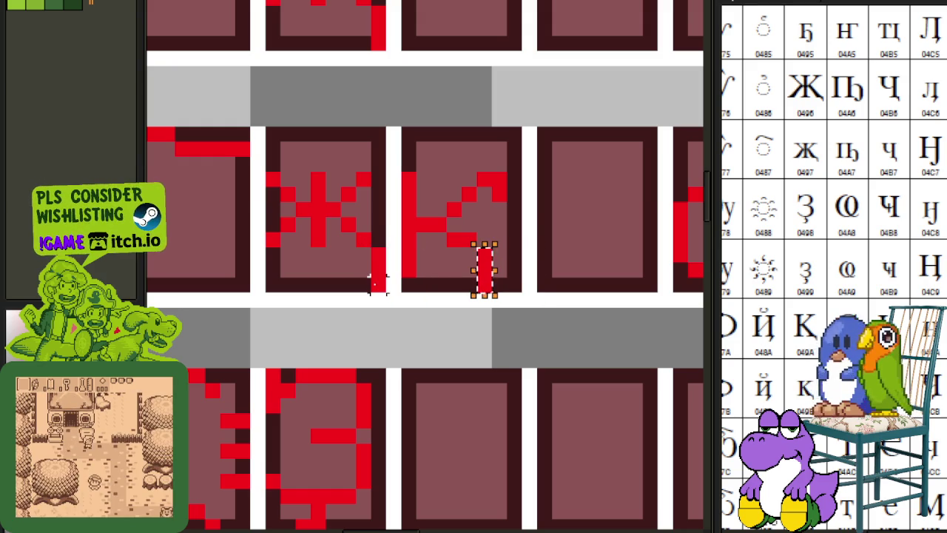
pyautogui.scroll(-3, 451, 244)
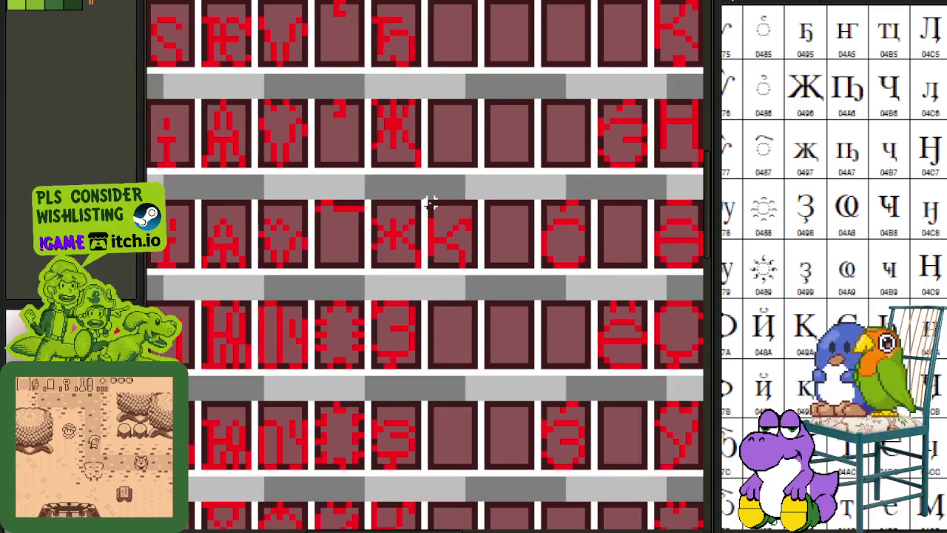
# Paste a copy of the К glyph into a lower empty cell and save.
pyautogui.moveTo(423, 197); pyautogui.dragTo(480, 270)
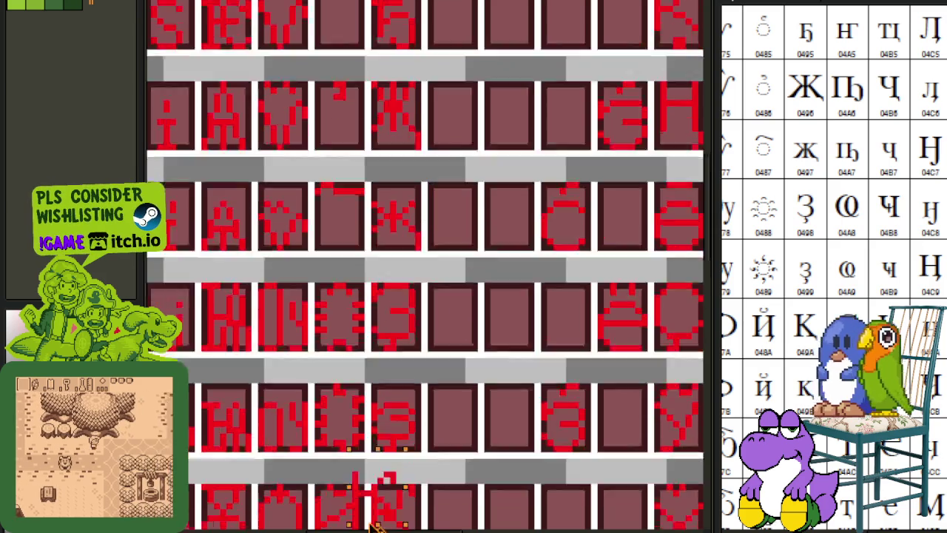
pyautogui.scroll(-5, 444, 296)
pyautogui.hotkey('ctrl', 'v')
pyautogui.moveTo(383, 417); pyautogui.dragTo(405, 403)
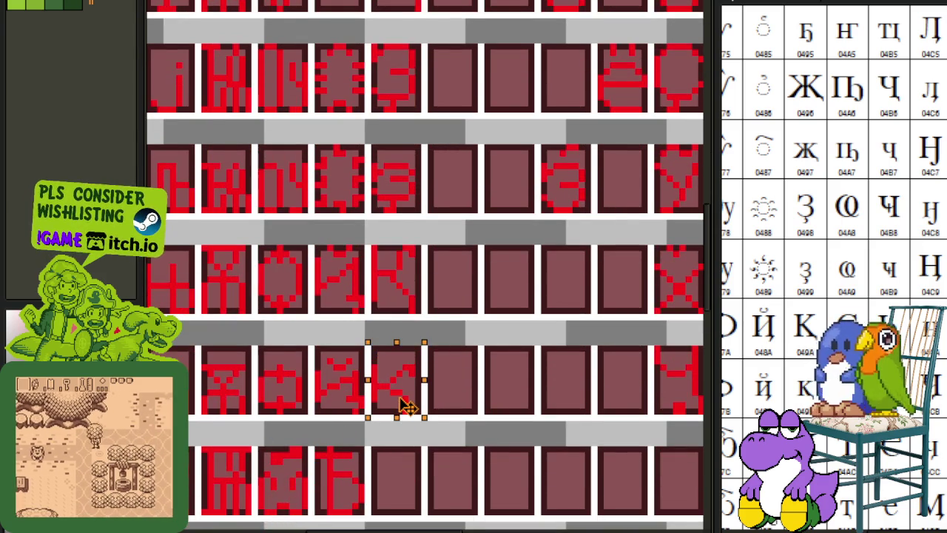
pyautogui.hotkey('ctrl', 's')
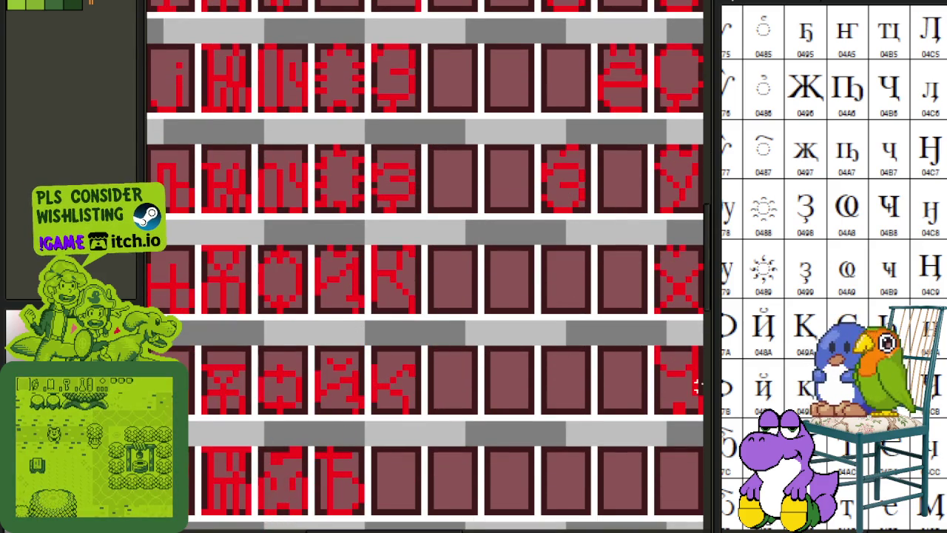
pyautogui.scroll(-1, 506, 375)
pyautogui.hotkey('ctrl', 's')
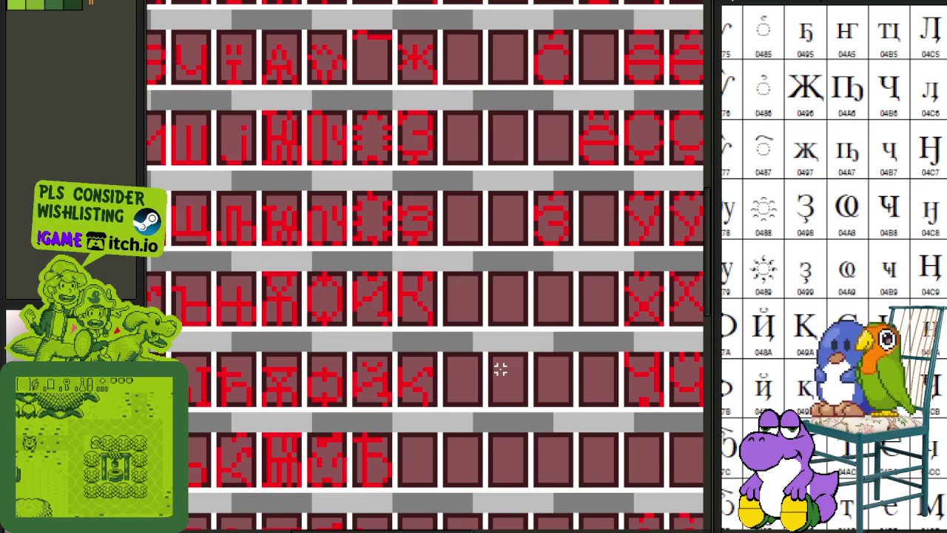
# Move a selected glyph cell down into an empty cell.
pyautogui.scroll(-1, 341, 303)
pyautogui.scroll(2, 349, 226)
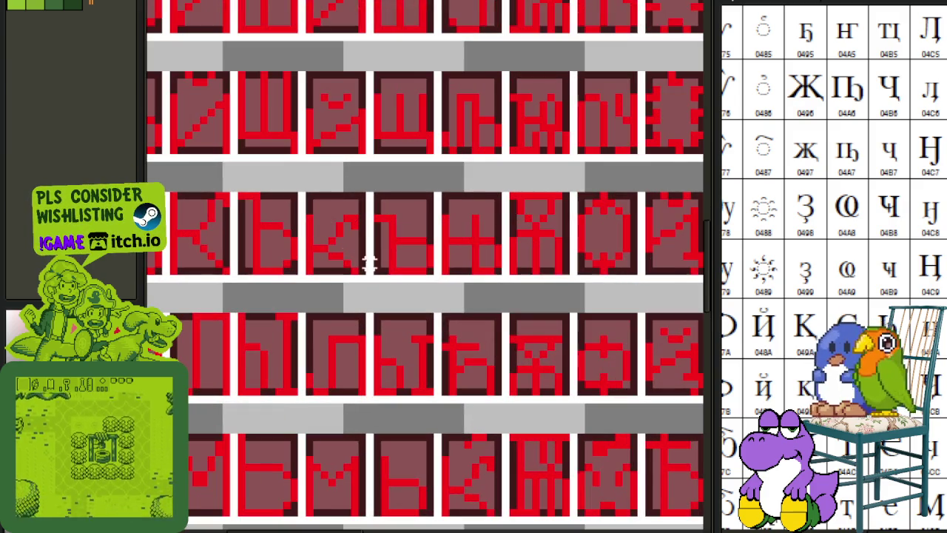
pyautogui.moveTo(369, 278); pyautogui.dragTo(302, 189)
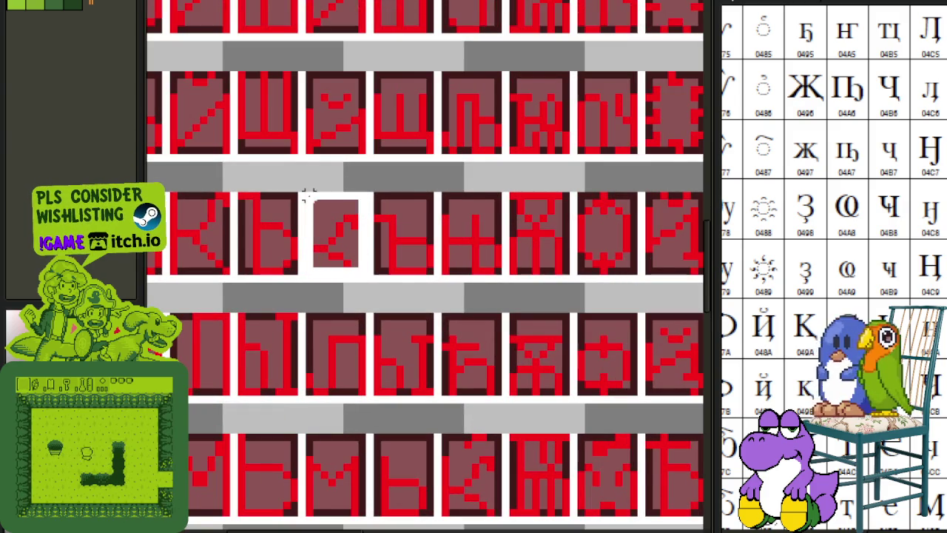
pyautogui.moveTo(334, 234)
pyautogui.mouseDown()
pyautogui.moveTo(280, 527)
pyautogui.moveTo(275, 497)
pyautogui.mouseUp()
pyautogui.scroll(-3, 361, 393)
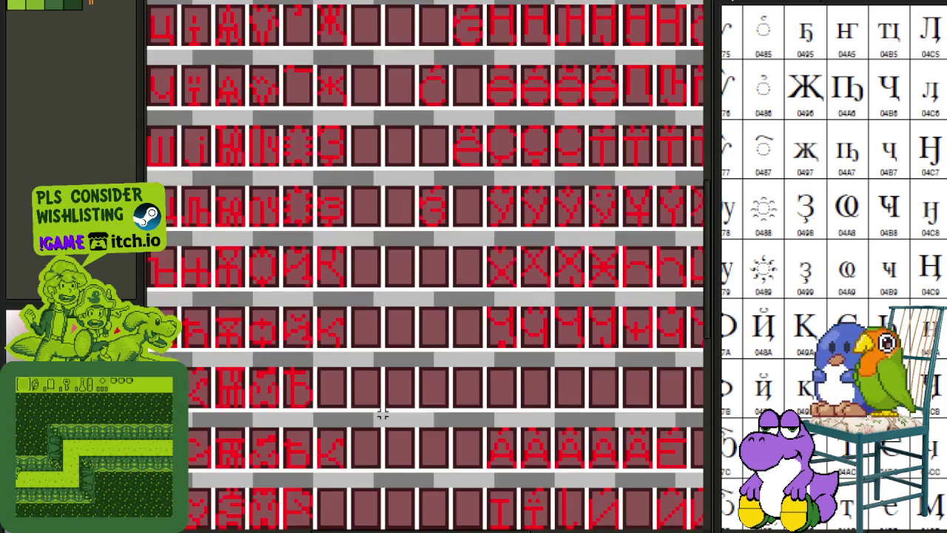
pyautogui.scroll(1, 565, 389)
pyautogui.scroll(-1, 285, 256)
pyautogui.scroll(3, 303, 278)
# Move another glyph into a cell further right and save the font sheet.
pyautogui.click(295, 280)
pyautogui.moveTo(264, 226)
pyautogui.mouseDown()
pyautogui.moveTo(707, 443)
pyautogui.moveTo(258, 407)
pyautogui.mouseUp()
pyautogui.scroll(-1, 370, 393)
pyautogui.scroll(1, 498, 277)
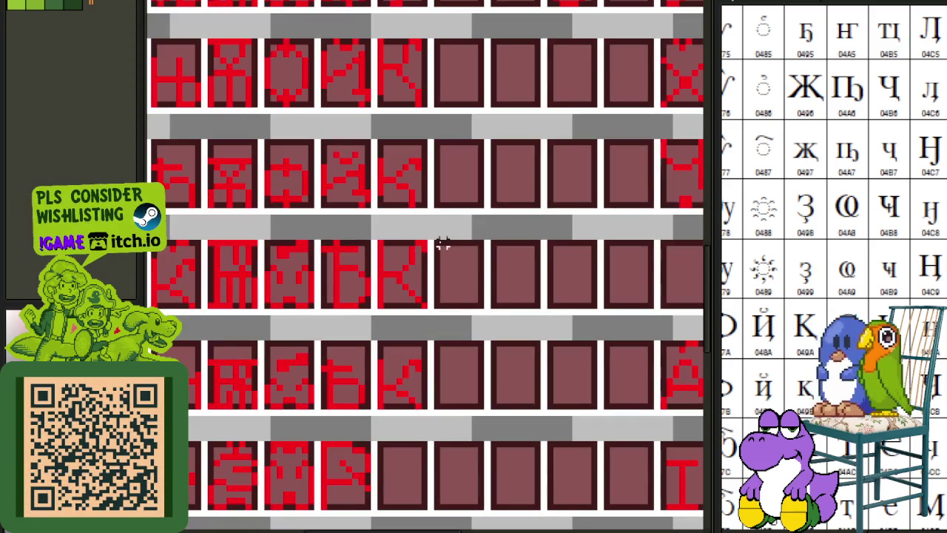
pyautogui.scroll(1, 390, 268)
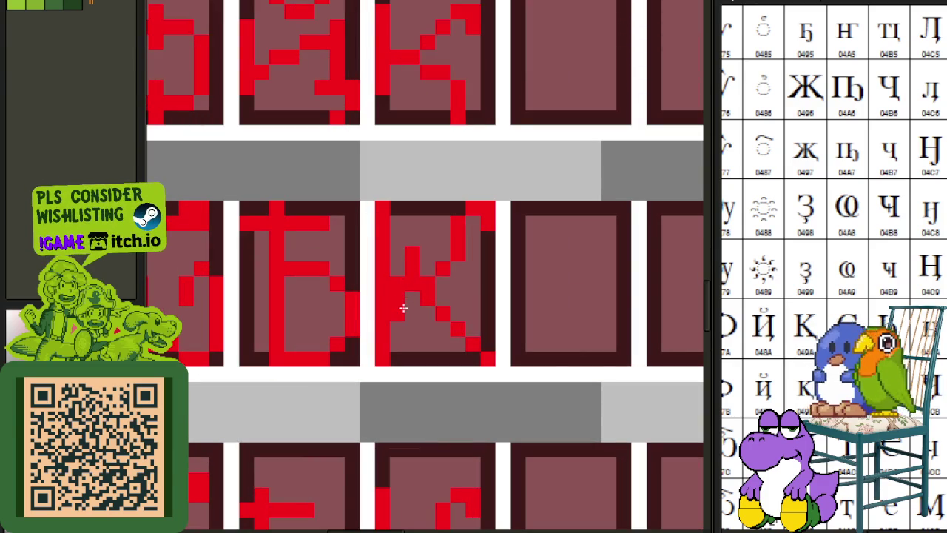
pyautogui.scroll(-1, 411, 313)
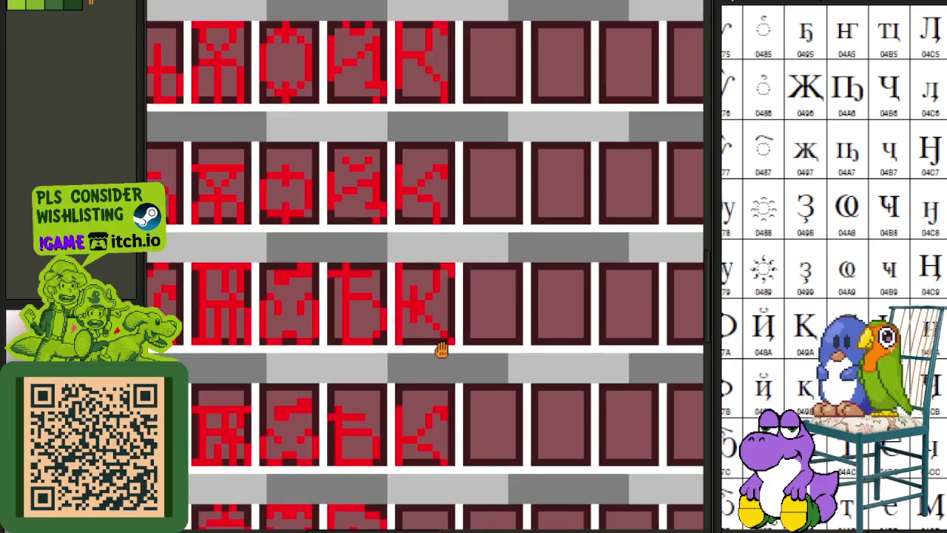
pyautogui.scroll(1, 438, 313)
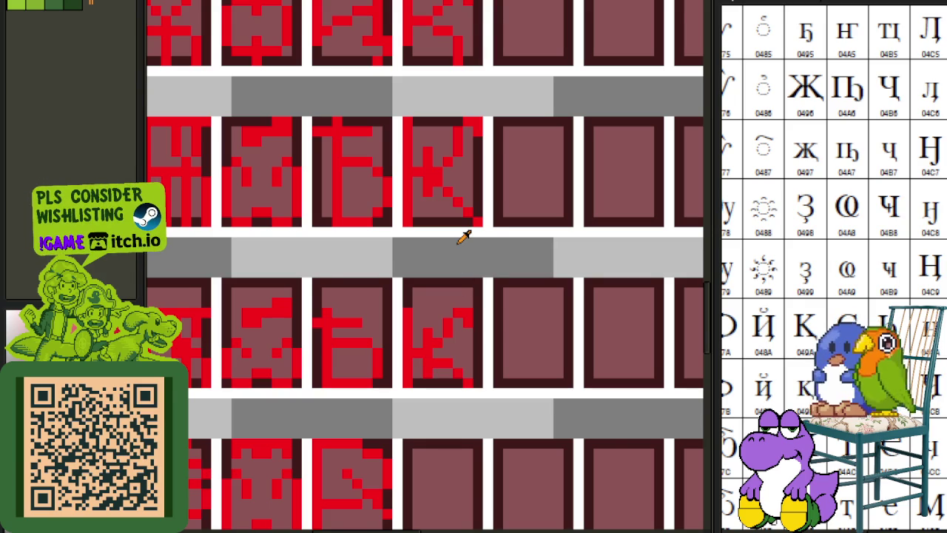
pyautogui.scroll(-1, 463, 235)
pyautogui.hotkey('ctrl', 's')
pyautogui.scroll(-1, 460, 232)
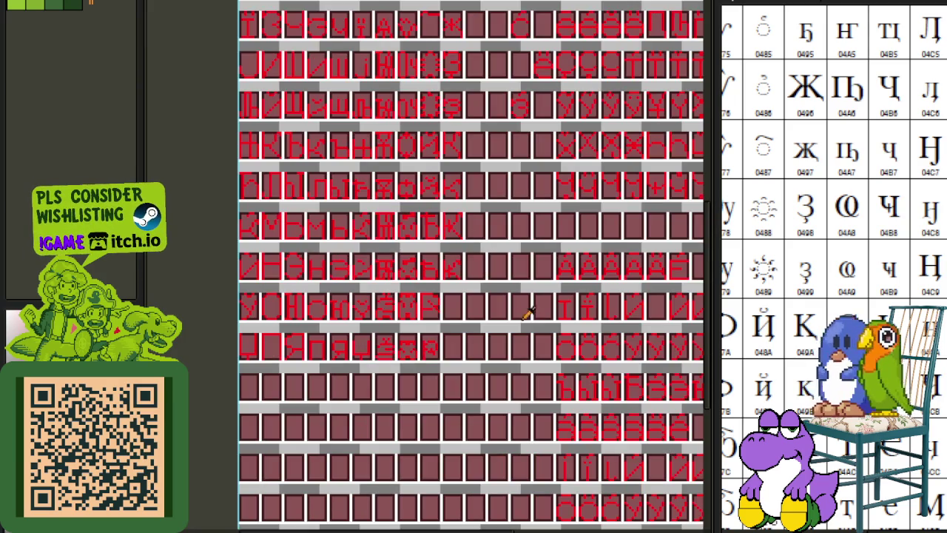
# Scroll the reference chart to characters 048C–048E, pan the sheet, and save.
pyautogui.scroll(-1, 527, 311)
pyautogui.scroll(1, 508, 279)
pyautogui.scroll(-3, 852, 296)
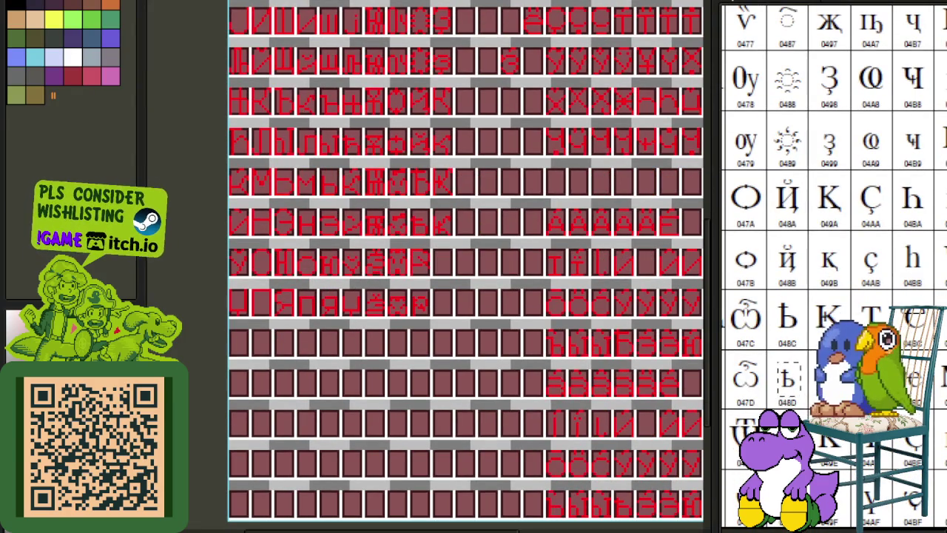
pyautogui.moveTo(812, 408); pyautogui.dragTo(819, 331)
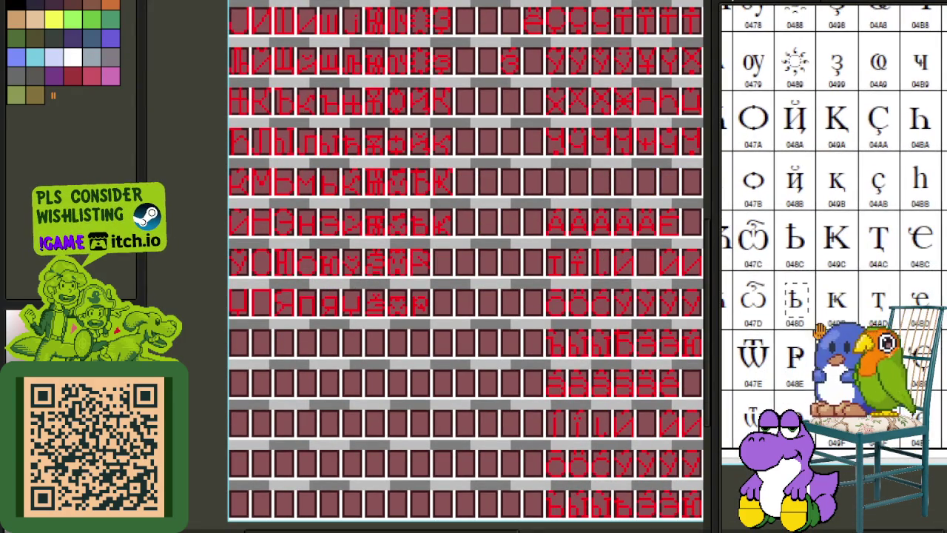
pyautogui.moveTo(328, 145); pyautogui.dragTo(332, 199)
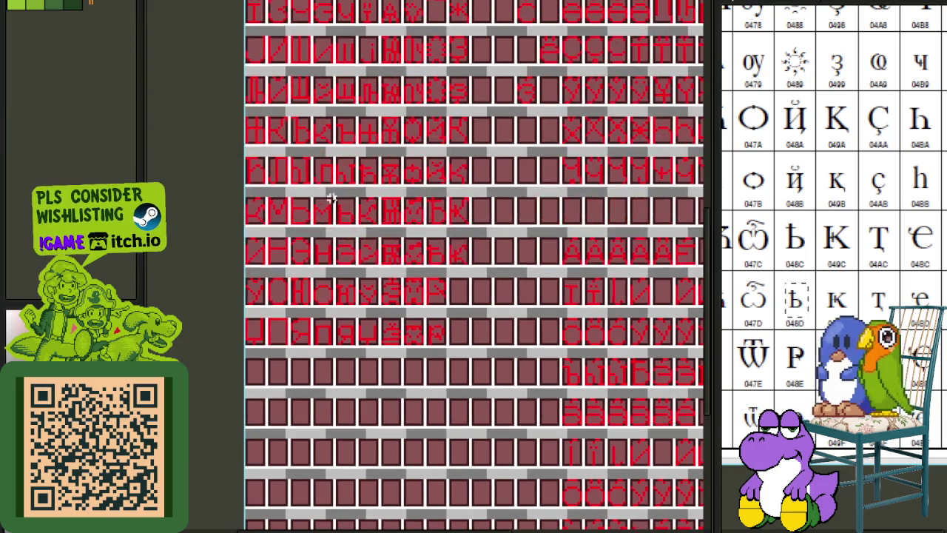
pyautogui.hotkey('ctrl', 's')
# Select the К glyph cell and save the font sheet again.
pyautogui.scroll(1, 296, 177)
pyautogui.scroll(1, 292, 181)
pyautogui.scroll(1, 290, 182)
pyautogui.scroll(1, 290, 184)
pyautogui.moveTo(278, 198)
pyautogui.mouseDown()
pyautogui.moveTo(240, 148)
pyautogui.moveTo(467, 344)
pyautogui.moveTo(418, 283)
pyautogui.mouseUp()
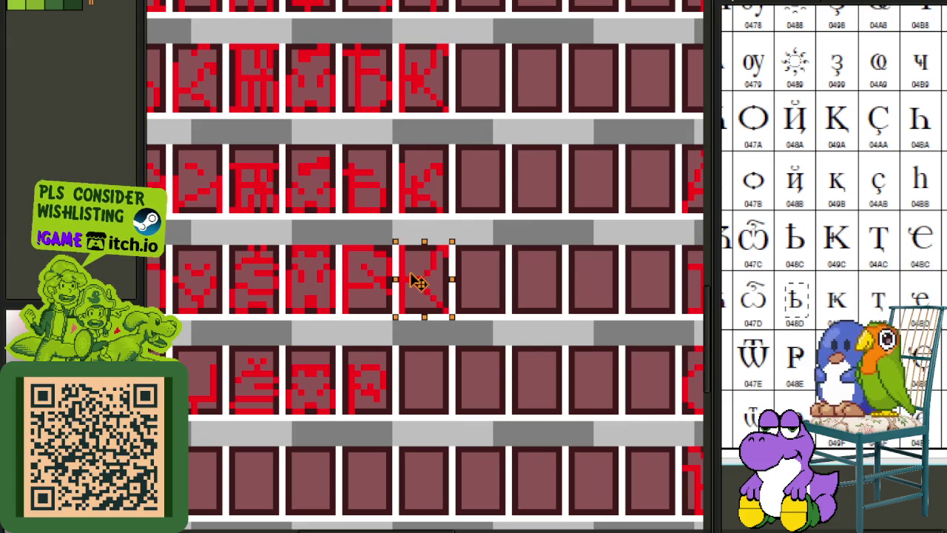
pyautogui.scroll(-2, 533, 260)
pyautogui.hotkey('ctrl', 's')
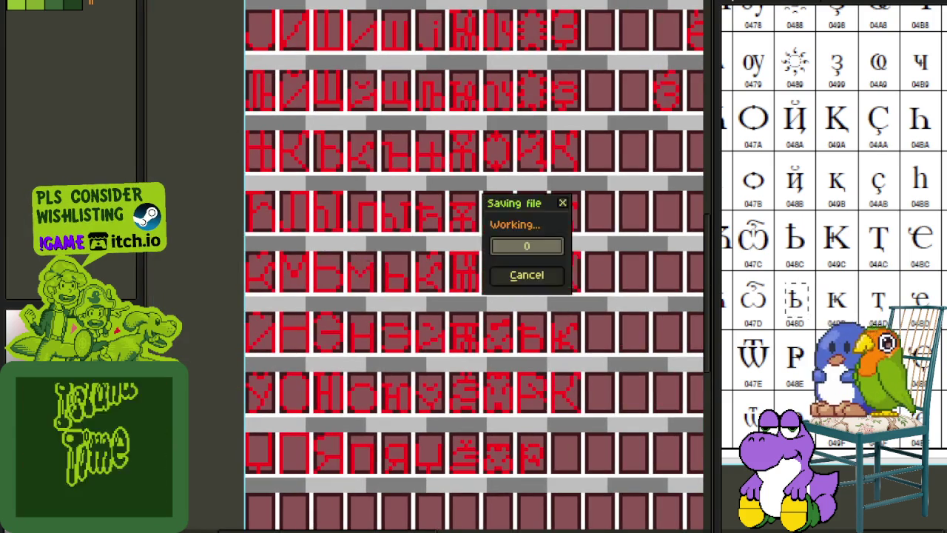
pyautogui.scroll(1, 361, 234)
pyautogui.scroll(1, 370, 170)
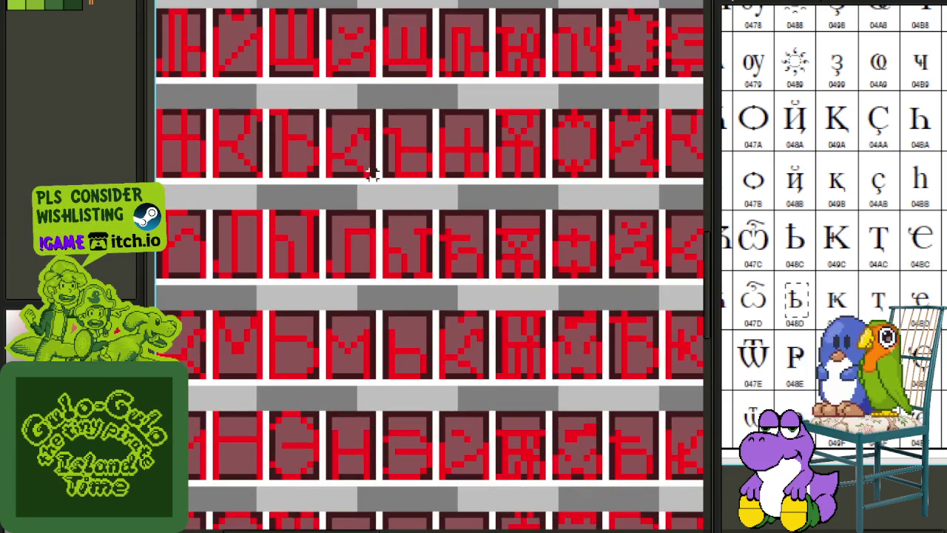
# Move a selected glyph into an empty lower-right cell of the sheet.
pyautogui.moveTo(372, 172); pyautogui.dragTo(326, 112)
pyautogui.moveTo(344, 148)
pyautogui.mouseDown()
pyautogui.moveTo(707, 527)
pyautogui.moveTo(422, 354)
pyautogui.mouseUp()
pyautogui.click(546, 311)
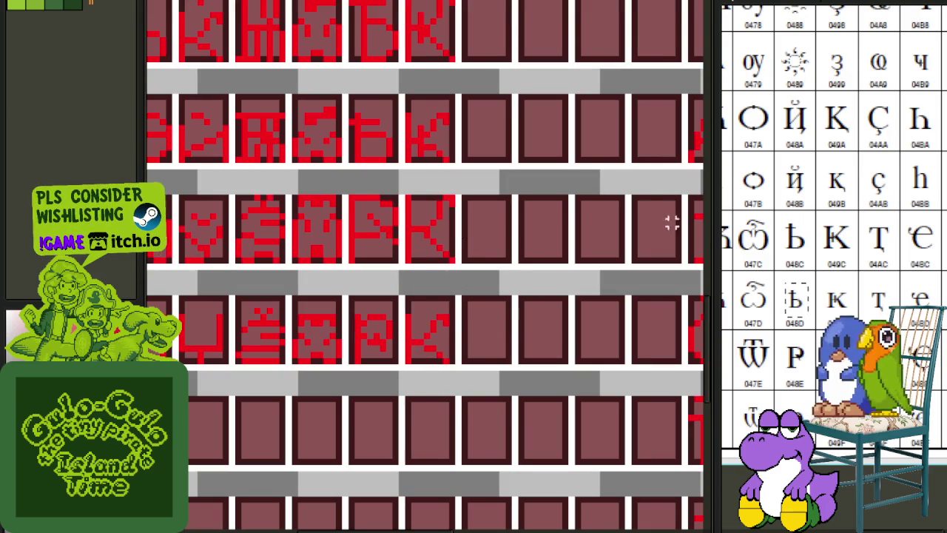
# Try edits on a К copy's stem, undoing an accidental erase and a stroke crossing the gutter.
pyautogui.scroll(1, 429, 172)
pyautogui.moveTo(387, 222); pyautogui.dragTo(388, 321)
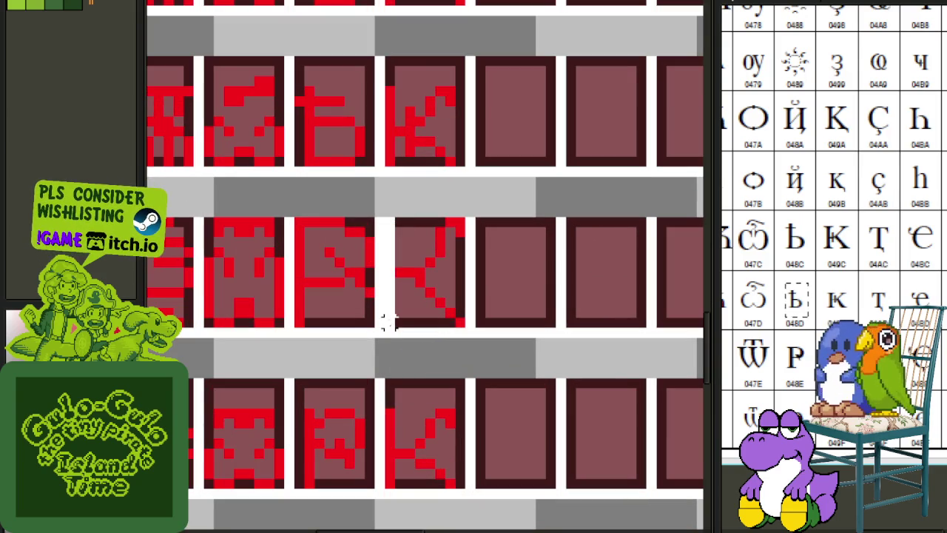
pyautogui.hotkey('ctrl', 'z')
pyautogui.moveTo(390, 222); pyautogui.dragTo(387, 503)
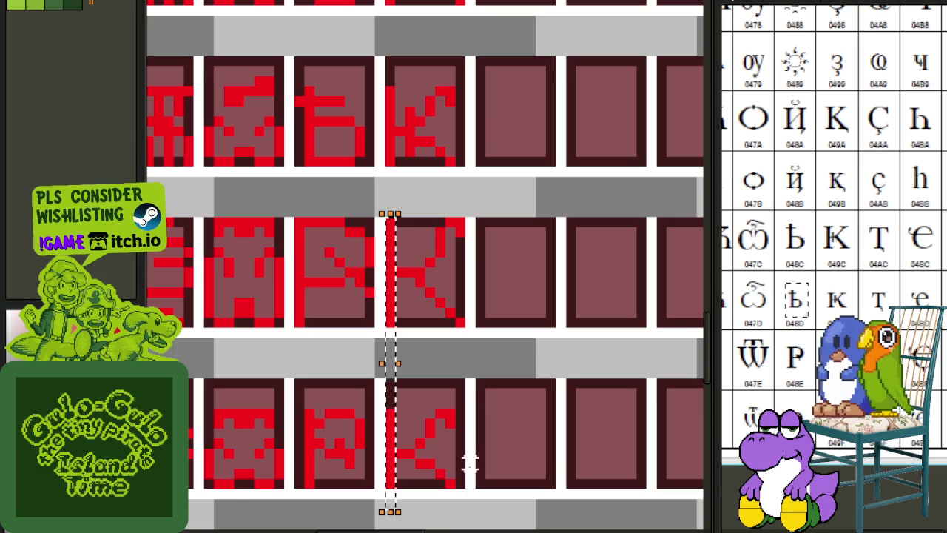
pyautogui.hotkey('ctrl', 'd')
pyautogui.scroll(1, 441, 255)
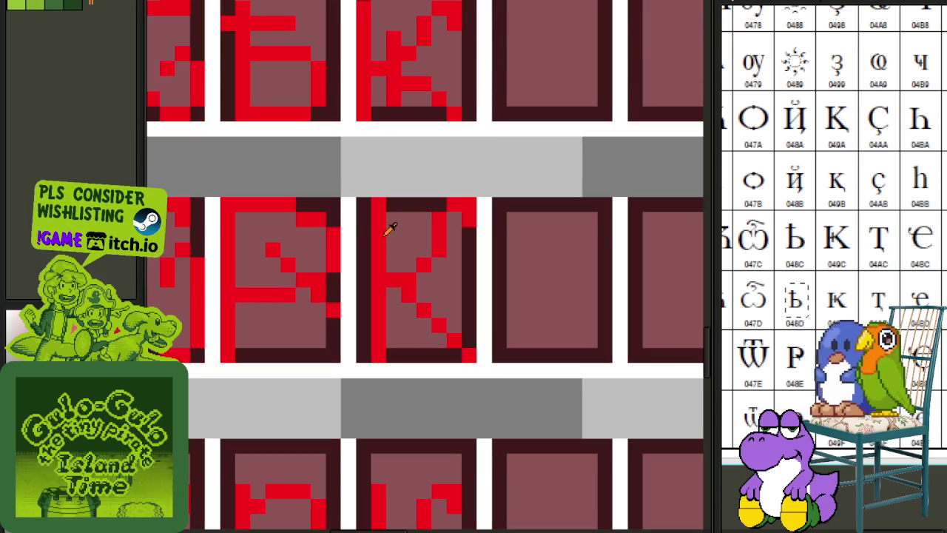
pyautogui.moveTo(392, 222)
pyautogui.mouseDown()
pyautogui.moveTo(353, 217)
pyautogui.moveTo(394, 235)
pyautogui.mouseUp()
pyautogui.hotkey('ctrl', 'z')
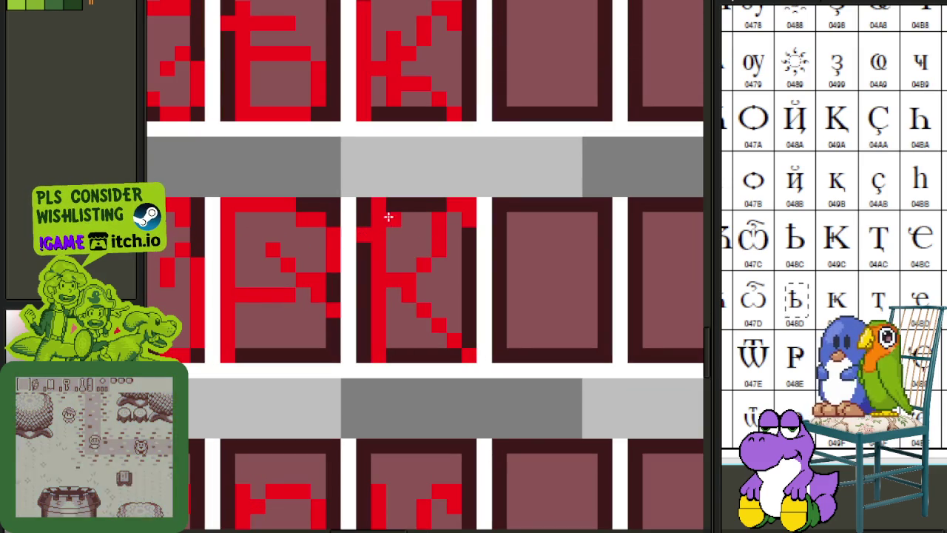
# Save the red font sheet.
pyautogui.scroll(-1, 394, 236)
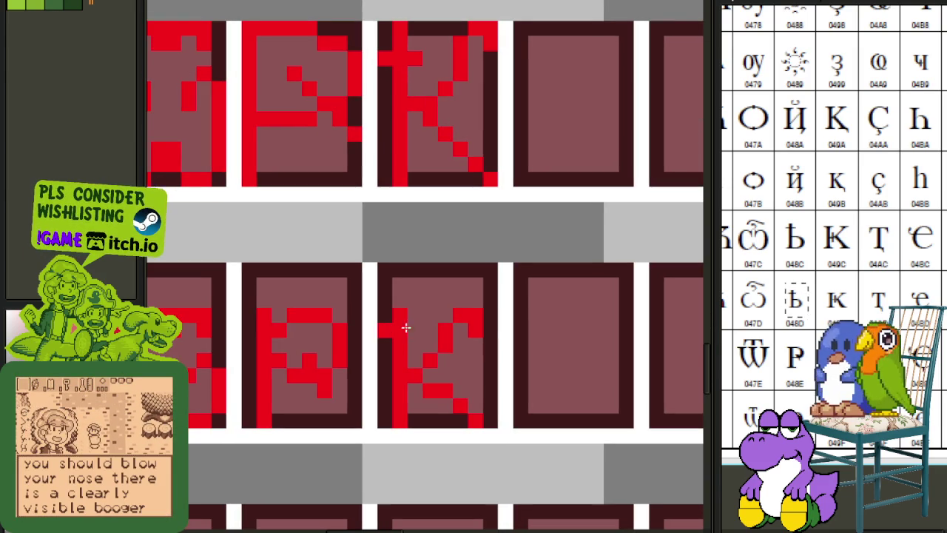
pyautogui.scroll(-1, 416, 322)
pyautogui.scroll(-2, 422, 296)
pyautogui.scroll(1, 420, 207)
pyautogui.scroll(-1, 417, 210)
pyautogui.scroll(1, 444, 176)
pyautogui.scroll(-2, 454, 179)
pyautogui.scroll(-2, 528, 186)
pyautogui.hotkey('ctrl', 's')
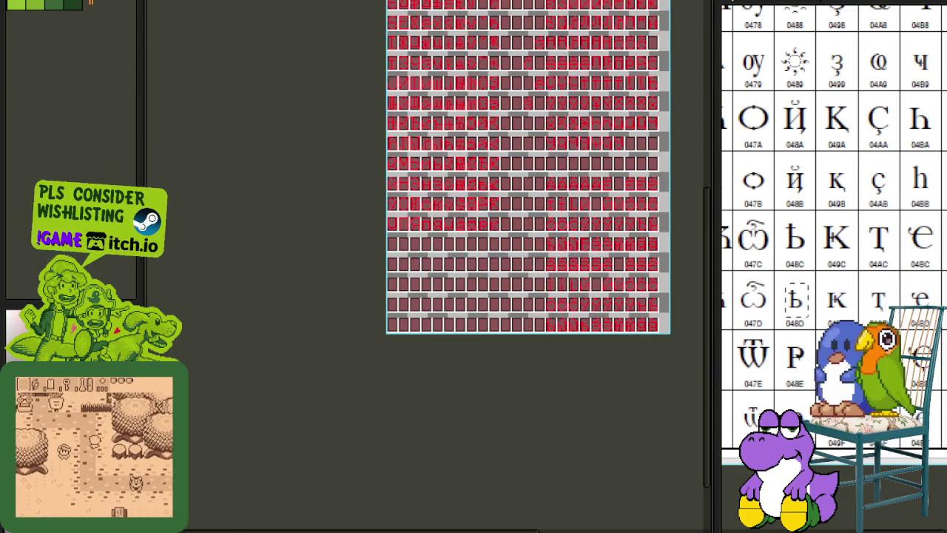
# Pan and zoom to bring the top rows of the red glyph sheet into view.
pyautogui.scroll(3, 828, 444)
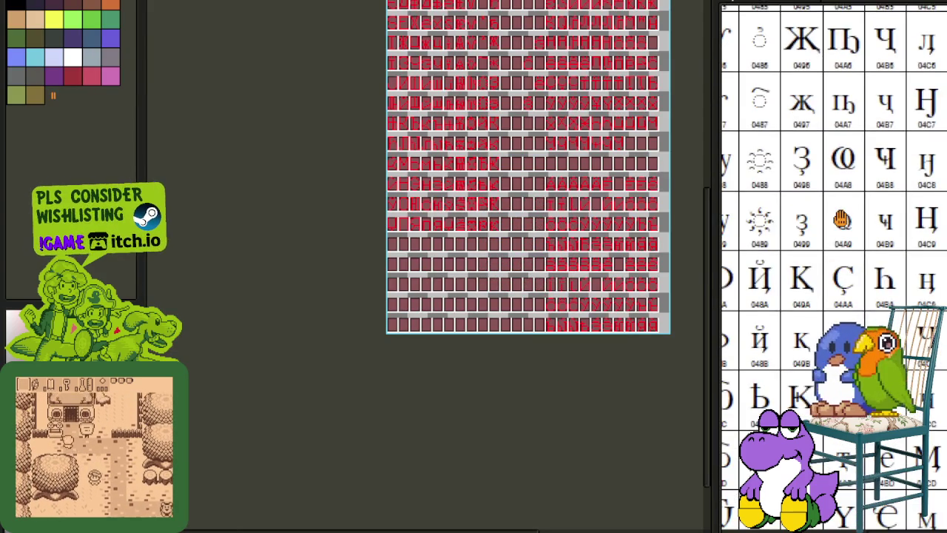
pyautogui.scroll(3, 842, 219)
pyautogui.scroll(3, 831, 271)
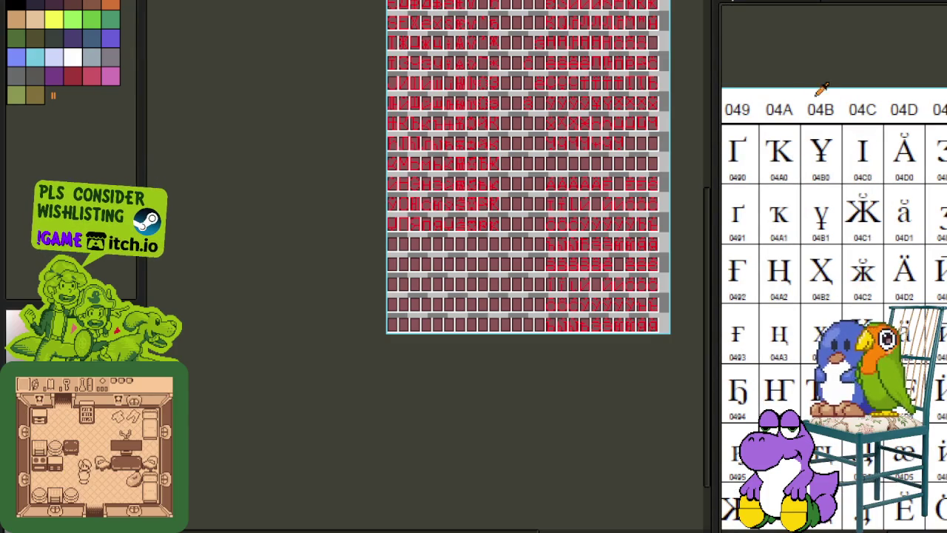
pyautogui.moveTo(534, 77); pyautogui.dragTo(503, 318)
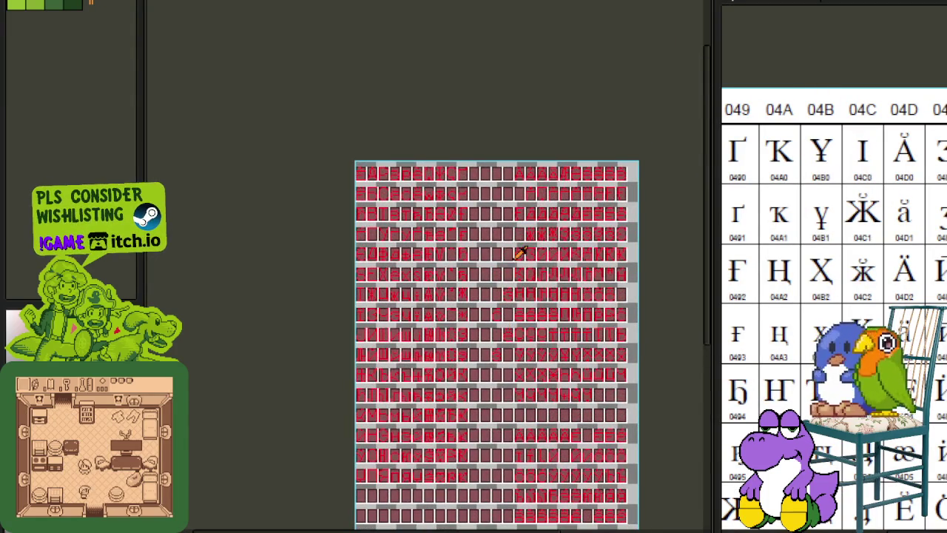
pyautogui.scroll(2, 477, 166)
pyautogui.moveTo(518, 226); pyautogui.dragTo(485, 163)
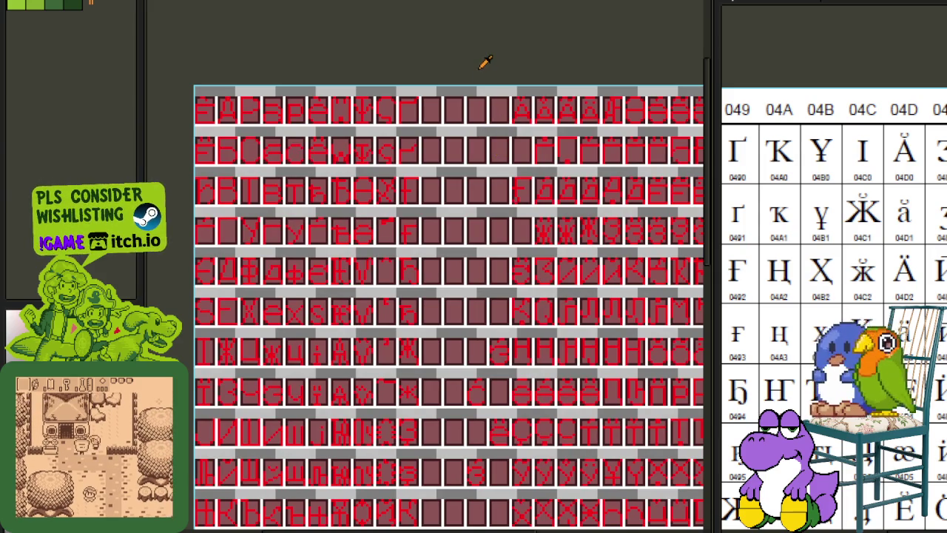
pyautogui.scroll(2, 518, 81)
pyautogui.scroll(1, 524, 89)
pyautogui.scroll(1, 546, 158)
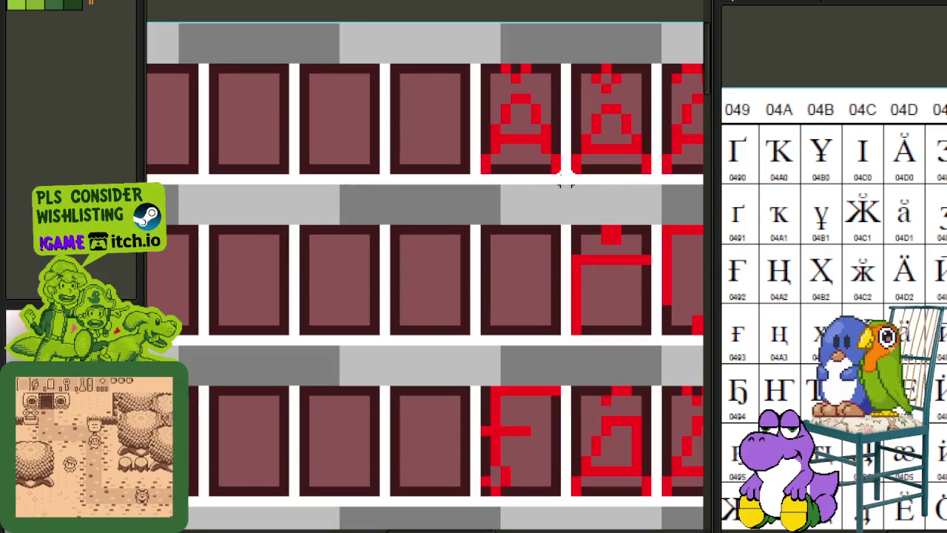
# Select the accented A cell, drag it toward another cell, then discard the floating block.
pyautogui.moveTo(555, 167); pyautogui.dragTo(468, 63)
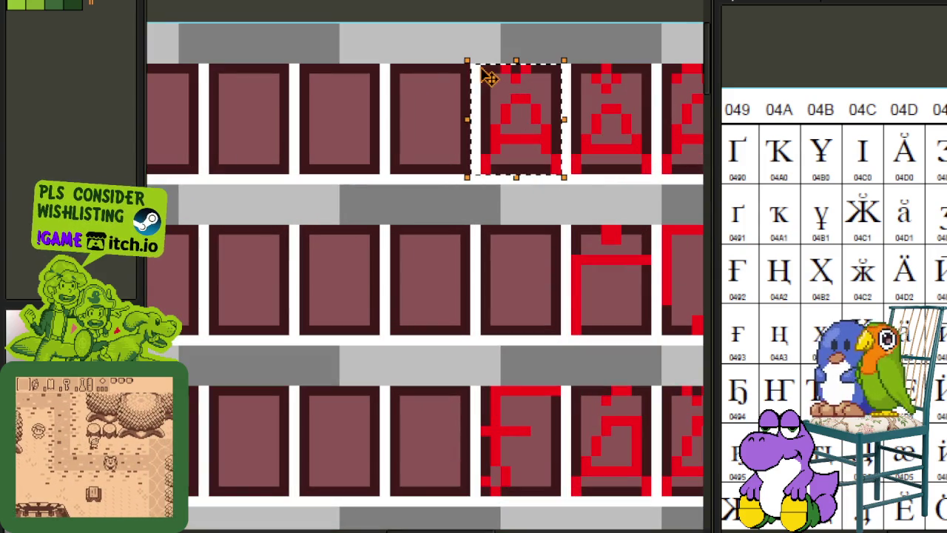
pyautogui.hscroll(-10, 518, 141)
pyautogui.hscroll(8, 683, 152)
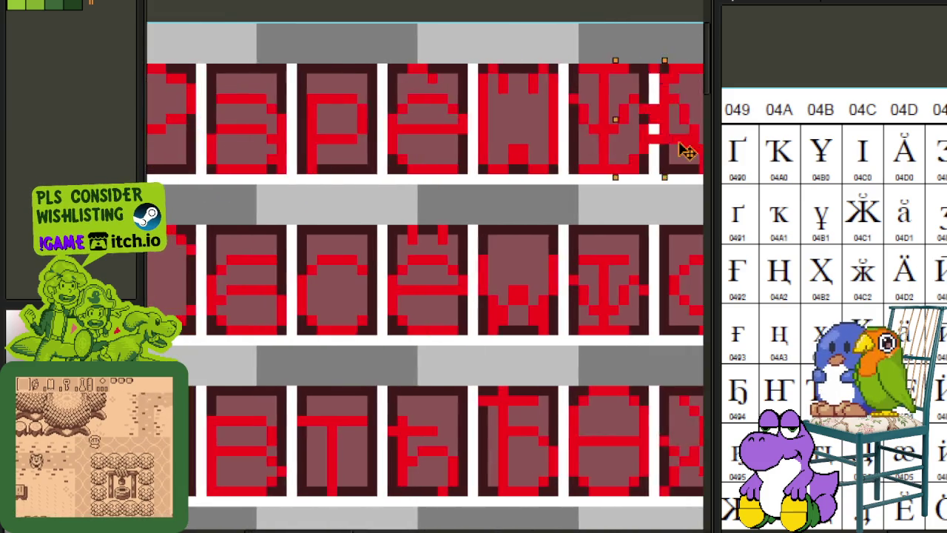
pyautogui.hscroll(2, 711, 151)
pyautogui.moveTo(694, 148); pyautogui.dragTo(661, 163)
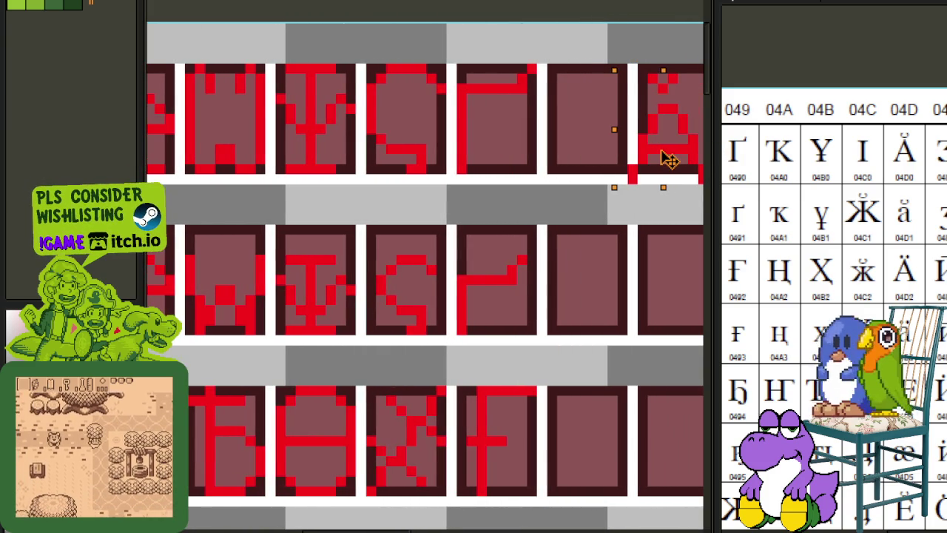
pyautogui.press('Delete')
pyautogui.scroll(-1, 532, 191)
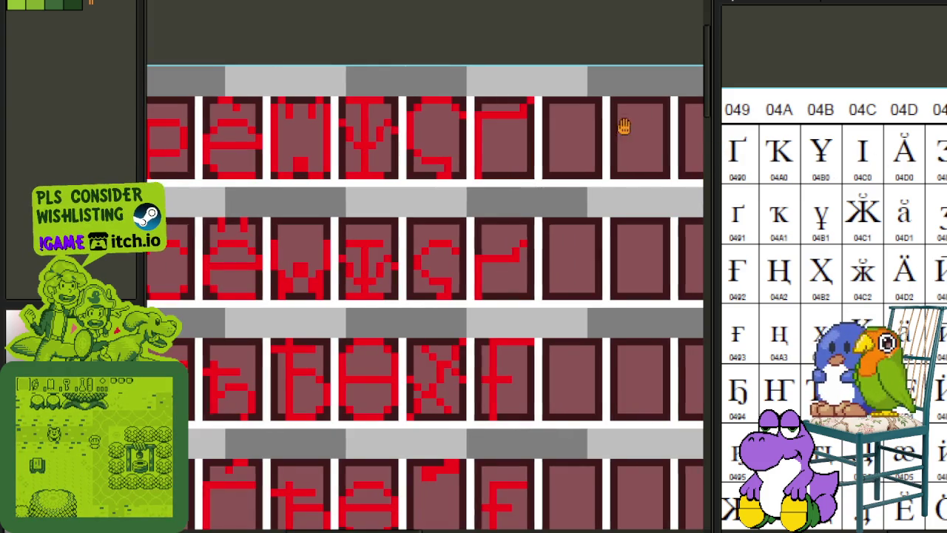
# Duplicate the accented A glyph into the empty top-row cell on its left.
pyautogui.hscroll(5, 542, 187)
pyautogui.moveTo(547, 196); pyautogui.dragTo(488, 115)
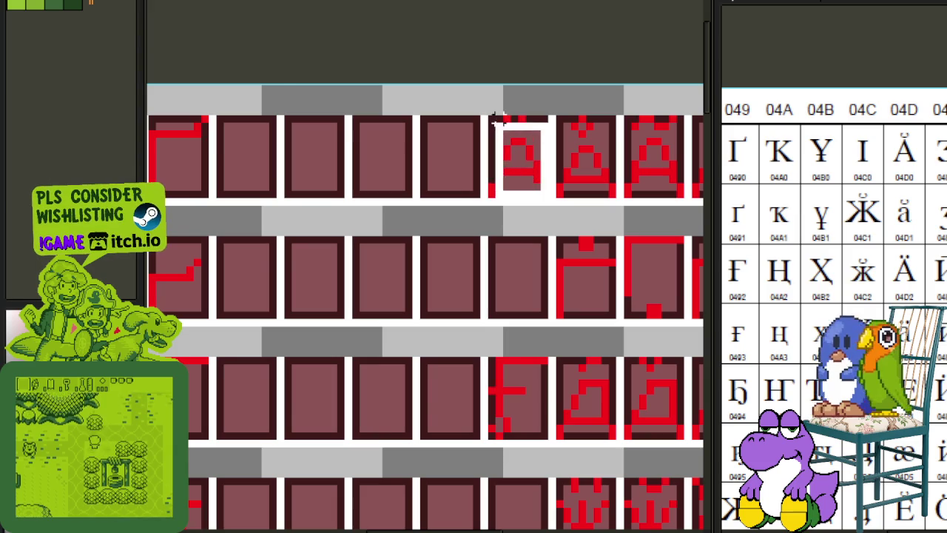
pyautogui.scroll(-2, 384, 167)
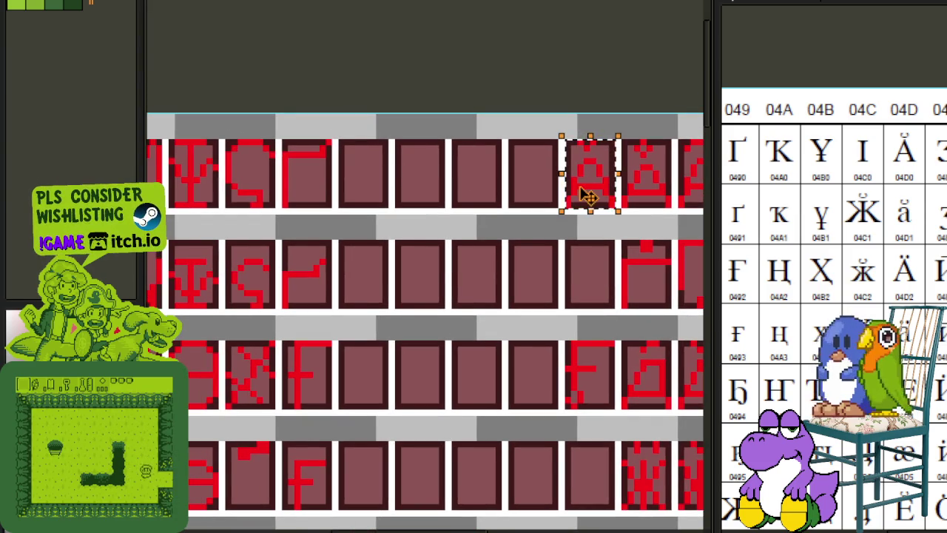
pyautogui.moveTo(591, 194)
pyautogui.mouseDown()
pyautogui.moveTo(528, 190)
pyautogui.moveTo(538, 190)
pyautogui.mouseUp()
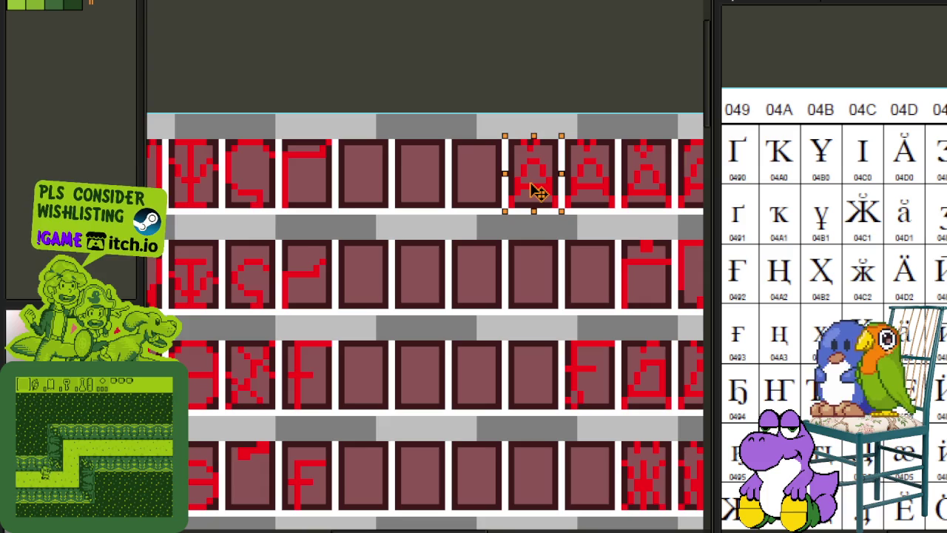
pyautogui.scroll(2, 510, 148)
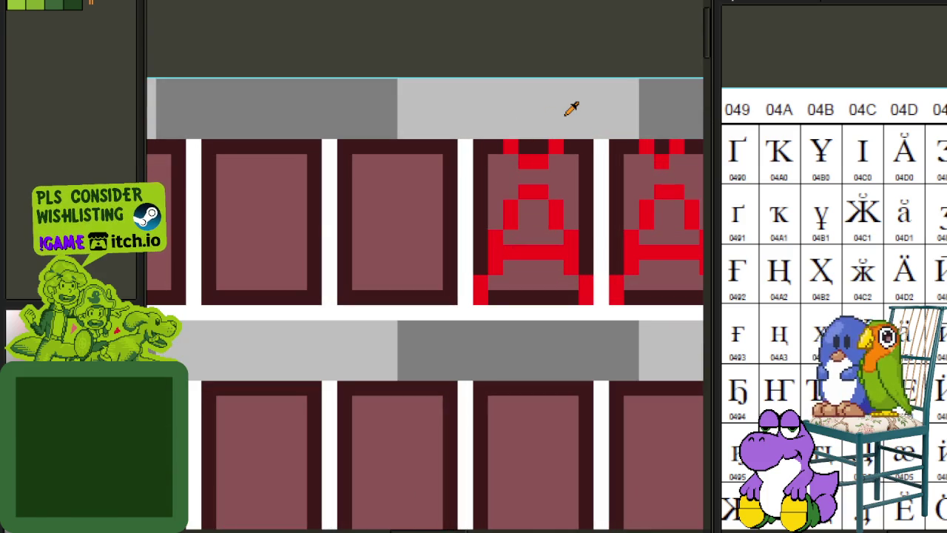
pyautogui.scroll(-3, 568, 111)
pyautogui.scroll(-2, 562, 219)
pyautogui.scroll(-1, 598, 334)
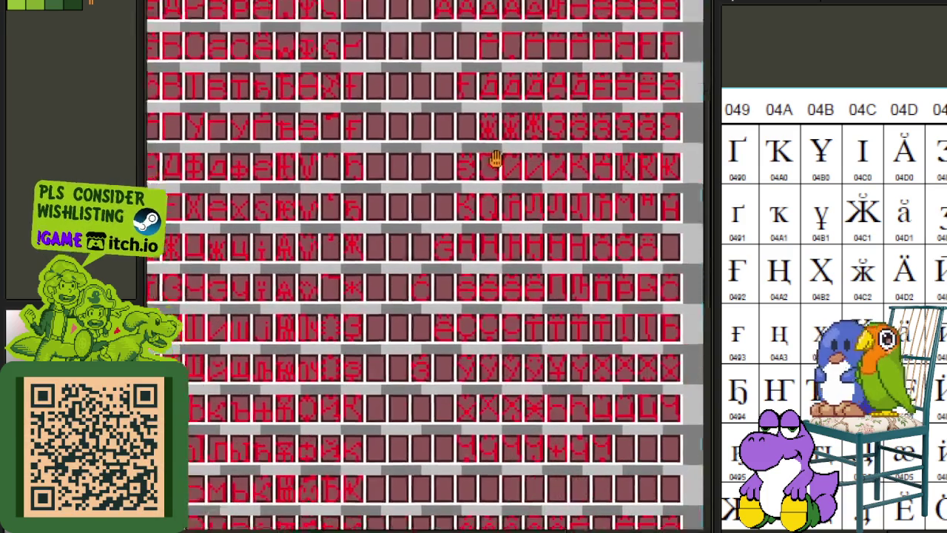
# Bring the lower rows into view and select the I-shaped three-bar glyph cell.
pyautogui.scroll(1, 547, 344)
pyautogui.scroll(-1, 502, 402)
pyautogui.moveTo(502, 405); pyautogui.dragTo(512, 235)
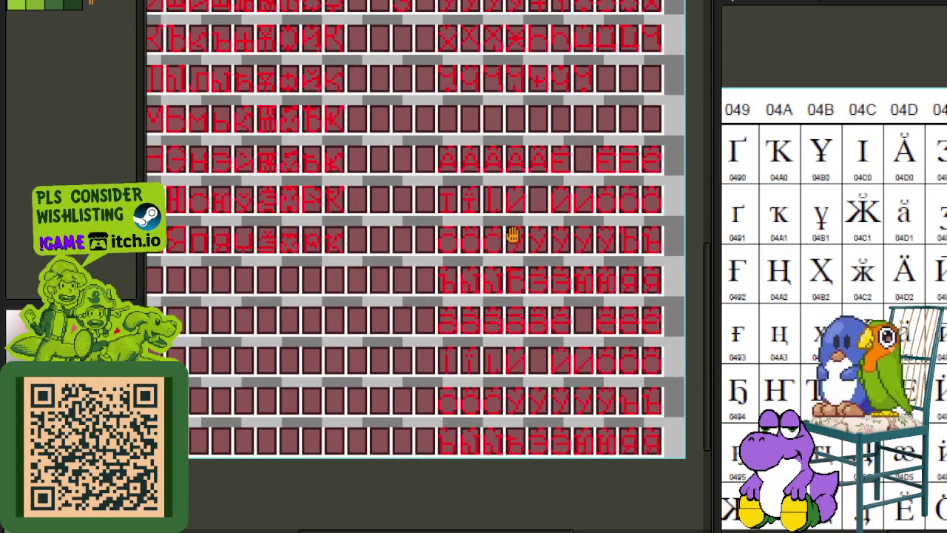
pyautogui.scroll(2, 493, 309)
pyautogui.moveTo(457, 333); pyautogui.dragTo(406, 251)
pyautogui.scroll(-1, 436, 304)
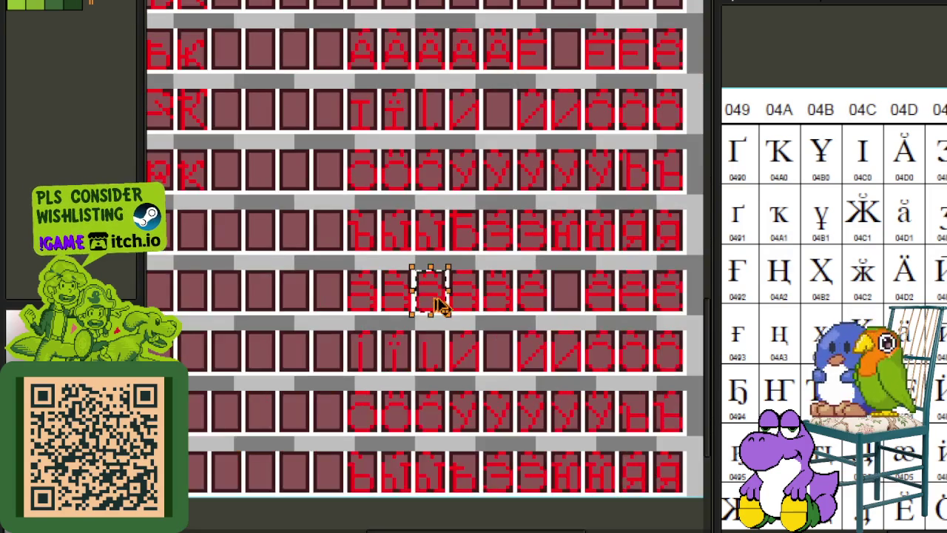
pyautogui.scroll(-1, 439, 305)
pyautogui.scroll(-1, 274, 9)
pyautogui.scroll(1, 251, 34)
pyautogui.scroll(2, 495, 257)
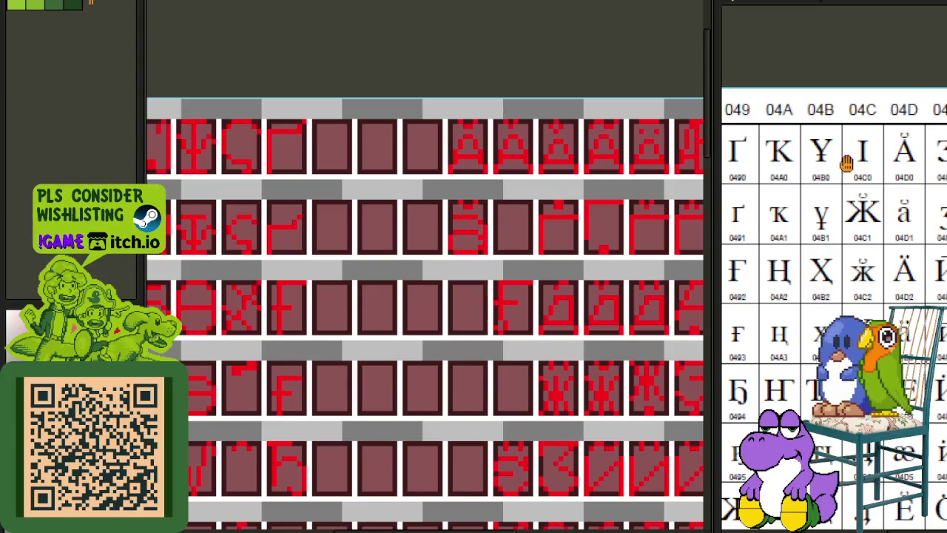
pyautogui.scroll(-1, 861, 153)
pyautogui.scroll(1, 471, 231)
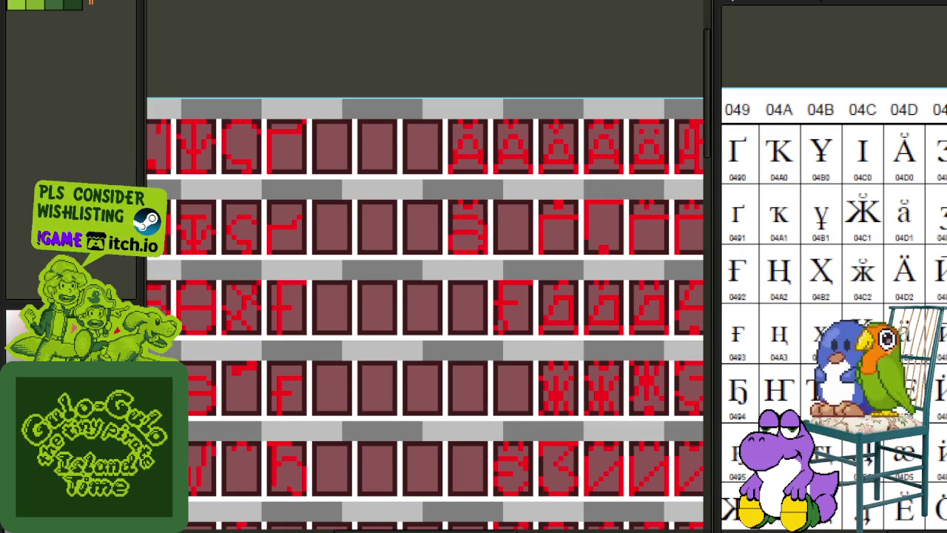
pyautogui.scroll(-2, 601, 241)
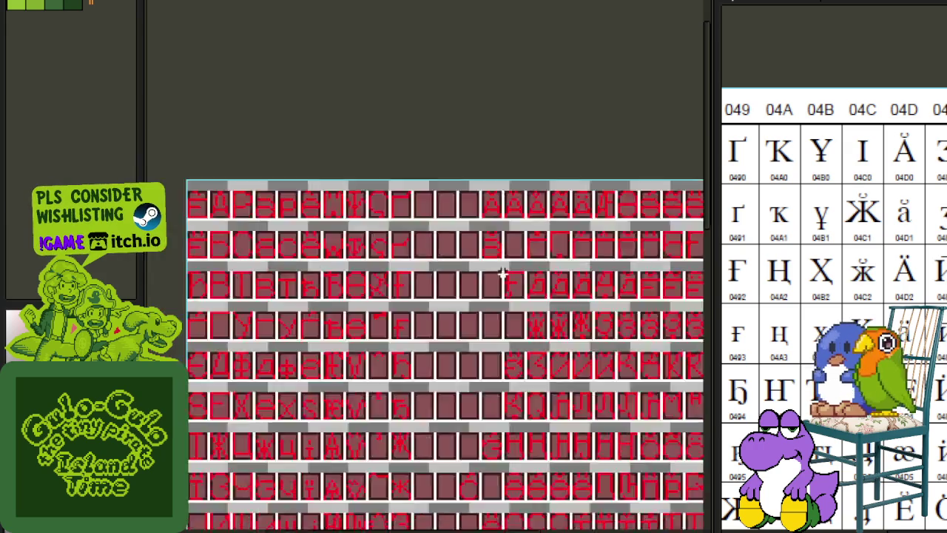
pyautogui.scroll(-2, 423, 403)
pyautogui.scroll(4, 377, 264)
# Carry the I glyph into the empty cell before the accented A glyphs.
pyautogui.moveTo(392, 190); pyautogui.dragTo(387, 239)
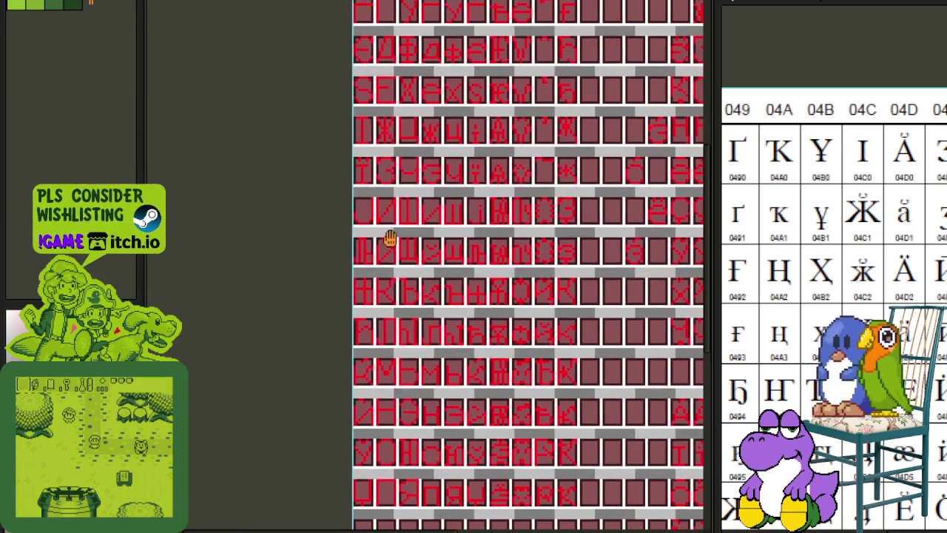
pyautogui.scroll(1, 345, 131)
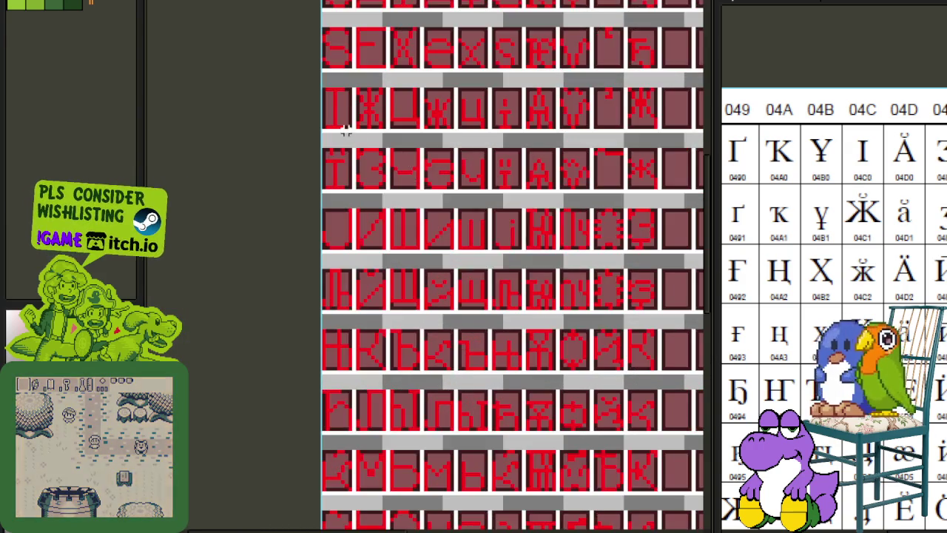
pyautogui.scroll(2, 349, 126)
pyautogui.moveTo(302, 60)
pyautogui.mouseDown()
pyautogui.moveTo(332, 91)
pyautogui.moveTo(707, 70)
pyautogui.moveTo(556, 21)
pyautogui.moveTo(490, 144)
pyautogui.moveTo(323, 522)
pyautogui.moveTo(327, 511)
pyautogui.moveTo(490, 437)
pyautogui.moveTo(491, 460)
pyautogui.moveTo(423, 318)
pyautogui.moveTo(414, 260)
pyautogui.moveTo(442, 230)
pyautogui.mouseUp()
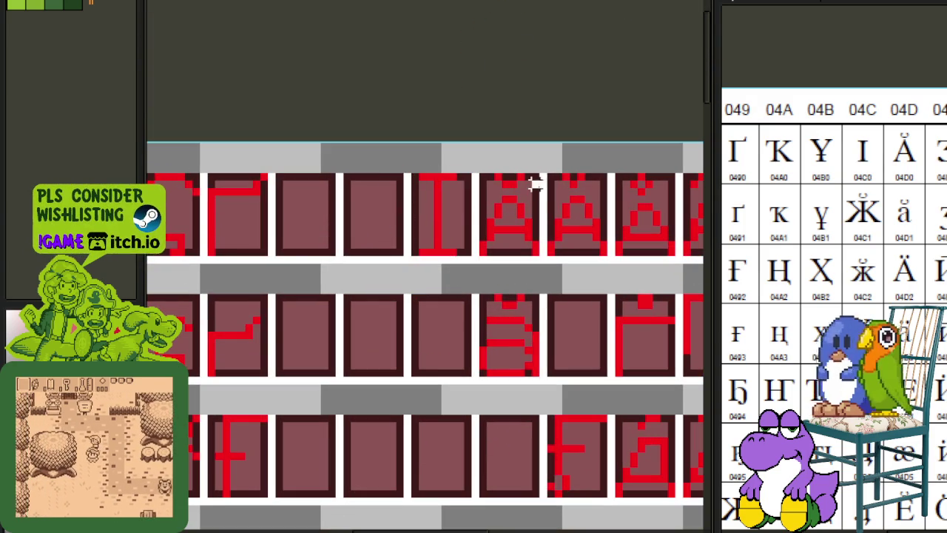
pyautogui.scroll(-1, 518, 193)
pyautogui.scroll(-1, 484, 219)
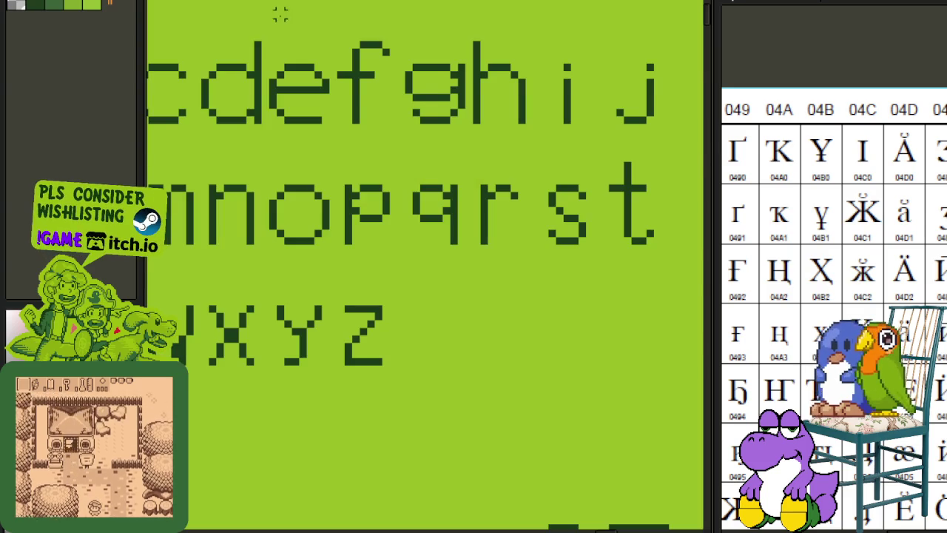
# Pan the green font sheet to locate the Y and the accented capitals Ä, Ë, Ï.
pyautogui.scroll(-1, 425, 296)
pyautogui.moveTo(469, 253); pyautogui.dragTo(434, 357)
pyautogui.scroll(1, 434, 358)
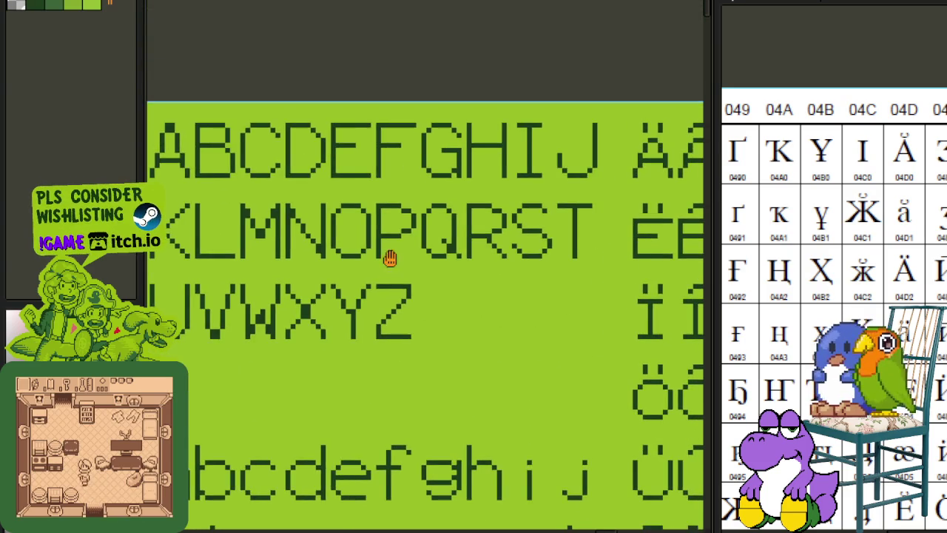
pyautogui.scroll(-1, 390, 257)
pyautogui.scroll(1, 414, 271)
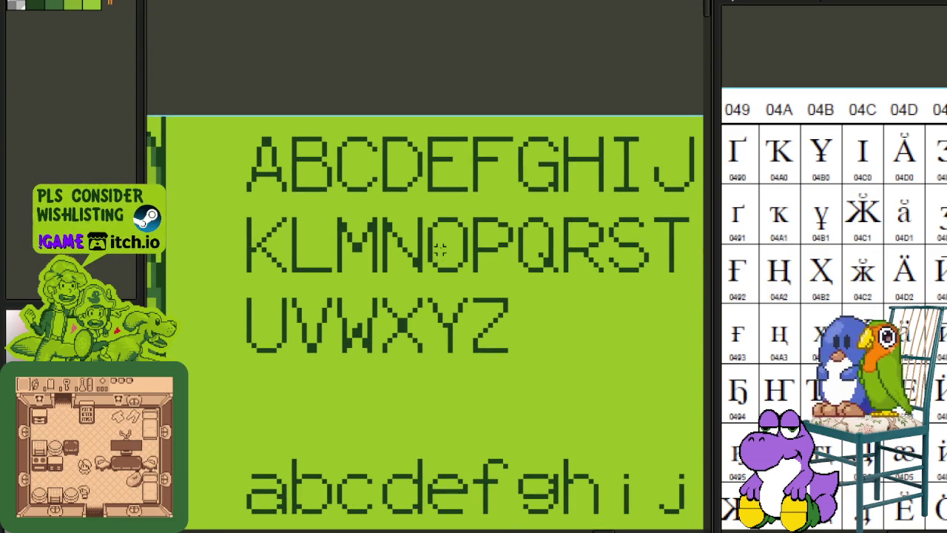
pyautogui.moveTo(631, 208); pyautogui.dragTo(563, 222)
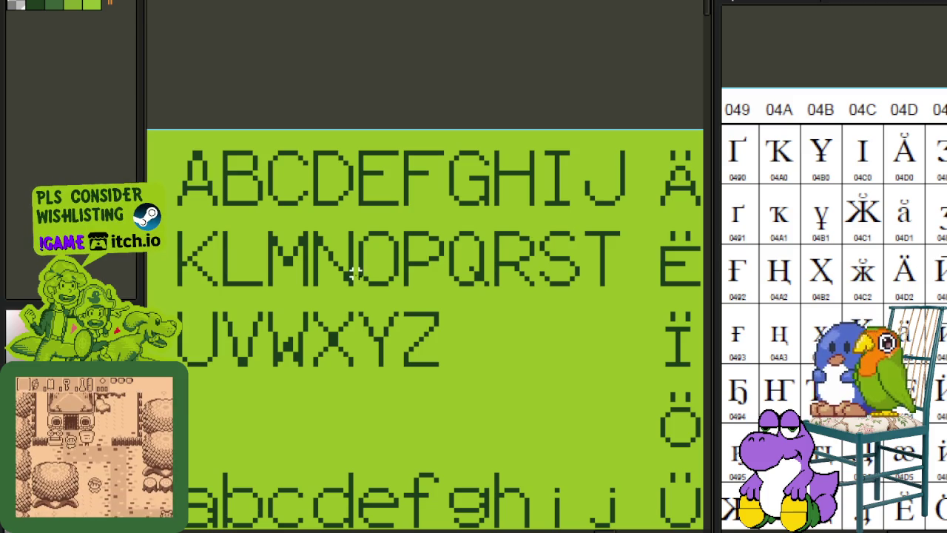
pyautogui.scroll(1, 396, 375)
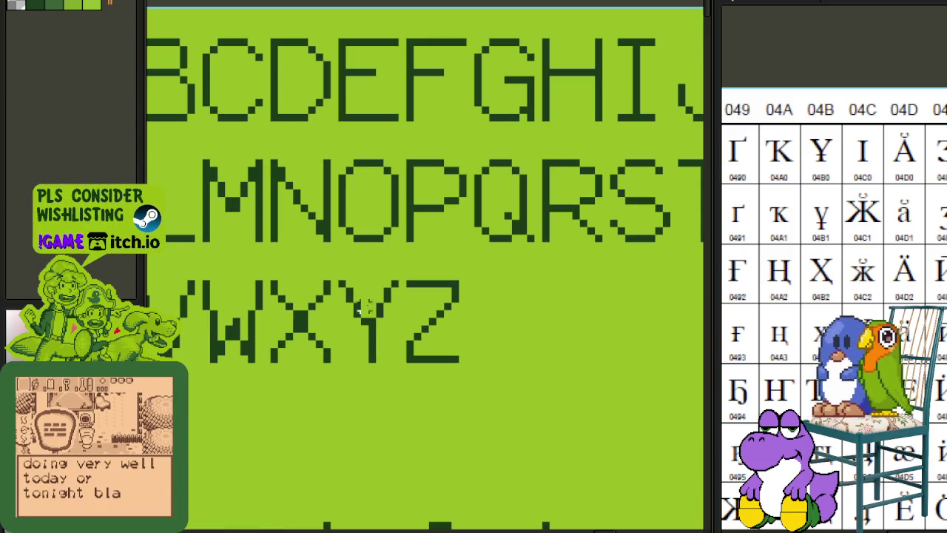
# Cut the Y glyph to the clipboard, restore it with undo, and save the green sheet.
pyautogui.moveTo(341, 283); pyautogui.dragTo(398, 379)
pyautogui.press('Delete')
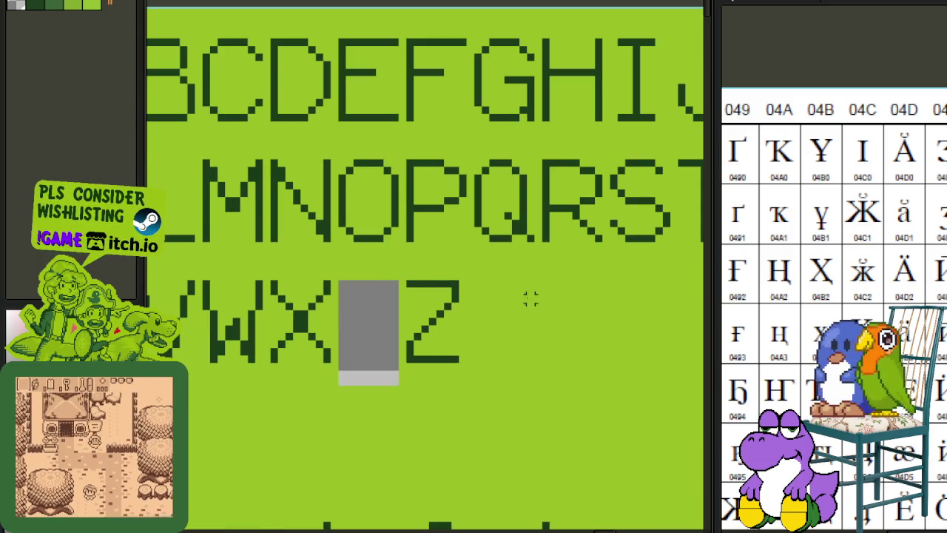
pyautogui.hotkey('ctrl', 'z')
pyautogui.hotkey('ctrl', 's')
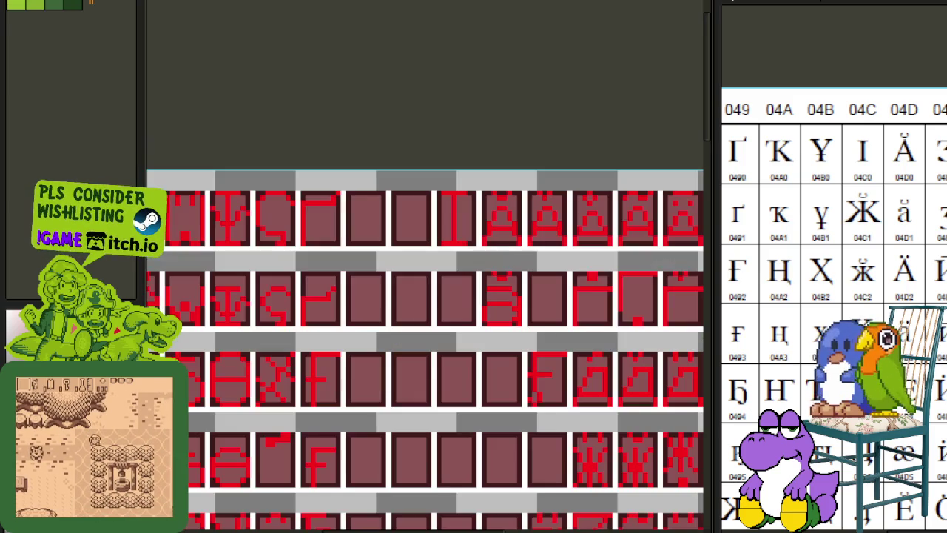
# Paste the Y glyph into the empty cell beside Ӏ with a transparent background.
pyautogui.scroll(2, 343, 67)
pyautogui.scroll(1, 424, 197)
pyautogui.hotkey('ctrl', 'v')
pyautogui.moveTo(424, 197); pyautogui.dragTo(359, 275)
pyautogui.press('Up')
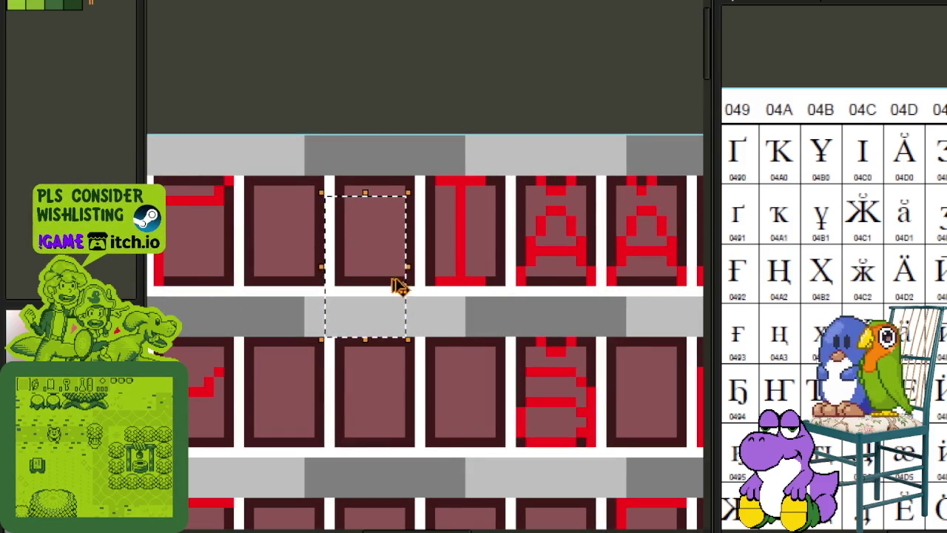
pyautogui.click(402, 250)
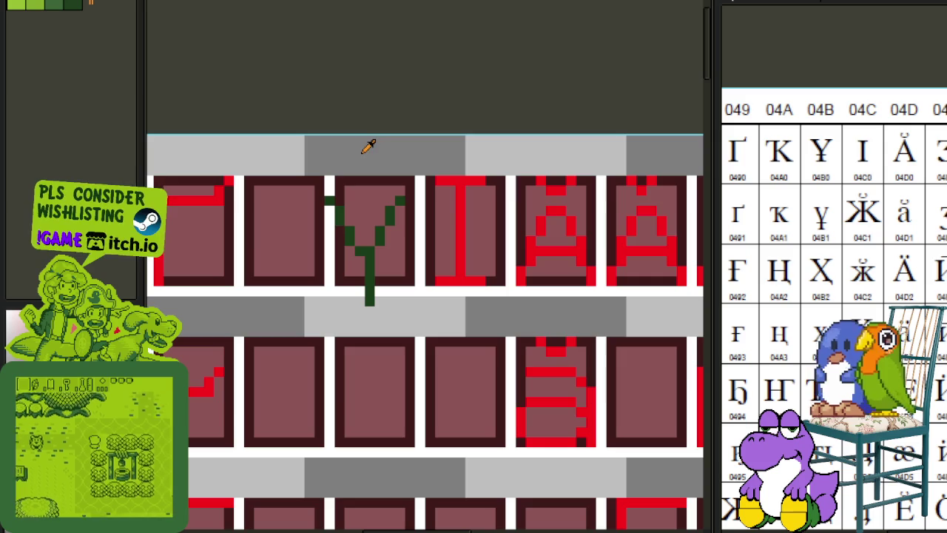
pyautogui.scroll(1, 330, 166)
pyautogui.moveTo(274, 175); pyautogui.dragTo(502, 459)
pyautogui.moveTo(433, 402); pyautogui.dragTo(439, 349)
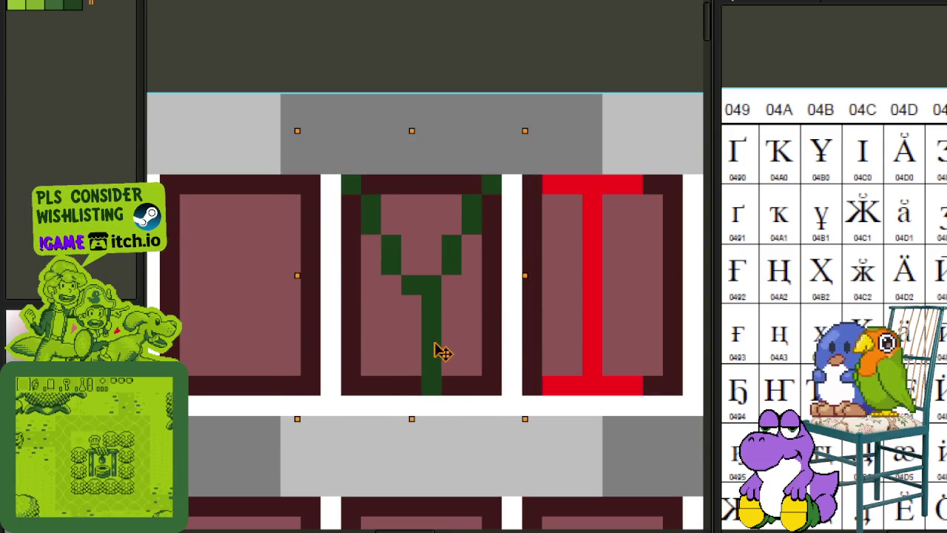
pyautogui.click(611, 245)
# Replace the Y glyph's dark green with red.
pyautogui.press('b')
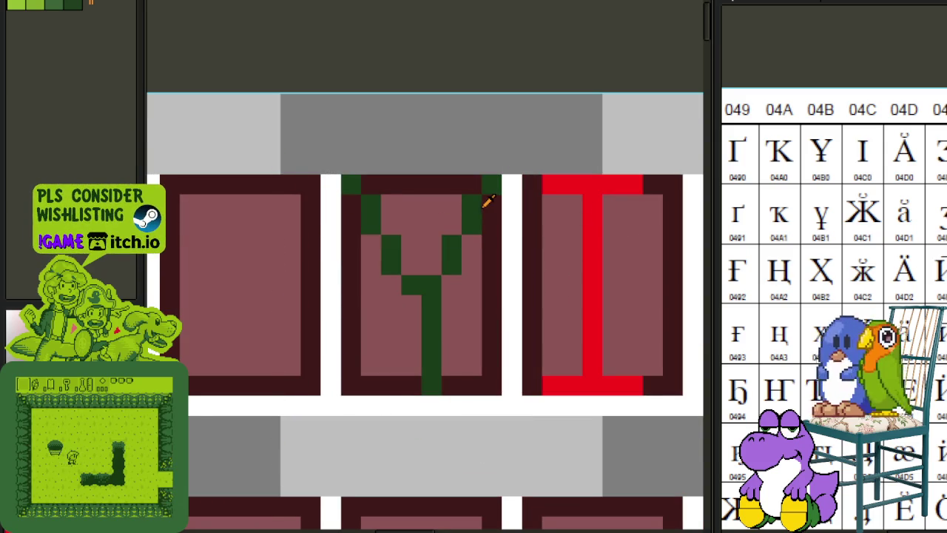
pyautogui.hotkey('shift', 'r')
pyautogui.click(420, 415)
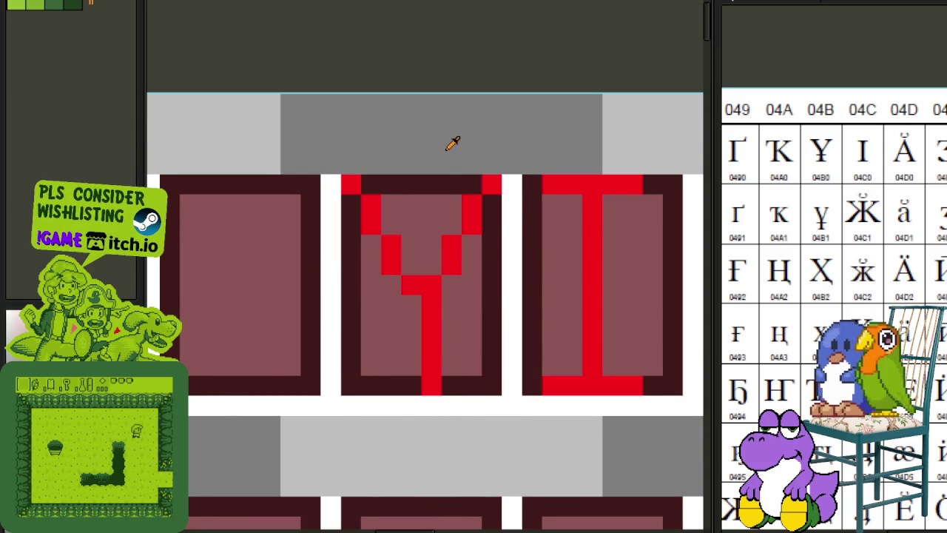
# Pencil a red horizontal crossbar across the Y's stem.
pyautogui.scroll(-2, 471, 139)
pyautogui.scroll(2, 459, 152)
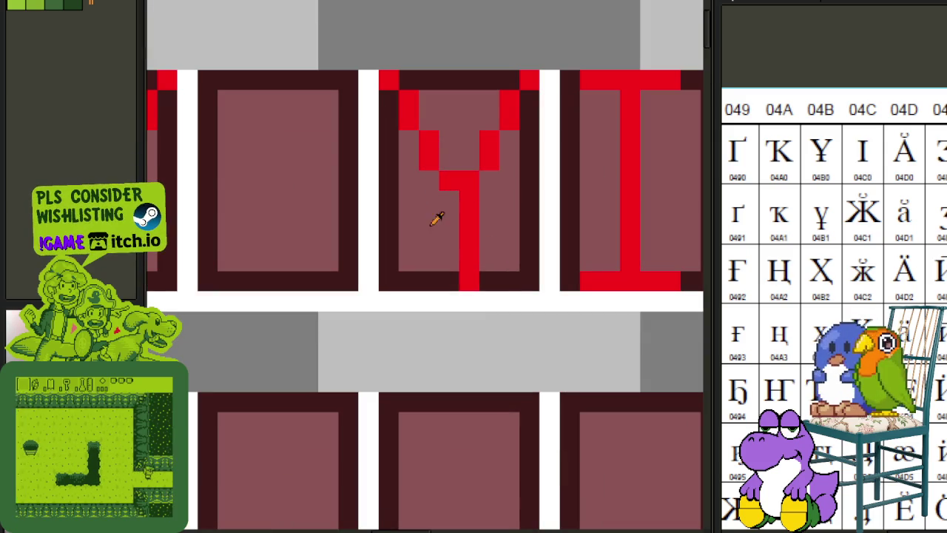
pyautogui.click(426, 227)
pyautogui.moveTo(426, 227); pyautogui.dragTo(496, 222)
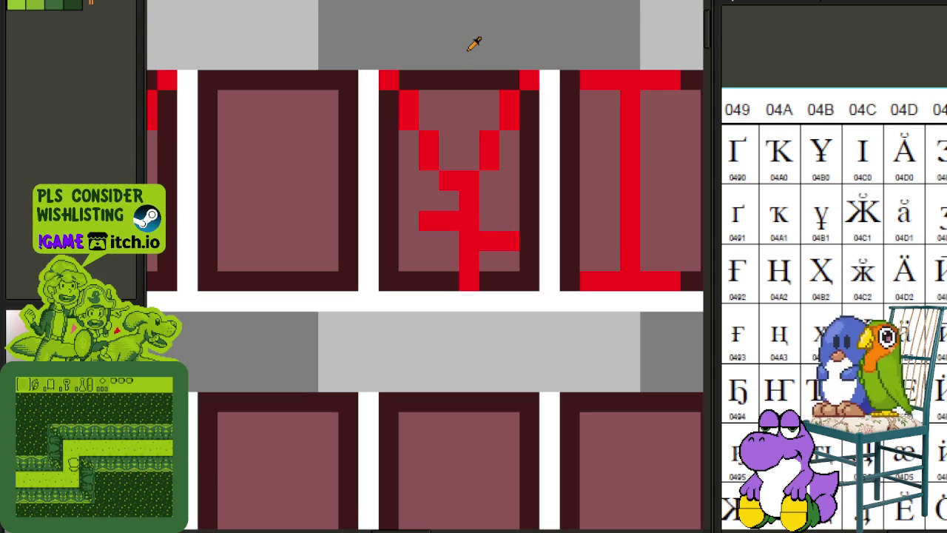
pyautogui.scroll(-2, 476, 43)
pyautogui.scroll(-2, 401, 201)
pyautogui.scroll(-1, 370, 325)
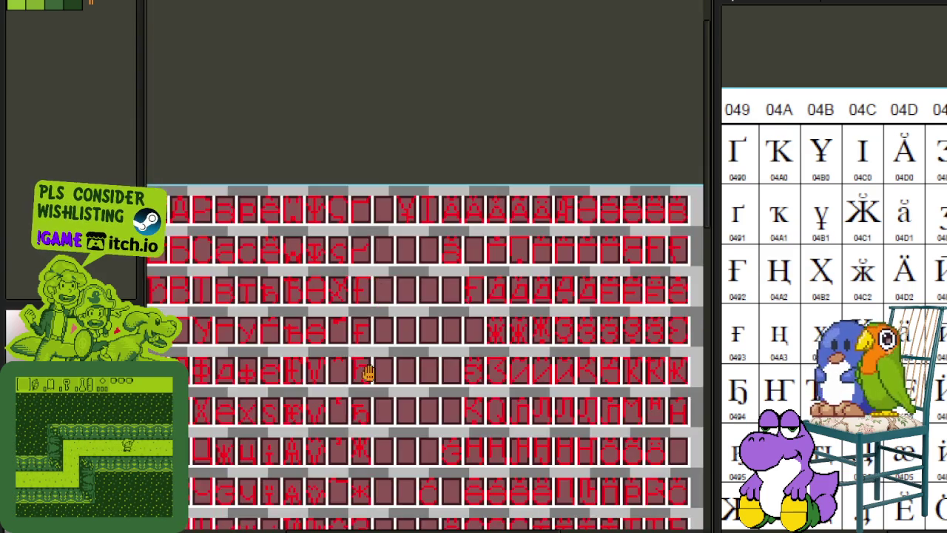
# Move the selected glyph onto the K cell beside the Y and drop it.
pyautogui.scroll(1, 503, 147)
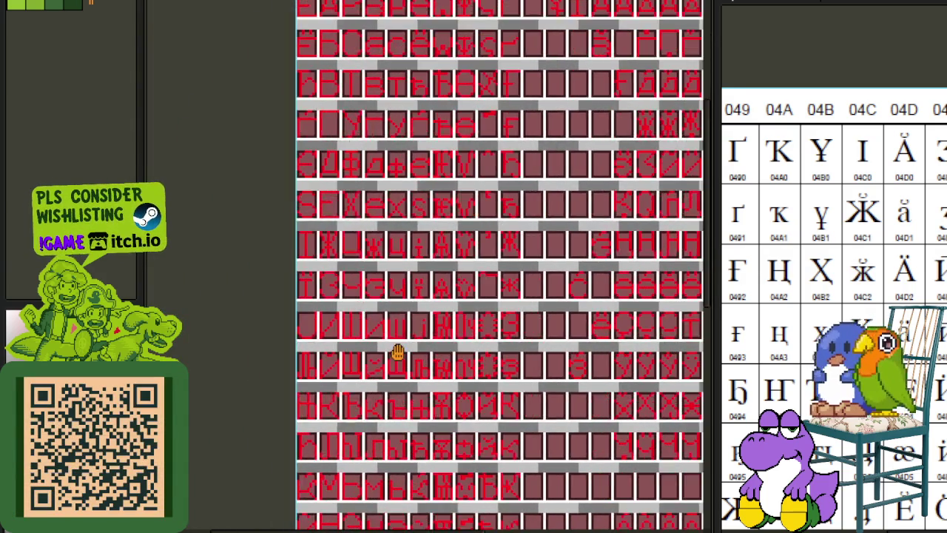
pyautogui.scroll(3, 338, 399)
pyautogui.scroll(1, 339, 399)
pyautogui.moveTo(337, 443); pyautogui.dragTo(271, 338)
pyautogui.scroll(-2, 275, 374)
pyautogui.moveTo(275, 374)
pyautogui.mouseDown()
pyautogui.moveTo(353, 333)
pyautogui.moveTo(301, 94)
pyautogui.mouseUp()
pyautogui.scroll(-2, 353, 333)
pyautogui.scroll(2, 301, 94)
pyautogui.moveTo(264, 266); pyautogui.dragTo(255, 271)
pyautogui.hotkey('ctrl', 'd')
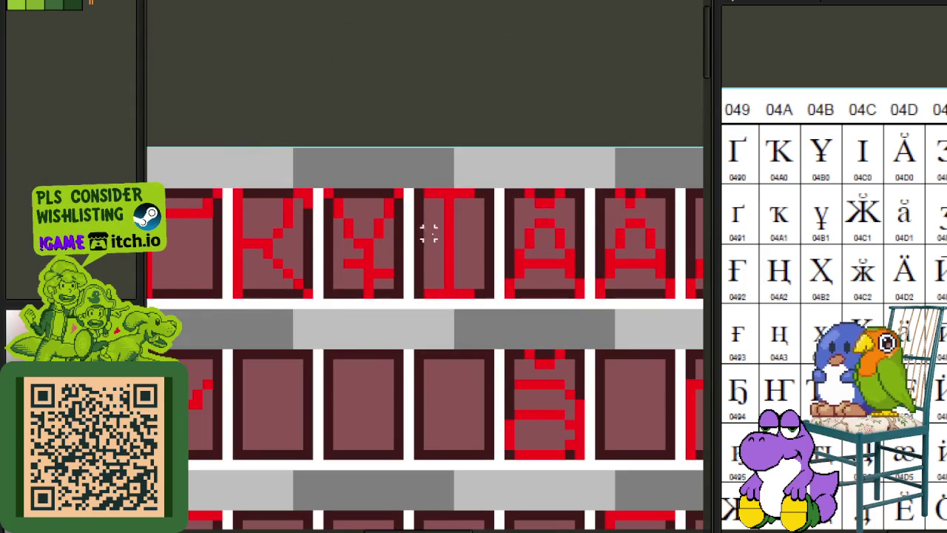
# Shift the K's left stem one pixel to the right.
pyautogui.scroll(1, 279, 260)
pyautogui.scroll(1, 280, 261)
pyautogui.moveTo(270, 251); pyautogui.dragTo(289, 383)
pyautogui.hotkey('ctrl', 'v')
pyautogui.hotkey('ctrl', 'd')
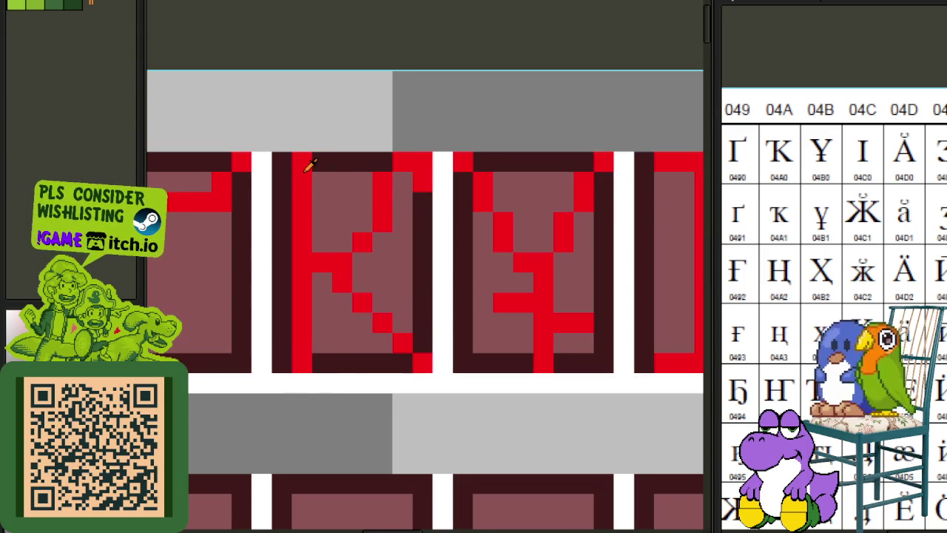
pyautogui.scroll(-2, 309, 164)
pyautogui.scroll(-1, 295, 260)
pyautogui.scroll(1, 513, 140)
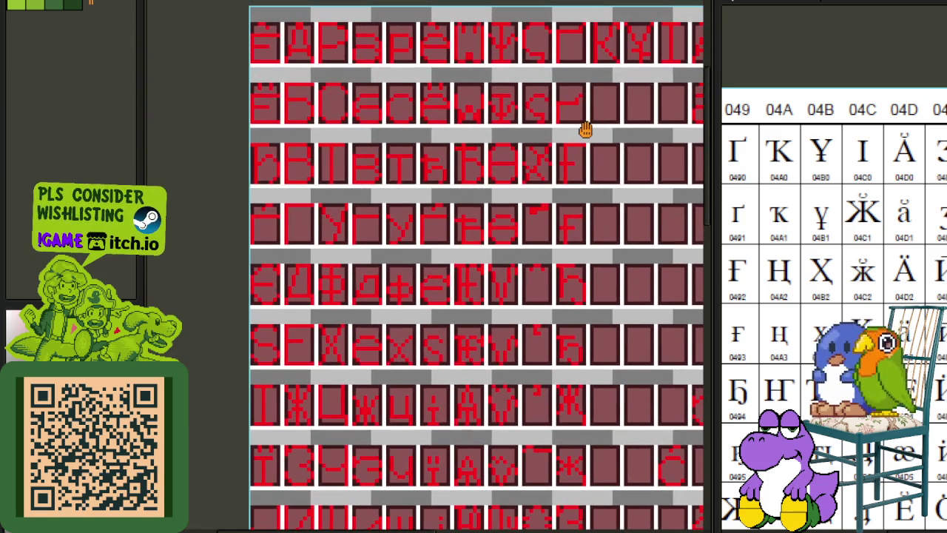
pyautogui.moveTo(599, 111); pyautogui.dragTo(583, 115)
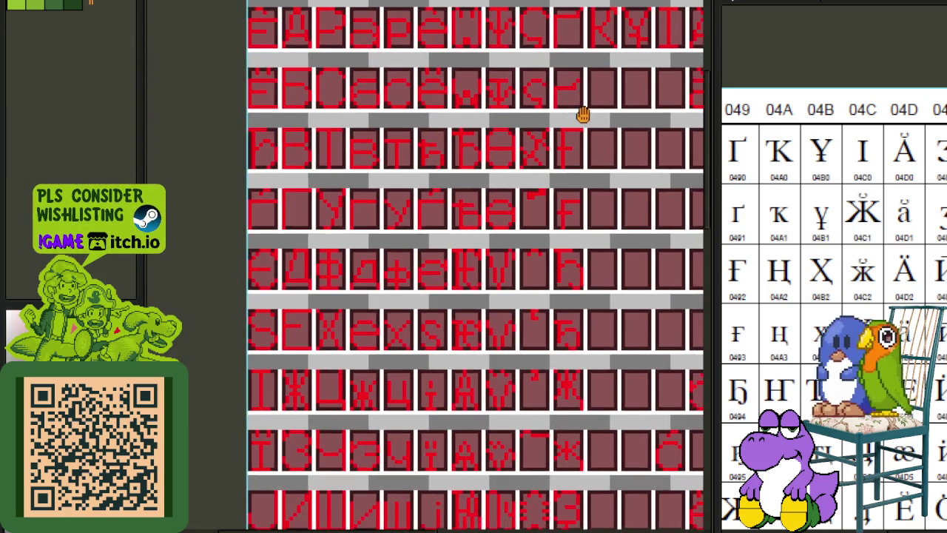
pyautogui.scroll(-1, 525, 278)
pyautogui.scroll(-1, 521, 222)
pyautogui.scroll(2, 517, 277)
pyautogui.scroll(-1, 517, 276)
pyautogui.scroll(-1, 382, 459)
pyautogui.scroll(2, 384, 428)
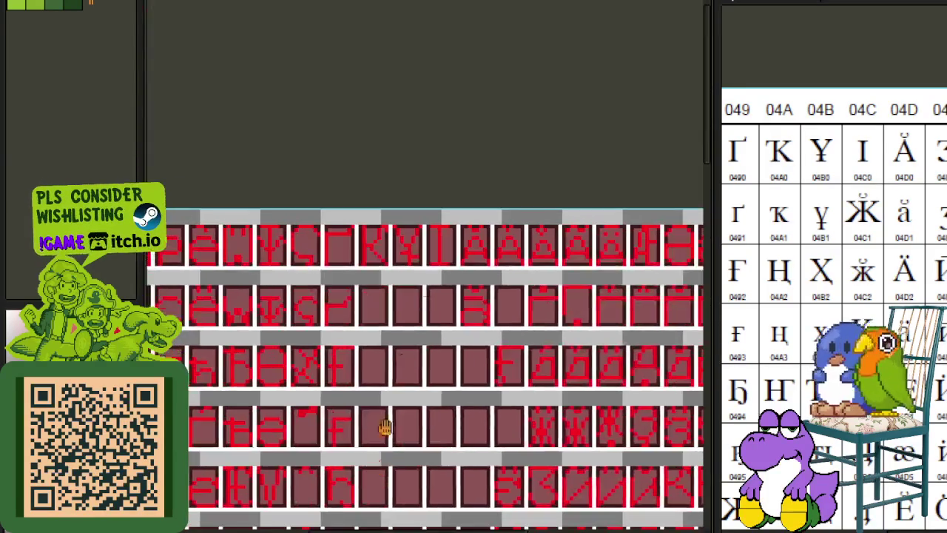
pyautogui.scroll(3, 400, 242)
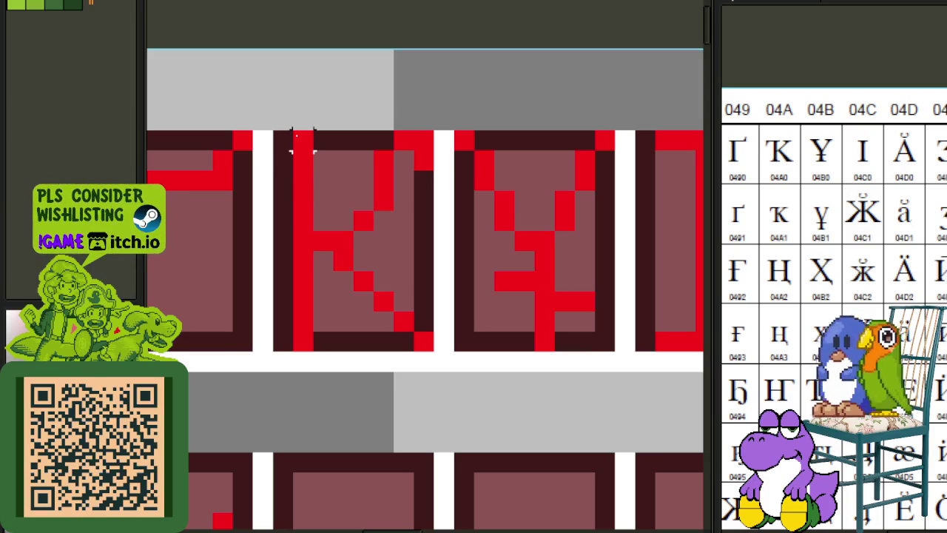
pyautogui.moveTo(292, 137); pyautogui.dragTo(370, 388)
pyautogui.moveTo(325, 237); pyautogui.dragTo(345, 236)
pyautogui.hotkey('ctrl', 'd')
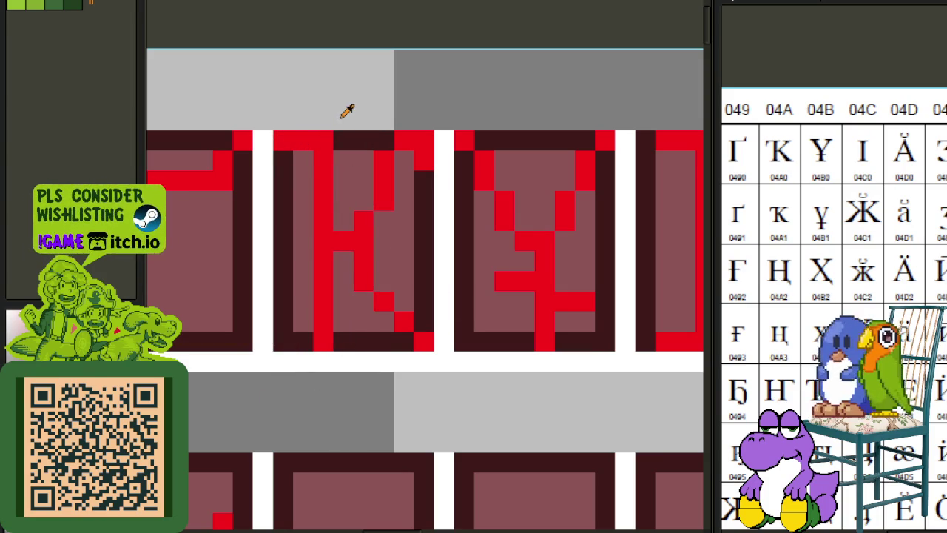
# Add red pixels to tidy the K's lower diagonal.
pyautogui.moveTo(372, 282); pyautogui.dragTo(395, 302)
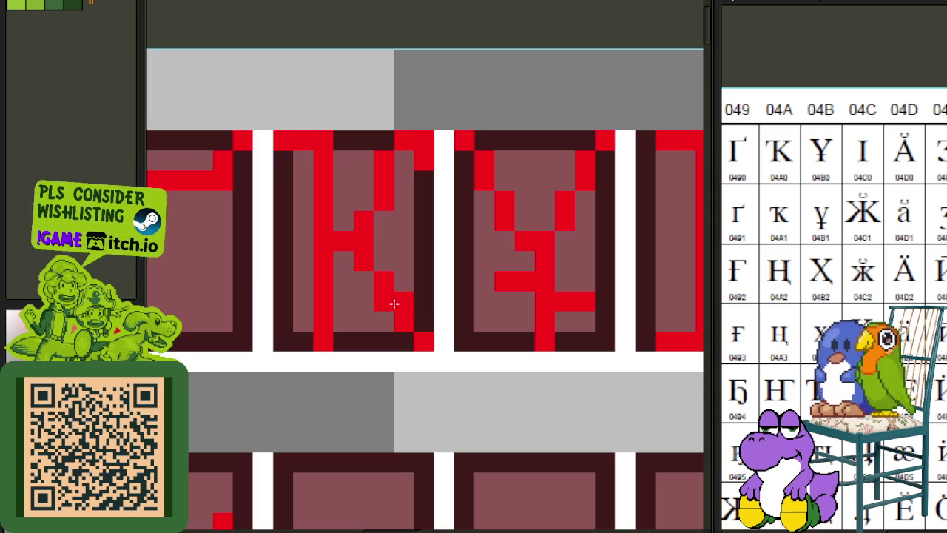
pyautogui.click(393, 316)
pyautogui.scroll(-1, 448, 214)
pyautogui.scroll(-1, 444, 292)
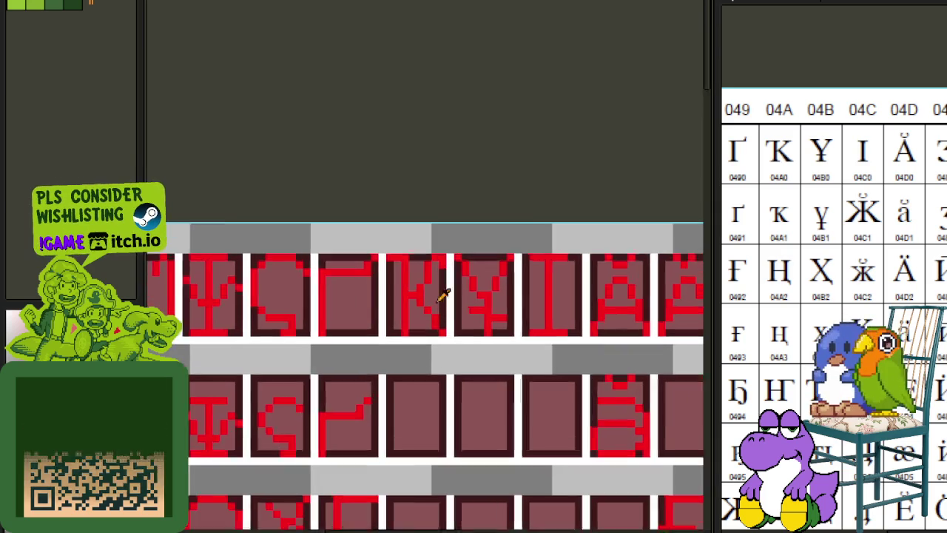
# Move the small red k glyph up into the empty second-row cell.
pyautogui.scroll(-2, 461, 196)
pyautogui.scroll(-1, 458, 203)
pyautogui.scroll(-1, 416, 332)
pyautogui.scroll(1, 435, 271)
pyautogui.scroll(2, 389, 240)
pyautogui.scroll(2, 382, 370)
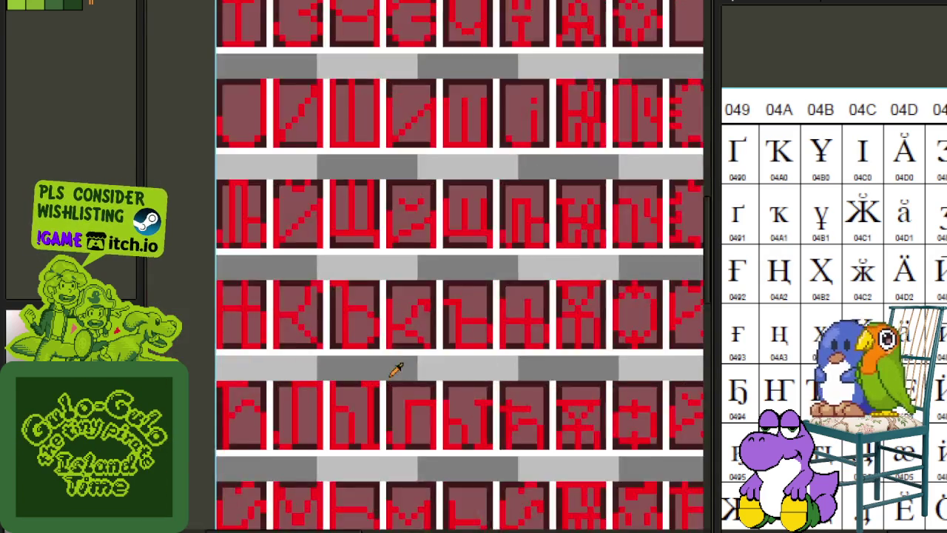
pyautogui.scroll(1, 395, 366)
pyautogui.moveTo(385, 341); pyautogui.dragTo(461, 239)
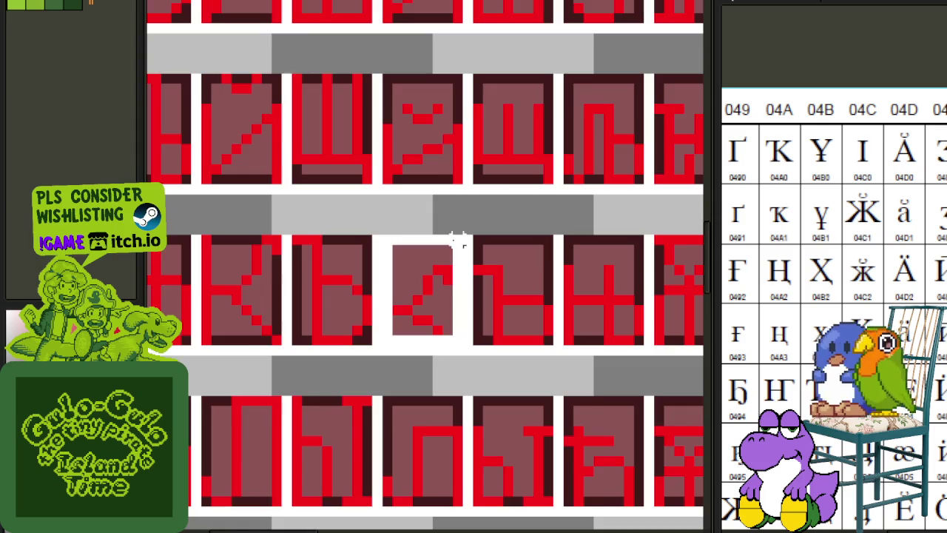
pyautogui.scroll(-1, 444, 273)
pyautogui.moveTo(429, 303)
pyautogui.mouseDown()
pyautogui.moveTo(607, 19)
pyautogui.moveTo(513, 170)
pyautogui.moveTo(485, 188)
pyautogui.mouseUp()
pyautogui.scroll(2, 475, 277)
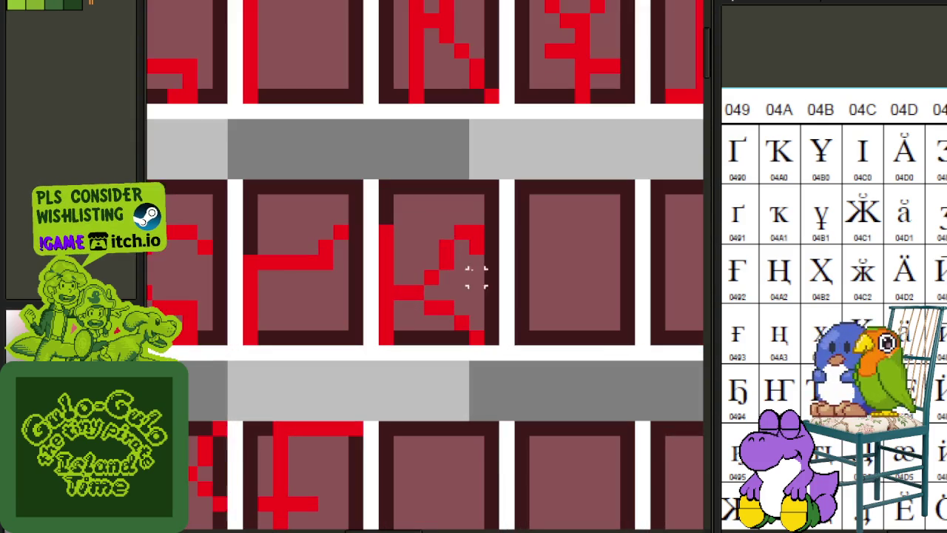
# Nudge the moved k glyph, then its vertical stroke, one pixel right.
pyautogui.moveTo(382, 188); pyautogui.dragTo(492, 338)
pyautogui.press('Right')
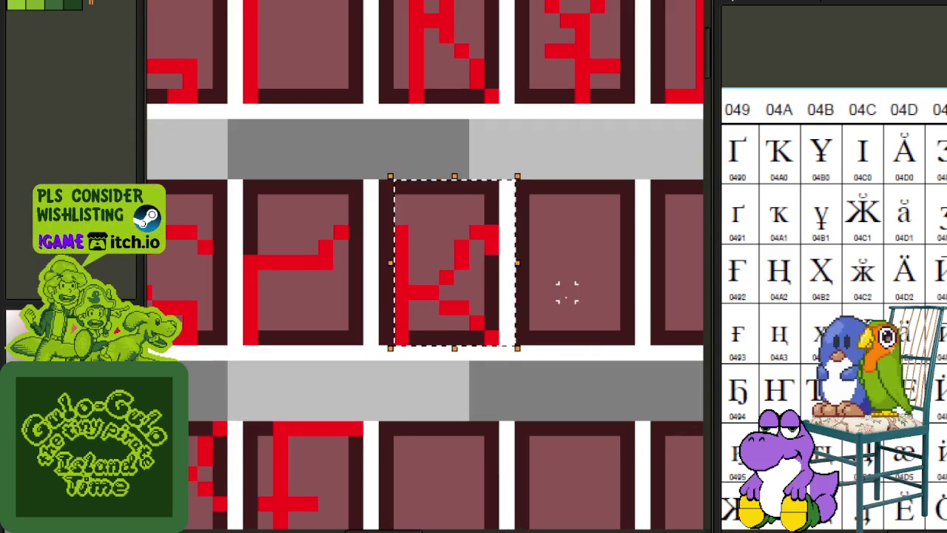
pyautogui.moveTo(384, 201)
pyautogui.mouseDown()
pyautogui.moveTo(414, 321)
pyautogui.moveTo(439, 341)
pyautogui.mouseUp()
pyautogui.press('Right')
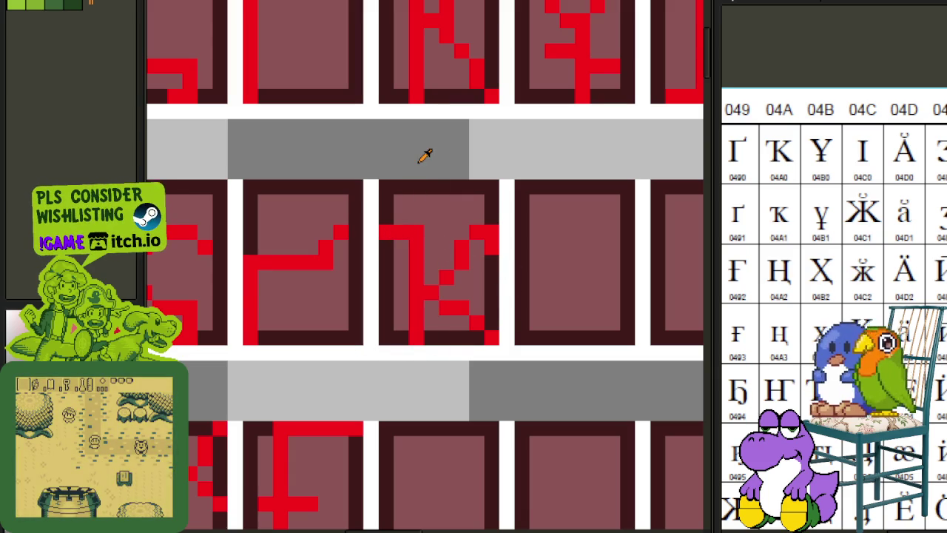
pyautogui.scroll(-2, 473, 153)
pyautogui.scroll(-1, 510, 237)
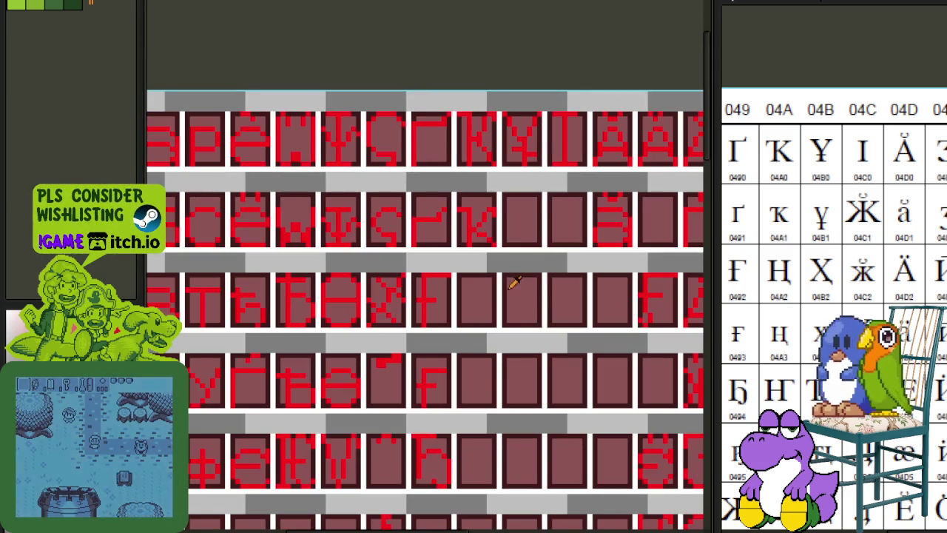
pyautogui.moveTo(503, 359); pyautogui.dragTo(525, 292)
pyautogui.scroll(-2, 525, 292)
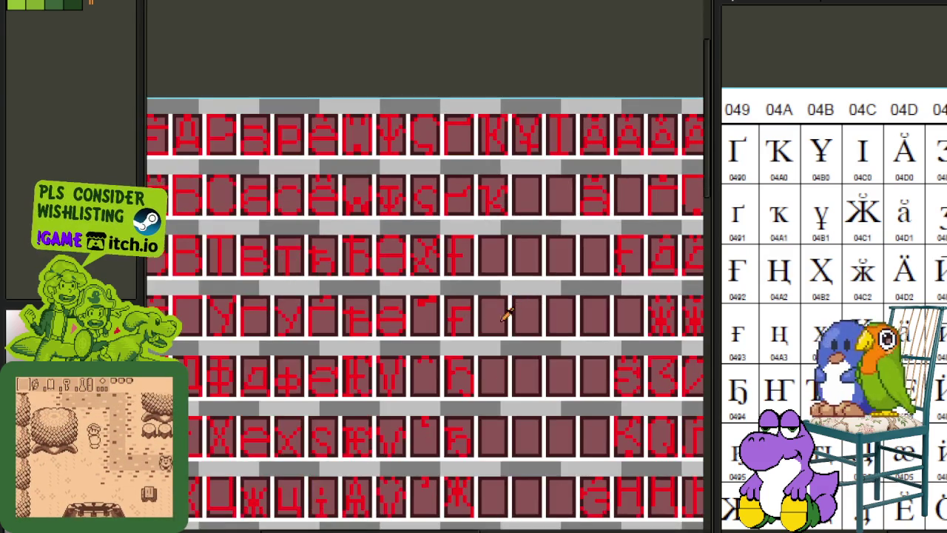
pyautogui.scroll(1, 503, 313)
pyautogui.scroll(-1, 509, 313)
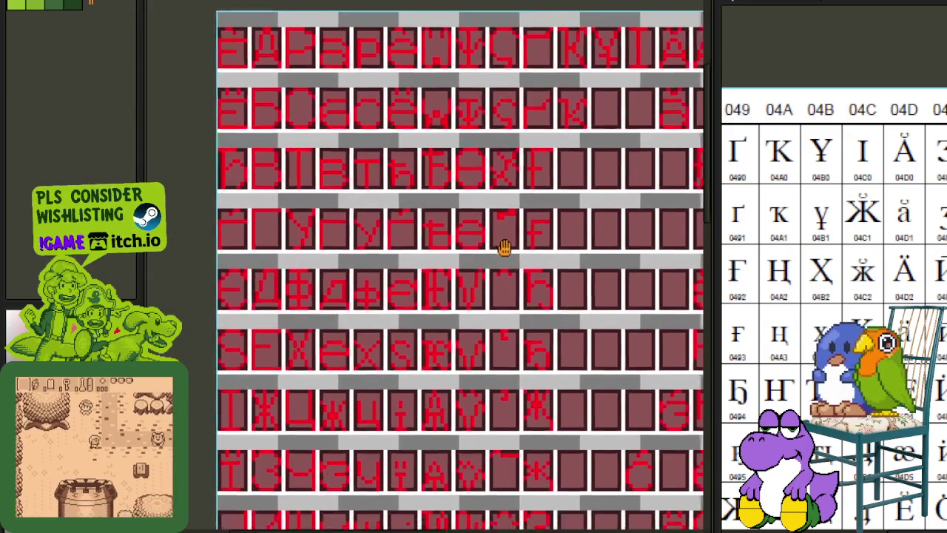
pyautogui.scroll(-1, 422, 205)
pyautogui.scroll(-1, 427, 303)
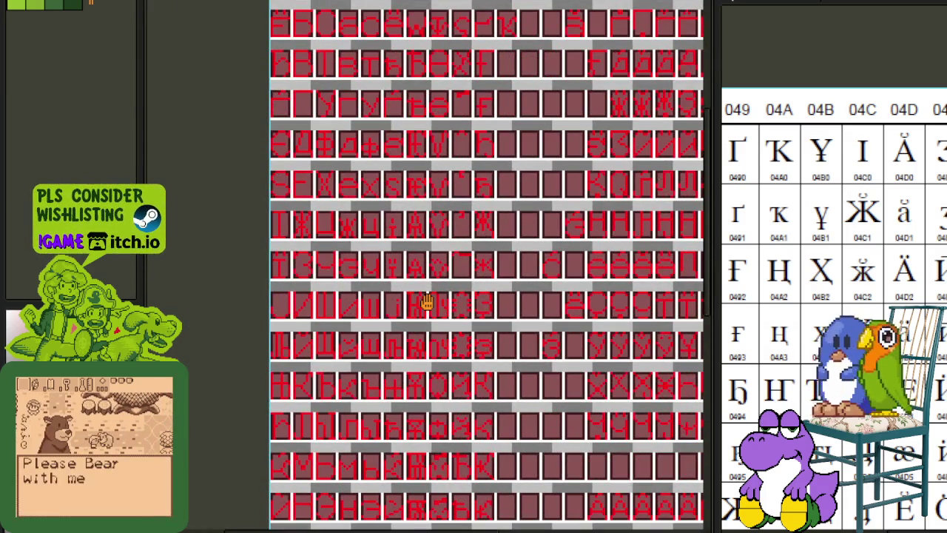
pyautogui.scroll(1, 370, 215)
pyautogui.scroll(-1, 591, 144)
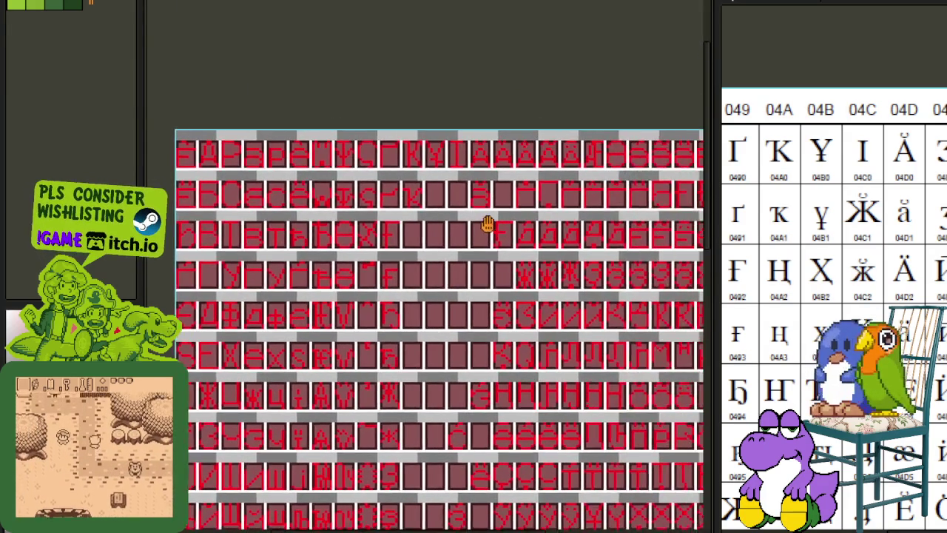
pyautogui.scroll(1, 542, 250)
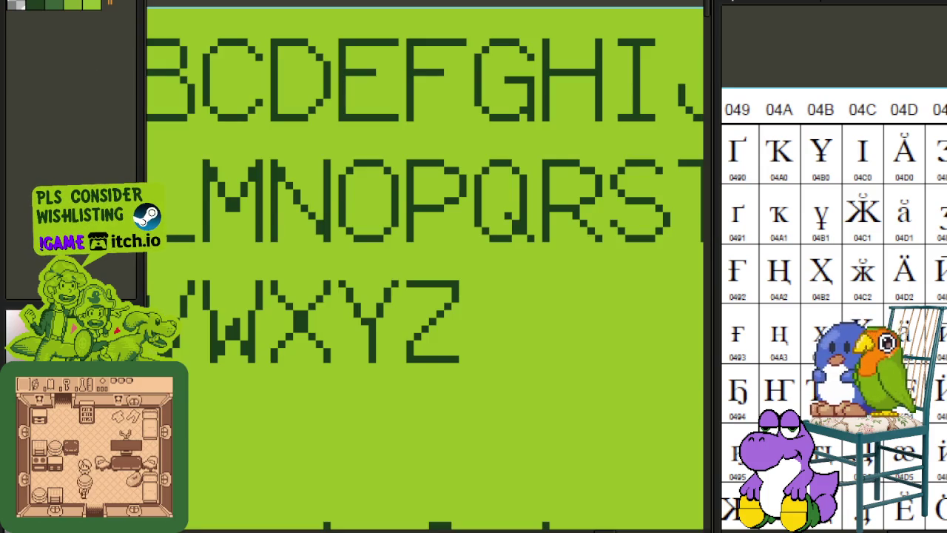
# Paste a copy of the green H tile into an empty cell.
pyautogui.scroll(-1, 390, 226)
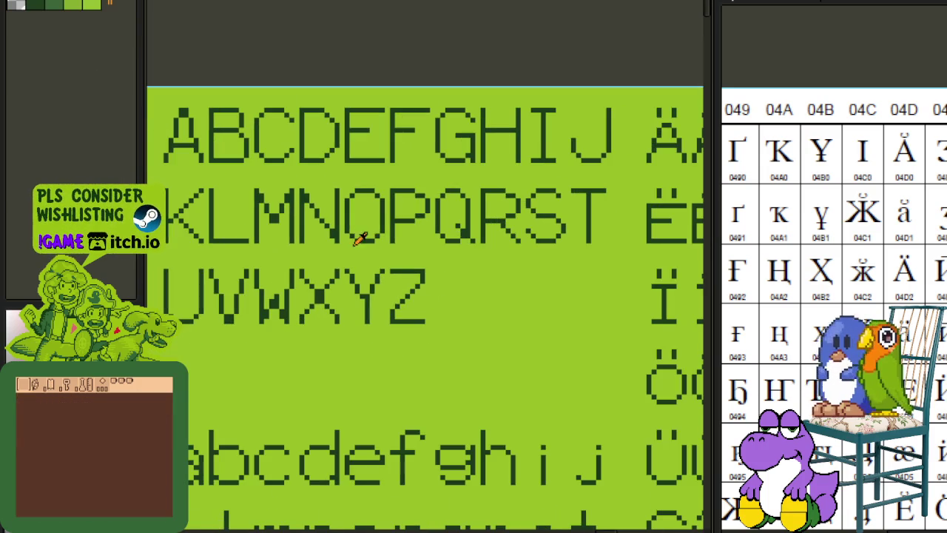
pyautogui.scroll(1, 482, 146)
pyautogui.moveTo(471, 79); pyautogui.dragTo(554, 180)
pyautogui.press('Delete')
pyautogui.hotkey('ctrl', 'z')
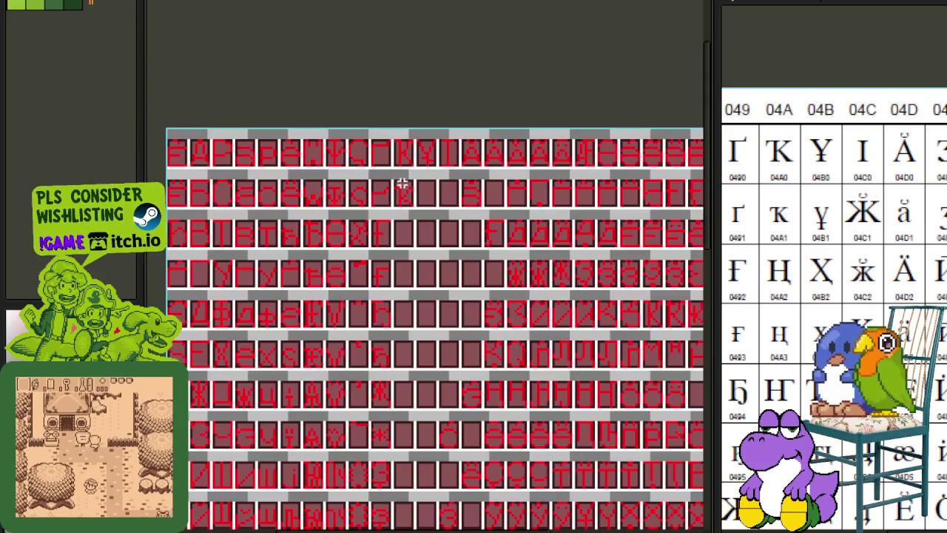
pyautogui.scroll(2, 407, 232)
pyautogui.hotkey('ctrl', 'v')
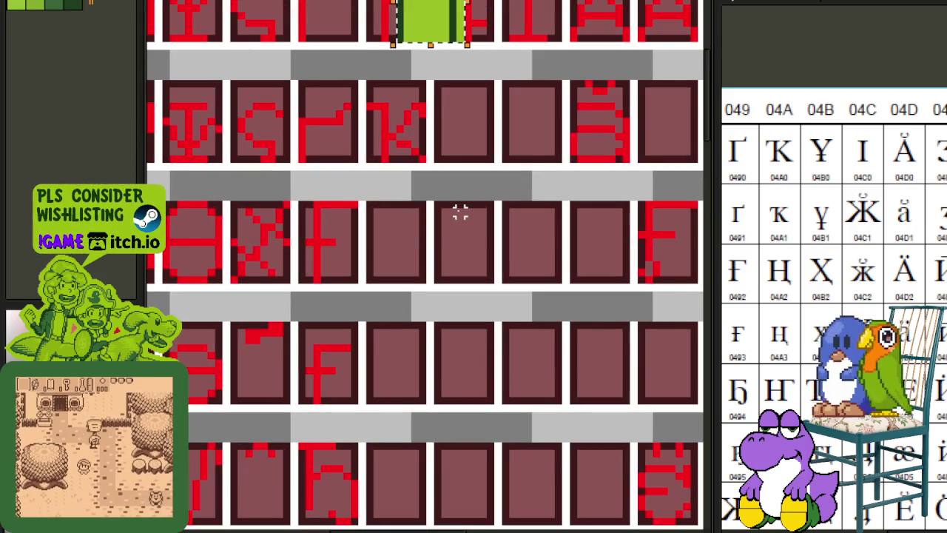
pyautogui.moveTo(426, 37); pyautogui.dragTo(403, 281)
pyautogui.press('Return')
# Fill the tile's light-green strip white and its background maroon, then save.
pyautogui.scroll(3, 469, 232)
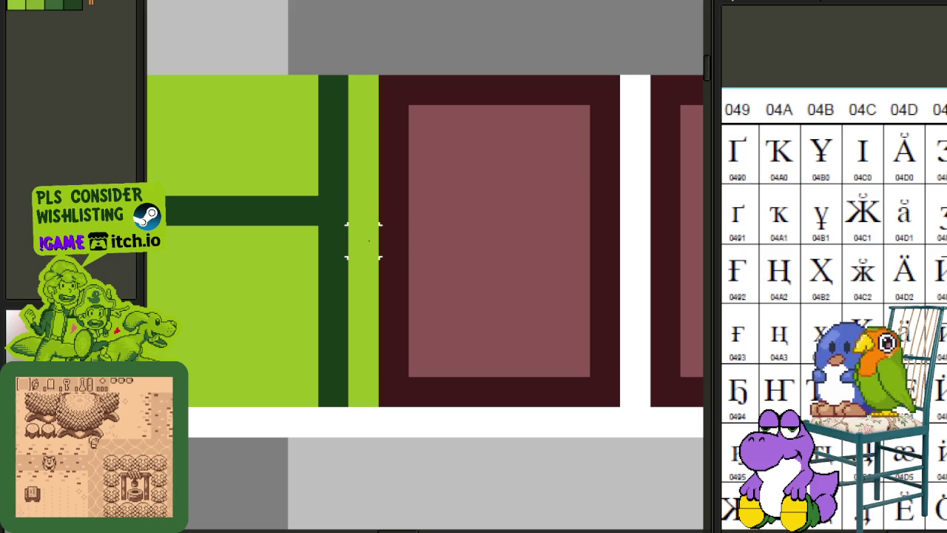
pyautogui.click(364, 241)
pyautogui.click(296, 244)
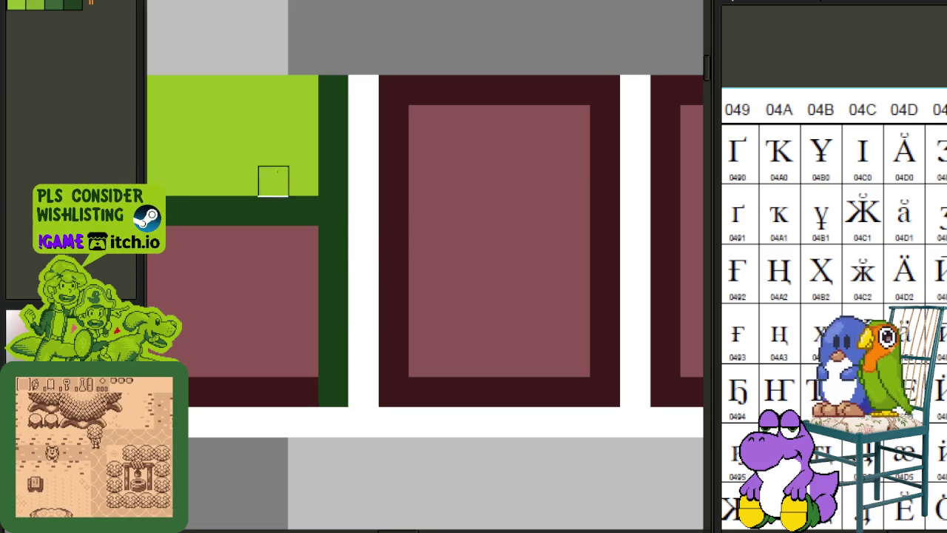
pyautogui.click(270, 179)
pyautogui.scroll(-3, 271, 180)
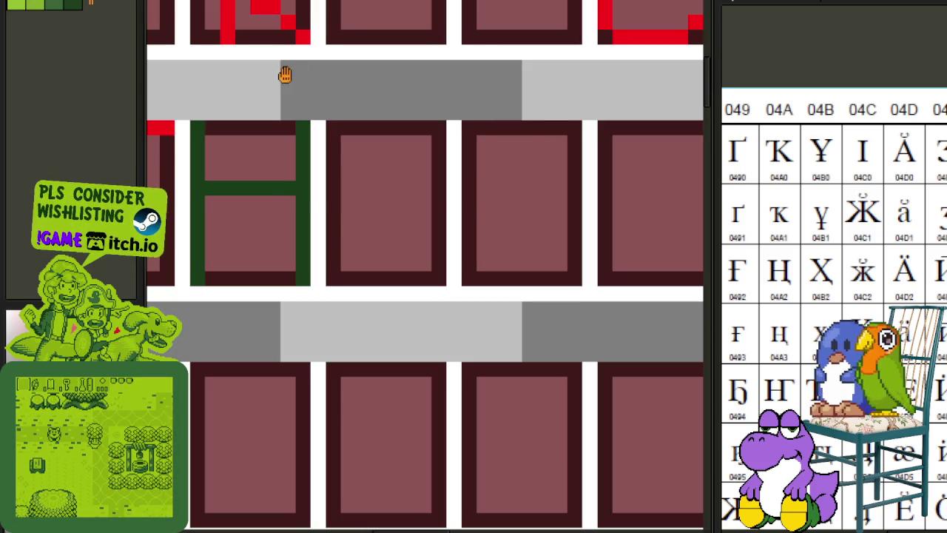
pyautogui.moveTo(285, 75); pyautogui.dragTo(406, 131)
pyautogui.hotkey('ctrl', 's')
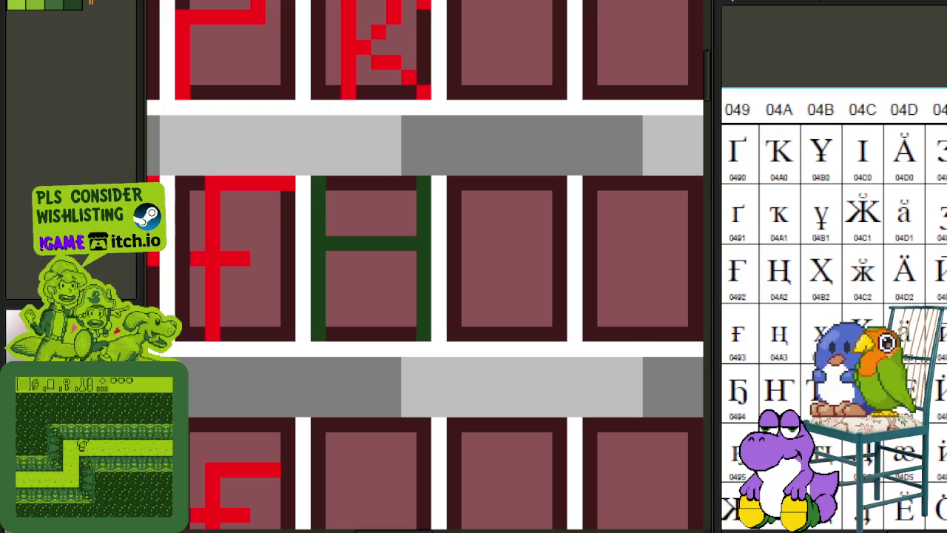
# Move a strip of pixels at the cell bottom and paint over stray green pixels.
pyautogui.scroll(-3, 389, 274)
pyautogui.scroll(1, 423, 232)
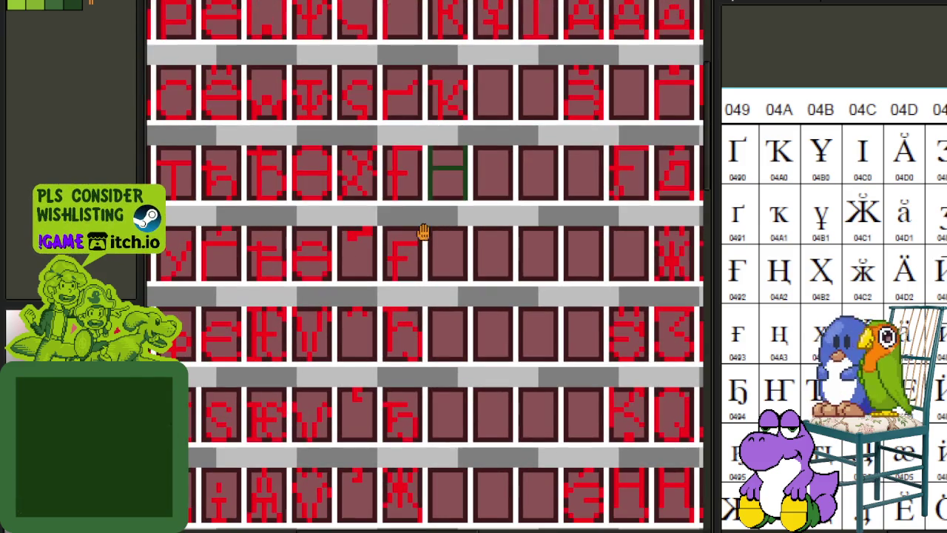
pyautogui.scroll(-1, 459, 296)
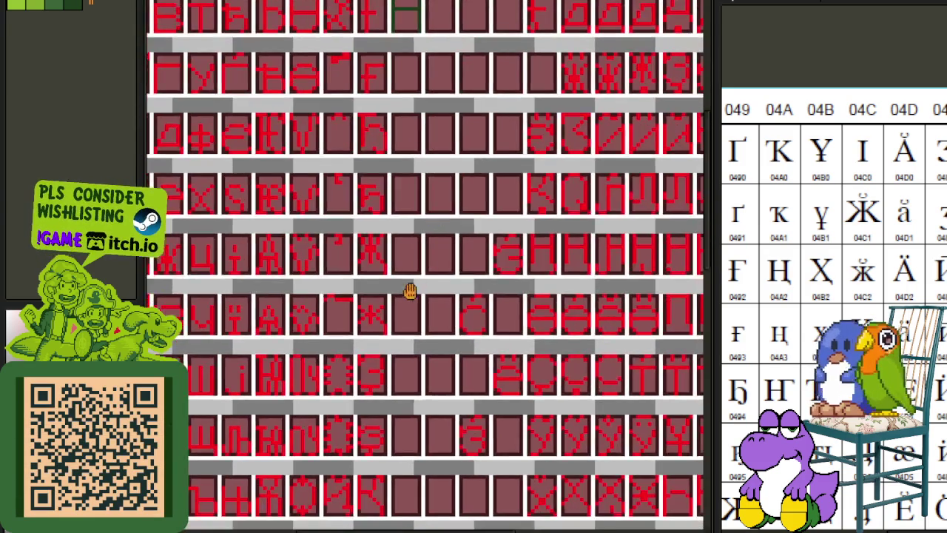
pyautogui.scroll(4, 392, 274)
pyautogui.moveTo(392, 314); pyautogui.dragTo(255, 284)
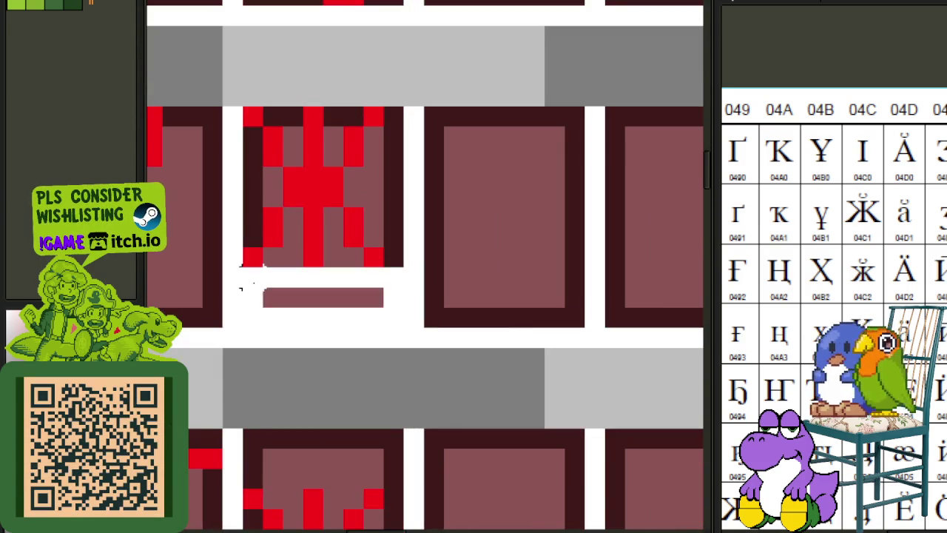
pyautogui.scroll(-2, 325, 300)
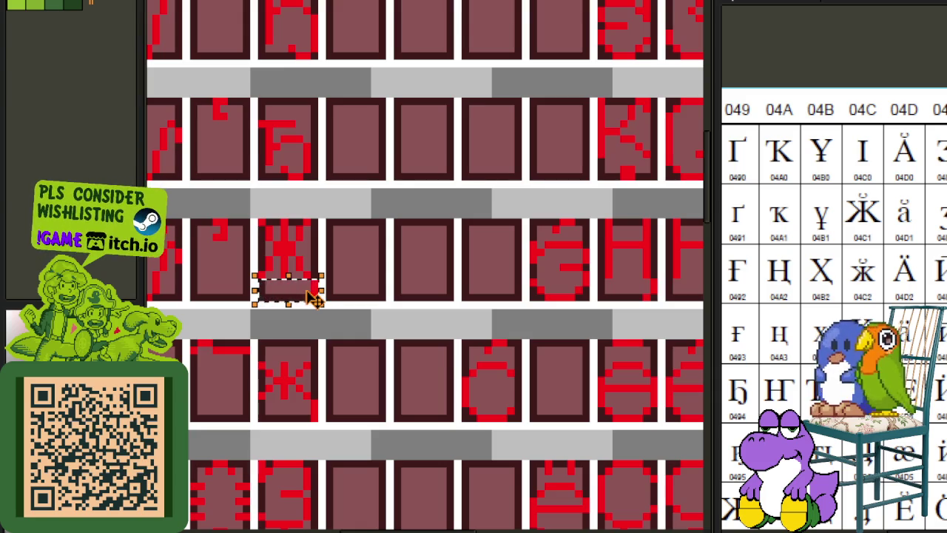
pyautogui.moveTo(314, 296)
pyautogui.mouseDown()
pyautogui.moveTo(381, 4)
pyautogui.moveTo(412, 397)
pyautogui.moveTo(367, 363)
pyautogui.mouseUp()
pyautogui.scroll(3, 412, 397)
pyautogui.press('b')
pyautogui.scroll(1, 325, 333)
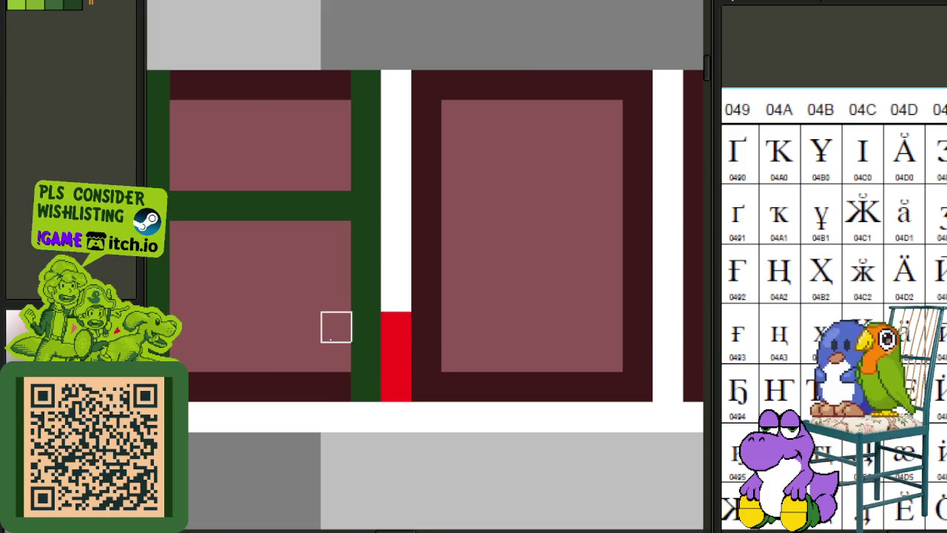
pyautogui.moveTo(366, 326); pyautogui.dragTo(366, 387)
# Shift the H's right column left, extend it down, trim the left column, and fill it red.
pyautogui.scroll(-2, 363, 300)
pyautogui.moveTo(317, 194); pyautogui.dragTo(444, 359)
pyautogui.press('Left')
pyautogui.hotkey('ctrl', 'd')
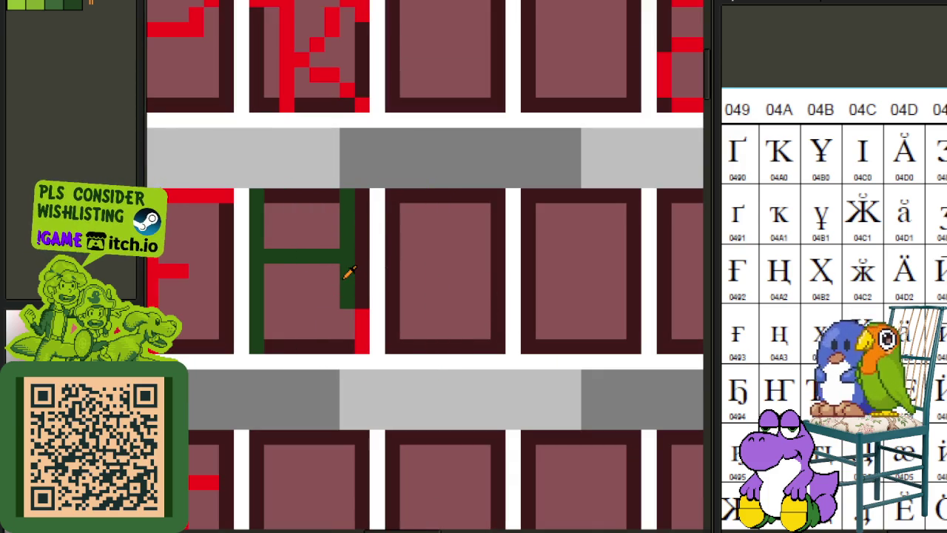
pyautogui.moveTo(358, 317); pyautogui.dragTo(358, 319)
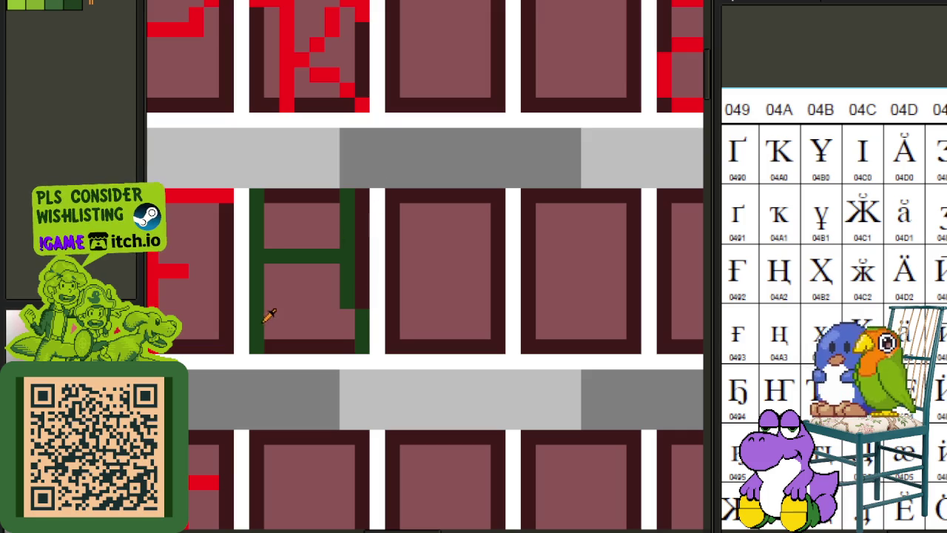
pyautogui.moveTo(257, 317); pyautogui.dragTo(257, 347)
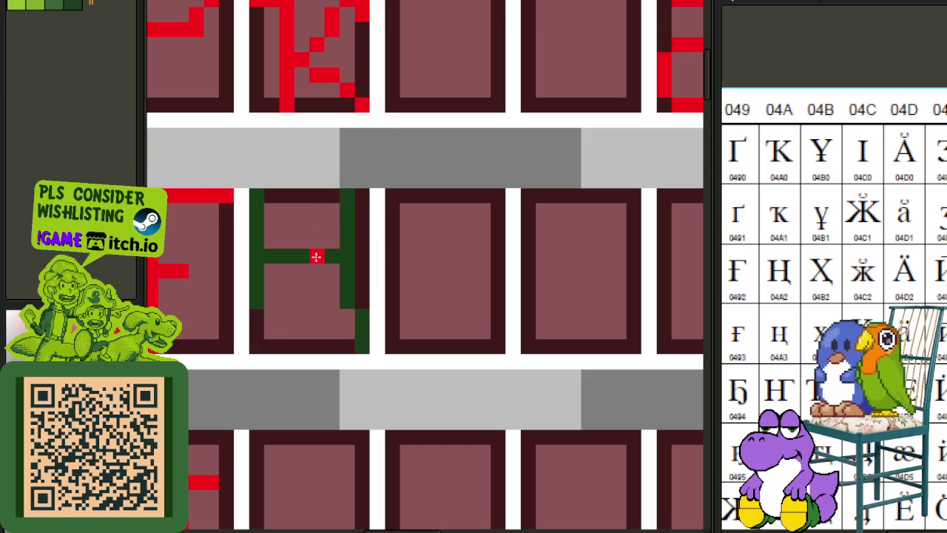
pyautogui.click(345, 256)
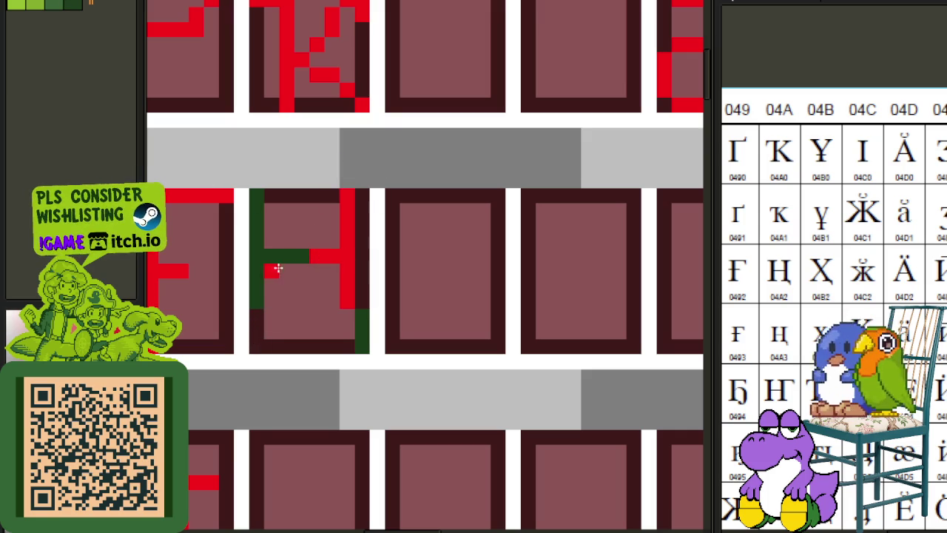
pyautogui.click(295, 264)
pyautogui.click(363, 319)
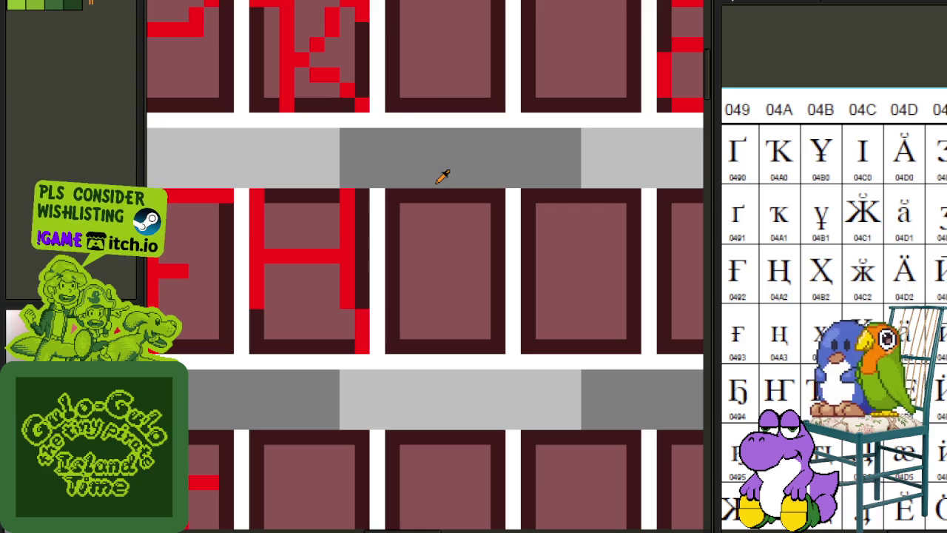
# Zoom out to review the whole font sheet and save it with Ctrl+S.
pyautogui.scroll(-4, 438, 211)
pyautogui.scroll(-2, 419, 200)
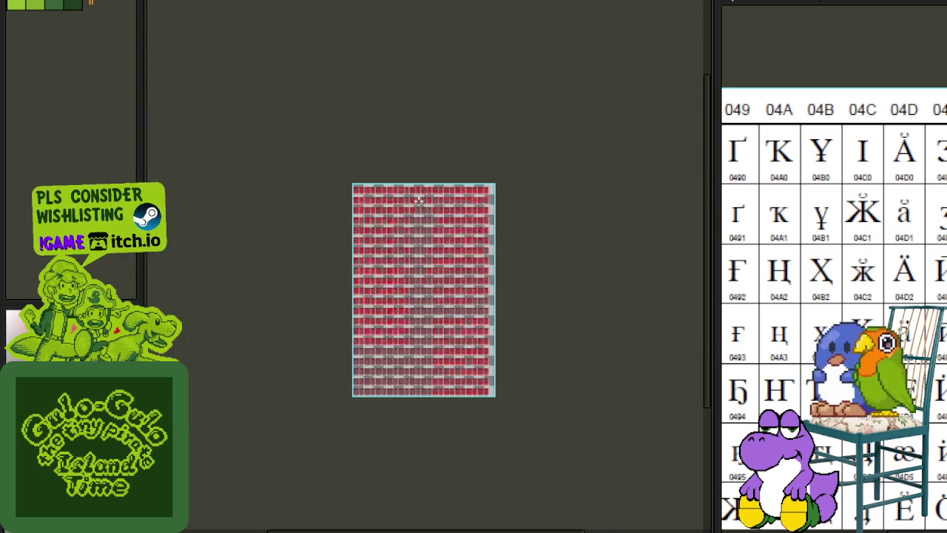
pyautogui.scroll(3, 419, 201)
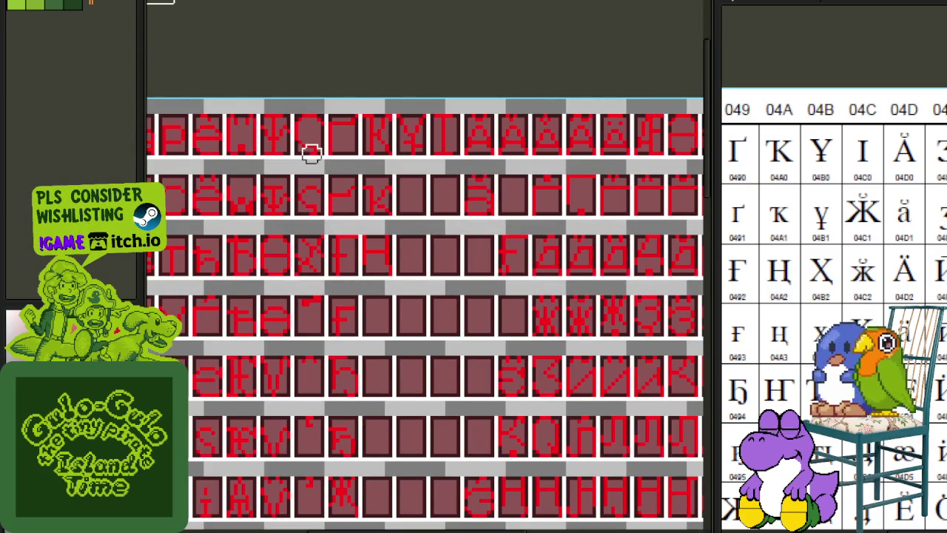
pyautogui.scroll(-3, 311, 154)
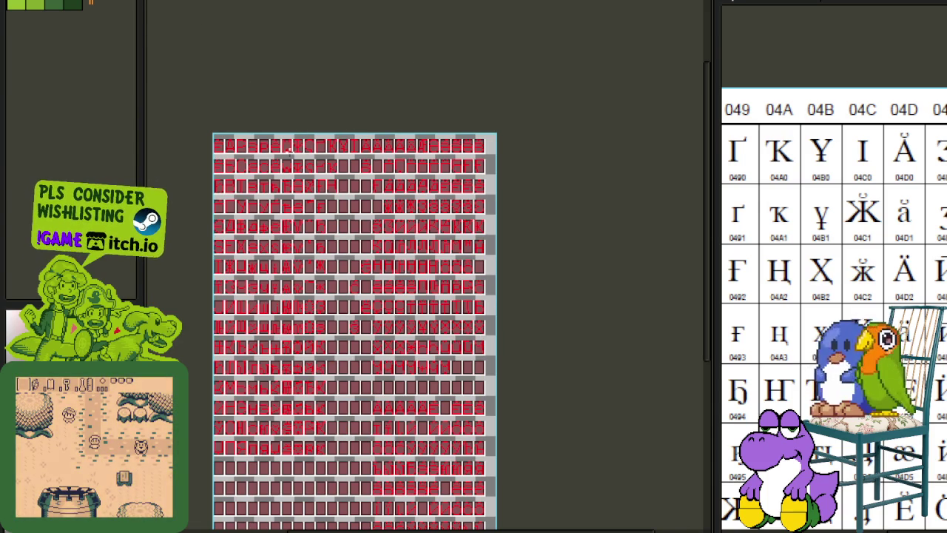
pyautogui.scroll(3, 288, 148)
pyautogui.scroll(-3, 477, 188)
pyautogui.scroll(3, 466, 189)
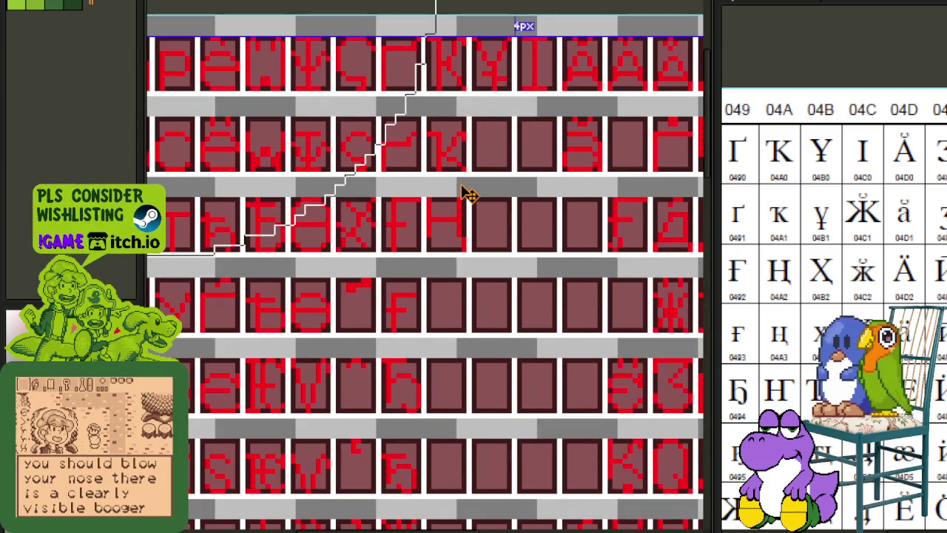
pyautogui.scroll(-1, 465, 193)
pyautogui.scroll(-4, 459, 222)
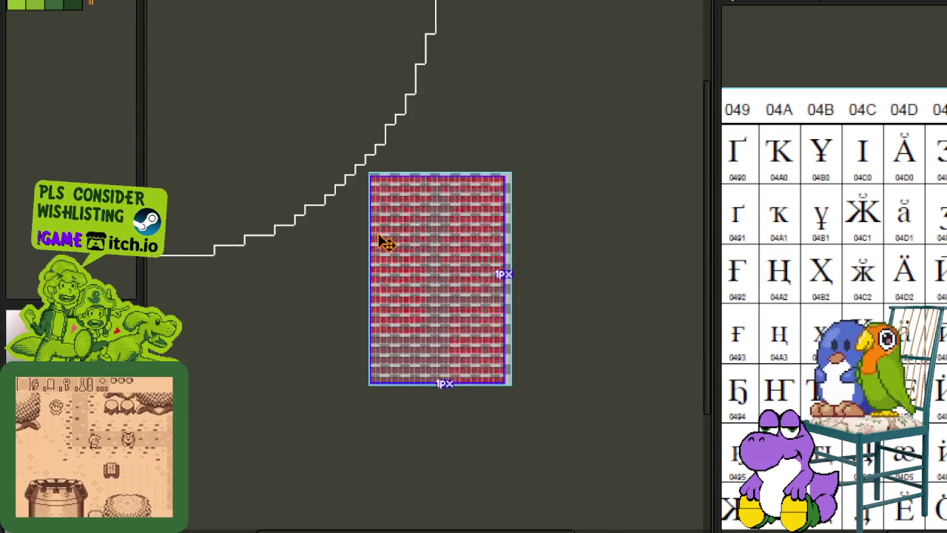
pyautogui.scroll(-3, 380, 240)
pyautogui.scroll(-2, 366, 252)
pyautogui.moveTo(354, 261); pyautogui.dragTo(350, 255)
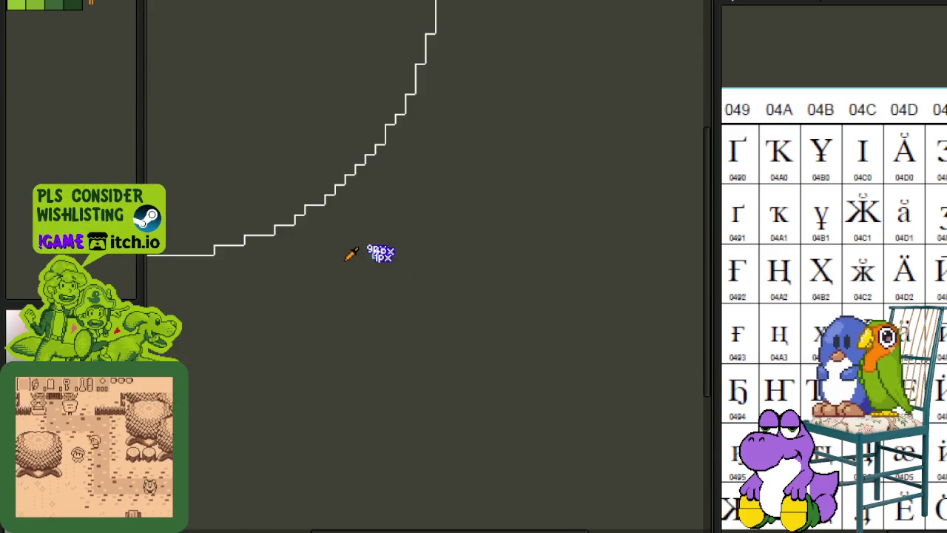
pyautogui.scroll(3, 374, 248)
pyautogui.scroll(4, 459, 178)
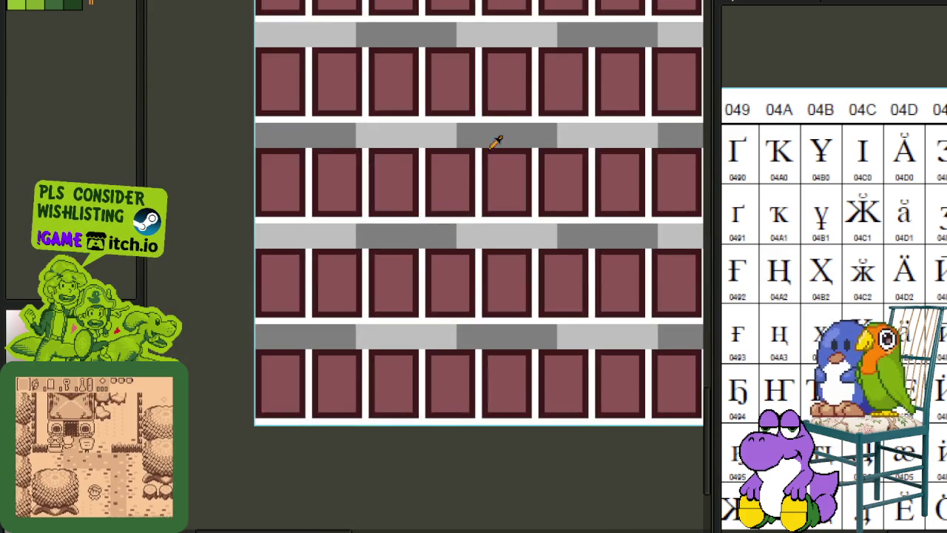
pyautogui.scroll(2, 494, 142)
pyautogui.scroll(3, 461, 262)
pyautogui.scroll(2, 444, 270)
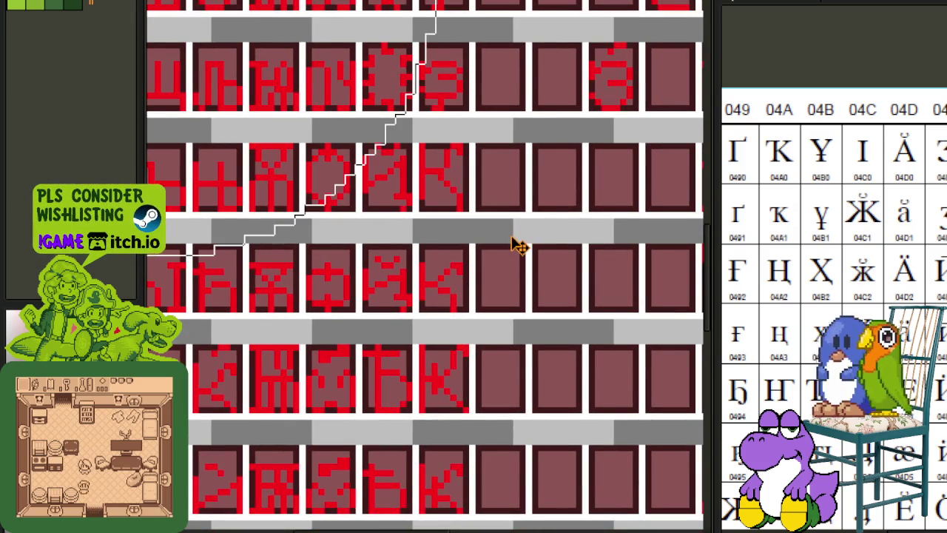
pyautogui.scroll(-5, 507, 222)
pyautogui.hotkey('ctrl', 's')
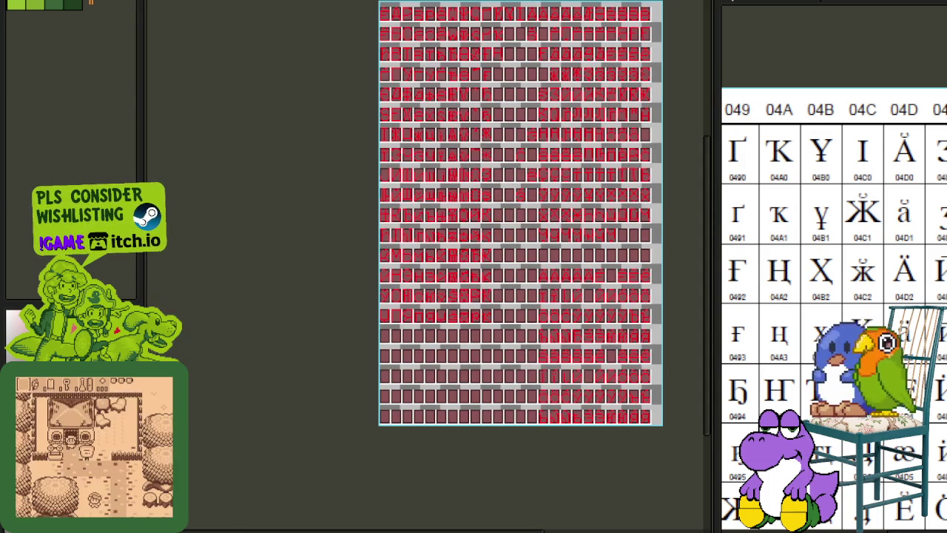
# Pan and zoom across the character reference chart.
pyautogui.scroll(3, 518, 118)
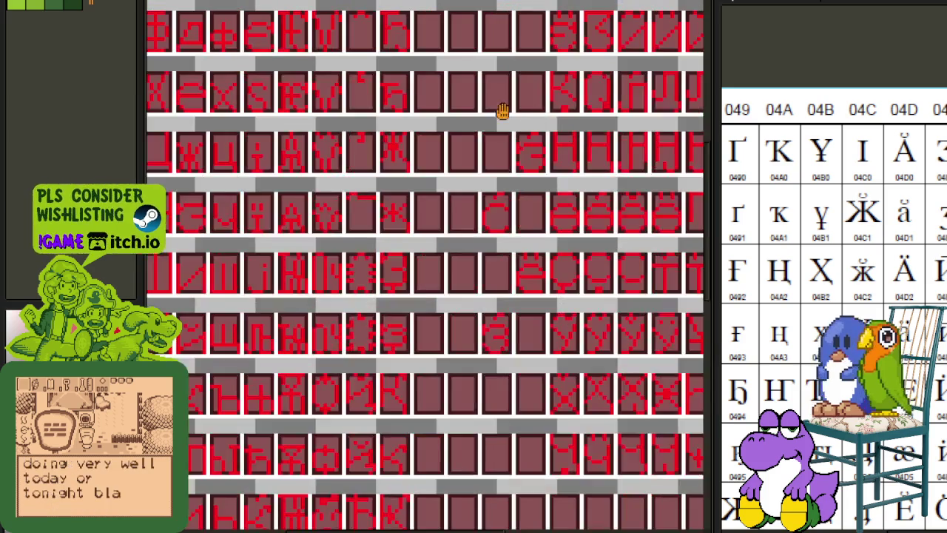
pyautogui.scroll(1, 475, 249)
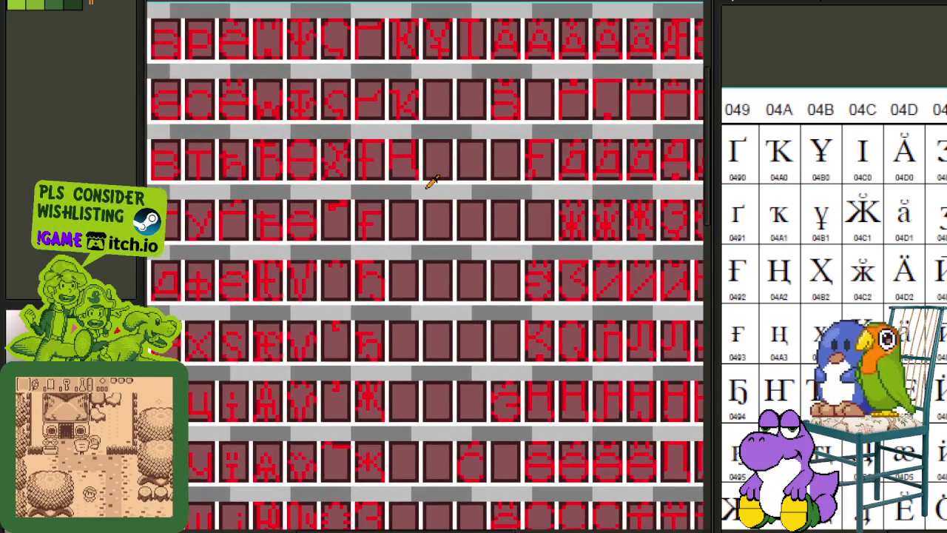
pyautogui.scroll(-3, 433, 183)
pyautogui.scroll(1, 396, 169)
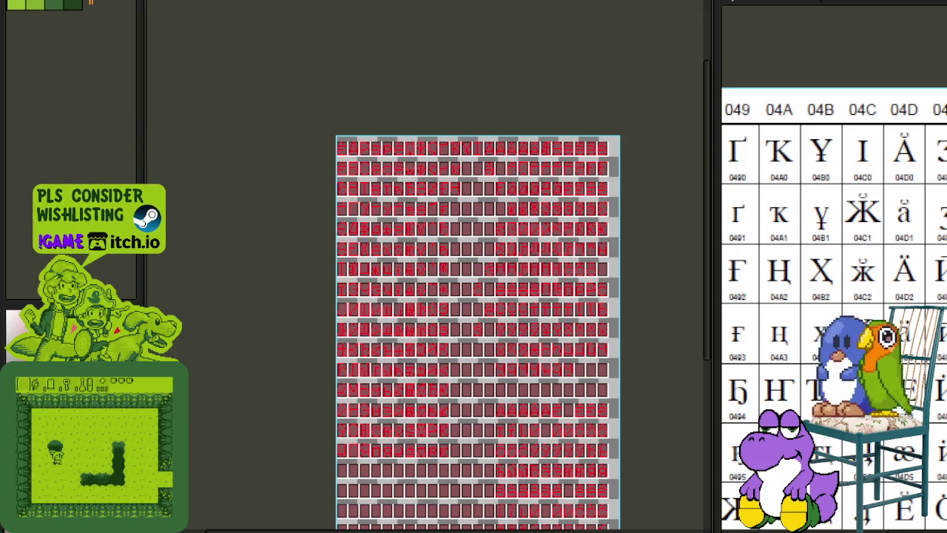
pyautogui.scroll(-3, 836, 290)
pyautogui.scroll(2, 837, 290)
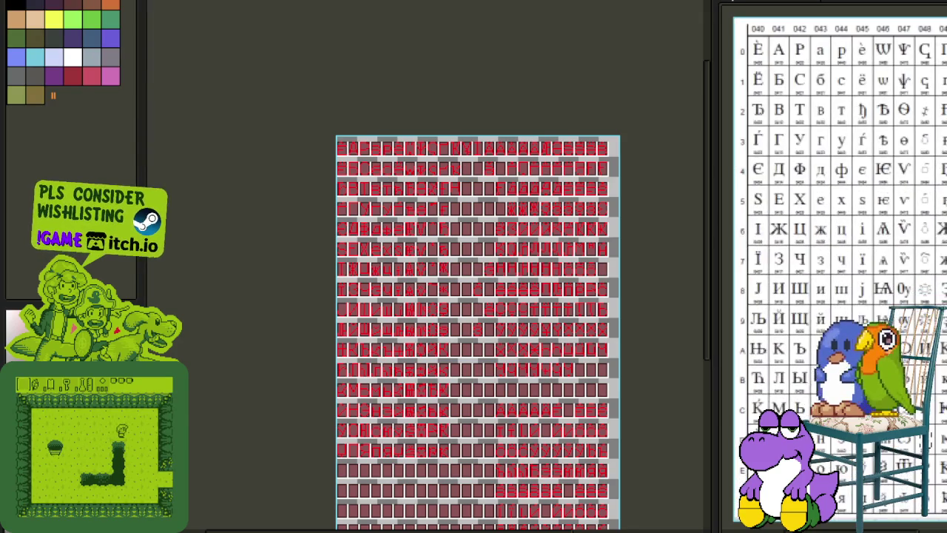
pyautogui.scroll(-2, 834, 276)
pyautogui.scroll(3, 834, 276)
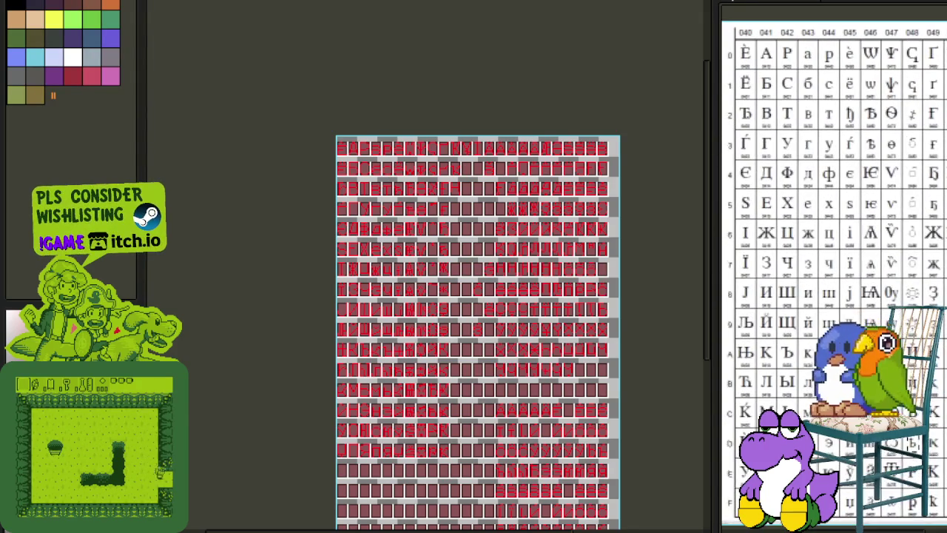
pyautogui.hscroll(5, 824, 217)
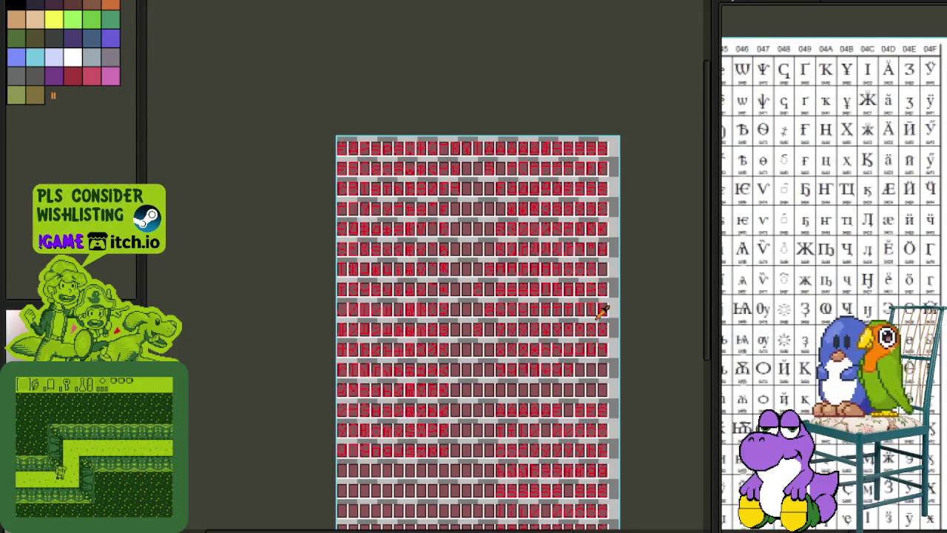
pyautogui.scroll(2, 465, 215)
pyautogui.scroll(-1, 464, 215)
pyautogui.scroll(1, 454, 180)
pyautogui.scroll(1, 451, 281)
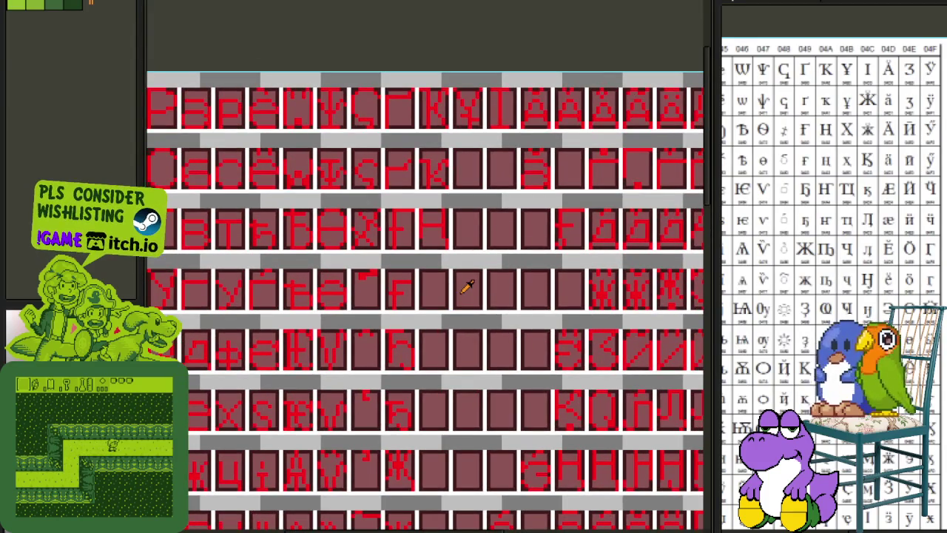
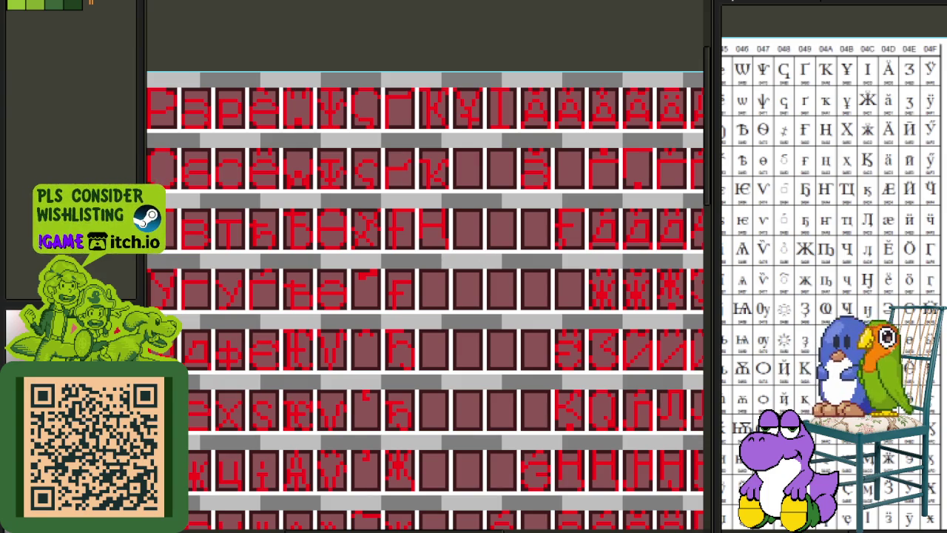
# Copy the tailed H (Ң) glyph cell into the empty cell below it.
pyautogui.scroll(3, 774, 232)
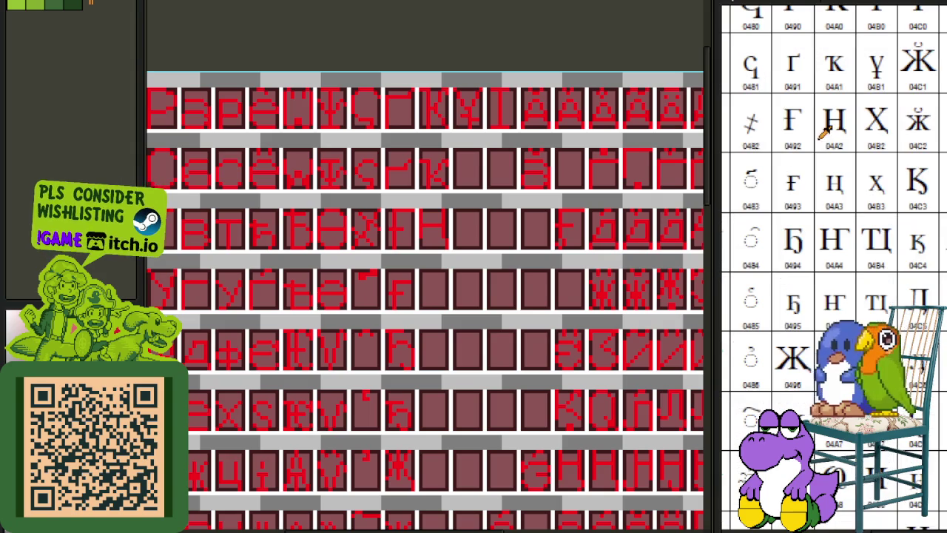
pyautogui.moveTo(495, 205); pyautogui.dragTo(531, 214)
pyautogui.scroll(2, 477, 249)
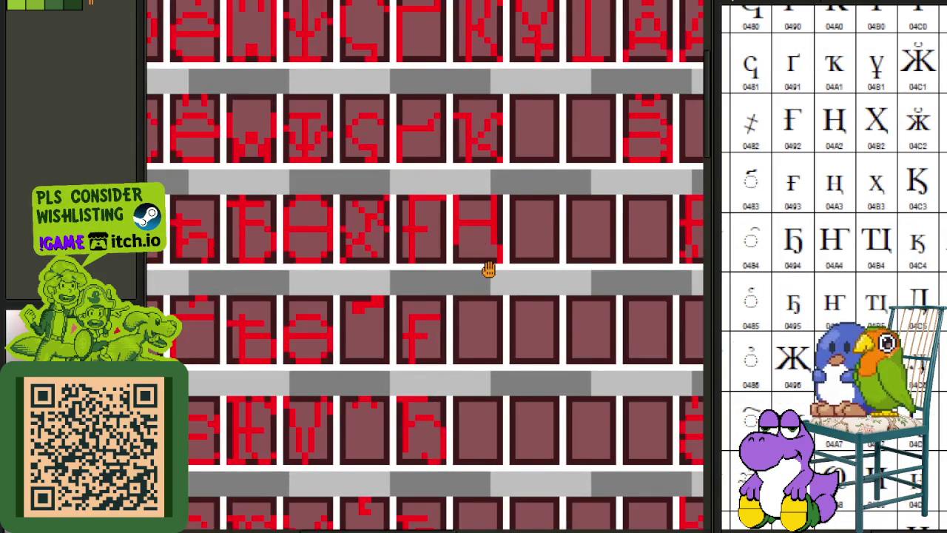
pyautogui.scroll(2, 422, 228)
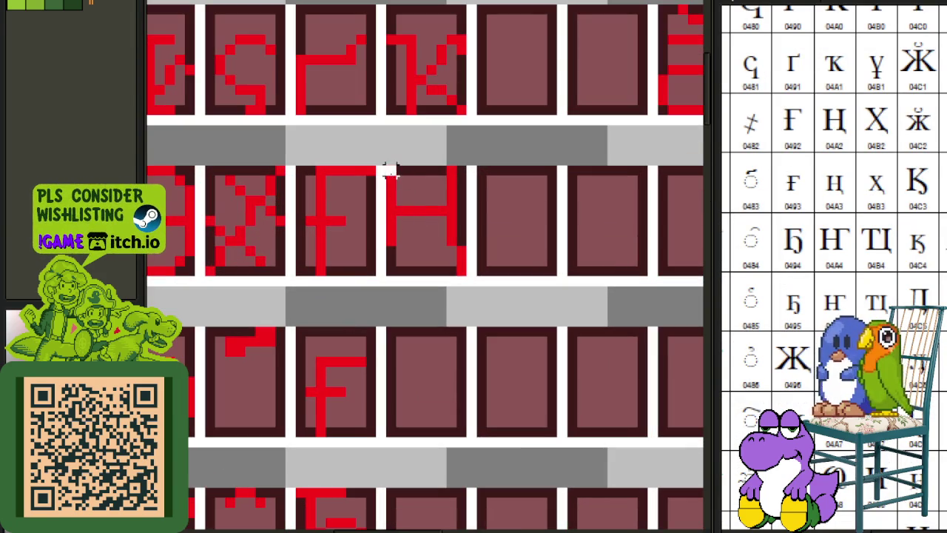
pyautogui.moveTo(389, 171); pyautogui.dragTo(468, 276)
pyautogui.moveTo(440, 243); pyautogui.dragTo(442, 411)
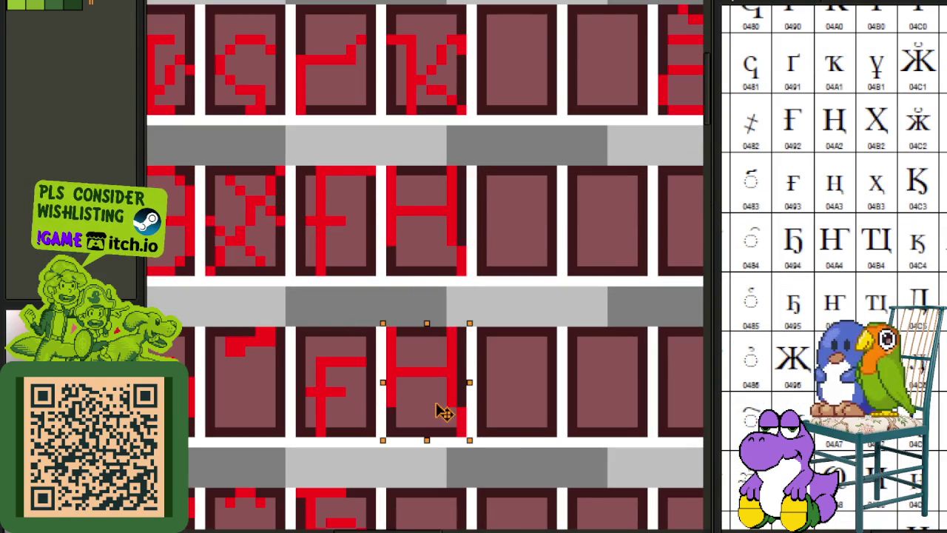
pyautogui.click(560, 380)
# Erase the copy's top rows, lower its crossbar one pixel and shift the right stem one pixel left.
pyautogui.scroll(2, 429, 275)
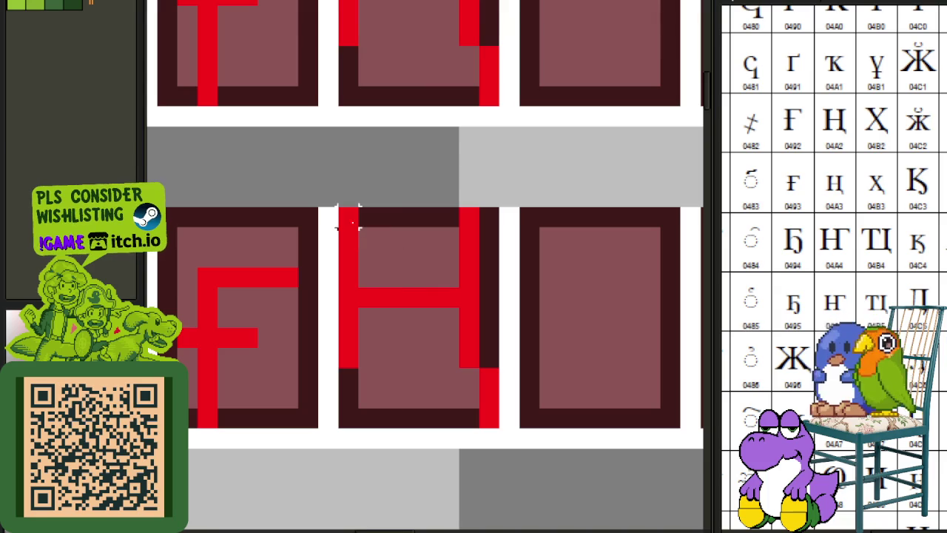
pyautogui.moveTo(337, 206); pyautogui.dragTo(502, 269)
pyautogui.press('Delete')
pyautogui.moveTo(356, 286); pyautogui.dragTo(463, 352)
pyautogui.press('Down')
pyautogui.click(529, 318)
pyautogui.moveTo(415, 263); pyautogui.dragTo(523, 432)
pyautogui.press('Left')
pyautogui.click(549, 378)
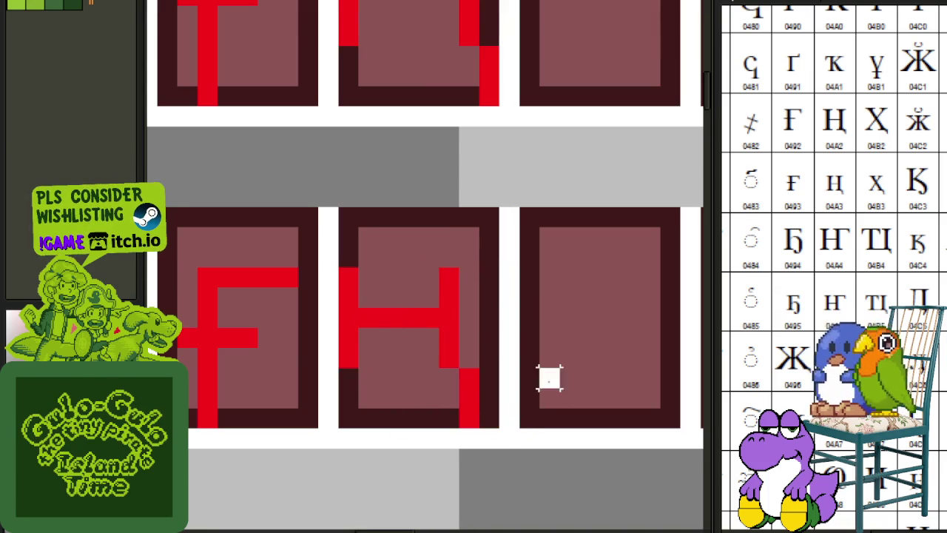
pyautogui.scroll(-2, 510, 289)
pyautogui.scroll(-1, 518, 277)
pyautogui.scroll(-1, 518, 277)
pyautogui.scroll(-1, 517, 278)
pyautogui.scroll(1, 517, 277)
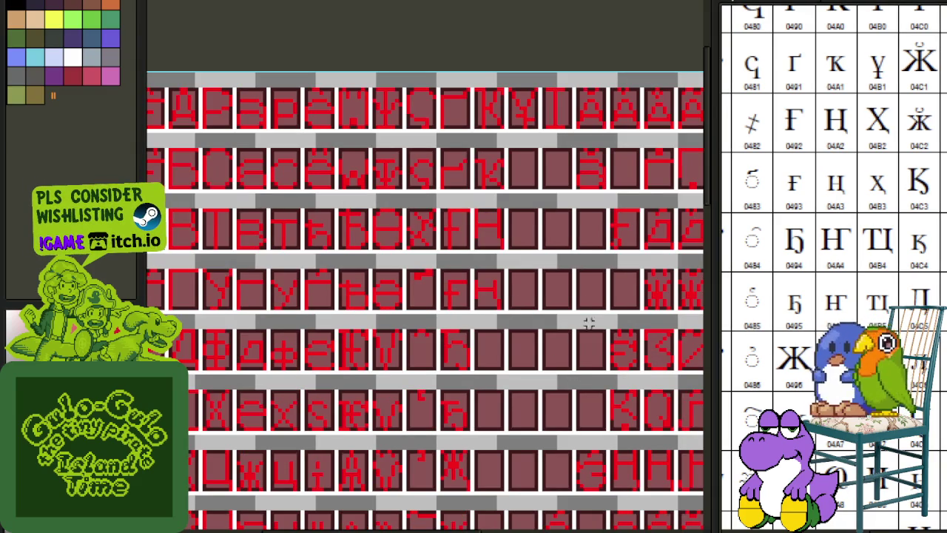
# Copy the H glyph into a lower empty cell.
pyautogui.moveTo(536, 313); pyautogui.dragTo(541, 282)
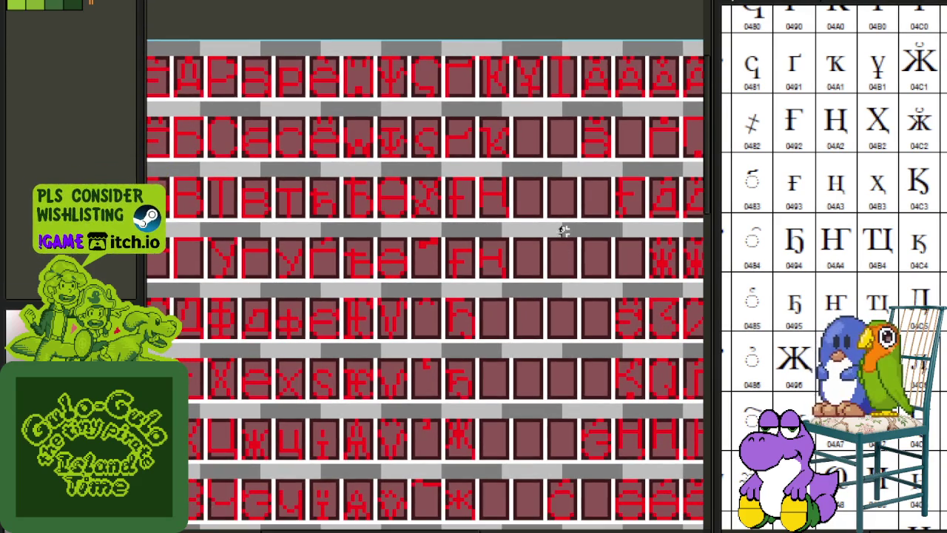
pyautogui.scroll(2, 511, 185)
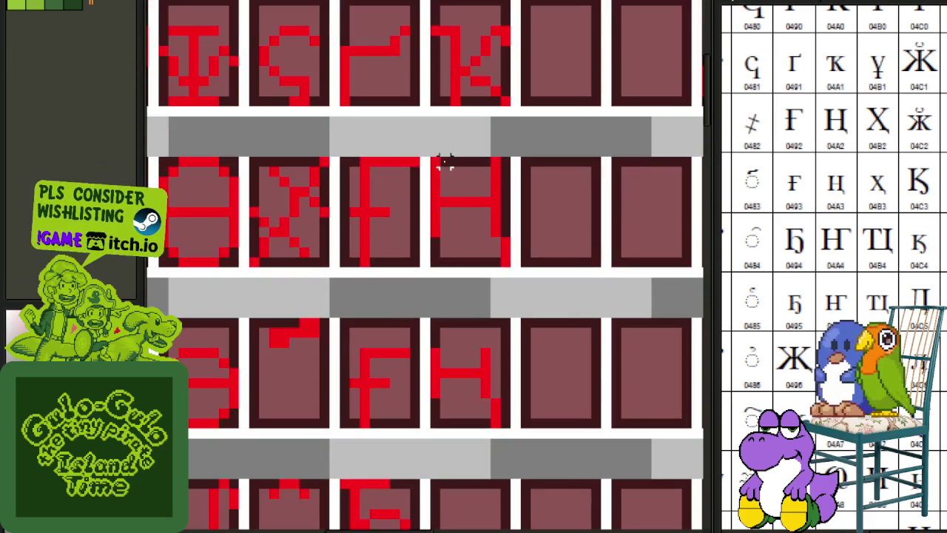
pyautogui.moveTo(429, 155); pyautogui.dragTo(503, 239)
pyautogui.moveTo(509, 200); pyautogui.dragTo(469, 390)
pyautogui.scroll(-2, 469, 390)
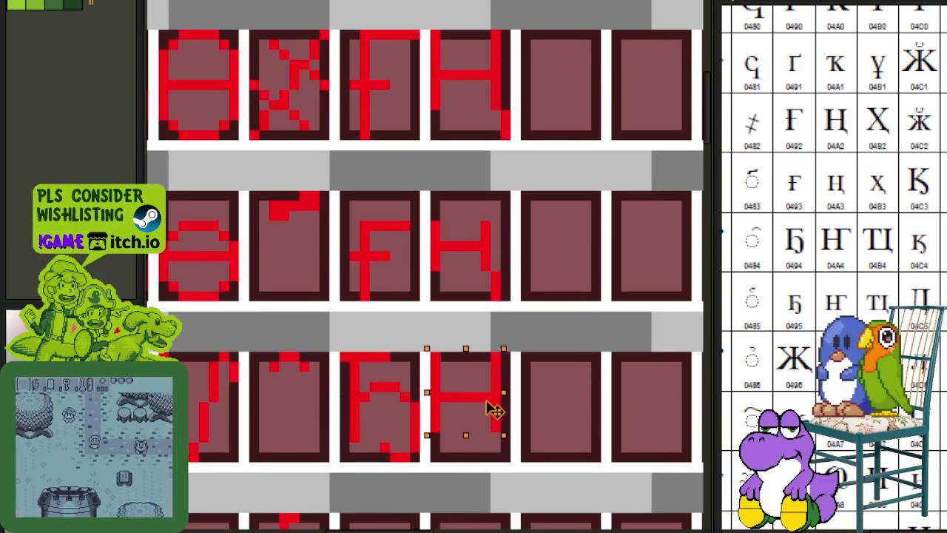
pyautogui.hotkey('ctrl', 'd')
pyautogui.moveTo(486, 380); pyautogui.dragTo(442, 255)
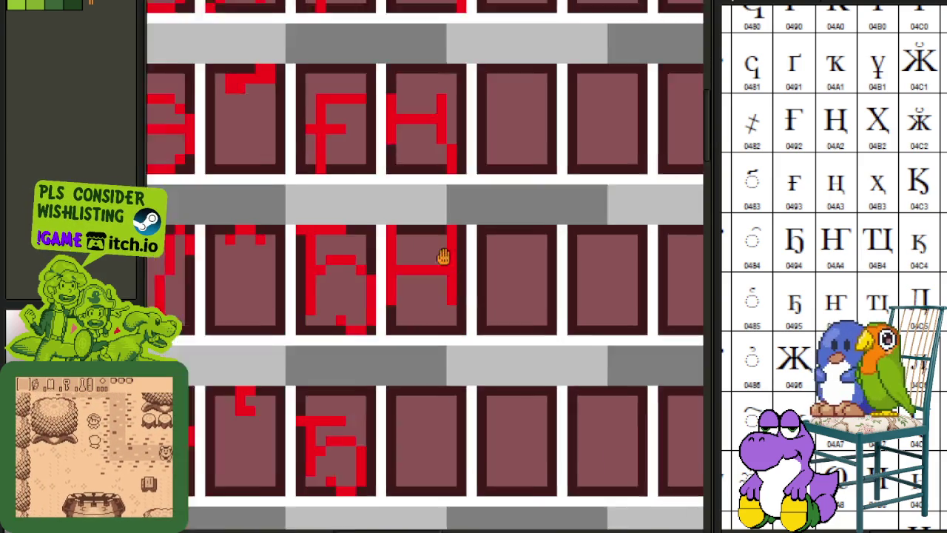
pyautogui.scroll(1, 442, 255)
# Extend the copy's legs, lower its crossbar, move the right leg left and add a top-right hook.
pyautogui.moveTo(325, 307); pyautogui.dragTo(323, 362)
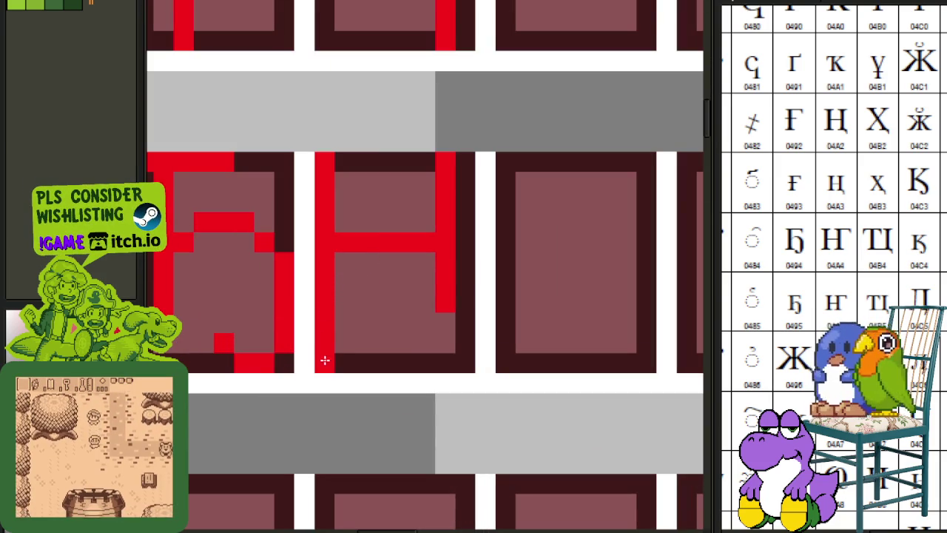
pyautogui.moveTo(440, 334); pyautogui.dragTo(439, 366)
pyautogui.click(419, 291)
pyautogui.rightClick(425, 283)
pyautogui.moveTo(423, 262)
pyautogui.mouseDown()
pyautogui.moveTo(337, 262)
pyautogui.moveTo(431, 242)
pyautogui.mouseUp()
pyautogui.moveTo(375, 131); pyautogui.dragTo(493, 369)
pyautogui.moveTo(444, 251); pyautogui.dragTo(423, 252)
pyautogui.moveTo(442, 161); pyautogui.dragTo(467, 157)
pyautogui.scroll(-1, 466, 155)
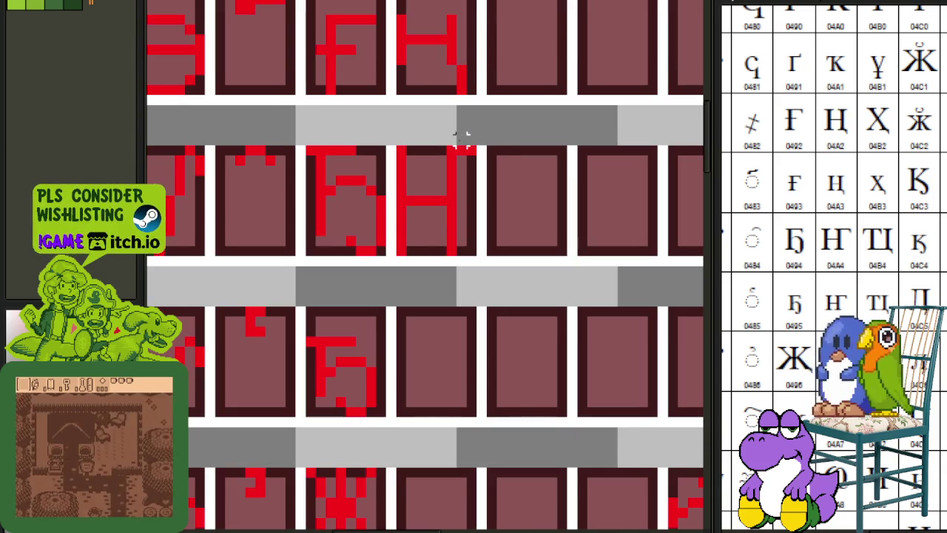
pyautogui.scroll(1, 461, 137)
# Copy the hooked H into the tile below and nudge its top and crossbar down one pixel.
pyautogui.moveTo(368, 142)
pyautogui.mouseDown()
pyautogui.moveTo(495, 314)
pyautogui.moveTo(454, 275)
pyautogui.mouseUp()
pyautogui.click(560, 242)
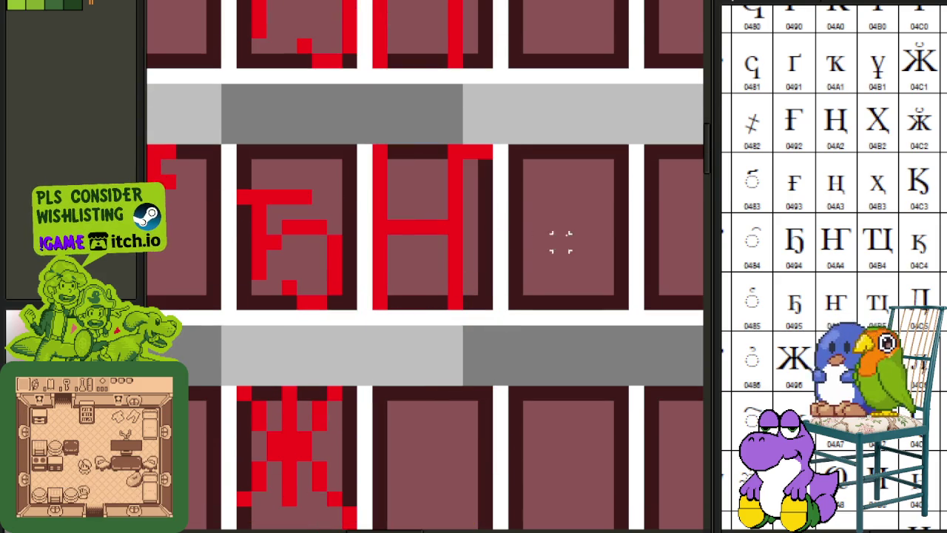
pyautogui.moveTo(376, 142); pyautogui.dragTo(506, 266)
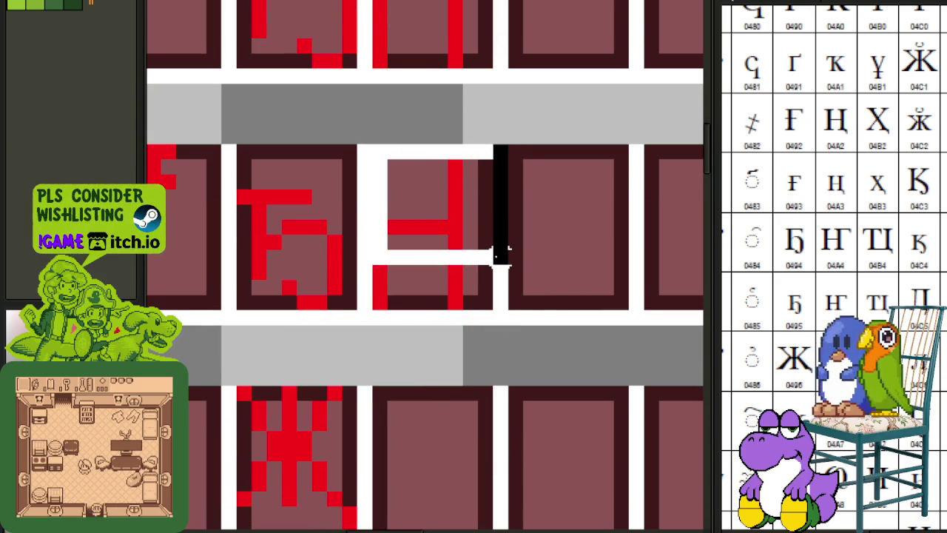
pyautogui.press('Down')
pyautogui.hotkey('ctrl', 'd')
pyautogui.moveTo(364, 164); pyautogui.dragTo(515, 206)
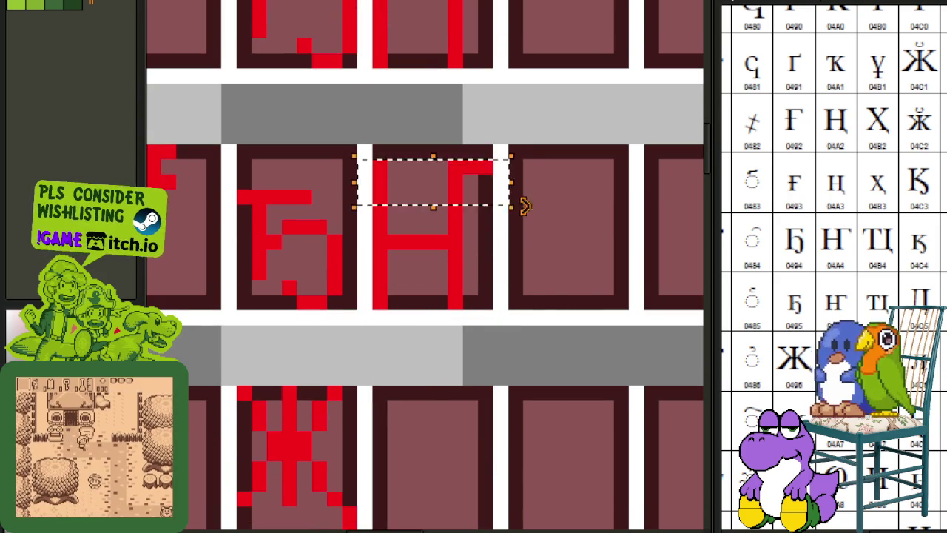
pyautogui.press('Down')
pyautogui.hotkey('ctrl', 'd')
pyautogui.moveTo(379, 182); pyautogui.dragTo(499, 271)
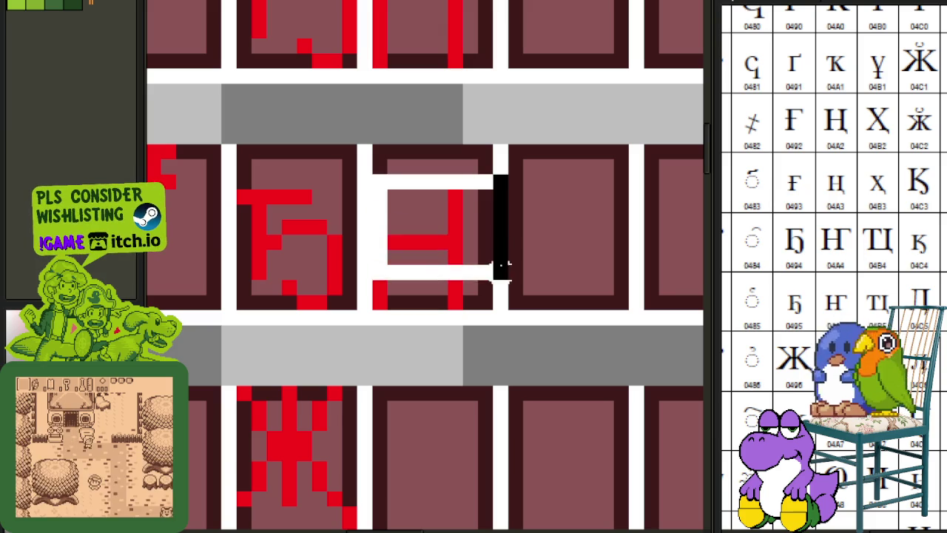
pyautogui.press('Down')
pyautogui.hotkey('ctrl', 'd')
# Save the sprite file.
pyautogui.hotkey('ctrl', 's')
pyautogui.moveTo(391, 238); pyautogui.dragTo(437, 253)
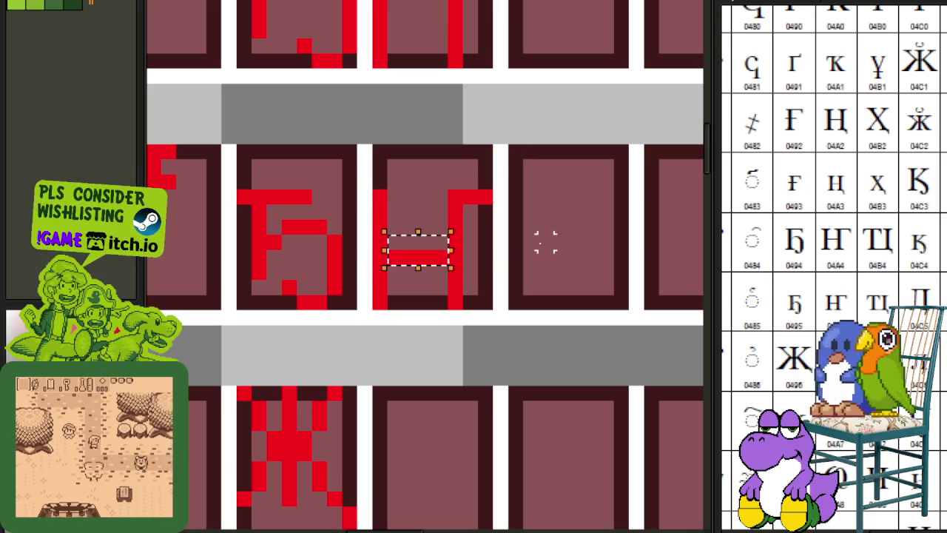
pyautogui.hotkey('ctrl', 'd')
pyautogui.press('Tab')
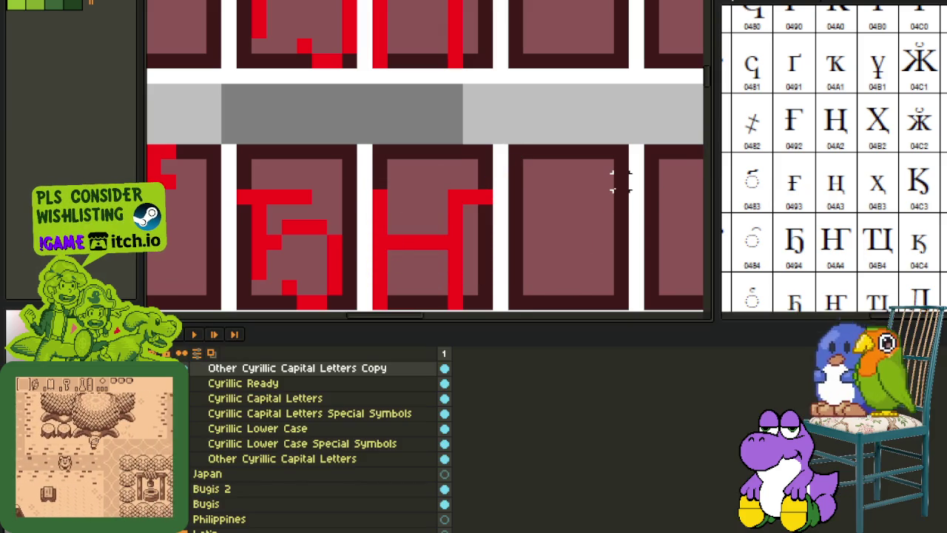
pyautogui.press('Tab')
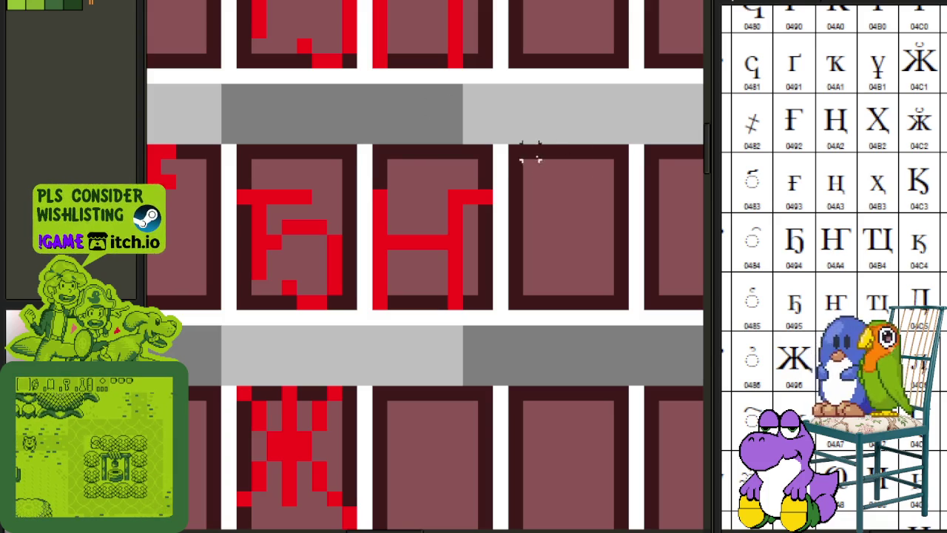
# Scroll the reference chart to the 04A8 glyph, then back to mark the 0468 glyph.
pyautogui.scroll(-3, 530, 156)
pyautogui.moveTo(630, 274); pyautogui.dragTo(582, 252)
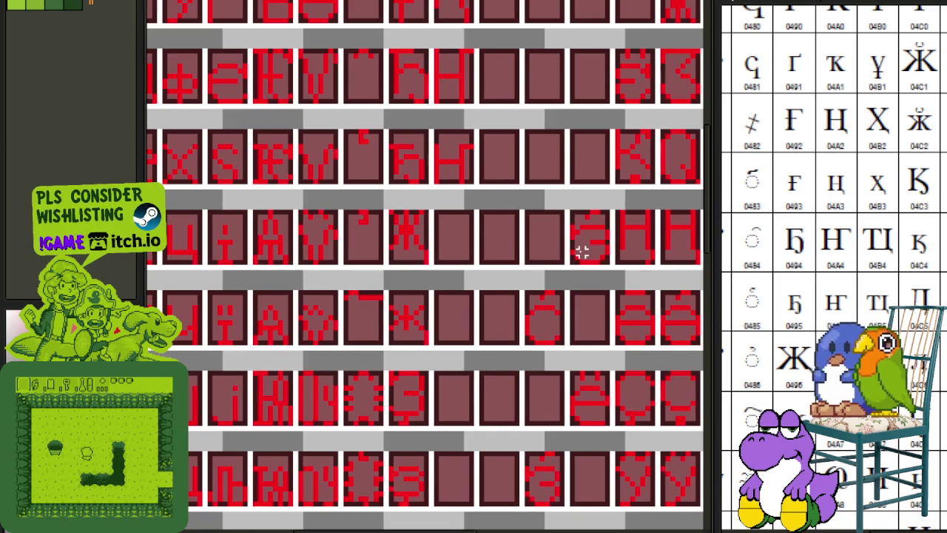
pyautogui.scroll(-3, 833, 266)
pyautogui.scroll(3, 873, 140)
pyautogui.scroll(2, 853, 171)
pyautogui.scroll(2, 853, 171)
pyautogui.moveTo(772, 92); pyautogui.dragTo(906, 253)
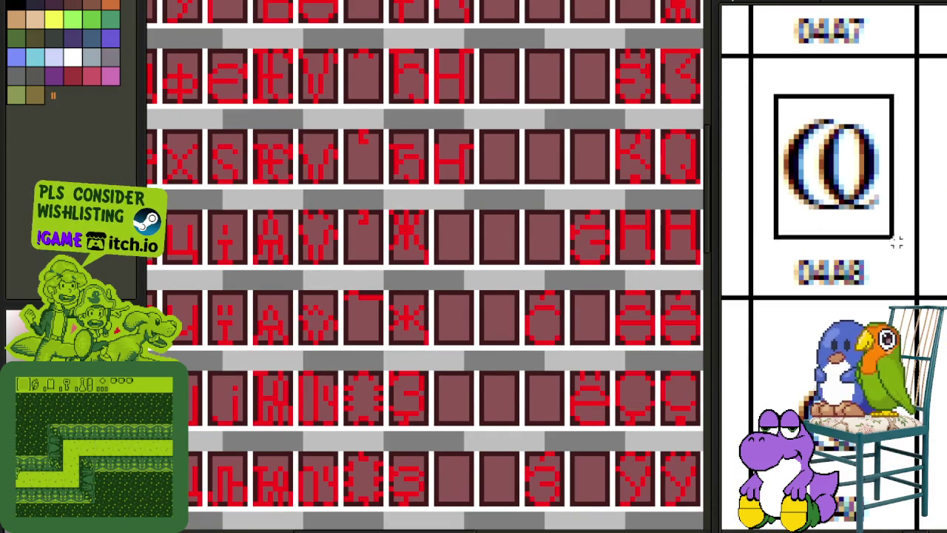
pyautogui.scroll(-2, 885, 283)
pyautogui.scroll(-2, 895, 215)
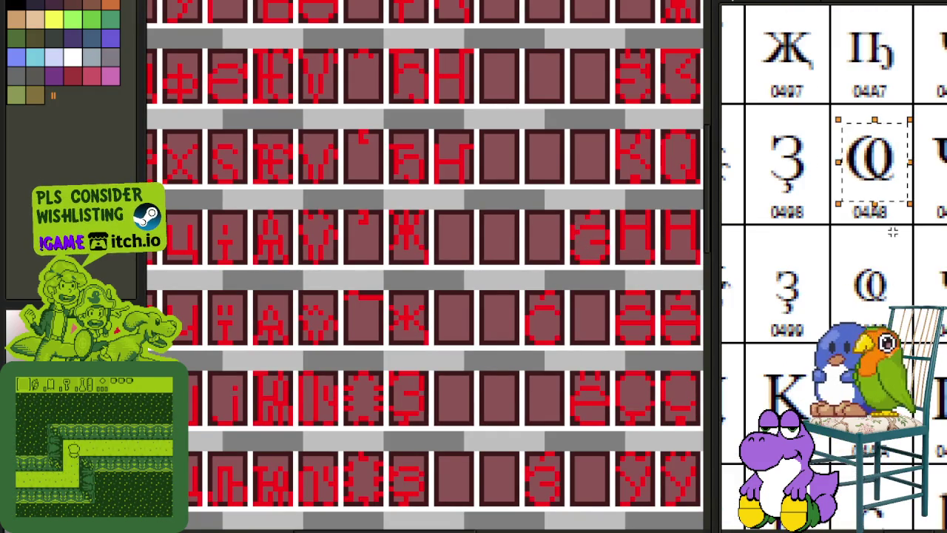
pyautogui.scroll(-2, 884, 222)
pyautogui.moveTo(721, 235); pyautogui.dragTo(848, 178)
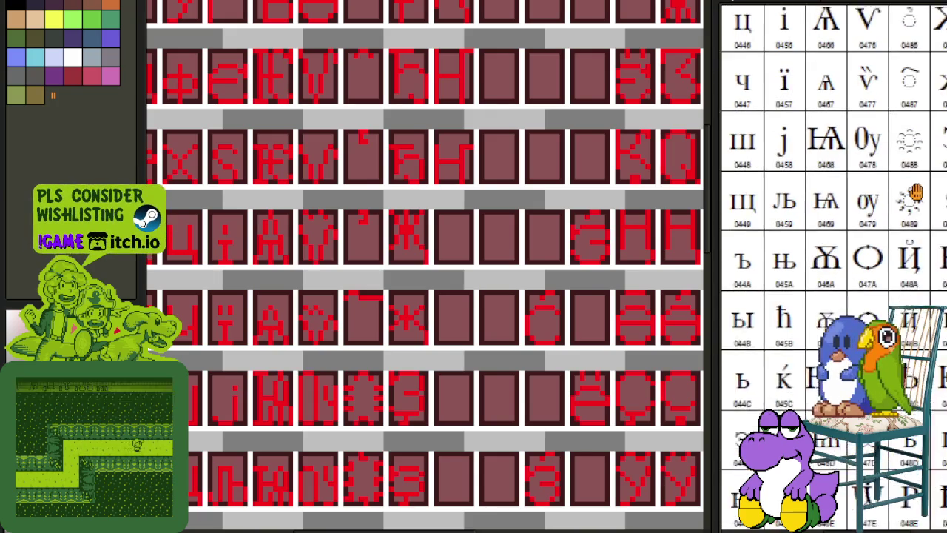
pyautogui.scroll(1, 848, 178)
pyautogui.scroll(1, 849, 178)
pyautogui.scroll(1, 848, 177)
pyautogui.click(796, 57)
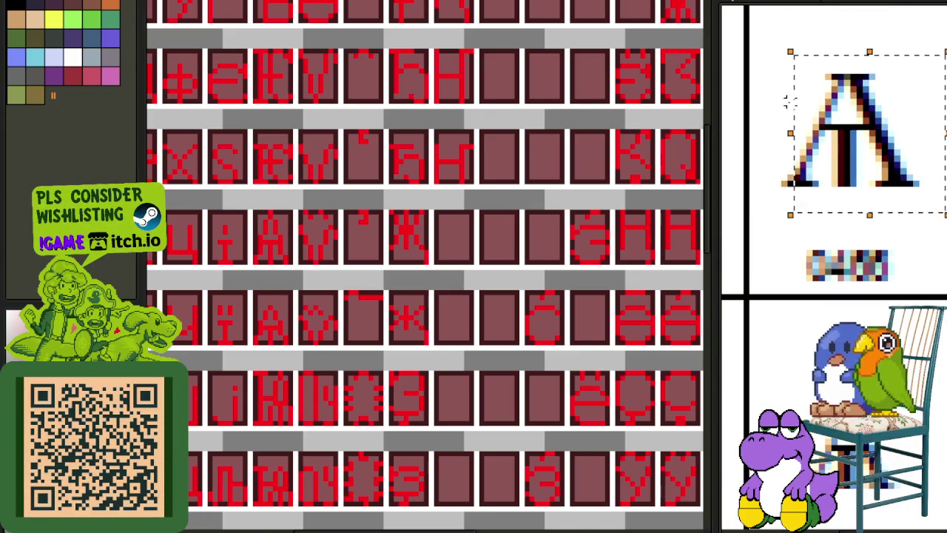
# Examine the 046A and 047C glyphs on the reference chart, selecting each in turn.
pyautogui.scroll(-1, 841, 303)
pyautogui.scroll(-1, 841, 303)
pyautogui.scroll(-1, 841, 303)
pyautogui.scroll(-1, 840, 303)
pyautogui.scroll(-1, 841, 303)
pyautogui.scroll(2, 838, 160)
pyautogui.scroll(1, 839, 161)
pyautogui.scroll(1, 814, 118)
pyautogui.scroll(1, 796, 102)
pyautogui.scroll(-1, 796, 102)
pyautogui.moveTo(753, 40); pyautogui.dragTo(926, 160)
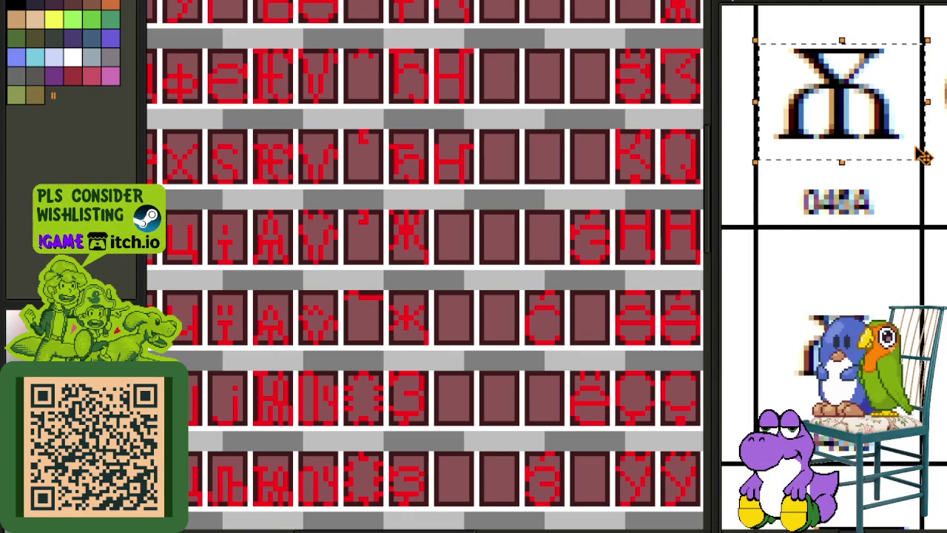
pyautogui.click(906, 181)
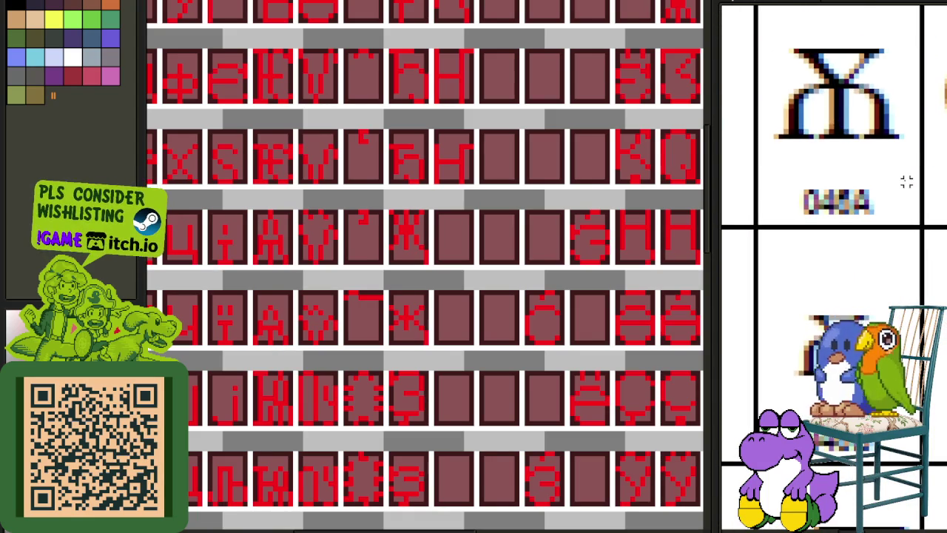
pyautogui.scroll(-3, 901, 181)
pyautogui.scroll(-2, 901, 180)
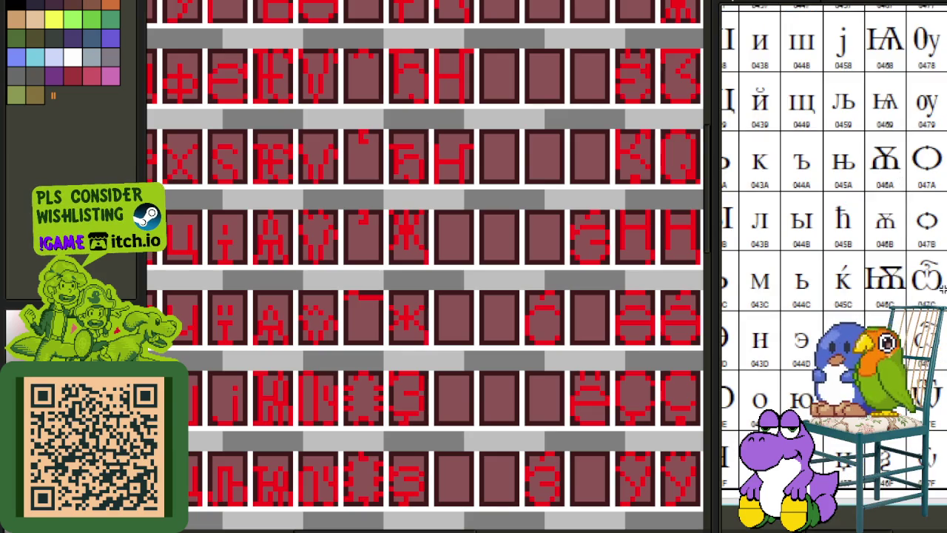
pyautogui.scroll(3, 941, 287)
pyautogui.scroll(1, 844, 170)
pyautogui.moveTo(802, 94); pyautogui.dragTo(897, 210)
pyautogui.scroll(-5, 896, 210)
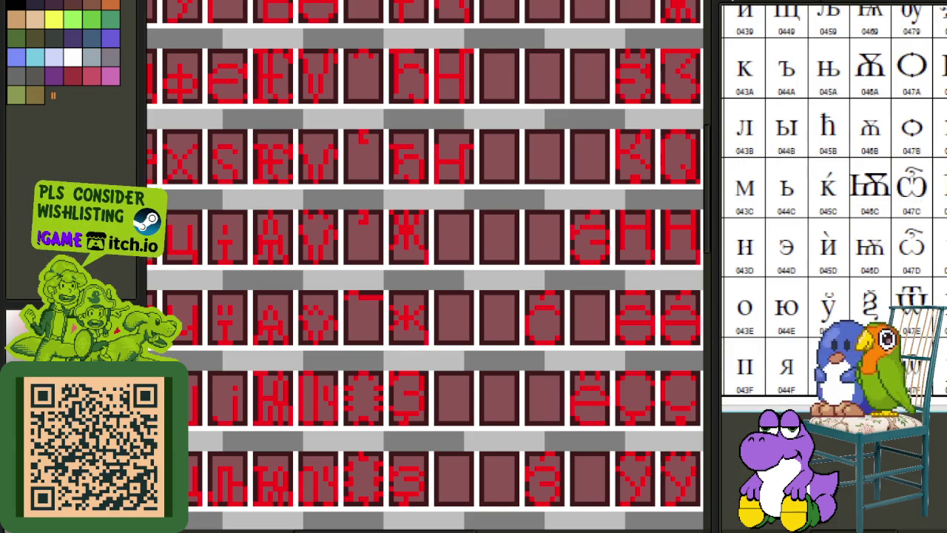
pyautogui.scroll(2, 833, 222)
pyautogui.hscroll(2, 834, 222)
pyautogui.hscroll(2, 833, 221)
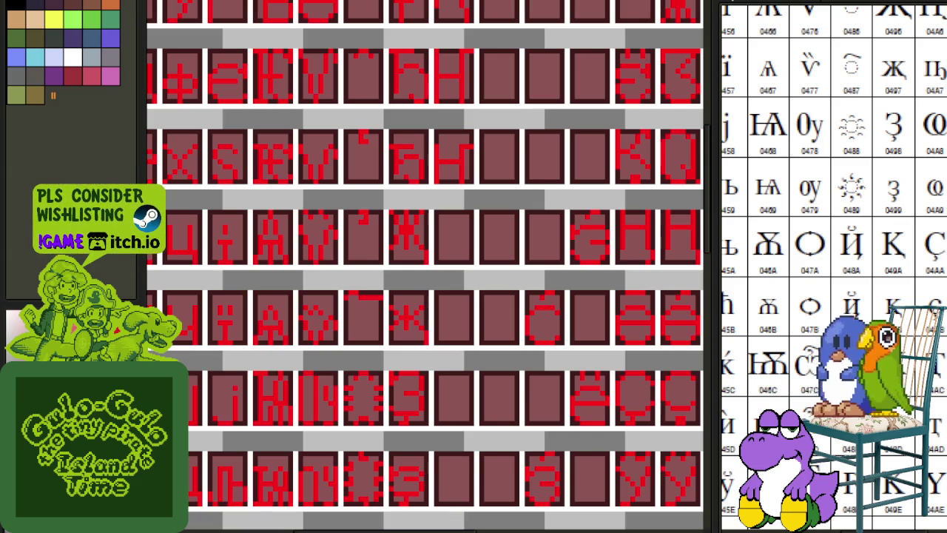
# Cancel the file-open dialog and zoom in on the rows holding the Ђ glyph.
pyautogui.scroll(-2, 665, 298)
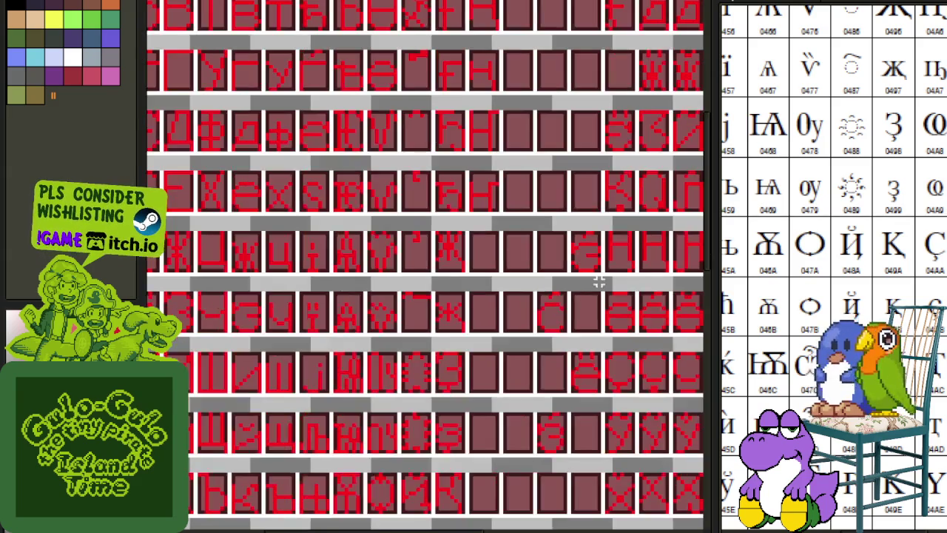
pyautogui.hotkey('ctrl', 'o')
pyautogui.press('Escape')
pyautogui.scroll(-1, 510, 249)
pyautogui.scroll(1, 518, 256)
pyautogui.scroll(1, 516, 236)
pyautogui.scroll(-1, 515, 237)
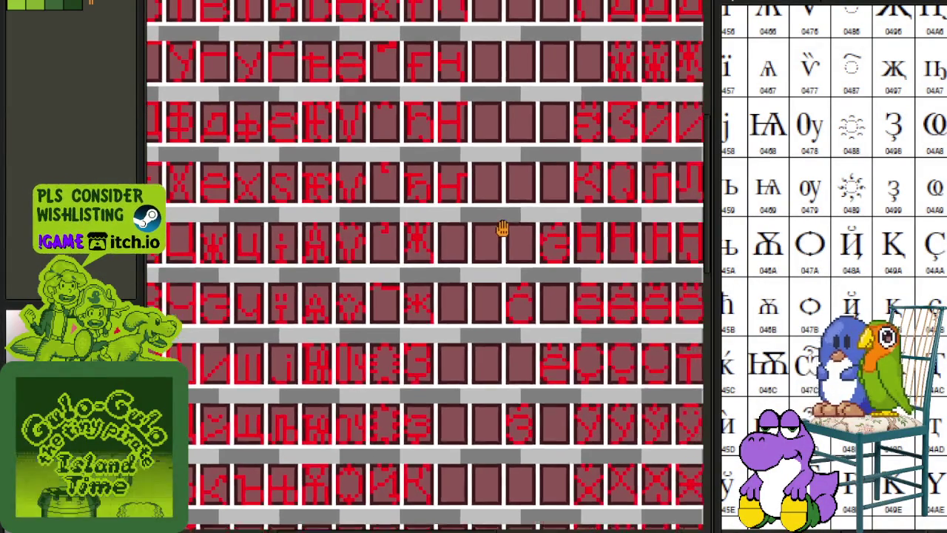
pyautogui.scroll(-2, 836, 222)
pyautogui.scroll(1, 511, 245)
pyautogui.scroll(2, 836, 222)
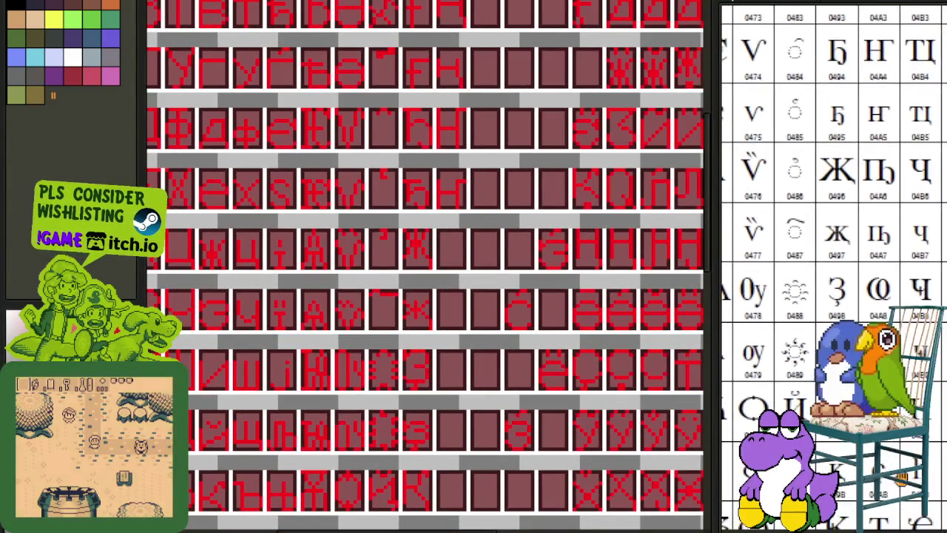
pyautogui.scroll(1, 836, 222)
pyautogui.scroll(-1, 448, 181)
pyautogui.scroll(-1, 474, 289)
pyautogui.scroll(1, 439, 271)
pyautogui.scroll(2, 444, 280)
pyautogui.moveTo(444, 280); pyautogui.dragTo(446, 194)
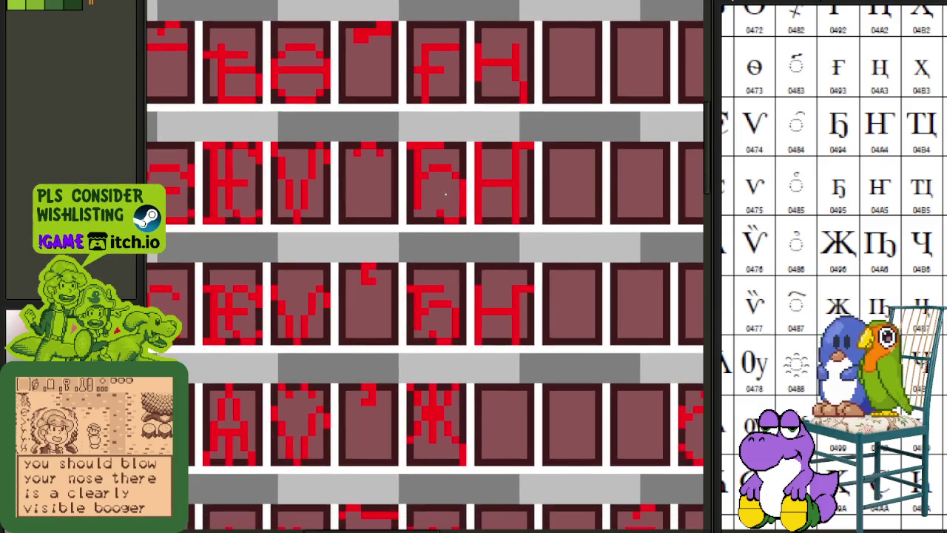
pyautogui.scroll(1, 439, 190)
pyautogui.scroll(2, 422, 184)
# Copy the Ђ-shaped glyph into the empty cell to the right of Ж.
pyautogui.moveTo(400, 114)
pyautogui.mouseDown()
pyautogui.moveTo(488, 214)
pyautogui.moveTo(500, 254)
pyautogui.moveTo(675, 510)
pyautogui.moveTo(433, 345)
pyautogui.mouseUp()
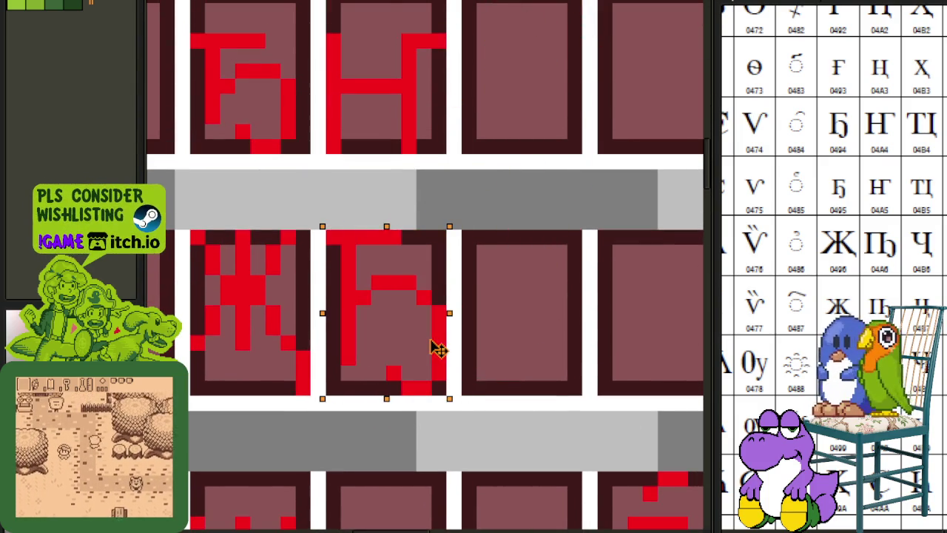
pyautogui.scroll(-3, 590, 238)
pyautogui.scroll(2, 444, 143)
pyautogui.moveTo(376, 102)
pyautogui.mouseDown()
pyautogui.moveTo(444, 205)
pyautogui.moveTo(470, 527)
pyautogui.moveTo(514, 414)
pyautogui.mouseUp()
pyautogui.click(628, 292)
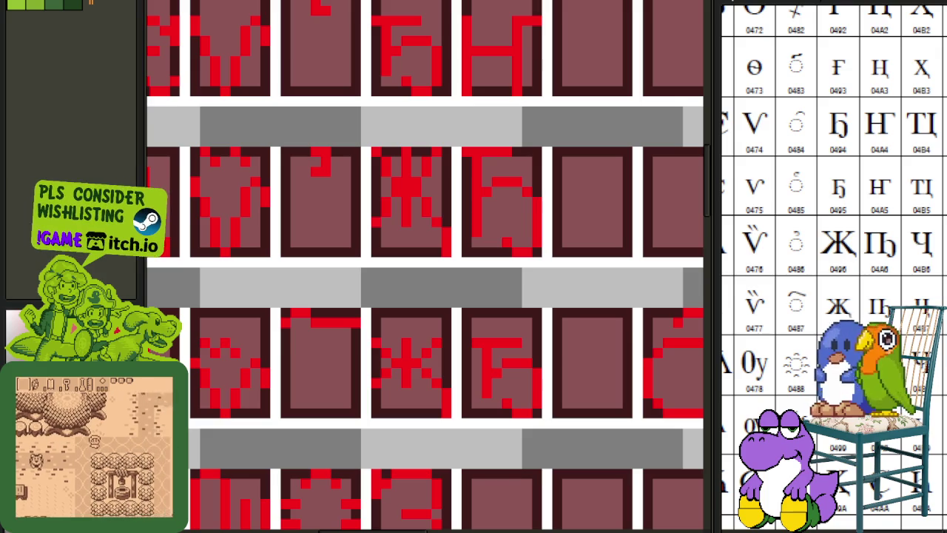
# Zoom out and pan to review the whole glyph sheet.
pyautogui.scroll(-2, 437, 320)
pyautogui.scroll(-2, 433, 327)
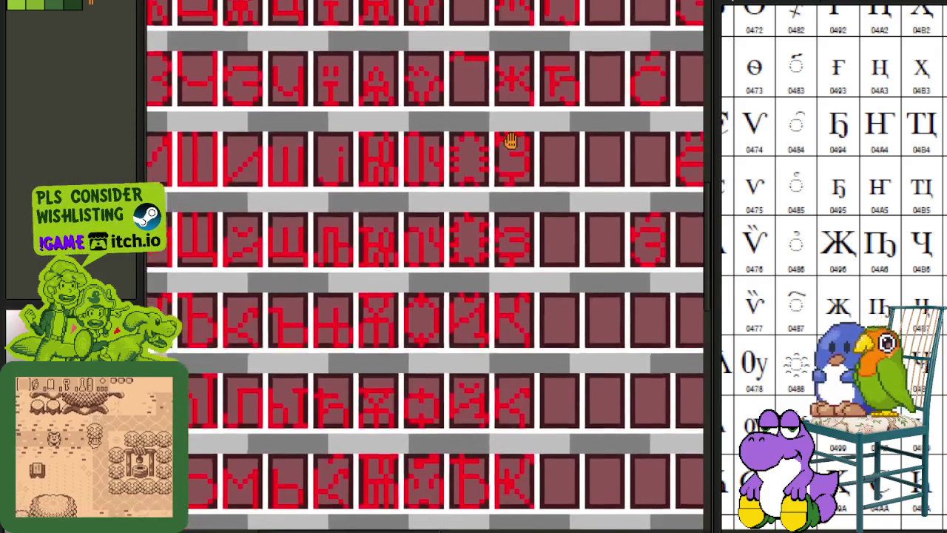
pyautogui.moveTo(510, 141)
pyautogui.mouseDown()
pyautogui.moveTo(501, 64)
pyautogui.moveTo(477, 190)
pyautogui.moveTo(461, 101)
pyautogui.moveTo(414, 329)
pyautogui.mouseUp()
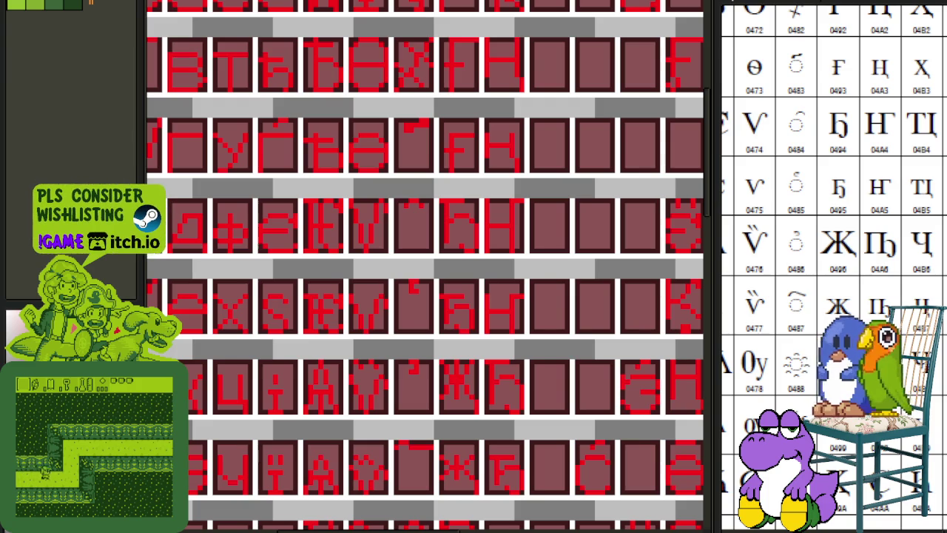
pyautogui.scroll(-3, 355, 310)
pyautogui.moveTo(274, 290)
pyautogui.mouseDown()
pyautogui.moveTo(333, 244)
pyautogui.moveTo(334, 210)
pyautogui.mouseUp()
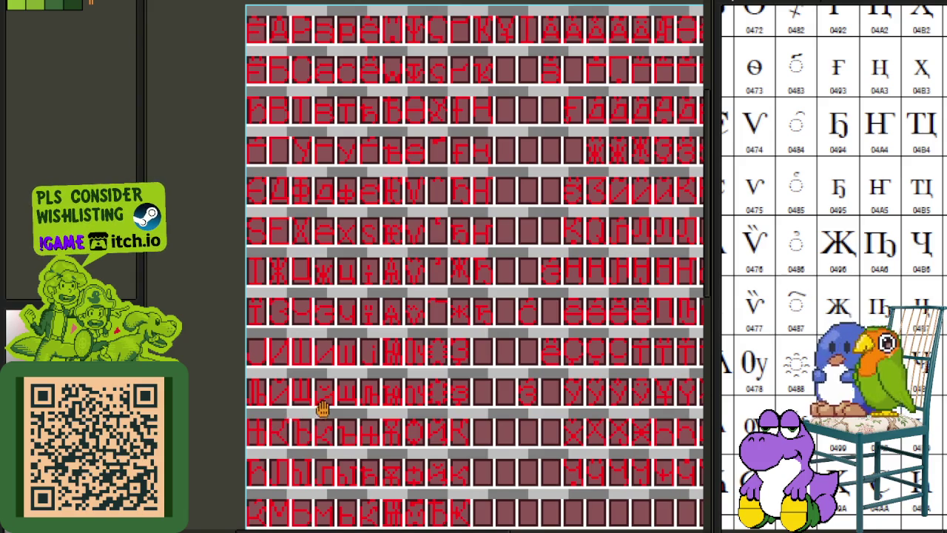
# Move the reference chart to show the basic Cyrillic letters 0404–0428.
pyautogui.scroll(2, 324, 409)
pyautogui.scroll(2, 275, 401)
pyautogui.scroll(-1, 232, 402)
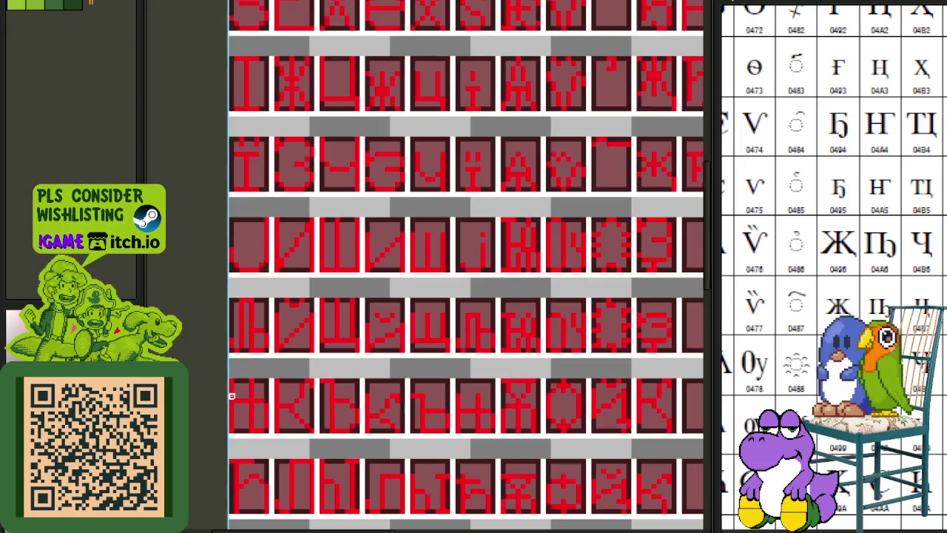
pyautogui.moveTo(787, 340); pyautogui.dragTo(878, 298)
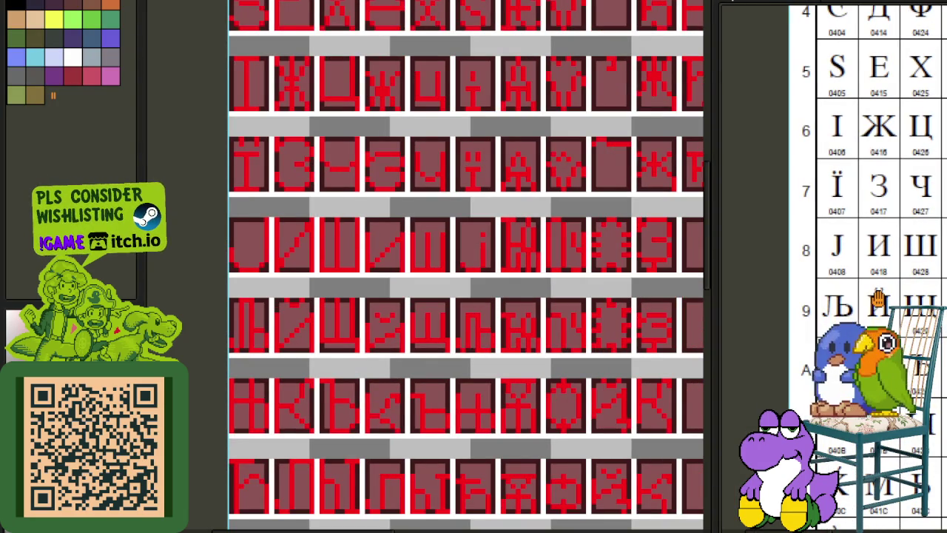
# Shift the left stem of the glyph beside К one pixel right and fill its bottom-left pixel.
pyautogui.scroll(1, 235, 384)
pyautogui.moveTo(235, 382)
pyautogui.mouseDown()
pyautogui.moveTo(305, 339)
pyautogui.moveTo(300, 433)
pyautogui.mouseUp()
pyautogui.moveTo(295, 333); pyautogui.dragTo(304, 333)
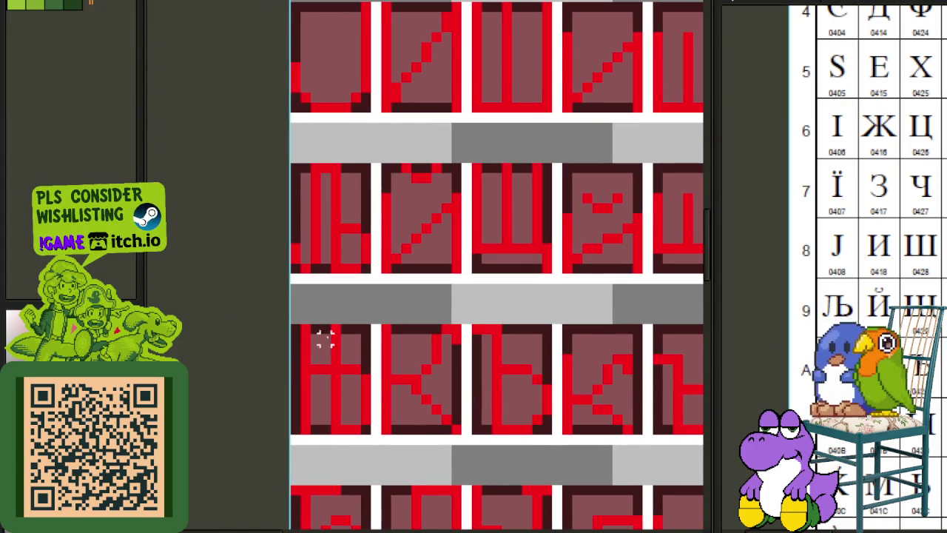
pyautogui.click(294, 423)
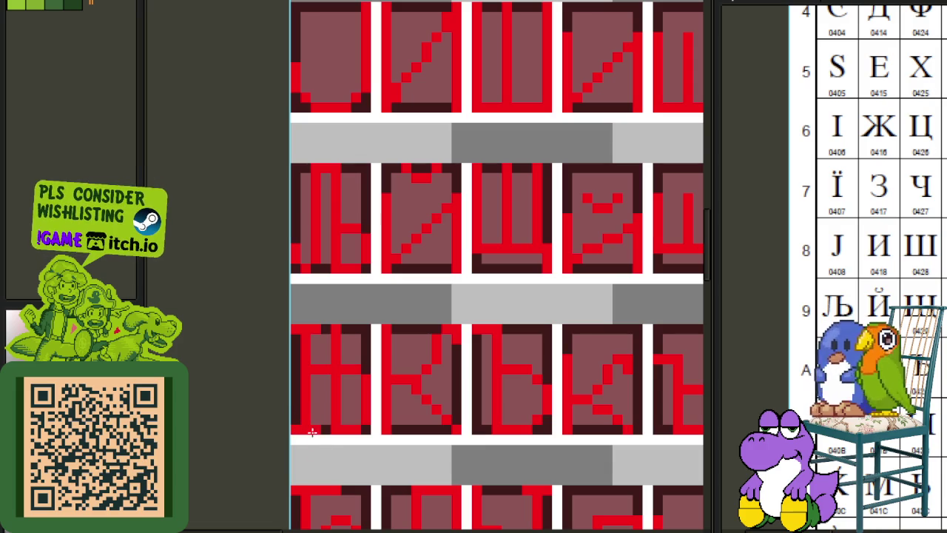
pyautogui.scroll(-2, 316, 443)
pyautogui.scroll(-1, 411, 366)
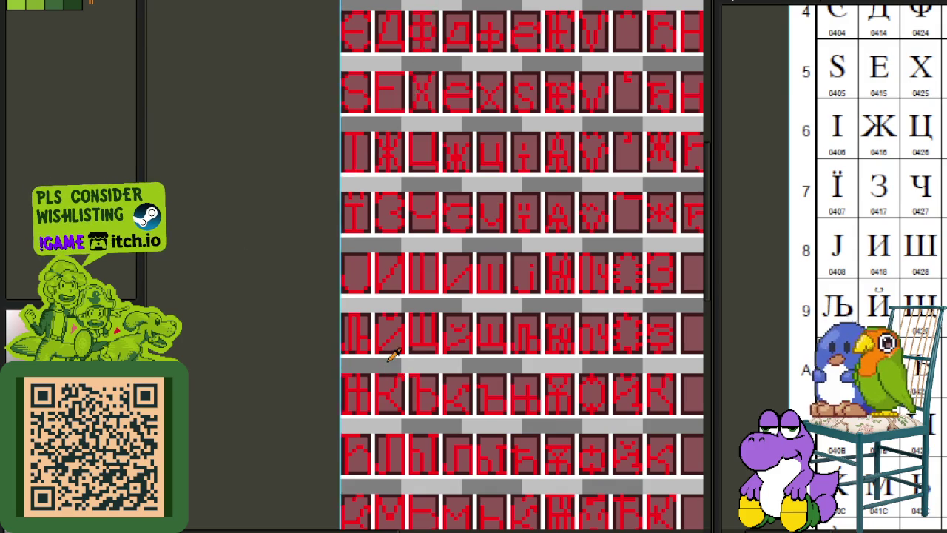
pyautogui.scroll(3, 494, 399)
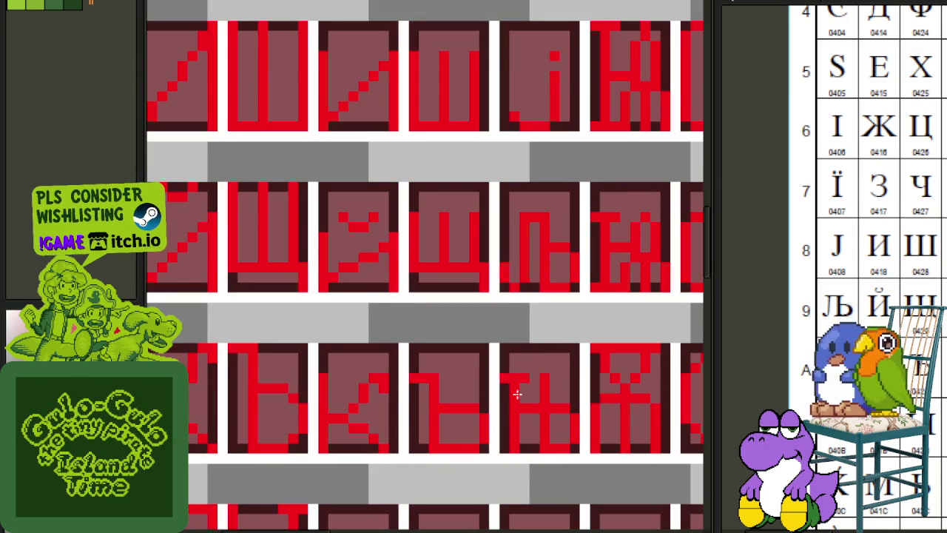
pyautogui.scroll(-3, 514, 474)
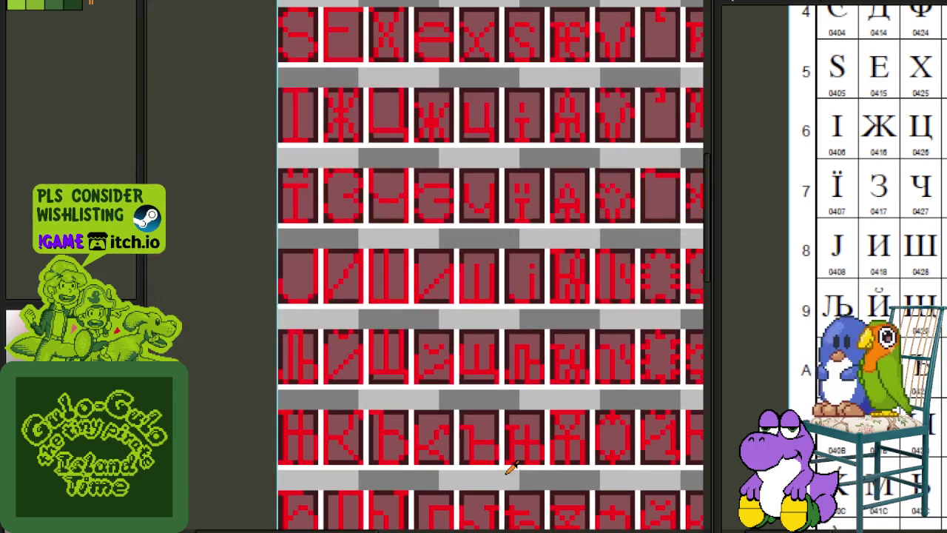
pyautogui.scroll(2, 374, 269)
pyautogui.scroll(-1, 402, 308)
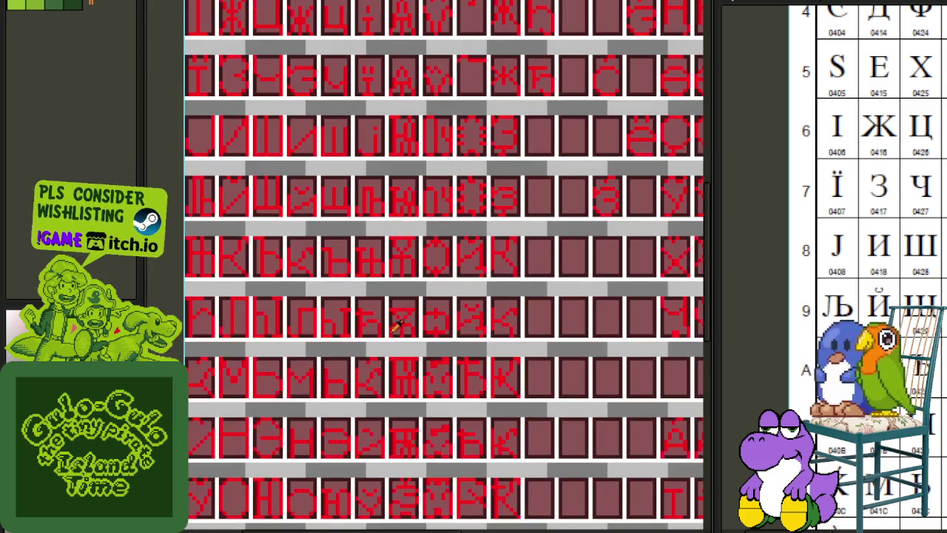
# Bring the lowest filled glyph rows into view and select one cell there.
pyautogui.moveTo(371, 377); pyautogui.dragTo(429, 298)
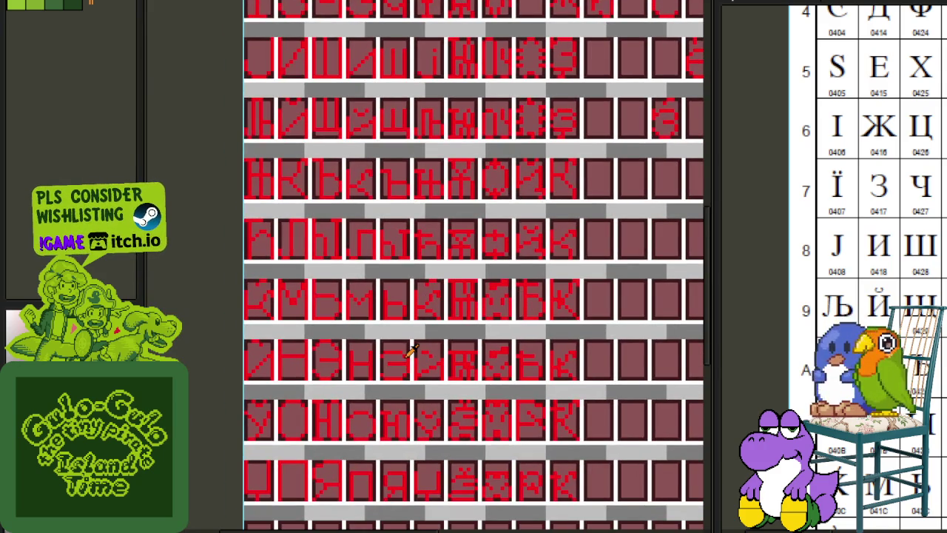
pyautogui.scroll(-1, 412, 351)
pyautogui.moveTo(528, 345); pyautogui.dragTo(490, 323)
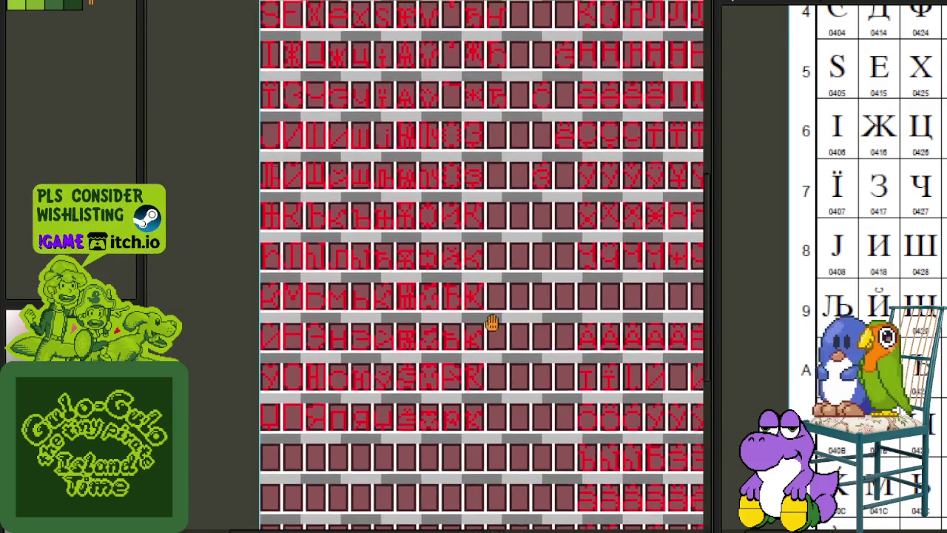
pyautogui.scroll(2, 300, 422)
pyautogui.moveTo(366, 385); pyautogui.dragTo(418, 457)
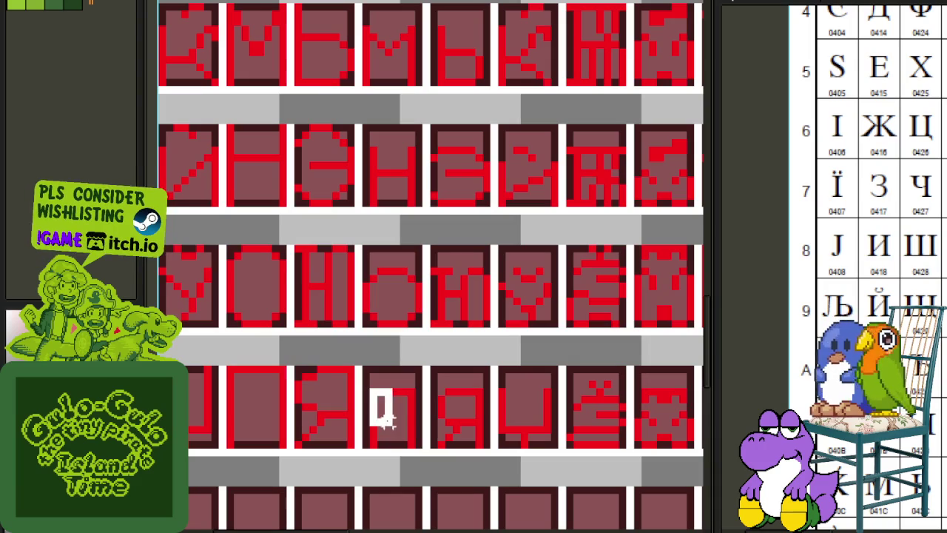
pyautogui.scroll(-2, 418, 457)
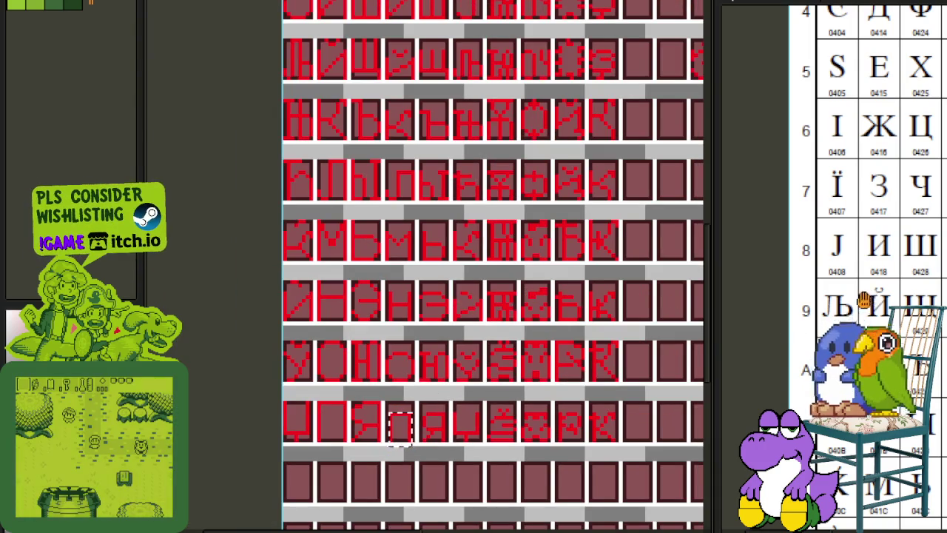
pyautogui.hscroll(10, 794, 381)
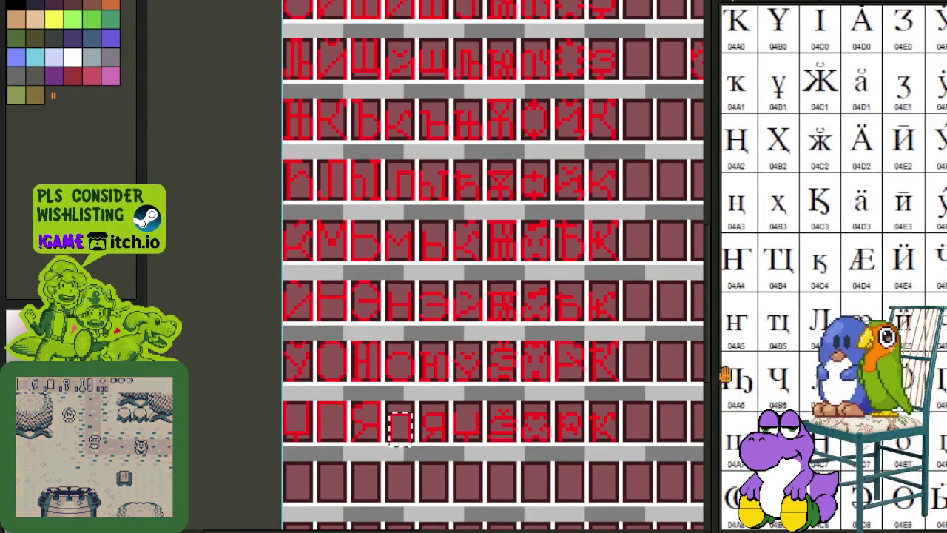
# Shift the selected glyph's pixels within its cell and commit the move.
pyautogui.hscroll(-4, 794, 381)
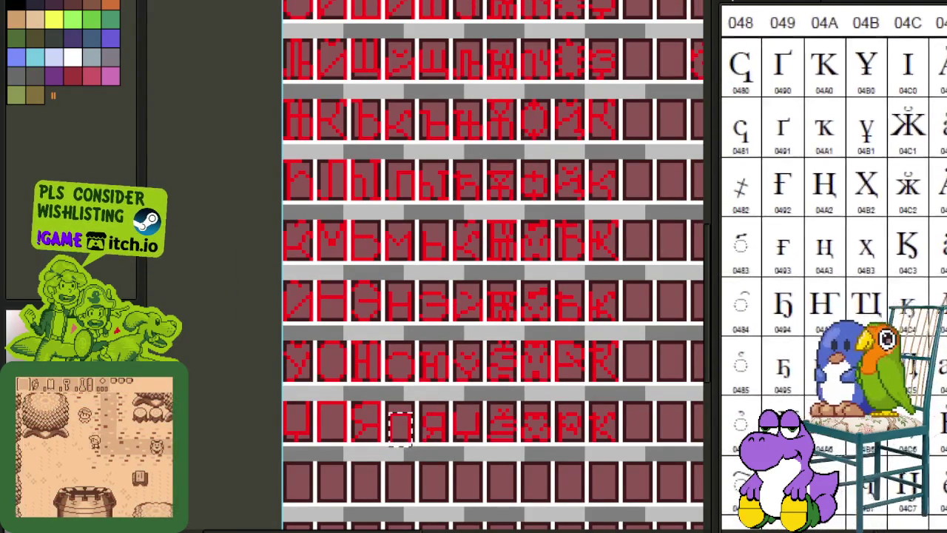
pyautogui.scroll(-2, 814, 296)
pyautogui.hscroll(-1, 813, 296)
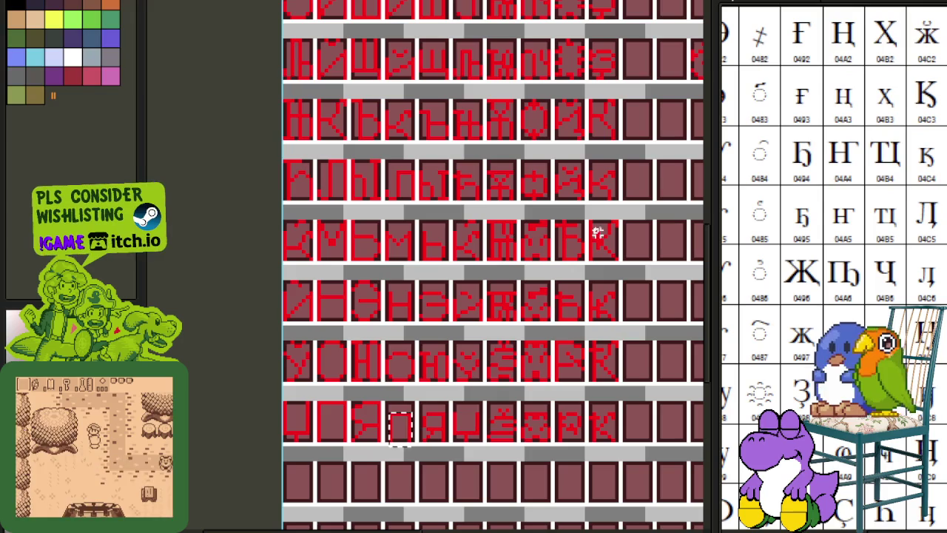
pyautogui.scroll(-2, 547, 349)
pyautogui.scroll(-1, 513, 352)
pyautogui.scroll(3, 463, 266)
pyautogui.scroll(1, 463, 201)
pyautogui.scroll(2, 461, 235)
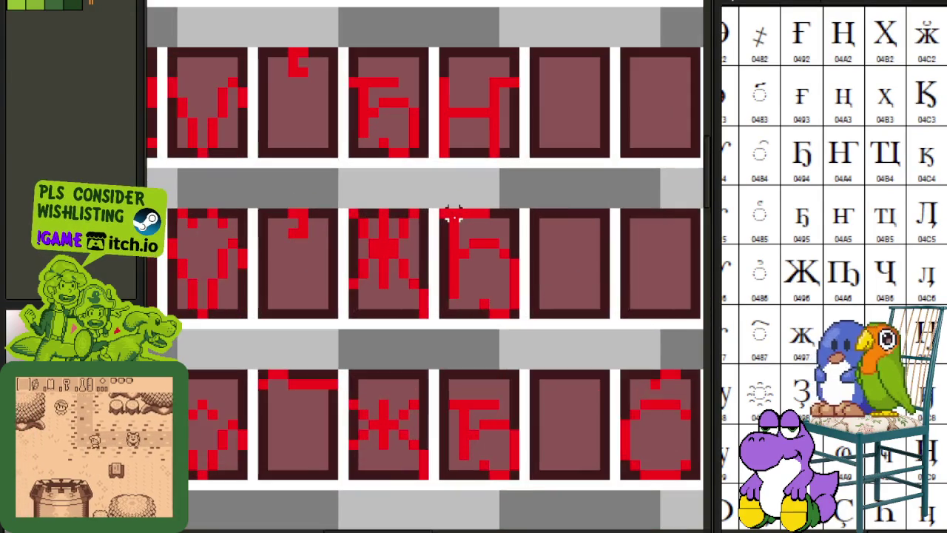
pyautogui.scroll(1, 450, 212)
pyautogui.moveTo(467, 212)
pyautogui.mouseDown()
pyautogui.moveTo(482, 213)
pyautogui.moveTo(469, 228)
pyautogui.moveTo(523, 342)
pyautogui.mouseUp()
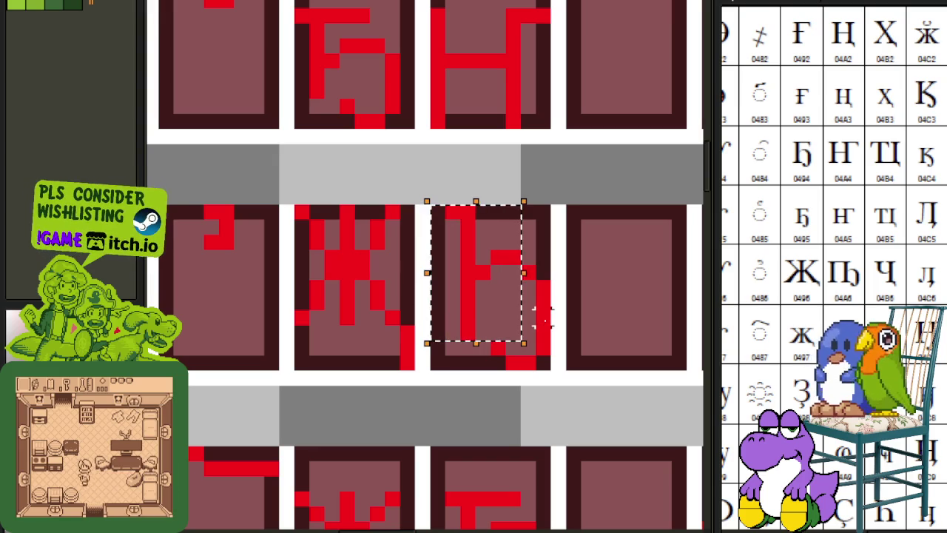
pyautogui.press('Return')
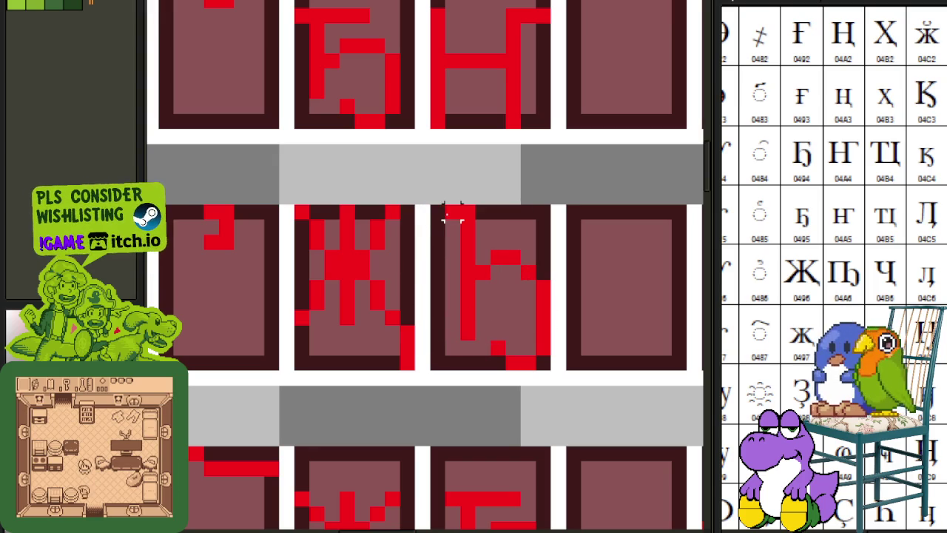
# Paint red left vertical stems on the upper glyph and the smaller glyph beneath it.
pyautogui.moveTo(434, 211); pyautogui.dragTo(435, 335)
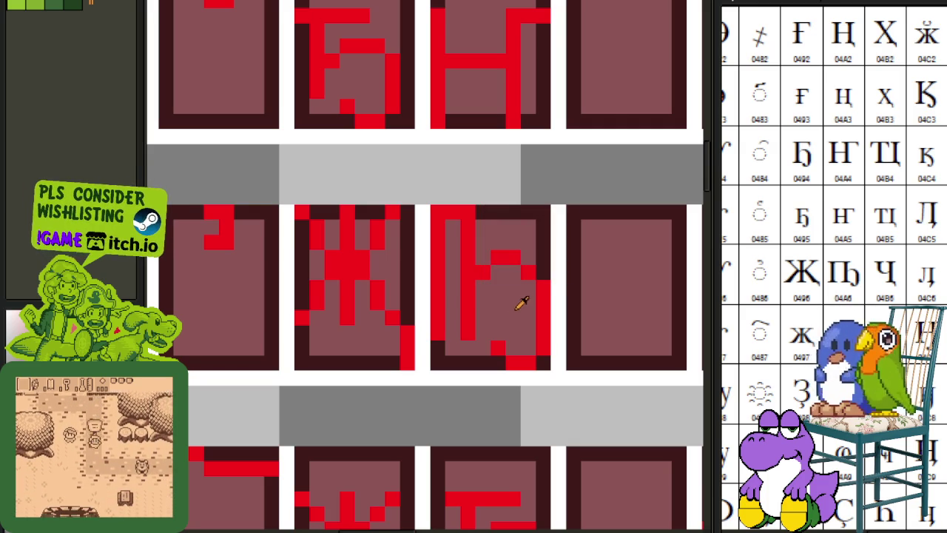
pyautogui.scroll(-3, 518, 307)
pyautogui.scroll(3, 462, 352)
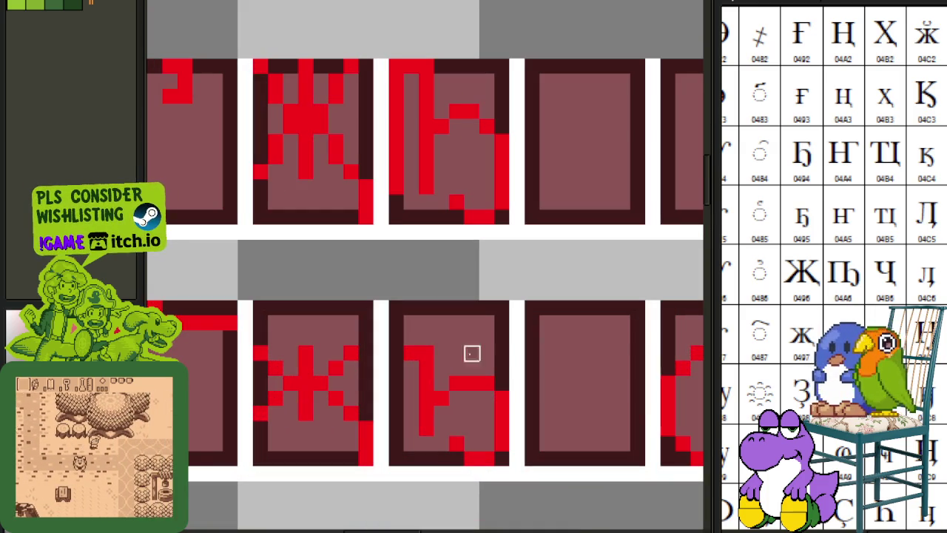
pyautogui.moveTo(397, 352); pyautogui.dragTo(397, 430)
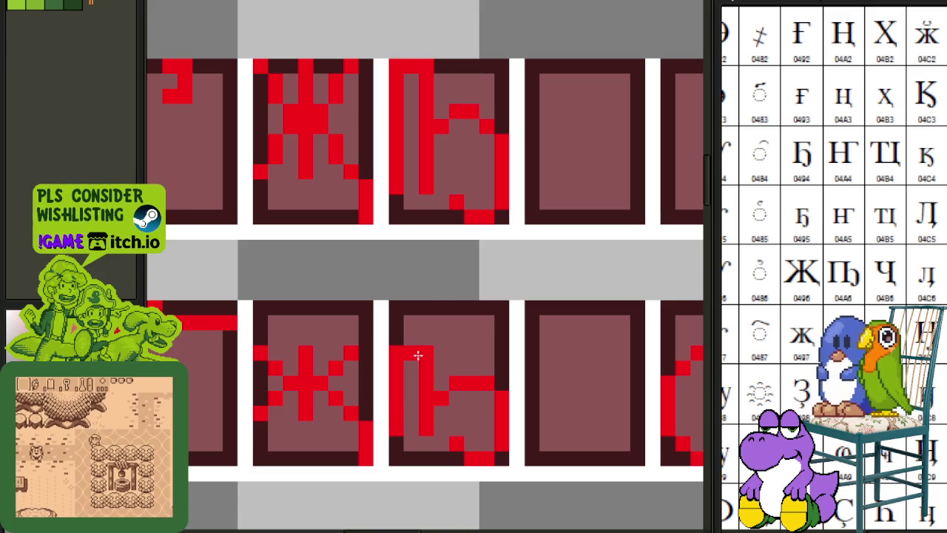
pyautogui.scroll(-3, 497, 362)
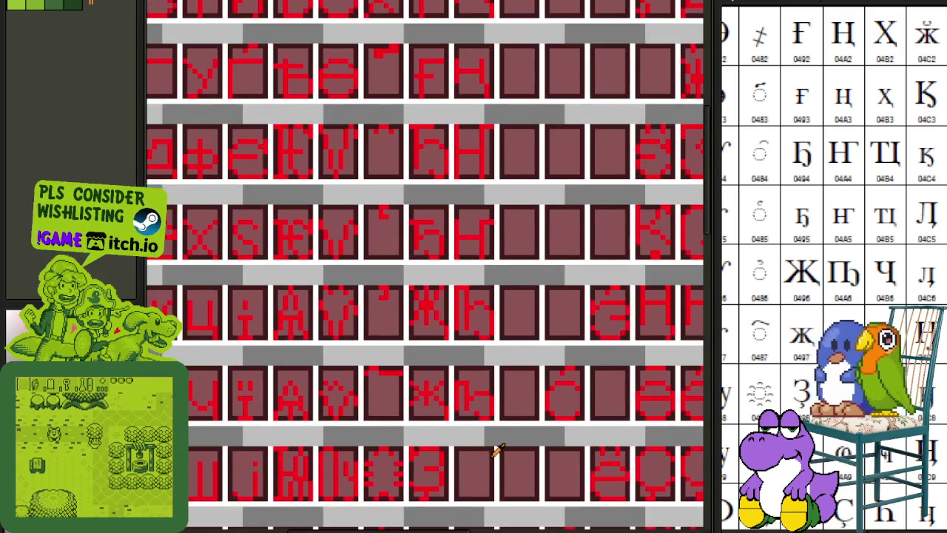
pyautogui.moveTo(495, 453); pyautogui.dragTo(495, 331)
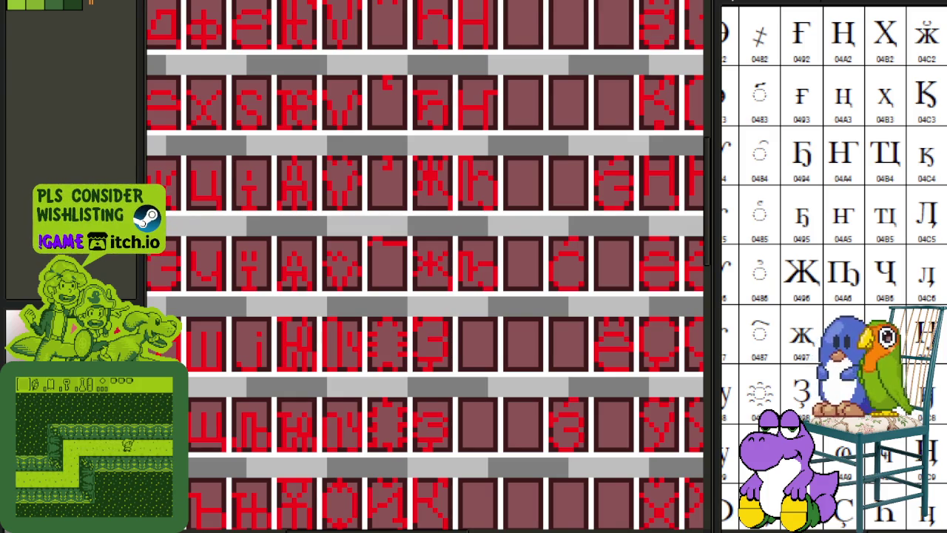
# Create a 160x152 sprite for the Ҩ reference image and dock it beside the glyph sheet.
pyautogui.hotkey('alt', 'f')
pyautogui.press('n')
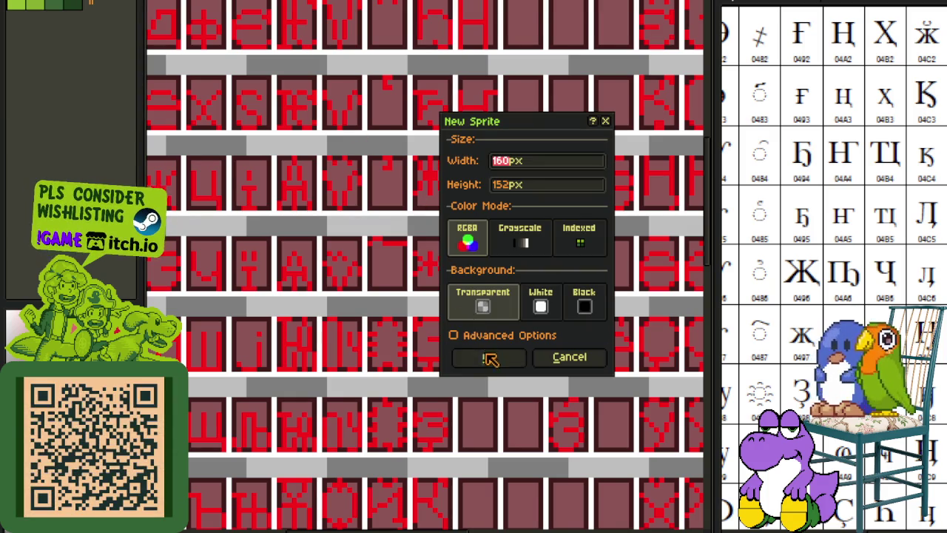
pyautogui.click(489, 359)
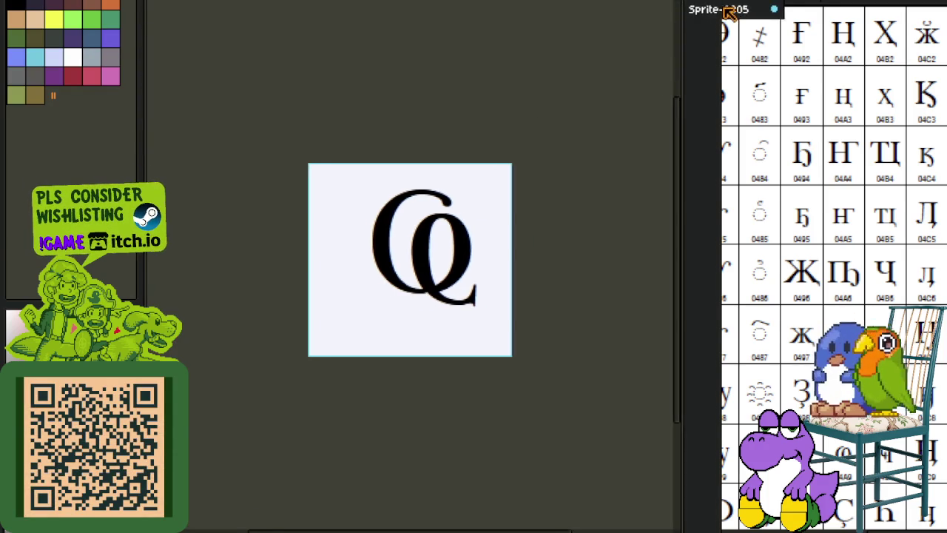
pyautogui.moveTo(444, 6); pyautogui.dragTo(795, 153)
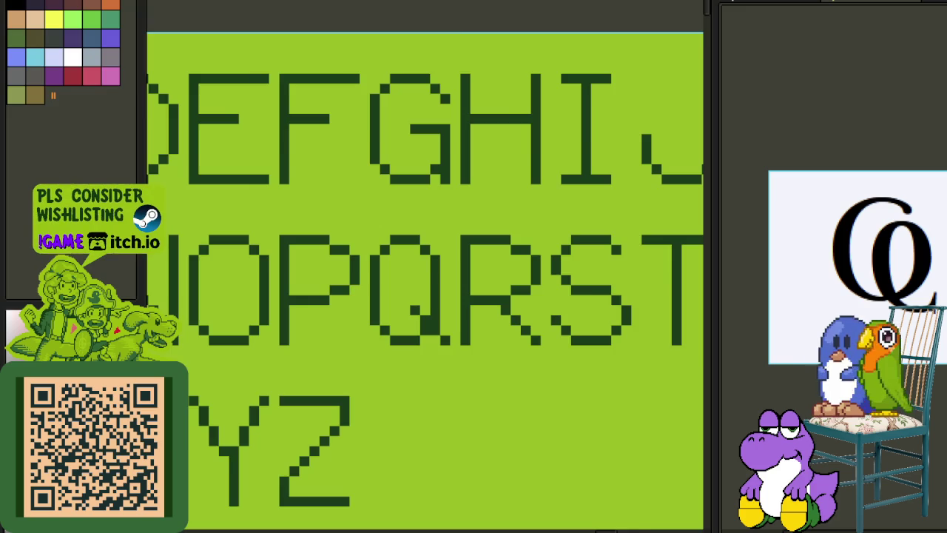
# On the glyph sheet, pencil the red Ҩ glyph into an empty cell.
pyautogui.hotkey('ctrl', 'Tab')
pyautogui.scroll(-1, 304, 161)
pyautogui.scroll(1, 384, 195)
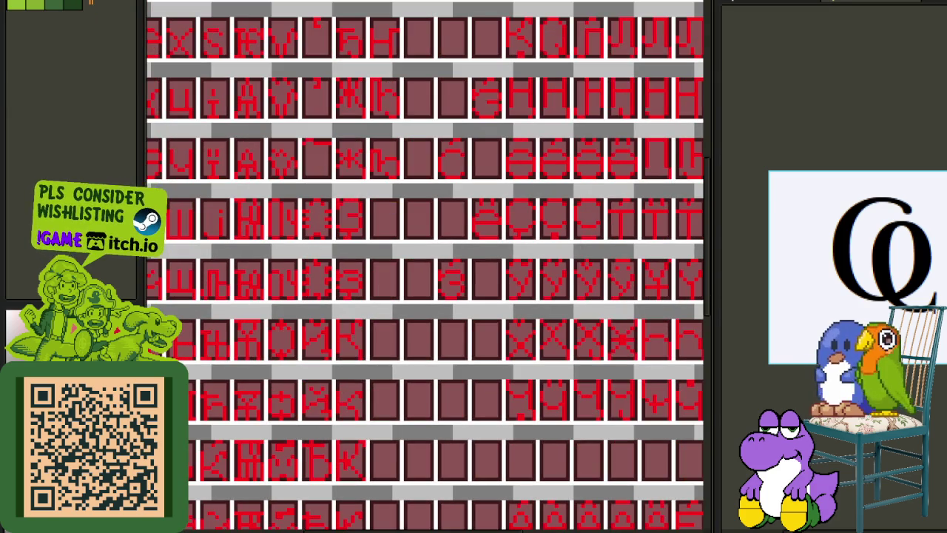
pyautogui.scroll(1, 286, 205)
pyautogui.scroll(1, 390, 190)
pyautogui.scroll(1, 249, 256)
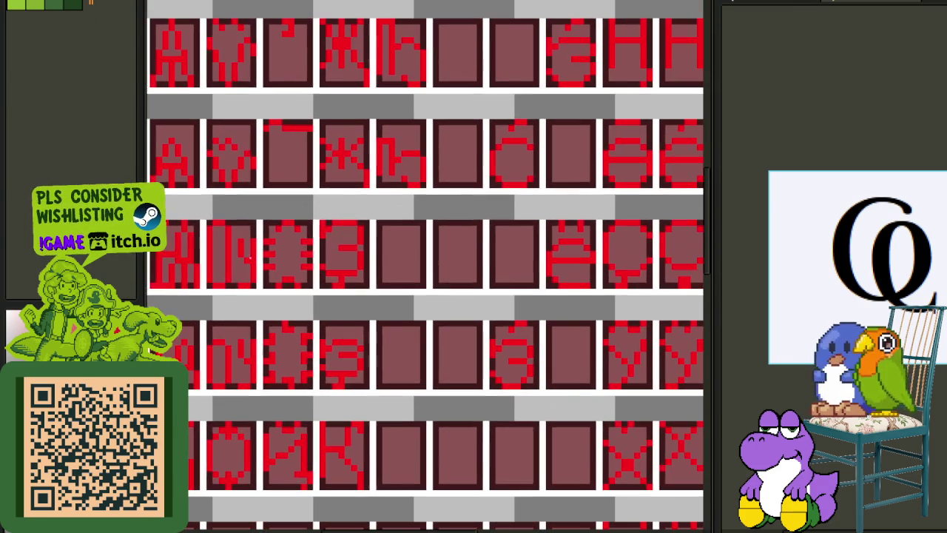
pyautogui.scroll(-1, 433, 214)
pyautogui.scroll(2, 319, 250)
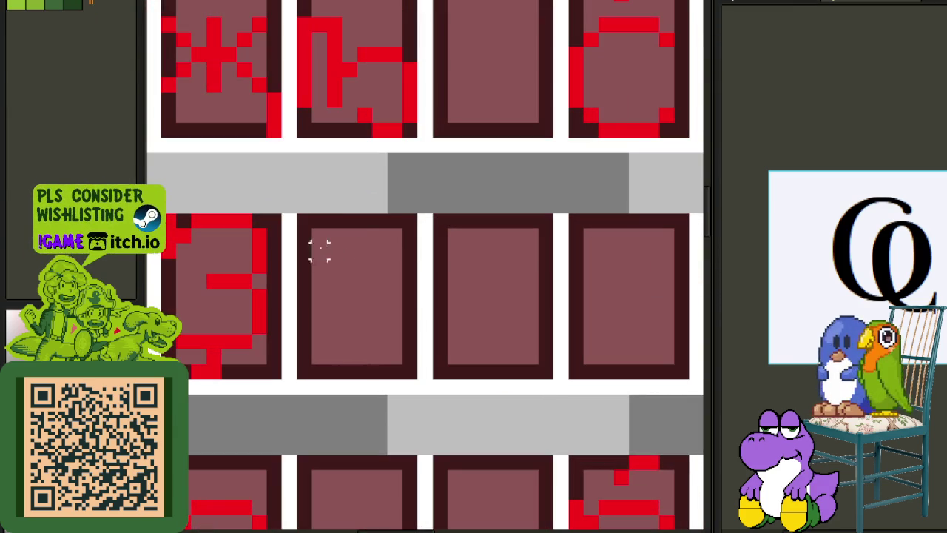
pyautogui.moveTo(358, 225)
pyautogui.mouseDown()
pyautogui.moveTo(349, 223)
pyautogui.moveTo(302, 281)
pyautogui.moveTo(302, 322)
pyautogui.mouseUp()
pyautogui.click(408, 372)
pyautogui.click(412, 360)
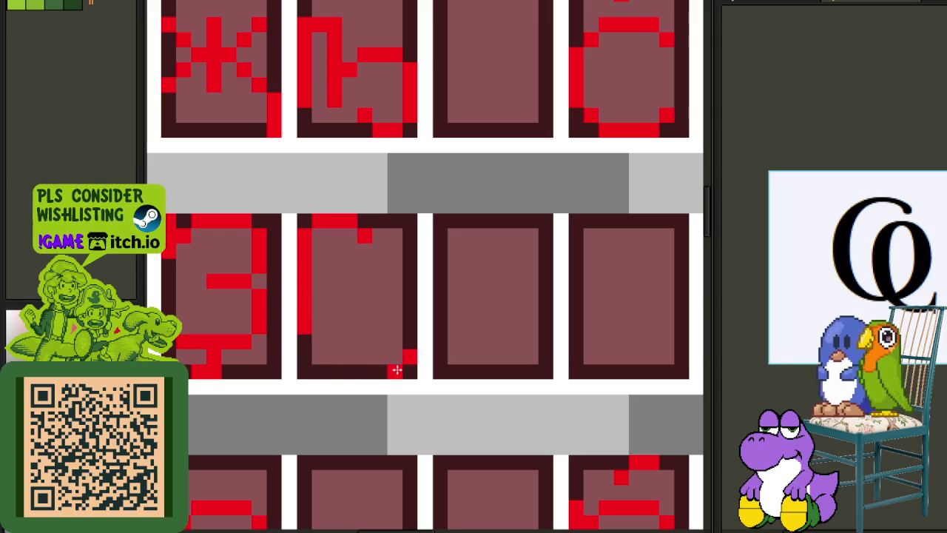
pyautogui.click(360, 360)
pyautogui.click(362, 369)
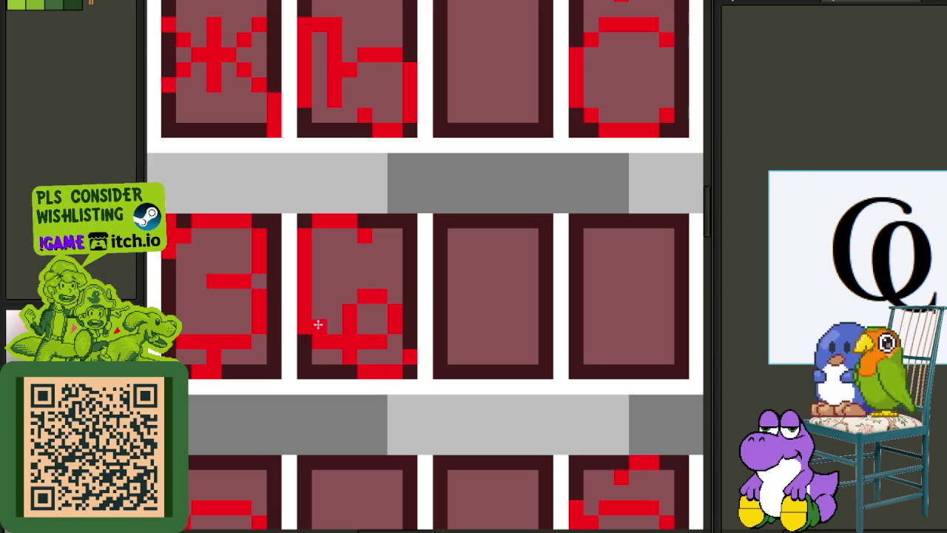
# Copy the Ҩ glyph into the empty cell directly below it.
pyautogui.scroll(-3, 351, 295)
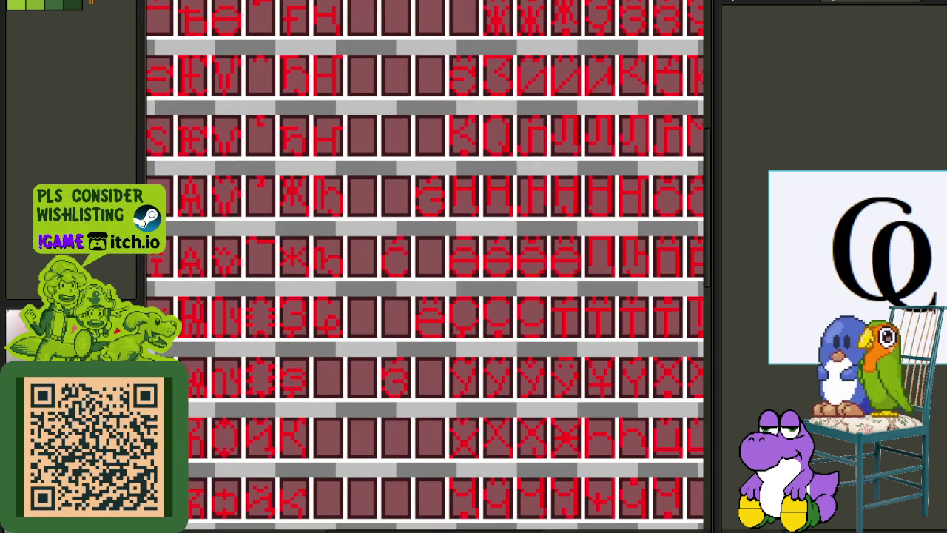
pyautogui.scroll(-1, 880, 279)
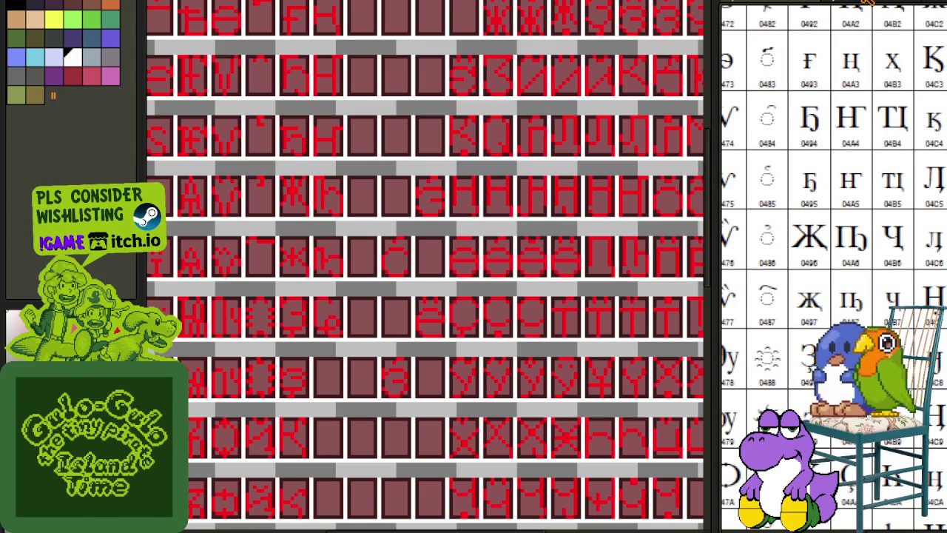
pyautogui.hotkey('alt', 'Tab')
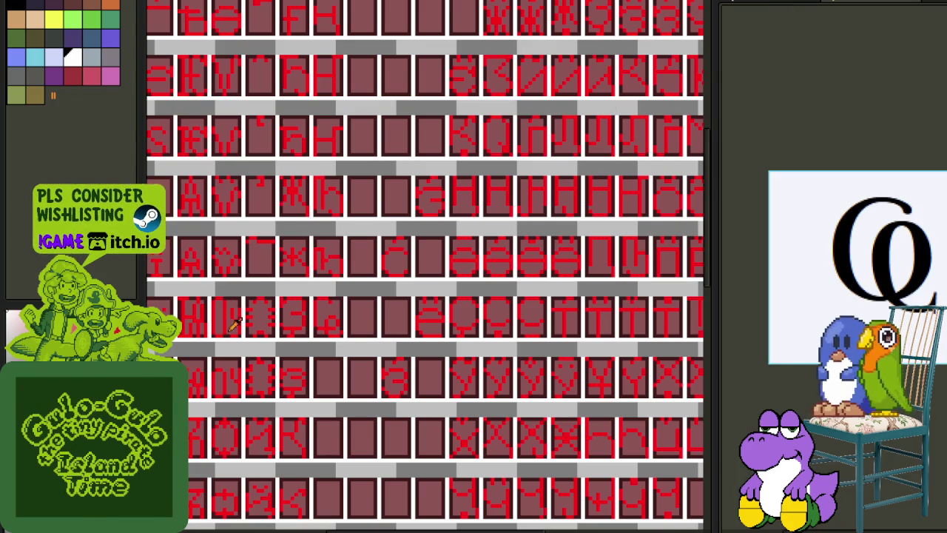
pyautogui.scroll(1, 234, 323)
pyautogui.scroll(2, 328, 317)
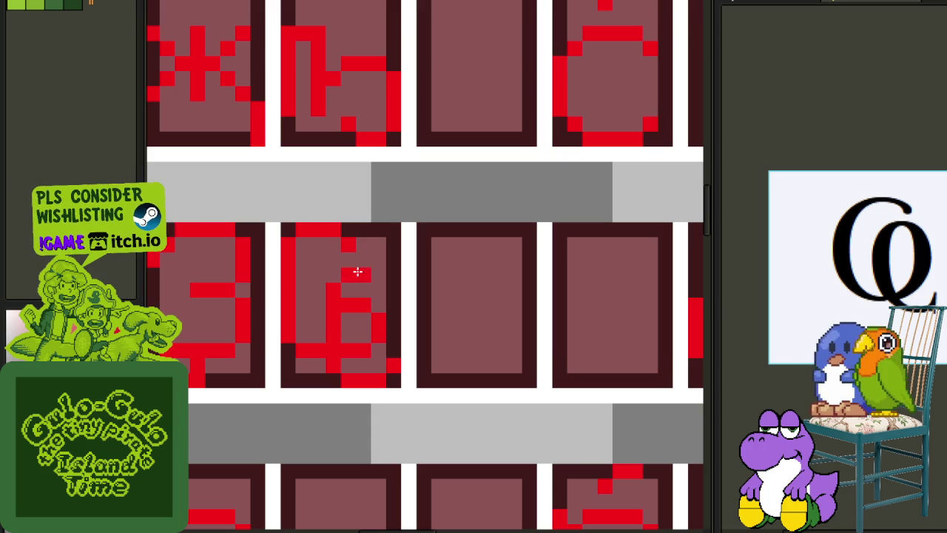
pyautogui.scroll(-2, 392, 266)
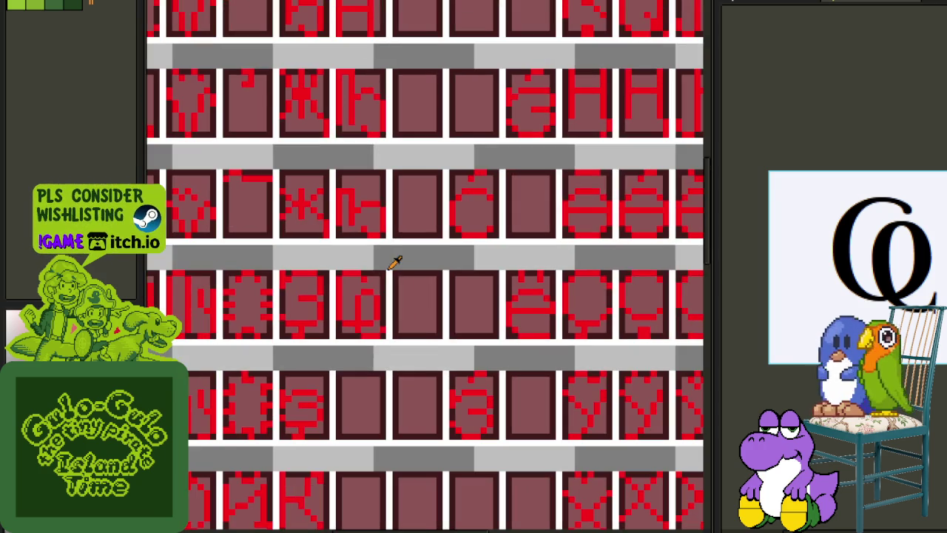
pyautogui.moveTo(392, 255); pyautogui.dragTo(414, 219)
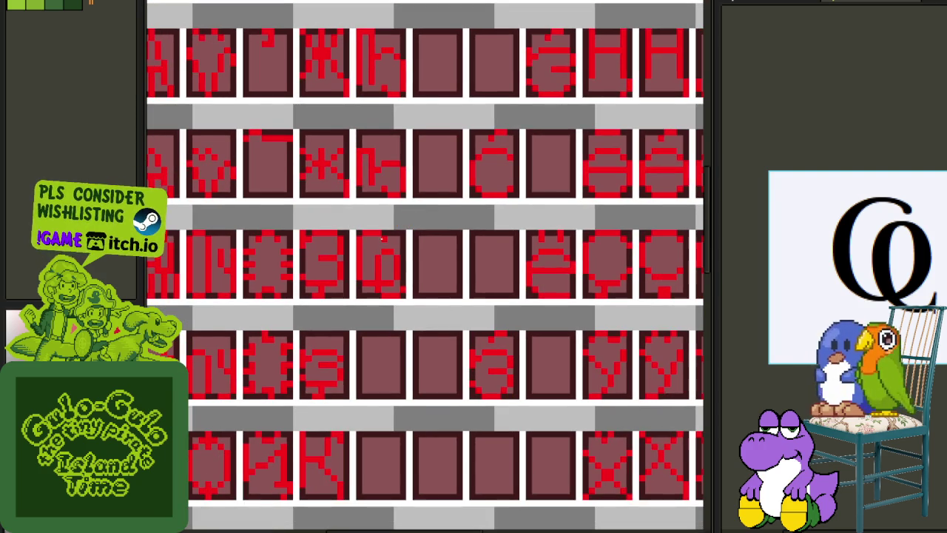
pyautogui.scroll(1, 393, 292)
pyautogui.moveTo(392, 292); pyautogui.dragTo(346, 216)
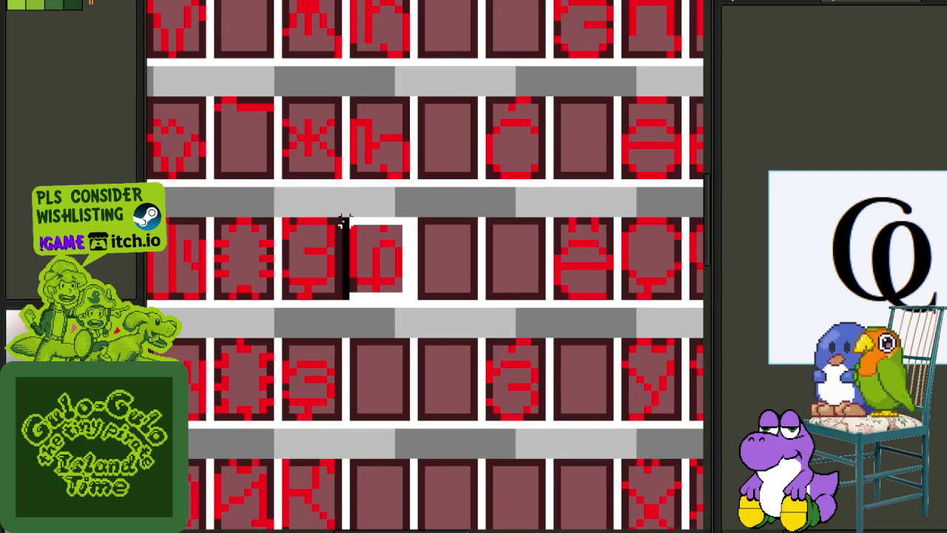
pyautogui.moveTo(377, 255); pyautogui.dragTo(372, 369)
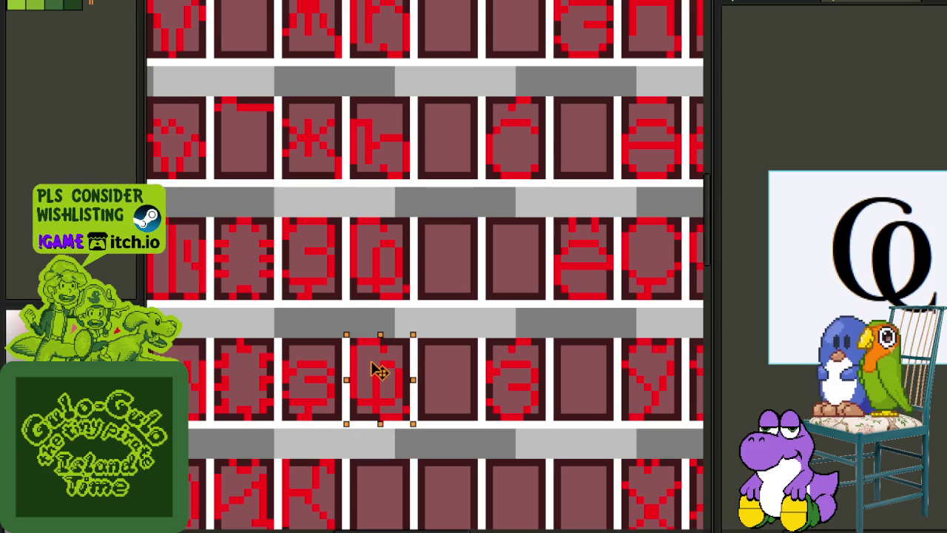
pyautogui.click(465, 296)
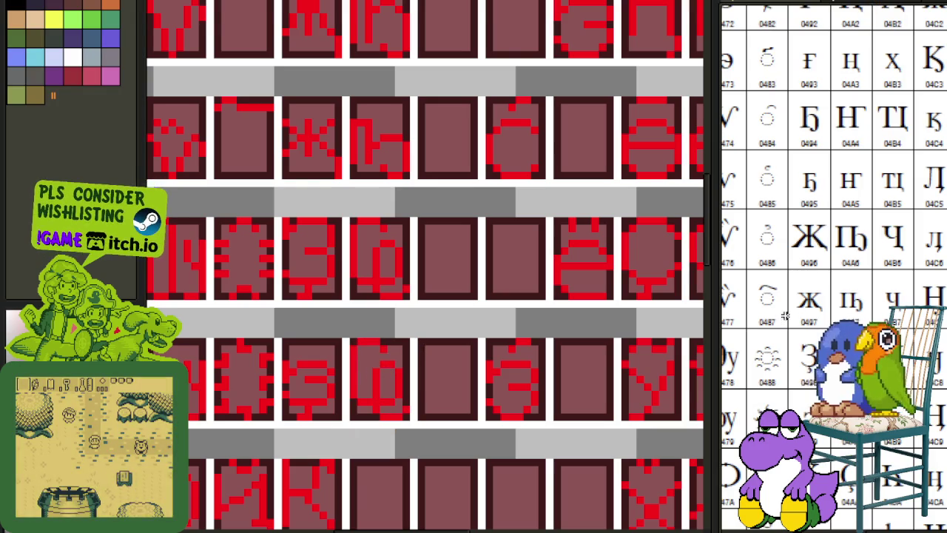
# Nudge the lower glyph down one pixel and the middle glyph right one pixel.
pyautogui.scroll(-2, 834, 267)
pyautogui.scroll(3, 872, 276)
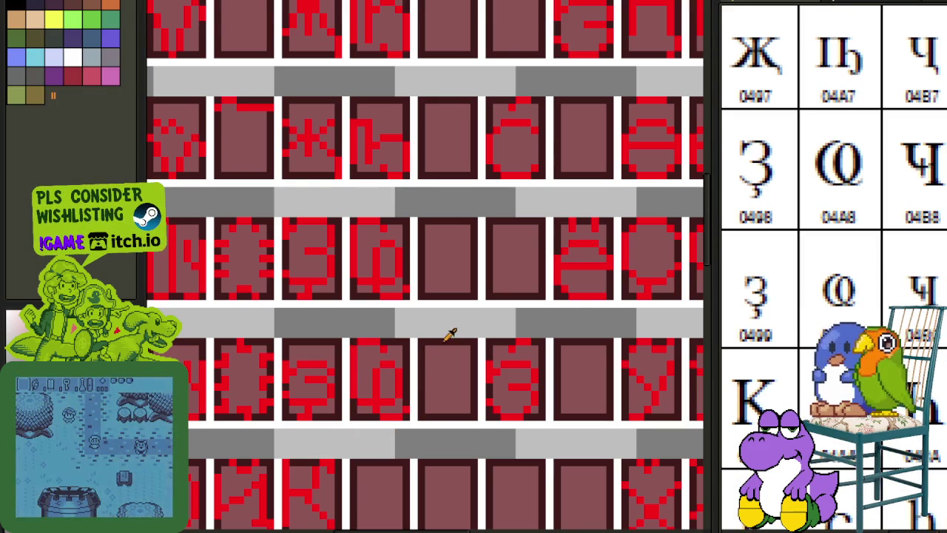
pyautogui.scroll(2, 348, 325)
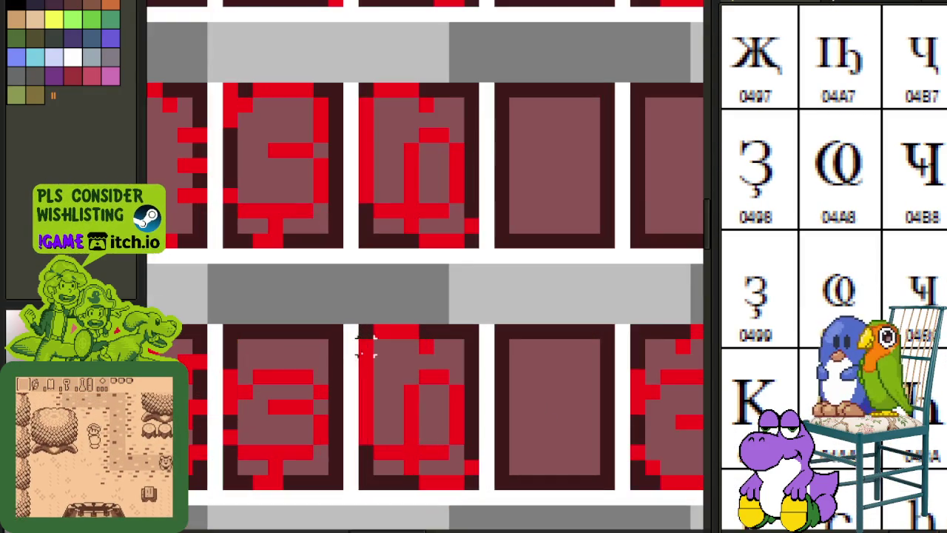
pyautogui.moveTo(360, 213); pyautogui.dragTo(469, 296)
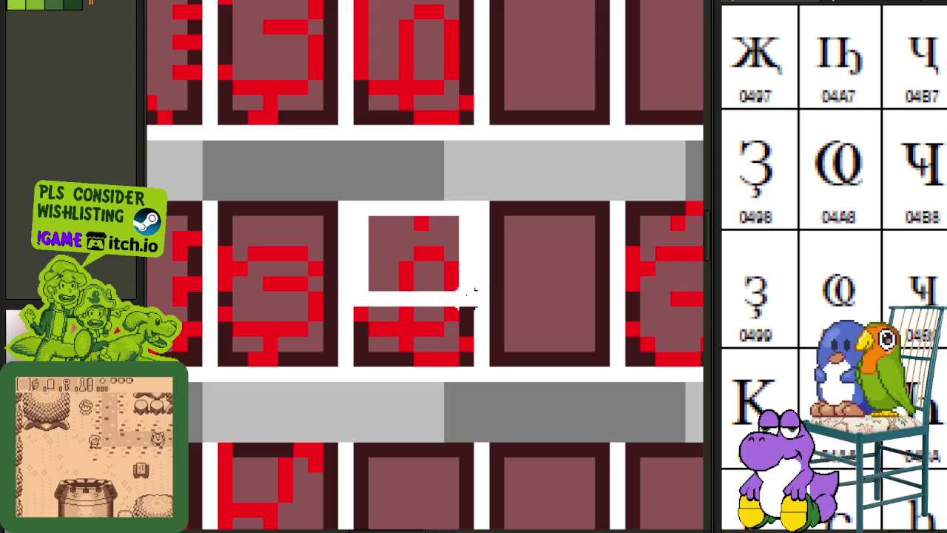
pyautogui.press('Down')
pyautogui.moveTo(345, 205); pyautogui.dragTo(499, 288)
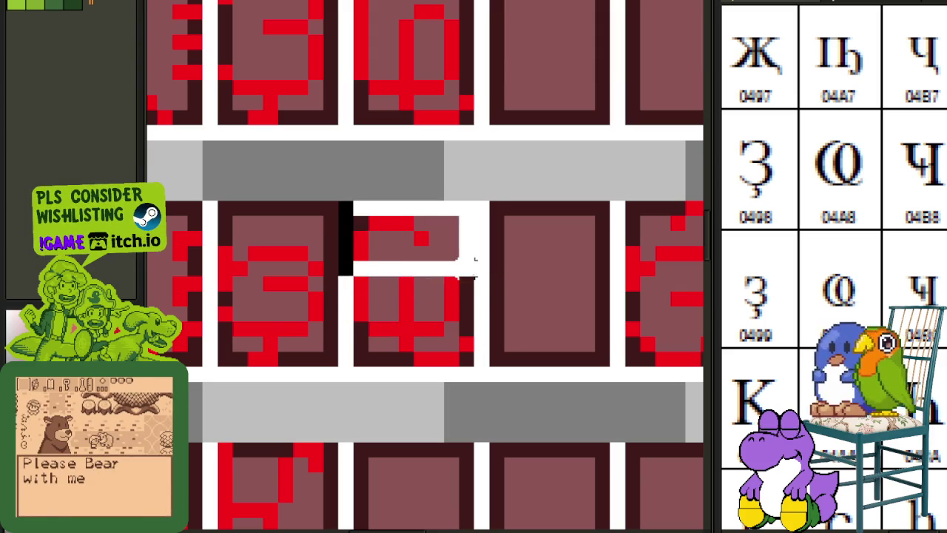
pyautogui.press('Right')
pyautogui.moveTo(277, 229); pyautogui.dragTo(344, 264)
pyautogui.click(360, 236)
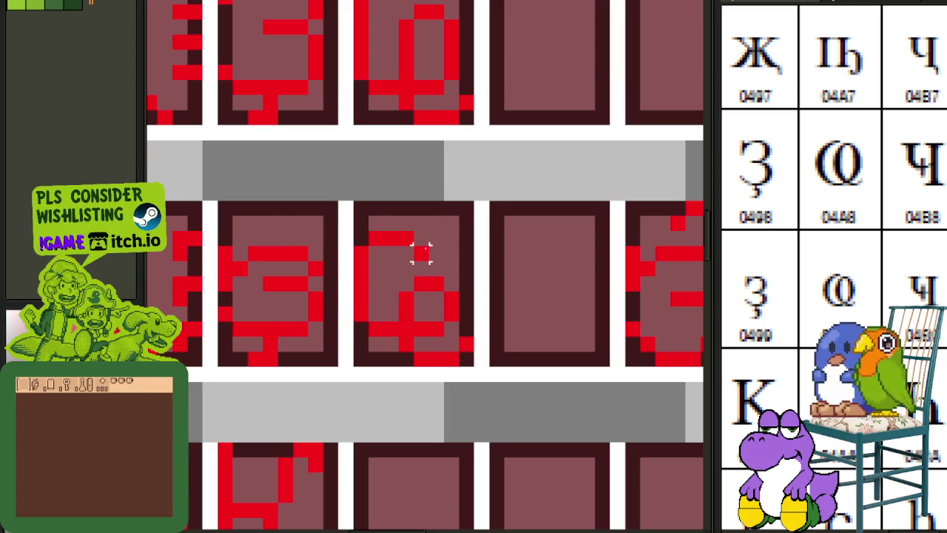
pyautogui.moveTo(320, 228); pyautogui.dragTo(447, 279)
pyautogui.click(361, 236)
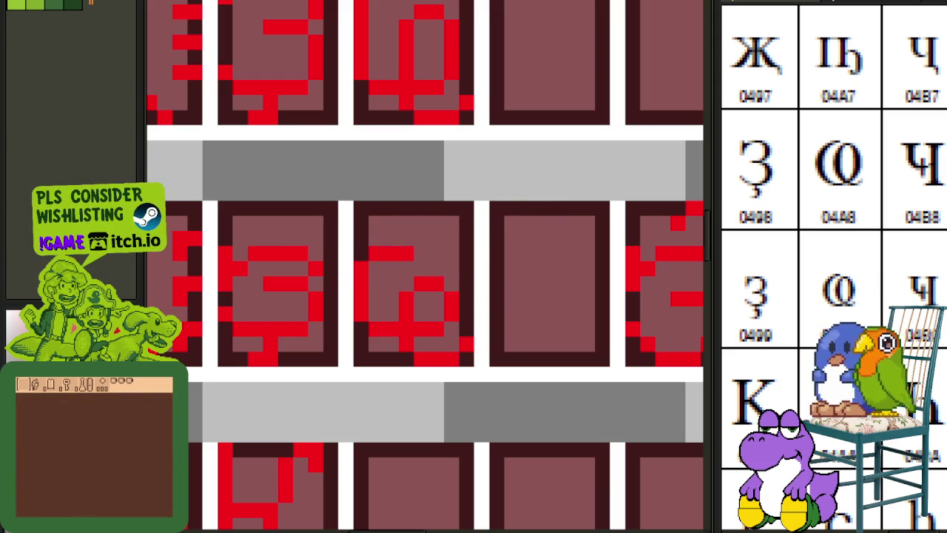
# Move a vertical strip of pixels onto another glyph and centre its stem into a T.
pyautogui.scroll(-3, 497, 251)
pyautogui.scroll(-3, 914, 277)
pyautogui.scroll(3, 913, 277)
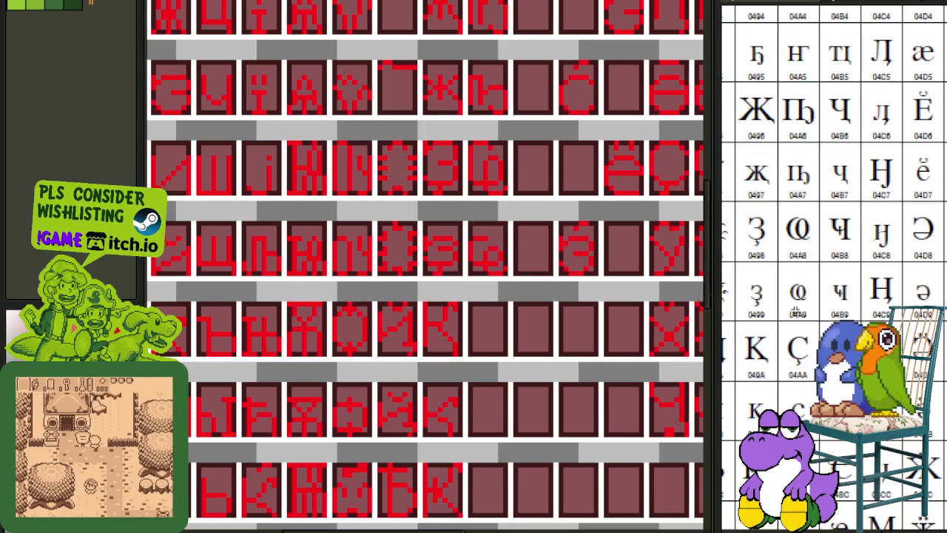
pyautogui.scroll(-1, 549, 402)
pyautogui.scroll(-2, 571, 282)
pyautogui.scroll(2, 526, 213)
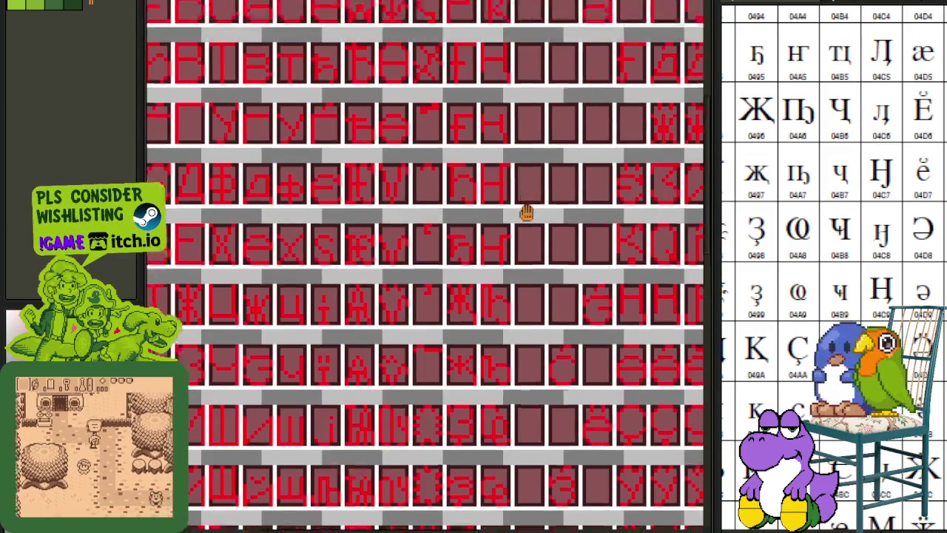
pyautogui.scroll(-2, 526, 212)
pyautogui.scroll(2, 446, 222)
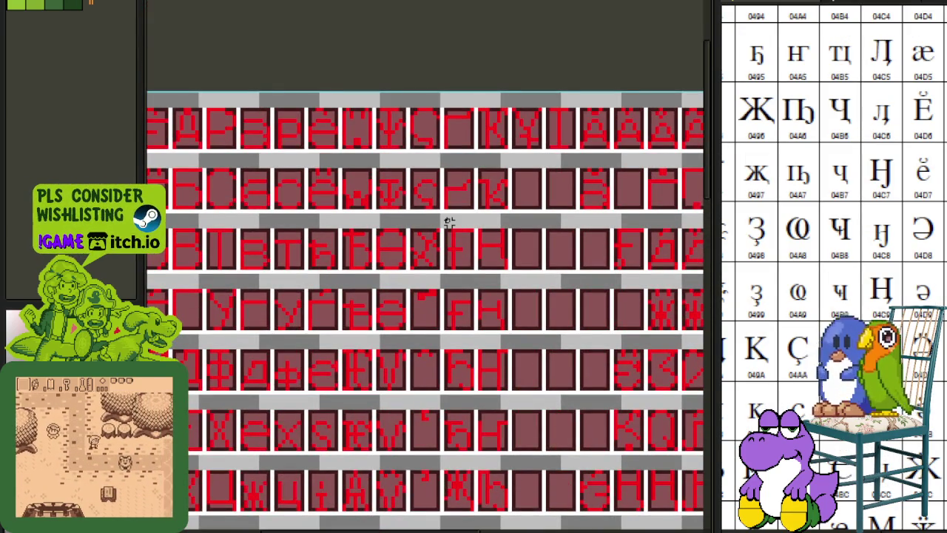
pyautogui.scroll(1, 443, 222)
pyautogui.scroll(1, 432, 226)
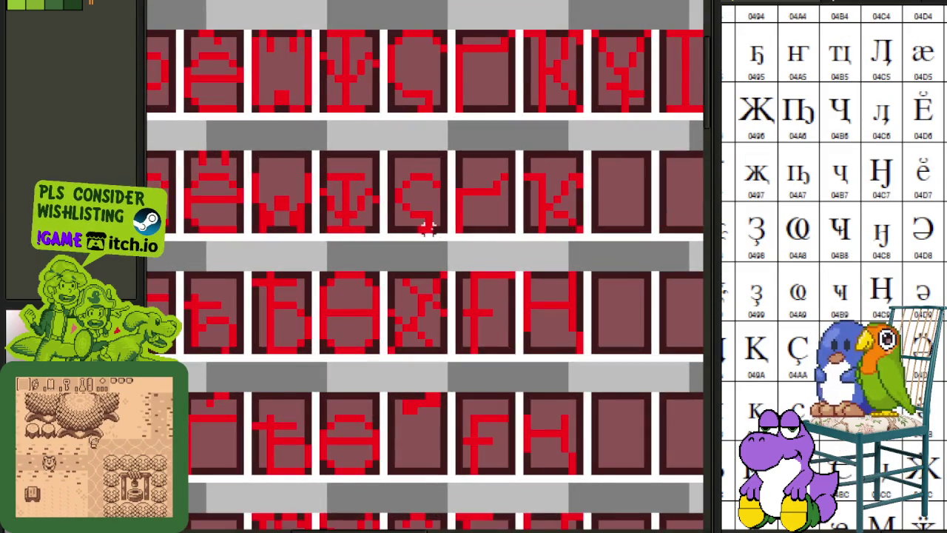
pyautogui.moveTo(427, 228); pyautogui.dragTo(390, 34)
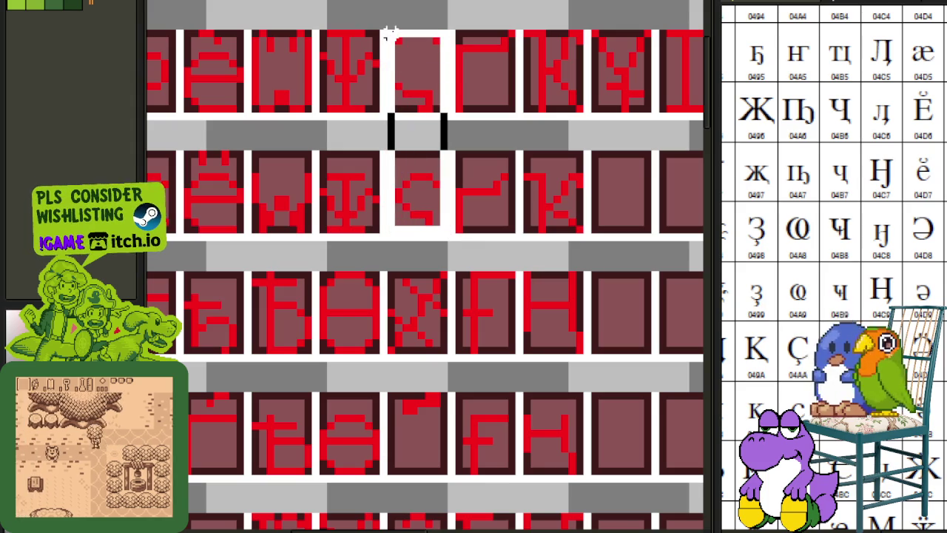
pyautogui.moveTo(412, 93)
pyautogui.mouseDown()
pyautogui.moveTo(659, 319)
pyautogui.moveTo(551, 275)
pyautogui.moveTo(518, 296)
pyautogui.moveTo(545, 333)
pyautogui.mouseUp()
pyautogui.scroll(-2, 659, 319)
pyautogui.hotkey('ctrl', 'd')
pyautogui.scroll(2, 639, 250)
pyautogui.press('Left')
pyautogui.hotkey('ctrl', 'd')
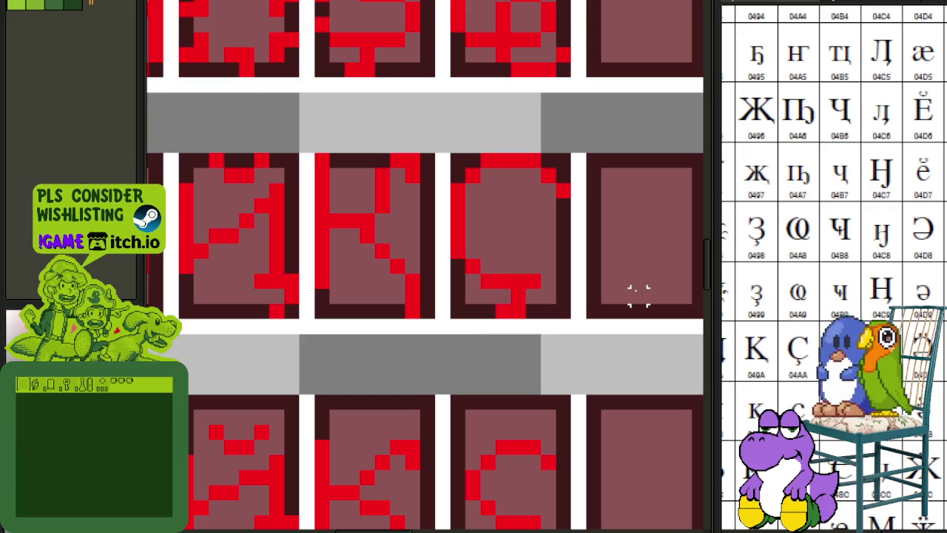
# Shift the bottom tail one pixel left and move a stray right-edge pixel one step up.
pyautogui.scroll(-1, 639, 295)
pyautogui.scroll(-1, 510, 309)
pyautogui.moveTo(486, 264); pyautogui.dragTo(562, 306)
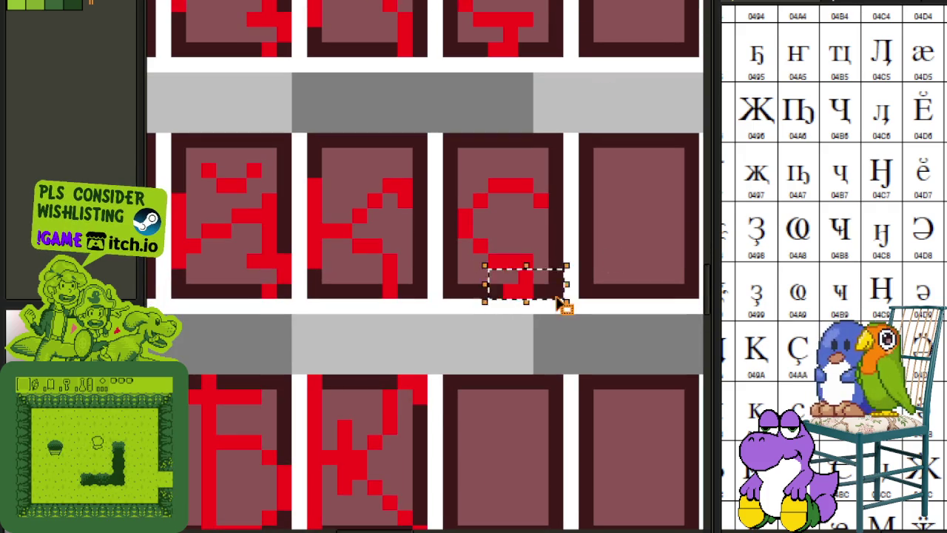
pyautogui.press('Left')
pyautogui.hotkey('ctrl', 'd')
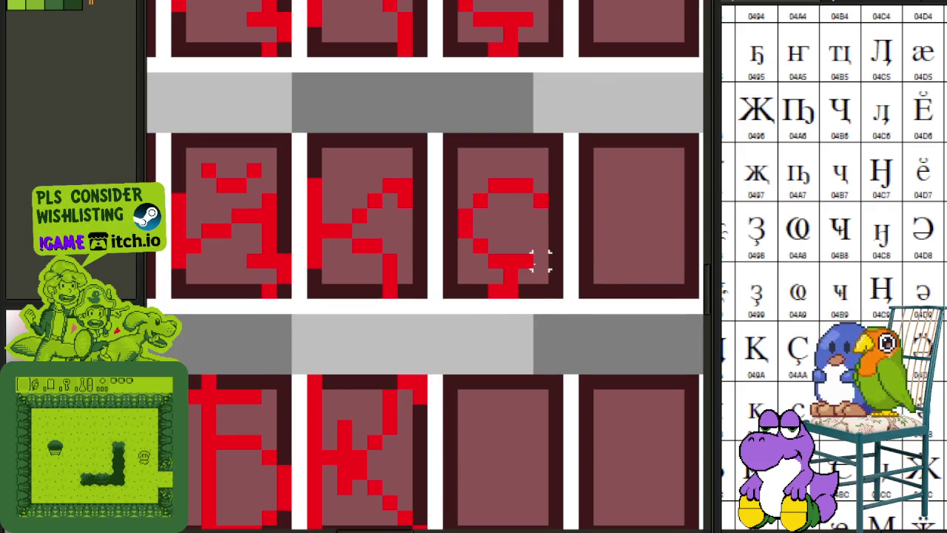
pyautogui.scroll(1, 556, 122)
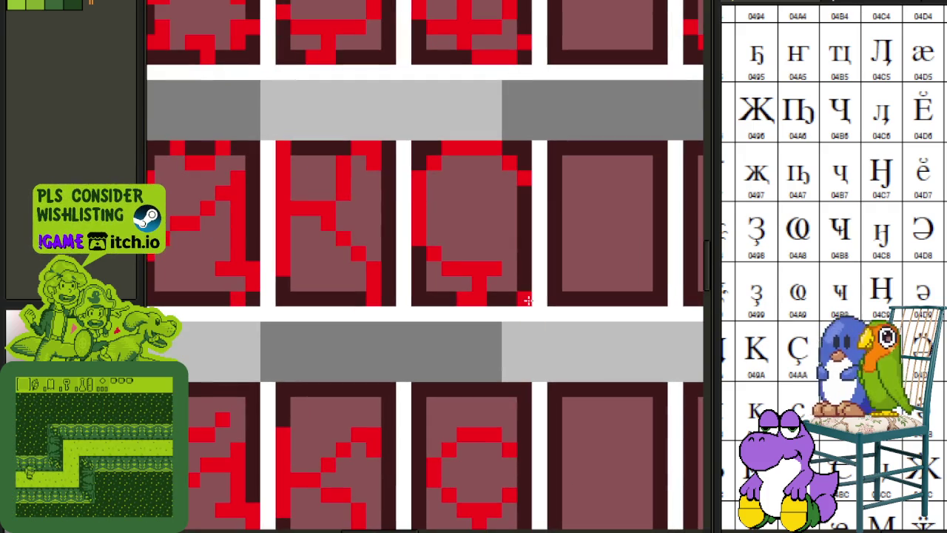
pyautogui.rightClick(516, 255)
pyautogui.click(517, 243)
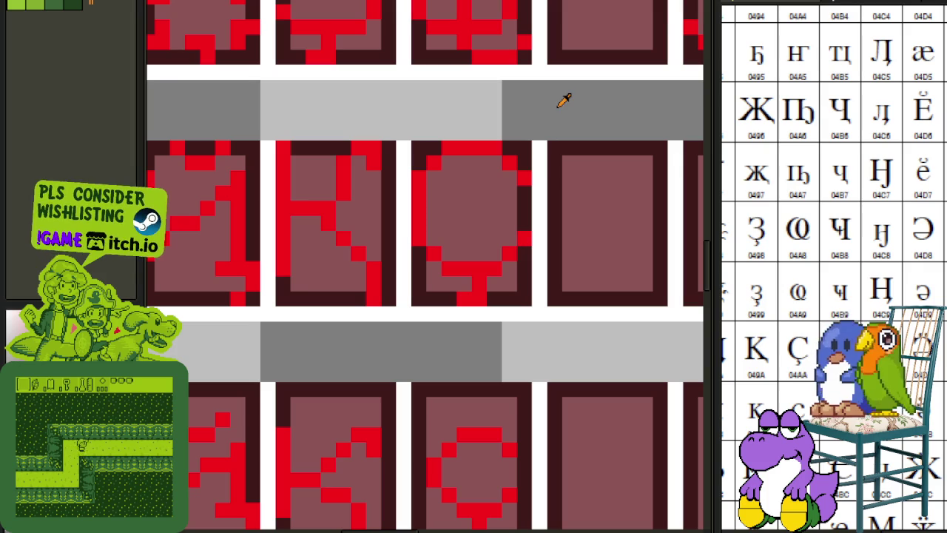
# Scroll the Unicode chart to its lower letters and carry red pixels into another cell.
pyautogui.scroll(-2, 918, 367)
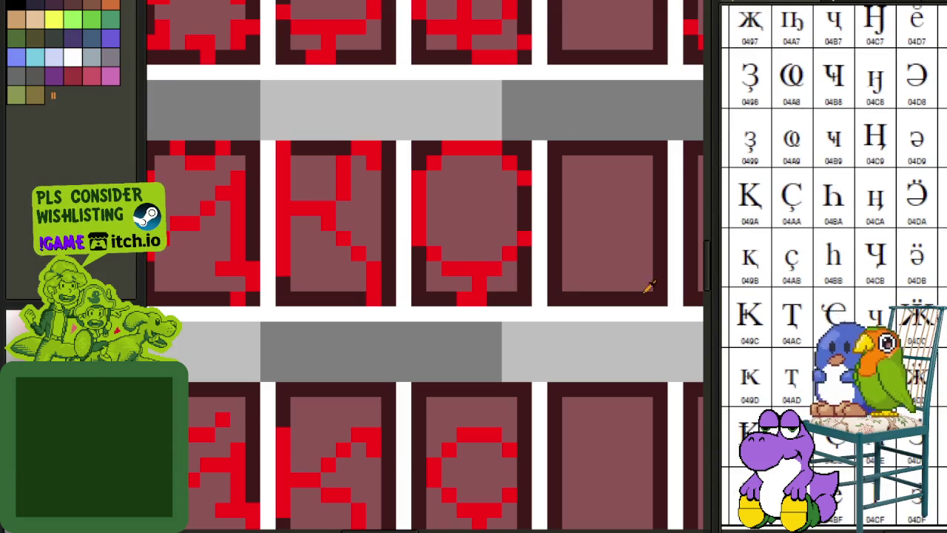
pyautogui.scroll(1, 834, 267)
pyautogui.scroll(-3, 439, 313)
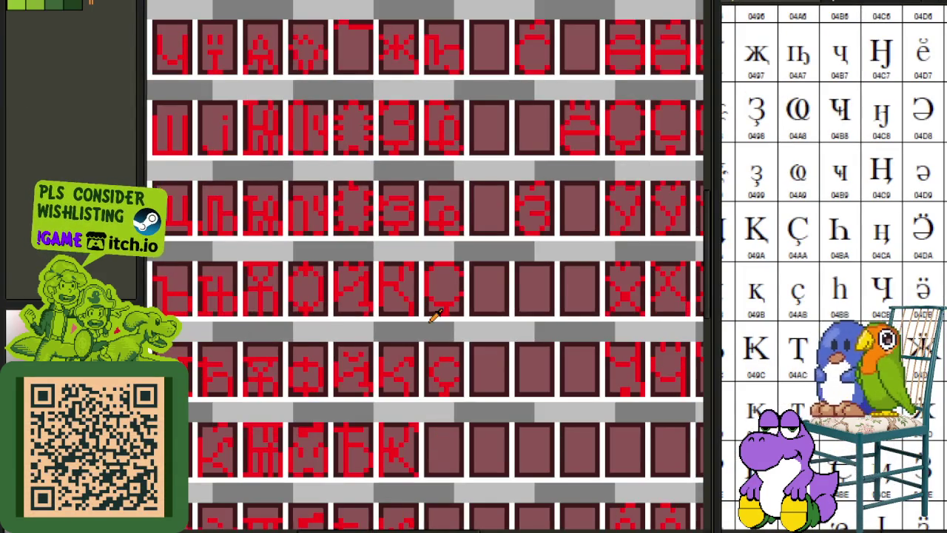
pyautogui.scroll(-2, 434, 312)
pyautogui.moveTo(429, 307); pyautogui.dragTo(498, 276)
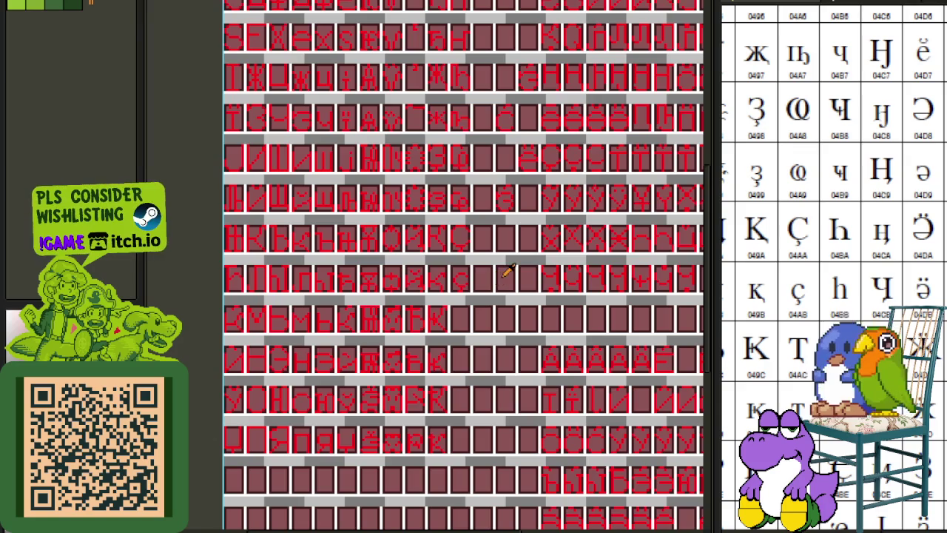
pyautogui.moveTo(835, 409)
pyautogui.mouseDown()
pyautogui.moveTo(812, 317)
pyautogui.moveTo(823, 249)
pyautogui.moveTo(812, 264)
pyautogui.mouseUp()
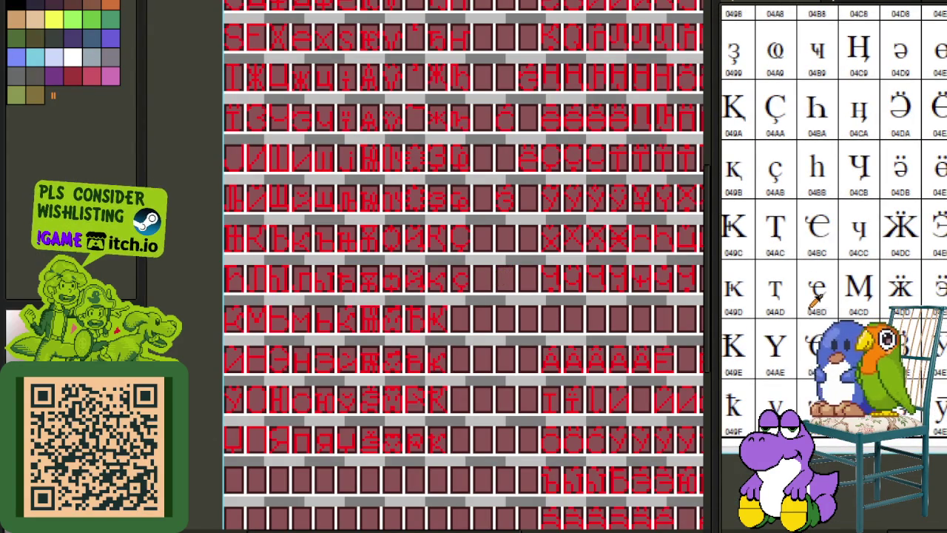
pyautogui.moveTo(814, 305); pyautogui.dragTo(826, 333)
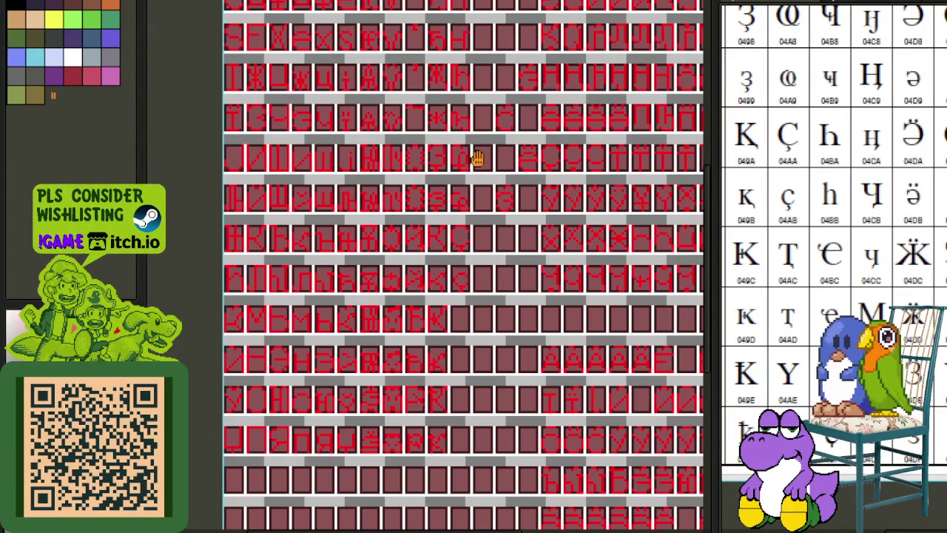
pyautogui.scroll(2, 478, 239)
pyautogui.scroll(2, 484, 172)
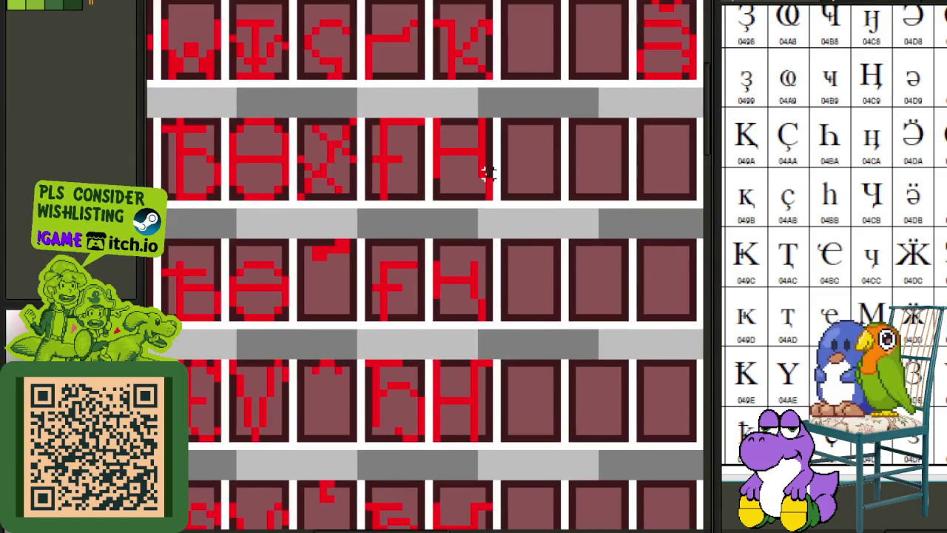
pyautogui.moveTo(497, 176)
pyautogui.mouseDown()
pyautogui.moveTo(429, 203)
pyautogui.moveTo(471, 203)
pyautogui.moveTo(465, 333)
pyautogui.moveTo(475, 333)
pyautogui.mouseUp()
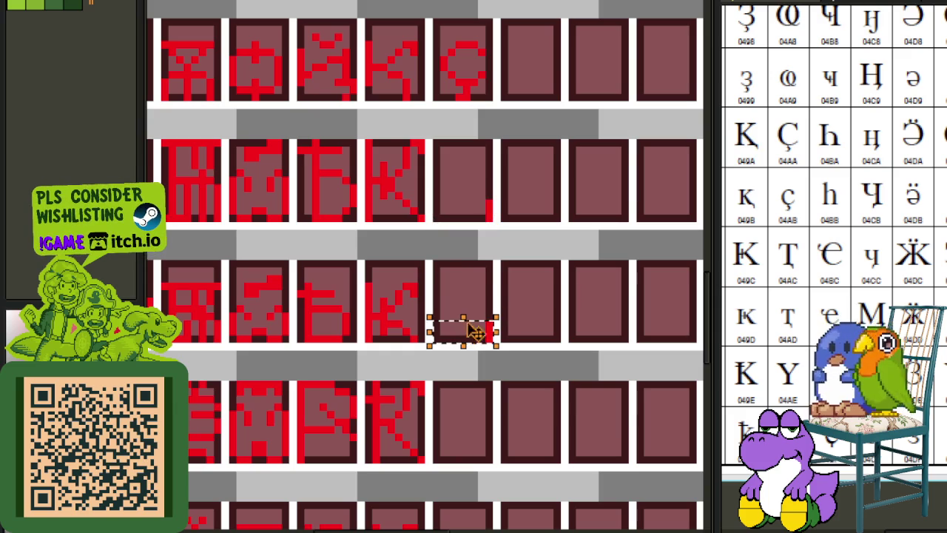
pyautogui.click(579, 287)
pyautogui.scroll(-3, 586, 253)
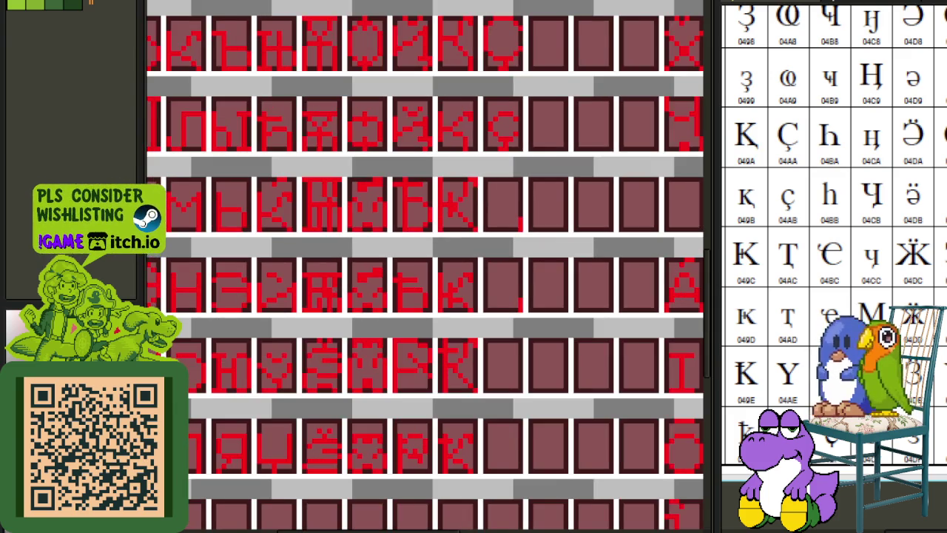
# Paste the copied Y glyph into an empty cell and fill its light-green background with the cell colour.
pyautogui.scroll(-1, 444, 185)
pyautogui.scroll(-1, 395, 300)
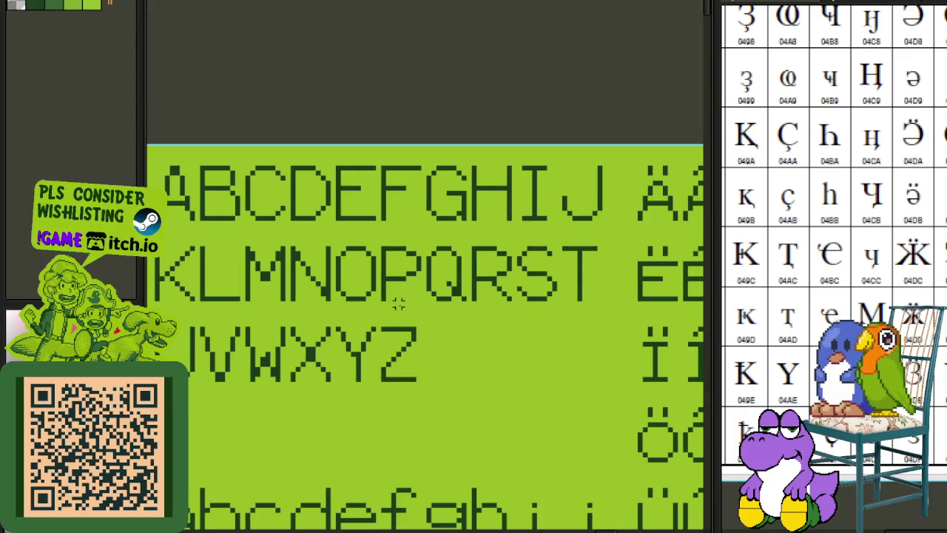
pyautogui.scroll(1, 395, 301)
pyautogui.scroll(1, 381, 288)
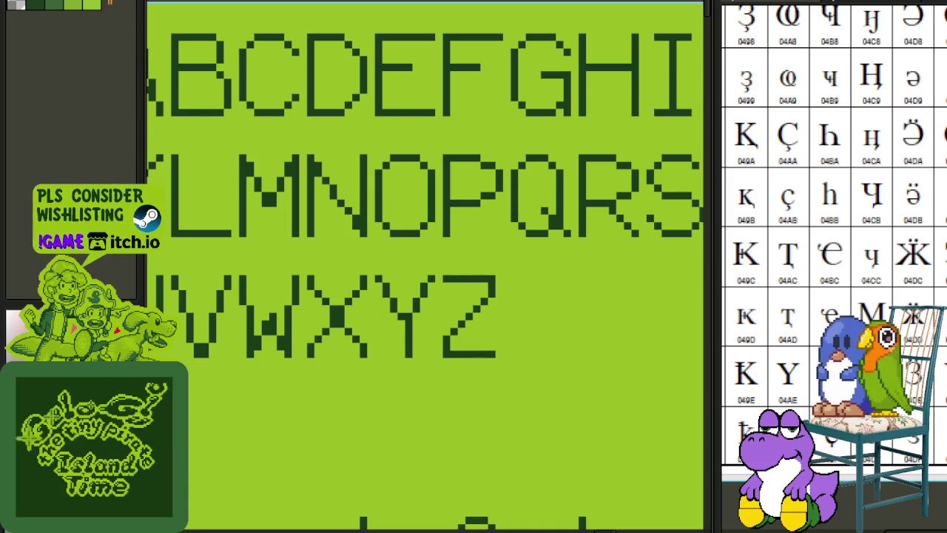
pyautogui.scroll(1, 419, 281)
pyautogui.scroll(1, 417, 148)
pyautogui.scroll(1, 434, 367)
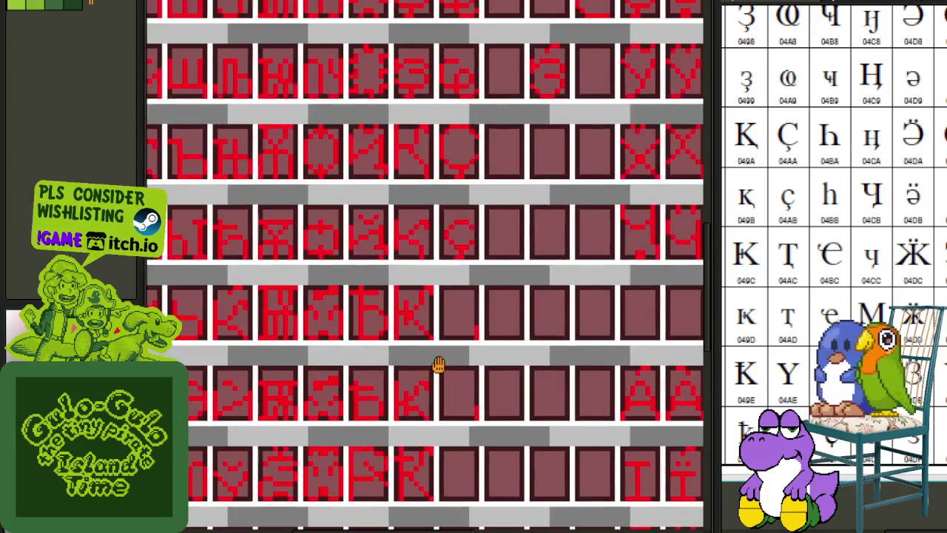
pyautogui.scroll(-2, 460, 191)
pyautogui.scroll(-1, 492, 181)
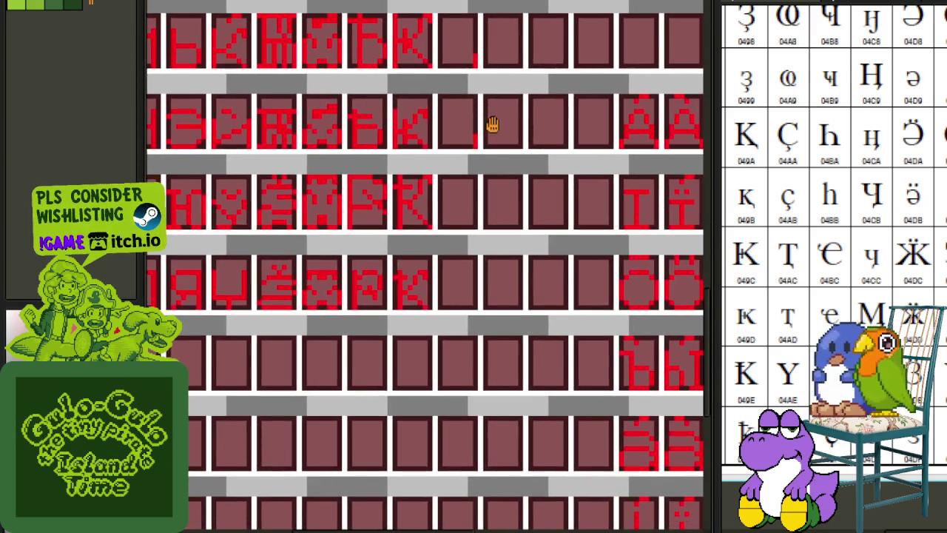
pyautogui.scroll(1, 480, 171)
pyautogui.scroll(1, 457, 167)
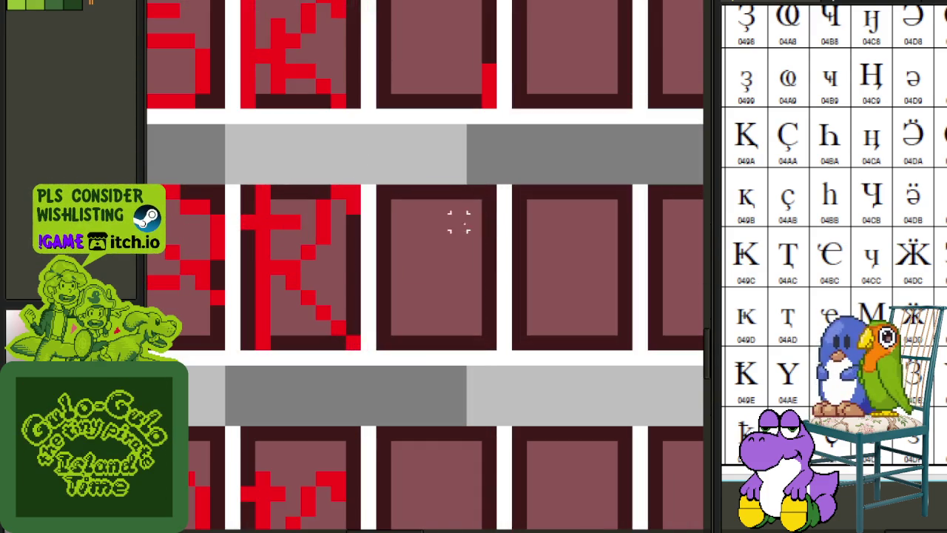
pyautogui.hotkey('ctrl', 'v')
pyautogui.press('Return')
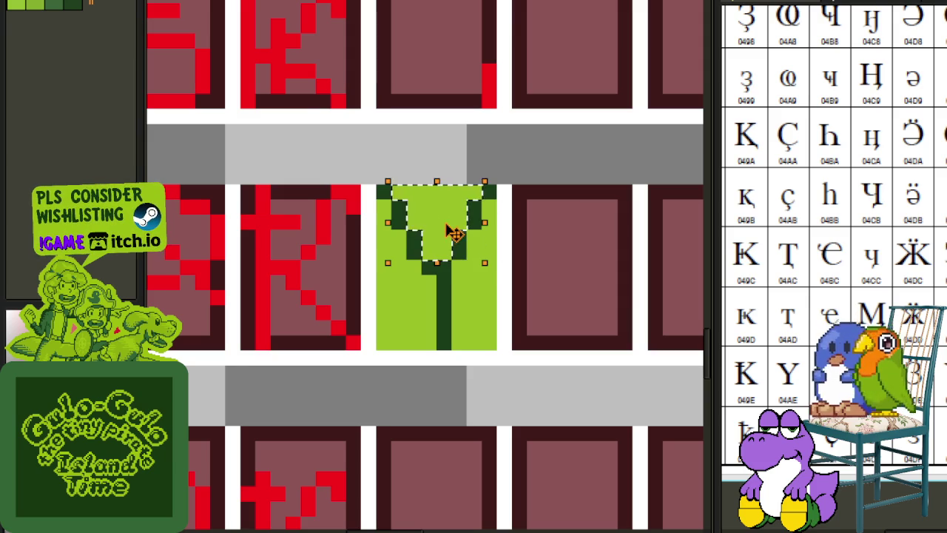
pyautogui.click(472, 294)
pyautogui.click(428, 296)
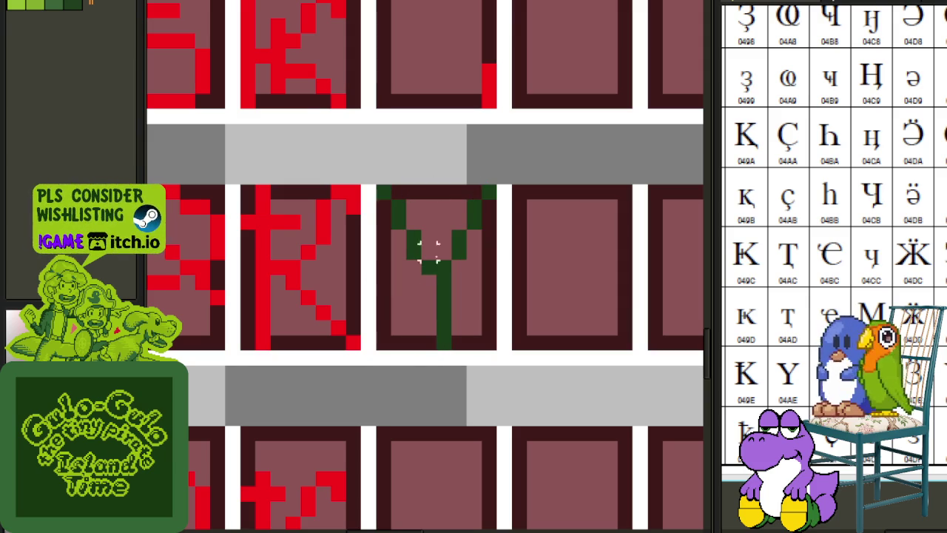
# Copy the Y into the cell below and save the sprite sheet.
pyautogui.moveTo(374, 183)
pyautogui.mouseDown()
pyautogui.moveTo(500, 353)
pyautogui.moveTo(446, 446)
pyautogui.mouseUp()
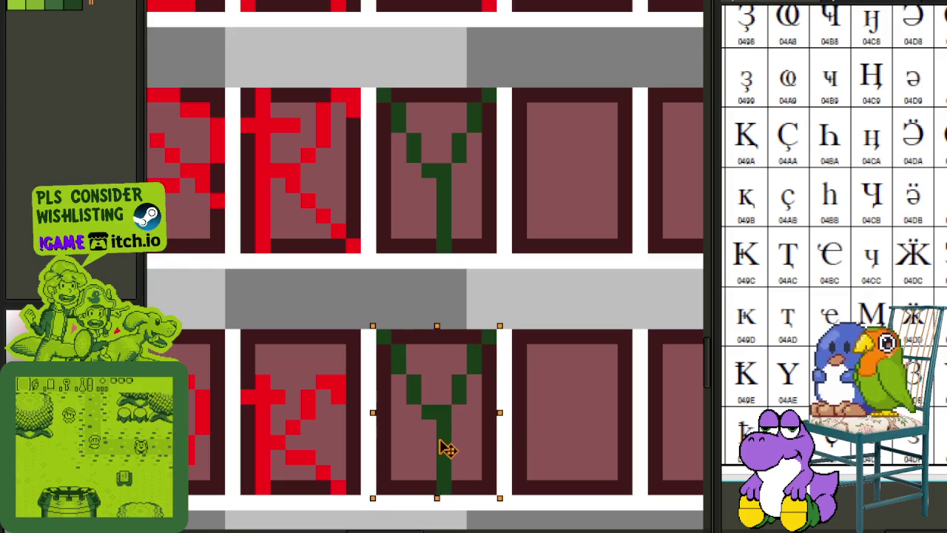
pyautogui.moveTo(559, 378); pyautogui.dragTo(575, 276)
pyautogui.hotkey('ctrl', 's')
pyautogui.hotkey('ctrl', 'd')
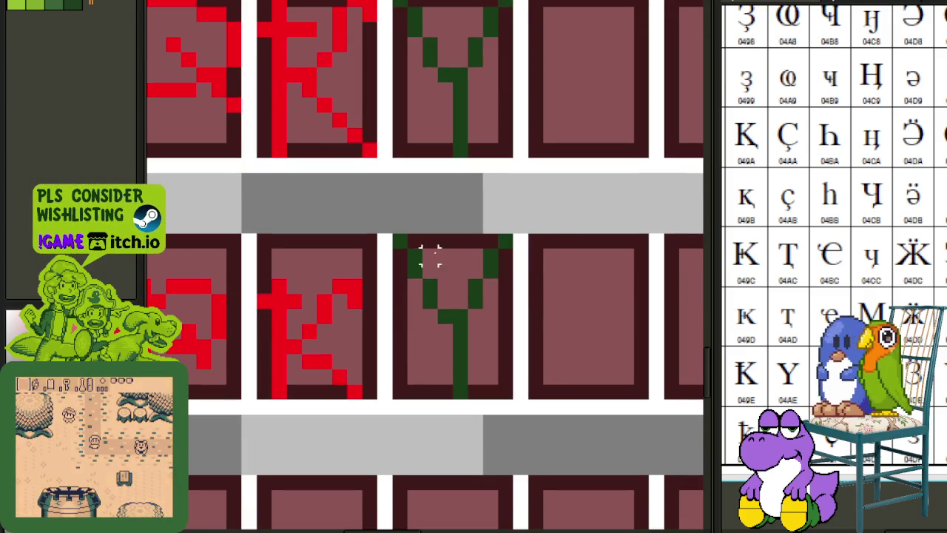
# Shift the lower Y down one pixel and lower its arms by one pixel.
pyautogui.moveTo(398, 240); pyautogui.dragTo(513, 374)
pyautogui.press('Down')
pyautogui.hotkey('ctrl', 'd')
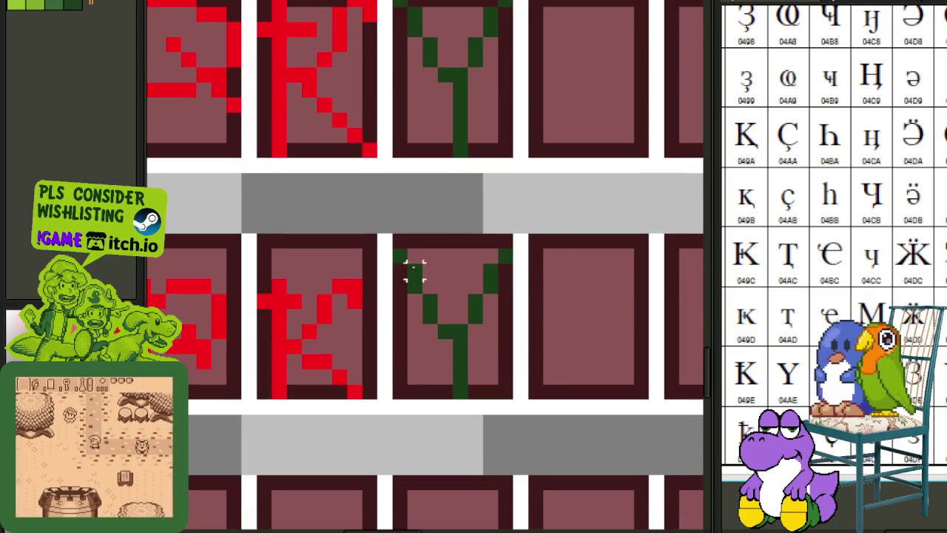
pyautogui.moveTo(398, 240)
pyautogui.mouseDown()
pyautogui.moveTo(522, 250)
pyautogui.moveTo(529, 270)
pyautogui.moveTo(624, 313)
pyautogui.mouseUp()
pyautogui.hotkey('ctrl', 'd')
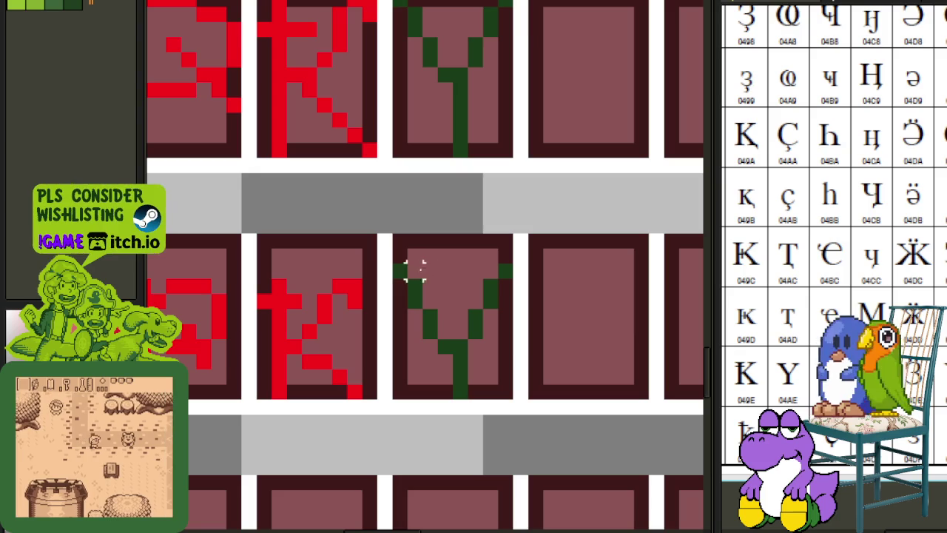
pyautogui.moveTo(385, 249)
pyautogui.mouseDown()
pyautogui.moveTo(539, 275)
pyautogui.moveTo(518, 281)
pyautogui.mouseUp()
pyautogui.hotkey('ctrl', 'd')
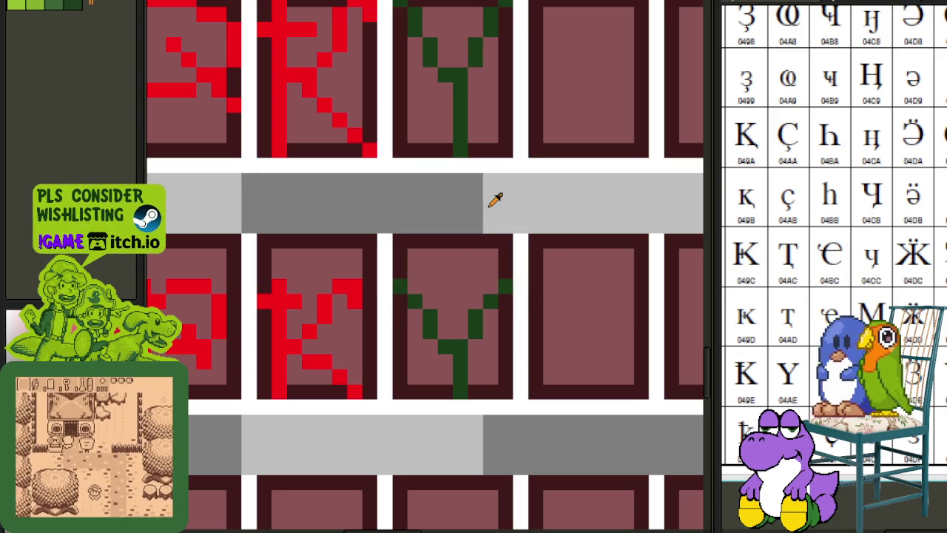
# Replace the green of the Ү glyphs with red using Replace Color.
pyautogui.hotkey('shift', 'r')
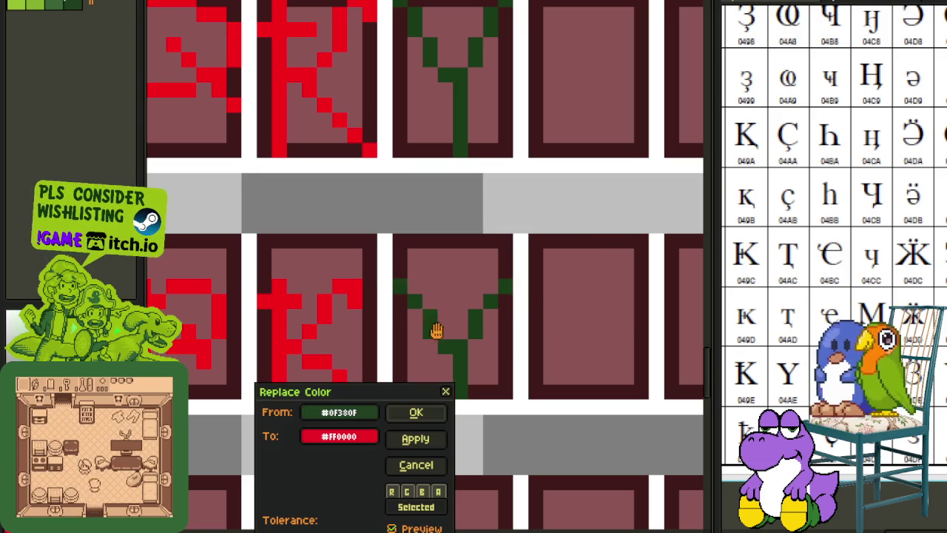
pyautogui.click(423, 413)
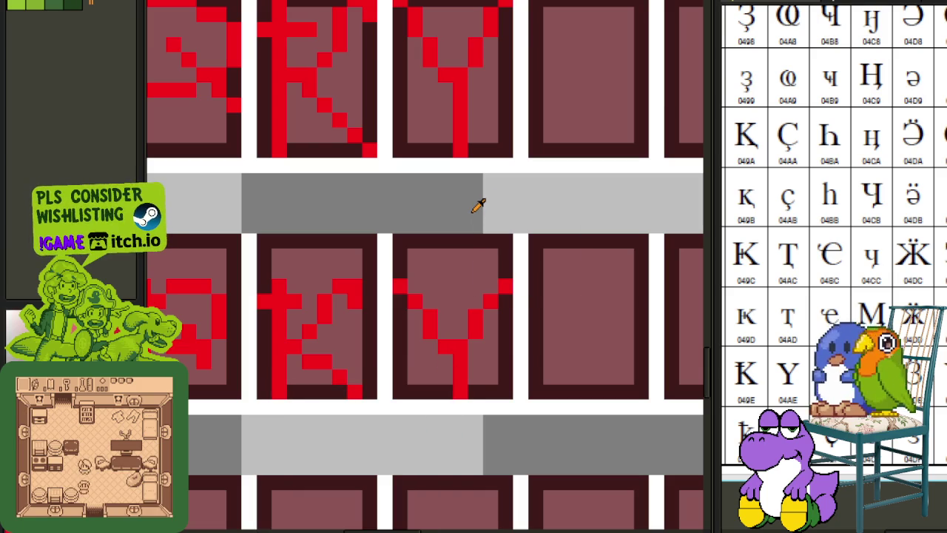
pyautogui.scroll(-2, 480, 221)
pyautogui.scroll(-1, 481, 201)
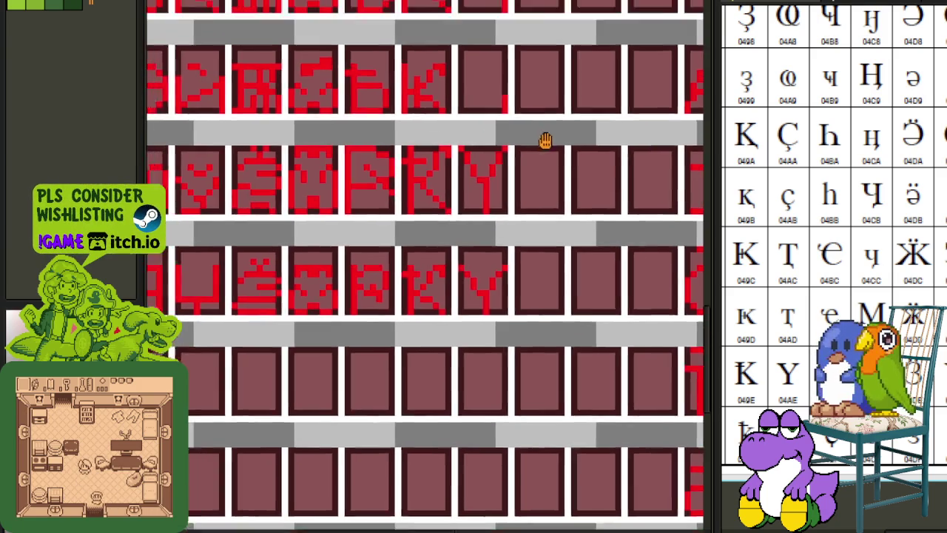
# On the green font reference sheet, rectangle-select the letter to copy.
pyautogui.moveTo(519, 131); pyautogui.dragTo(564, 265)
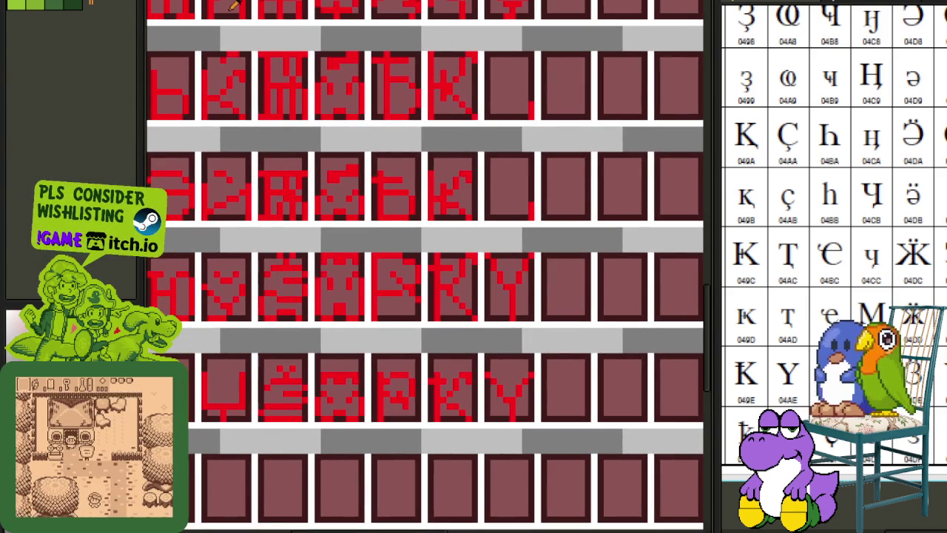
pyautogui.hotkey('ctrl', 'Tab')
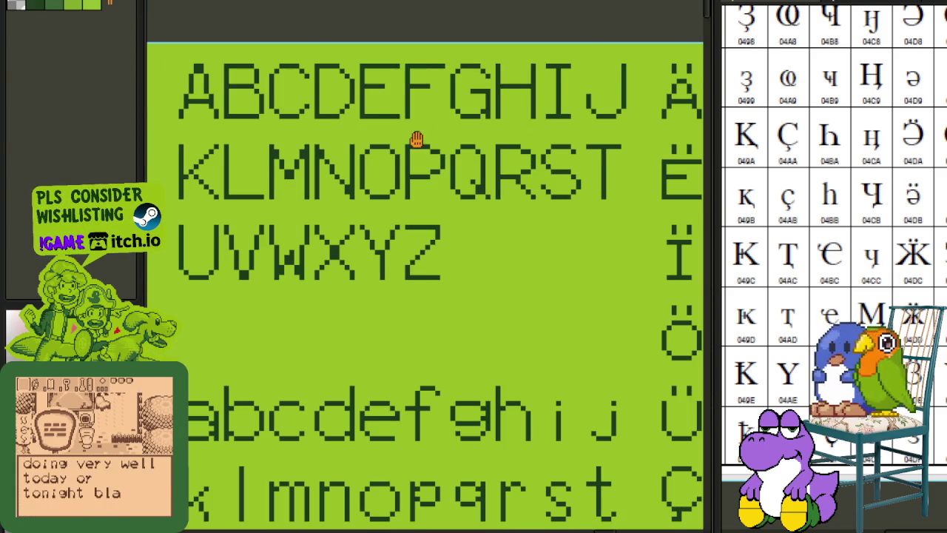
pyautogui.moveTo(417, 139); pyautogui.dragTo(458, 198)
pyautogui.moveTo(651, 185); pyautogui.dragTo(591, 218)
pyautogui.scroll(2, 548, 177)
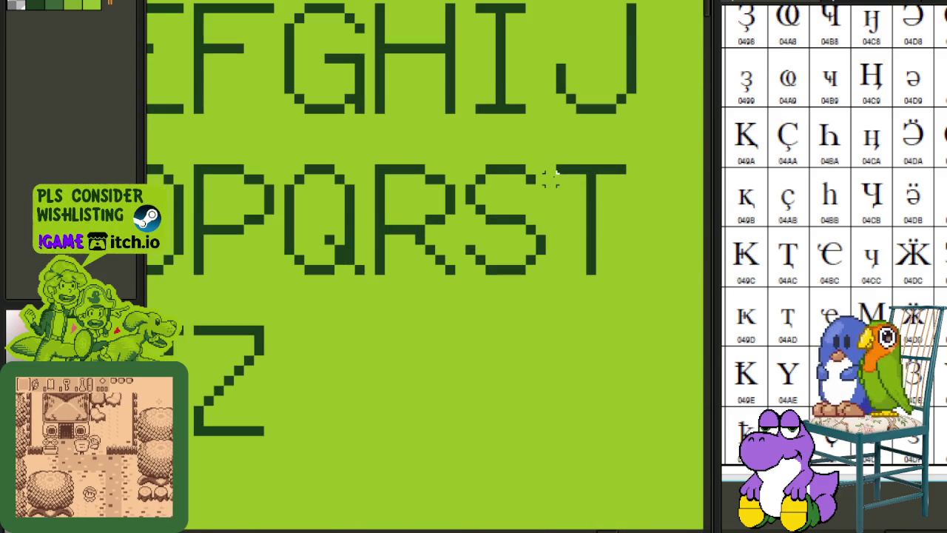
pyautogui.moveTo(560, 169); pyautogui.dragTo(626, 328)
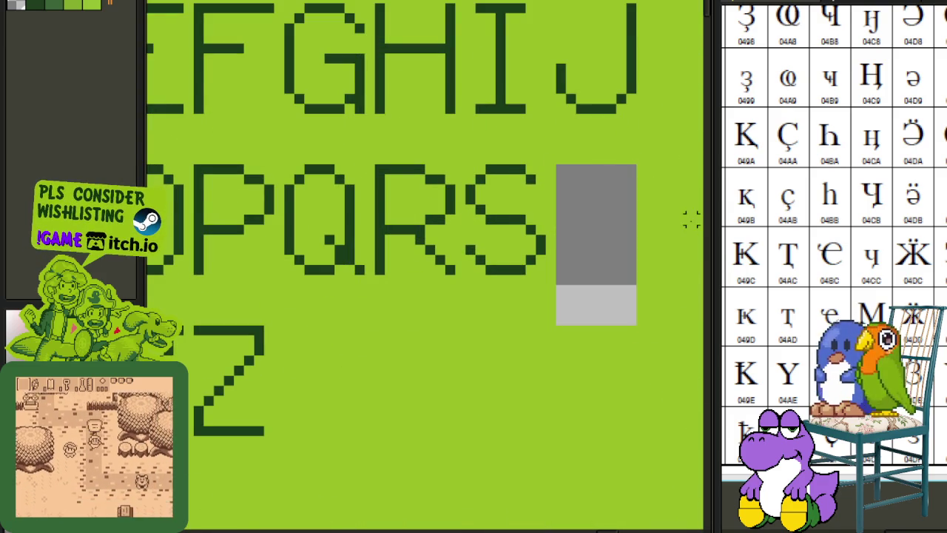
# Paste the copied letter into the glyph grid and commit it in the empty cell beside the К.
pyautogui.hotkey('ctrl', 'tab')
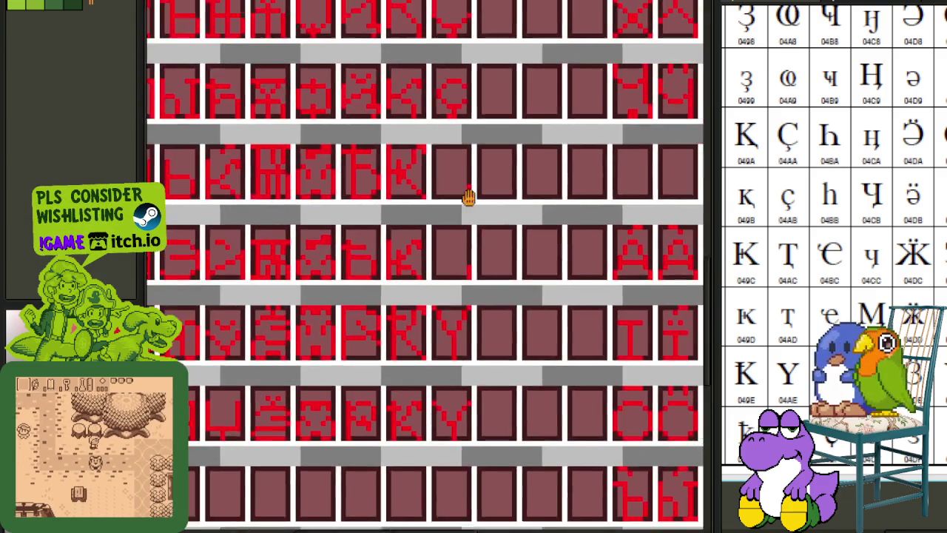
pyautogui.scroll(2, 466, 198)
pyautogui.hotkey('ctrl', 'v')
pyautogui.moveTo(433, 229); pyautogui.dragTo(462, 204)
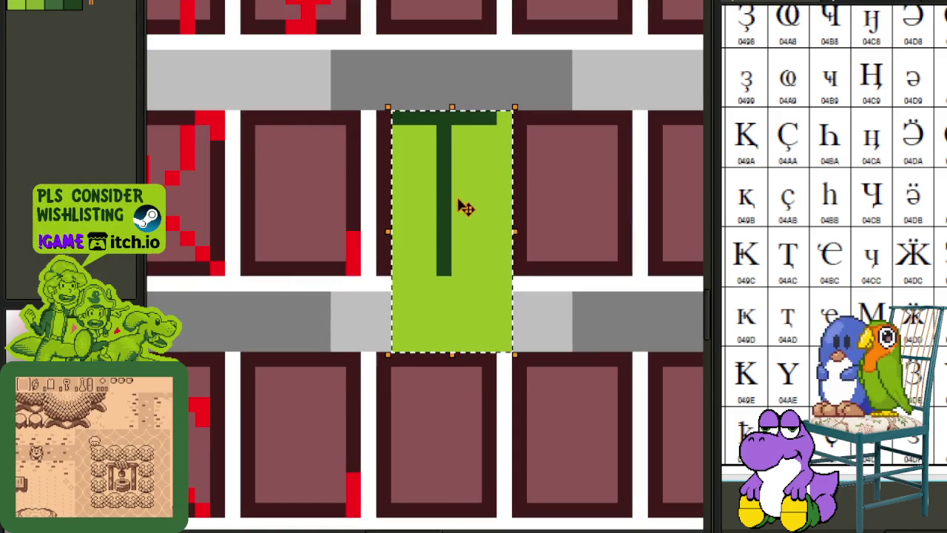
pyautogui.click(534, 177)
pyautogui.scroll(-1, 488, 207)
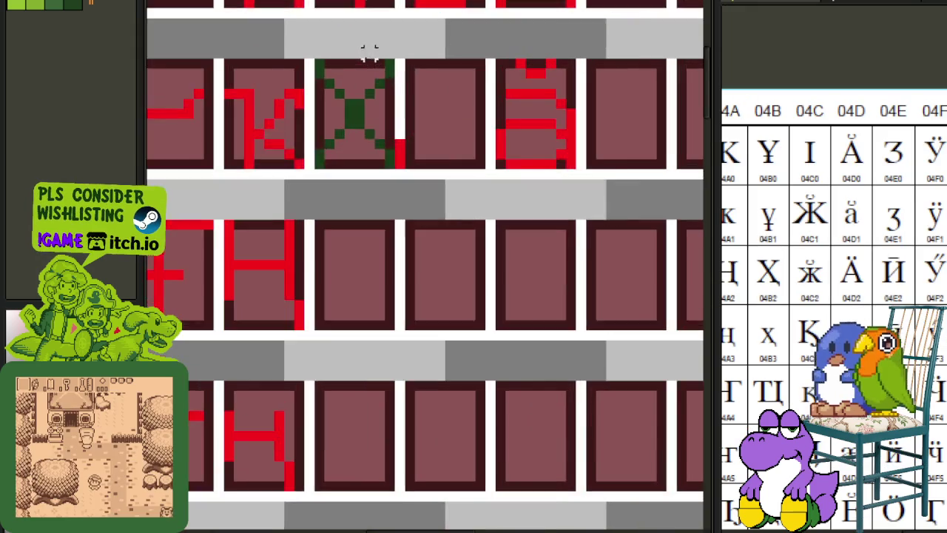
pyautogui.scroll(1, 359, 81)
pyautogui.hotkey('ctrl', 'v')
pyautogui.press('Escape')
pyautogui.hotkey('ctrl', 'v')
pyautogui.press('Escape')
pyautogui.hotkey('ctrl', 'v')
pyautogui.press('Return')
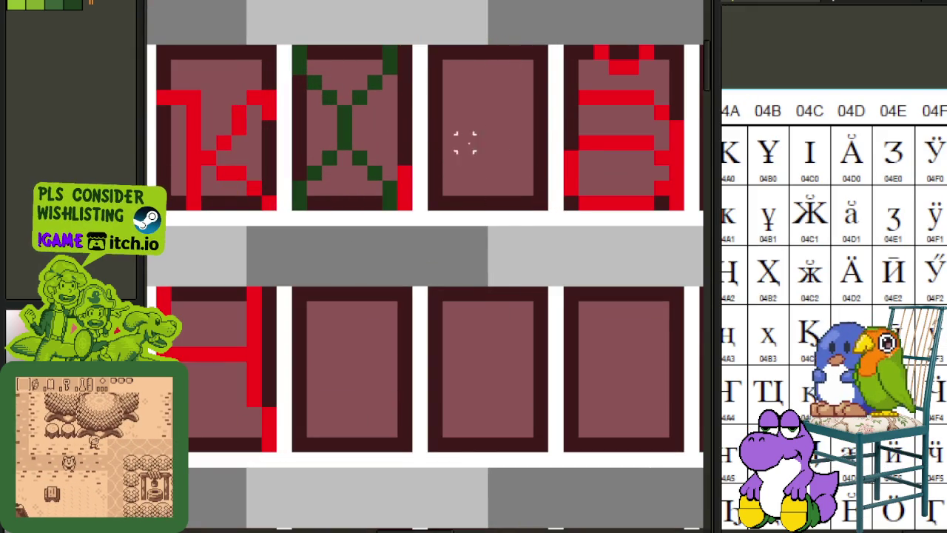
# Paste another copy below the X cell, then select and deselect the X glyph cell.
pyautogui.scroll(1, 404, 111)
pyautogui.scroll(2, 376, 250)
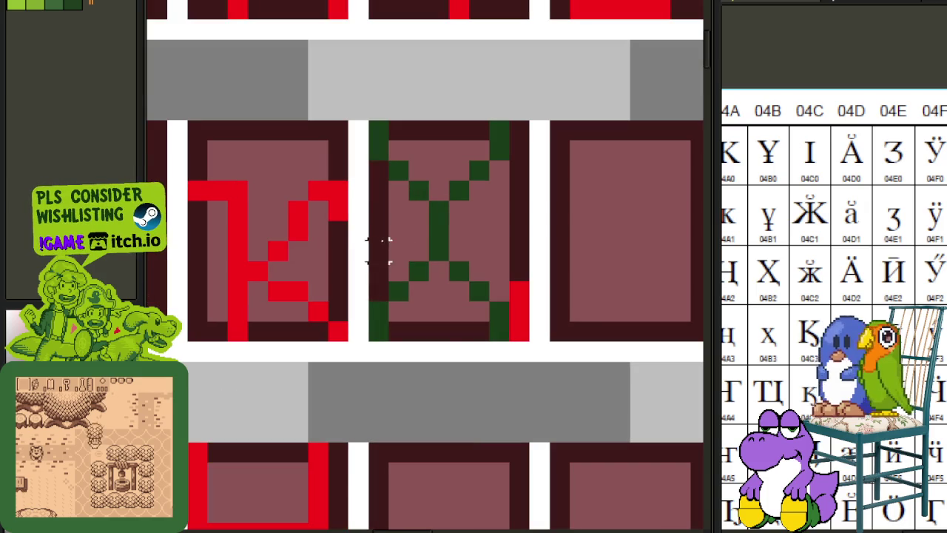
pyautogui.hotkey('ctrl', 'v')
pyautogui.click(620, 285)
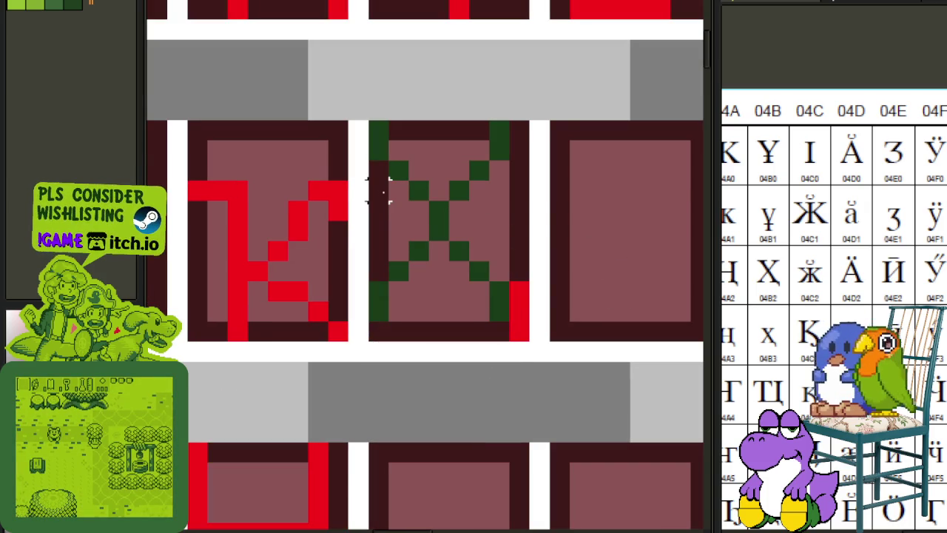
pyautogui.moveTo(370, 129); pyautogui.dragTo(510, 324)
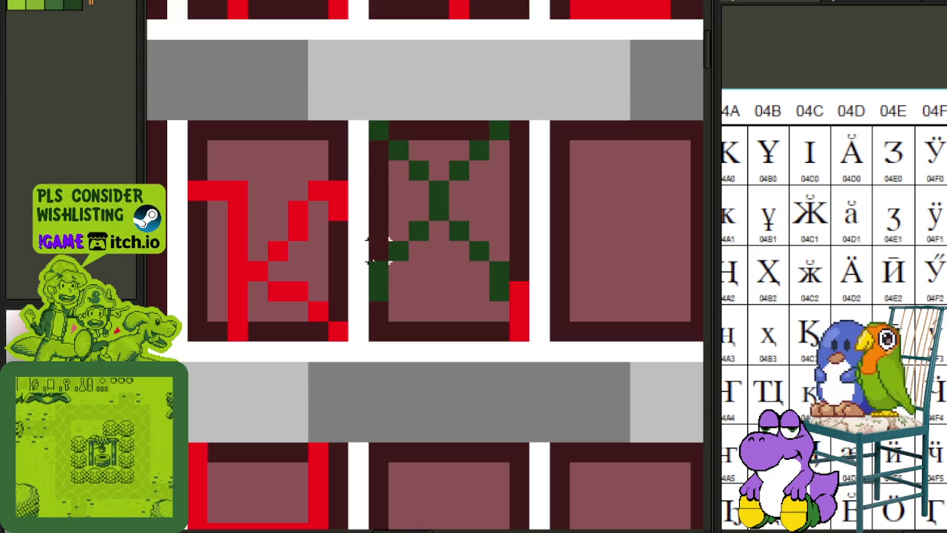
pyautogui.click(377, 285)
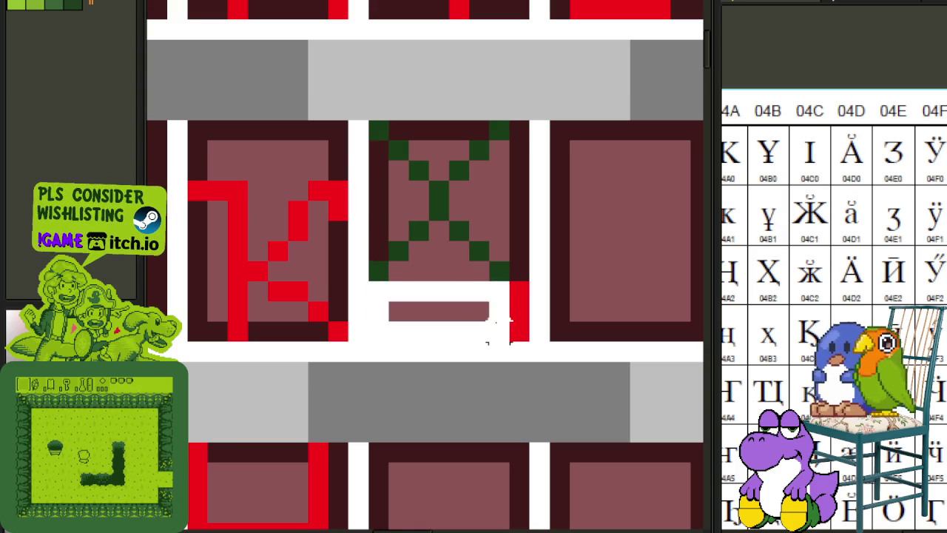
pyautogui.scroll(-1, 520, 228)
# Undo the stray edits, recolour the X from green to red, and save the sheet.
pyautogui.scroll(-2, 488, 221)
pyautogui.scroll(1, 477, 213)
pyautogui.scroll(1, 480, 212)
pyautogui.hotkey('ctrl', 'z')
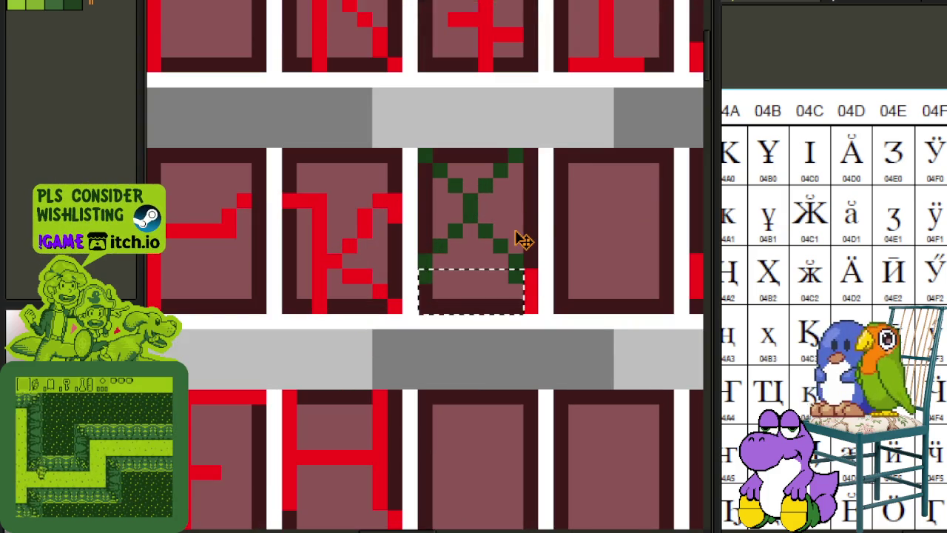
pyautogui.hotkey('ctrl', 'z')
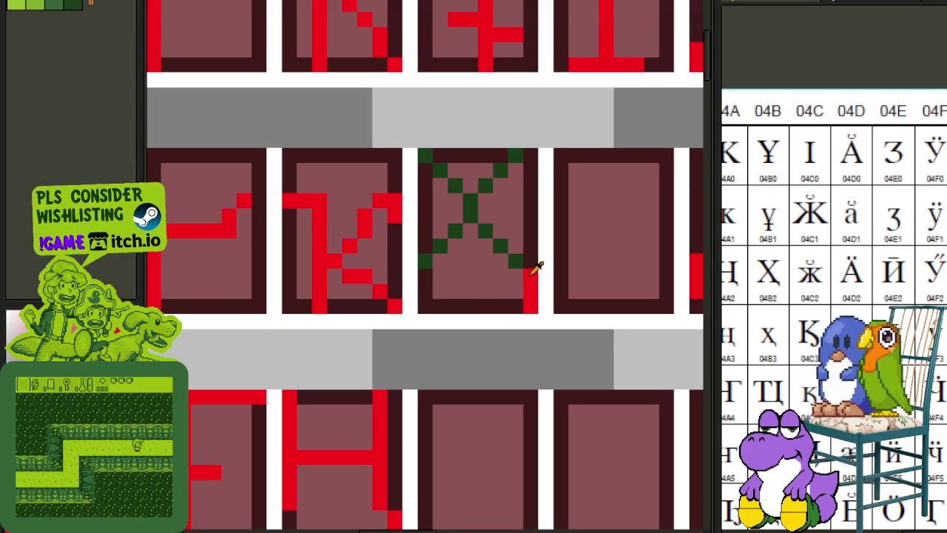
pyautogui.hotkey('shift', 'r')
pyautogui.click(415, 411)
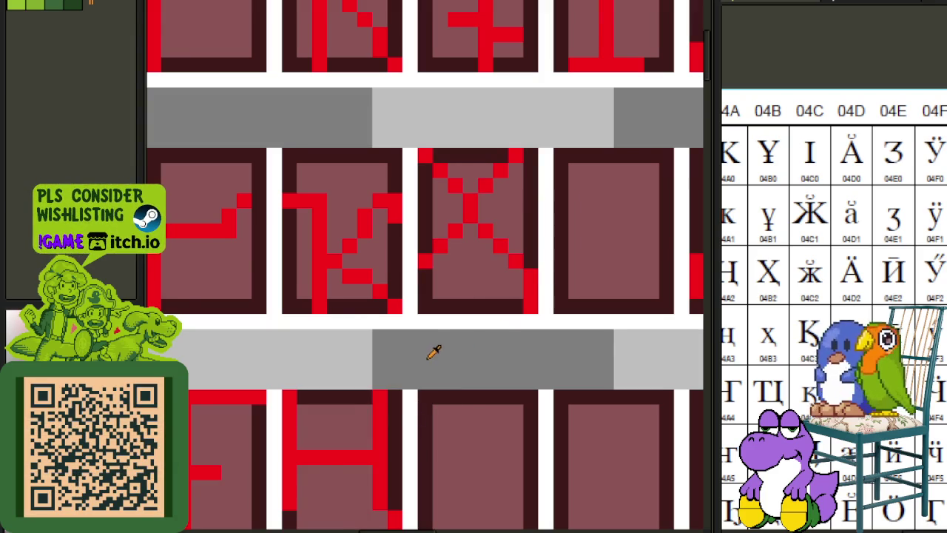
pyautogui.scroll(-2, 433, 353)
pyautogui.hotkey('ctrl', 's')
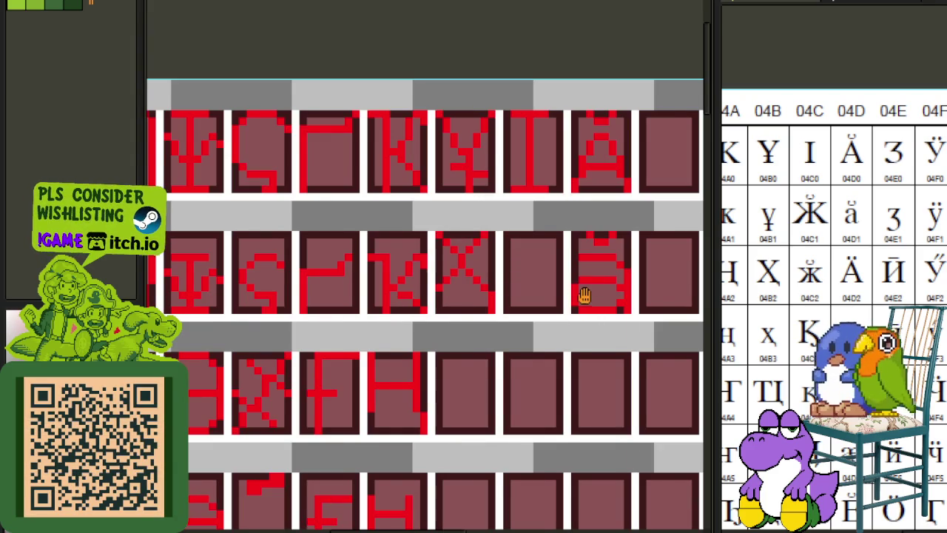
pyautogui.moveTo(584, 296); pyautogui.dragTo(564, 257)
pyautogui.scroll(-1, 455, 229)
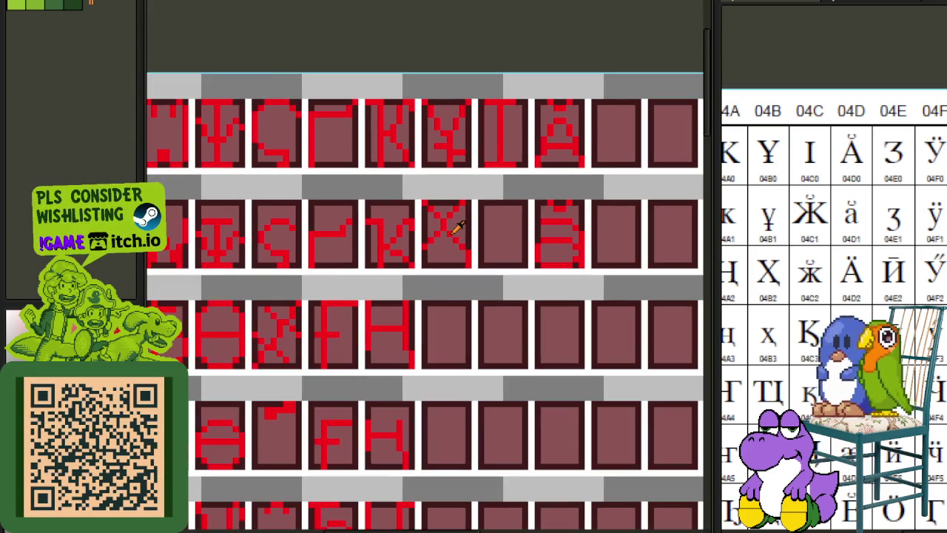
pyautogui.scroll(1, 428, 209)
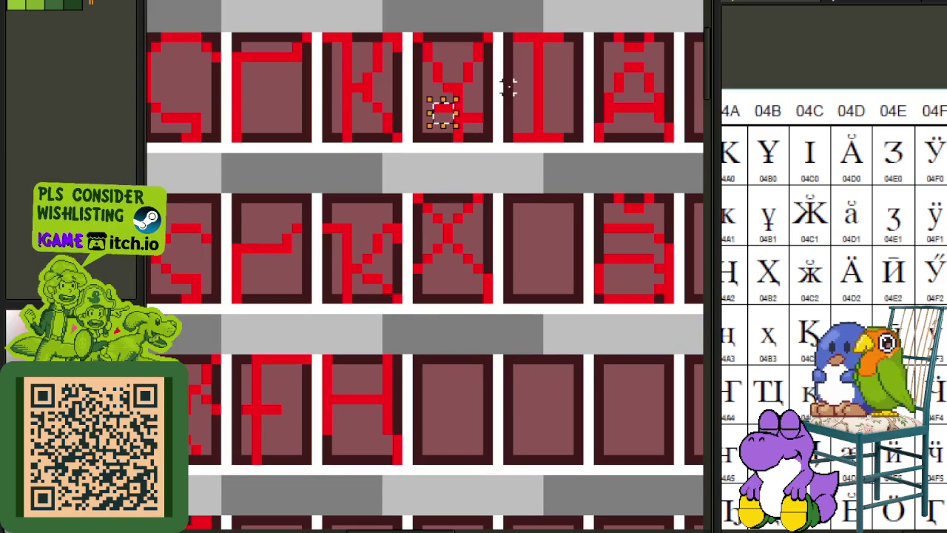
pyautogui.scroll(-1, 508, 89)
pyautogui.hotkey('ctrl', 's')
pyautogui.scroll(1, 412, 131)
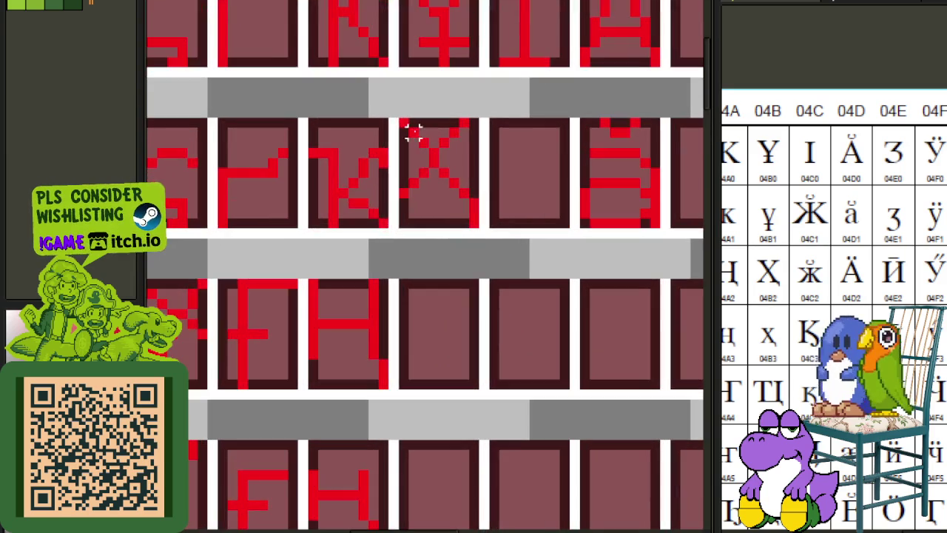
# Move the red X into the empty cell after the Н.
pyautogui.moveTo(406, 126); pyautogui.dragTo(482, 226)
pyautogui.moveTo(450, 179)
pyautogui.mouseDown()
pyautogui.moveTo(456, 329)
pyautogui.moveTo(448, 338)
pyautogui.mouseUp()
pyautogui.click(515, 304)
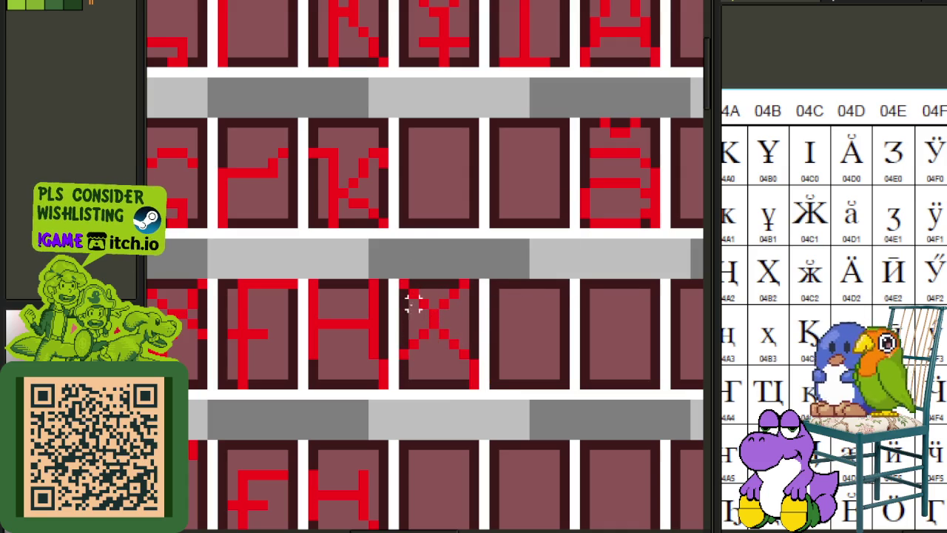
pyautogui.scroll(-1, 407, 303)
pyautogui.scroll(1, 402, 236)
pyautogui.moveTo(391, 226)
pyautogui.mouseDown()
pyautogui.moveTo(429, 295)
pyautogui.moveTo(470, 337)
pyautogui.mouseUp()
pyautogui.moveTo(439, 299); pyautogui.dragTo(442, 460)
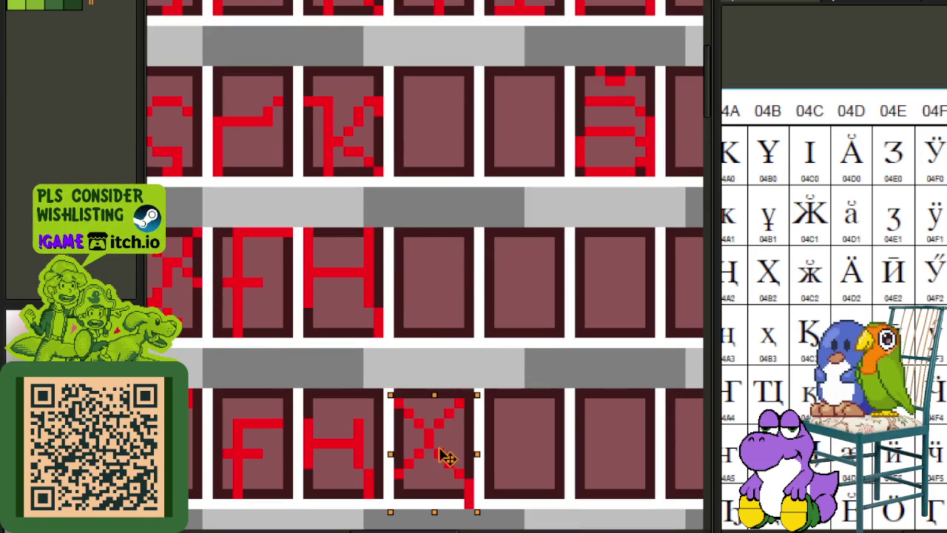
pyautogui.scroll(-1, 469, 391)
pyautogui.scroll(1, 461, 397)
pyautogui.moveTo(461, 397)
pyautogui.mouseDown()
pyautogui.moveTo(470, 337)
pyautogui.moveTo(456, 306)
pyautogui.mouseUp()
pyautogui.click(517, 376)
# Shift the pixels of the lower X copy to shorten it into a lowercase x.
pyautogui.scroll(-1, 488, 348)
pyautogui.scroll(1, 470, 311)
pyautogui.scroll(1, 470, 311)
pyautogui.scroll(1, 397, 313)
pyautogui.moveTo(392, 296); pyautogui.dragTo(507, 327)
pyautogui.click(579, 323)
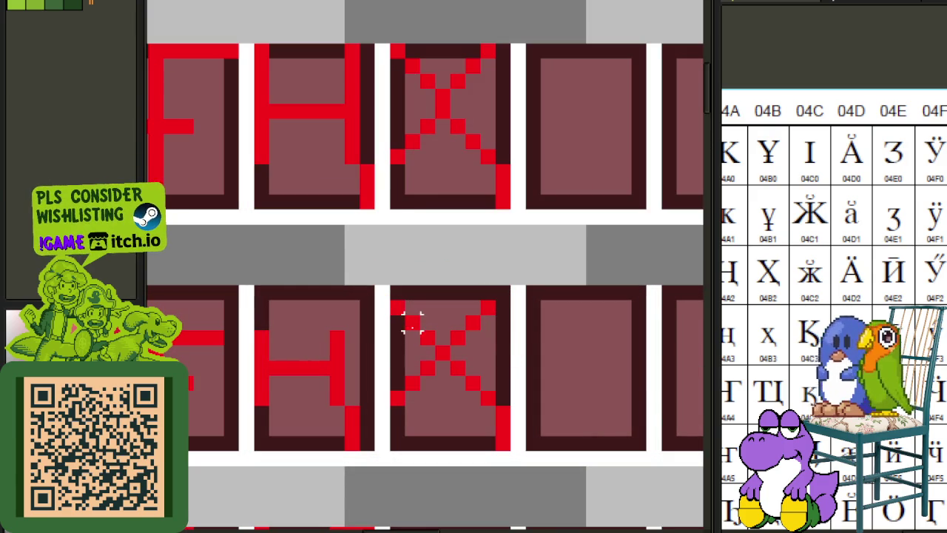
pyautogui.moveTo(431, 342)
pyautogui.mouseDown()
pyautogui.moveTo(454, 378)
pyautogui.moveTo(401, 321)
pyautogui.moveTo(528, 363)
pyautogui.mouseUp()
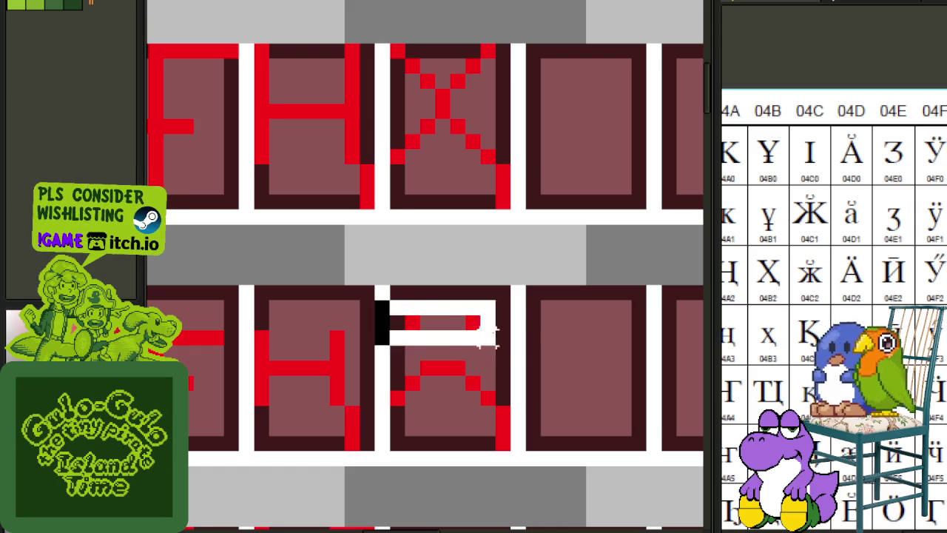
pyautogui.click(562, 322)
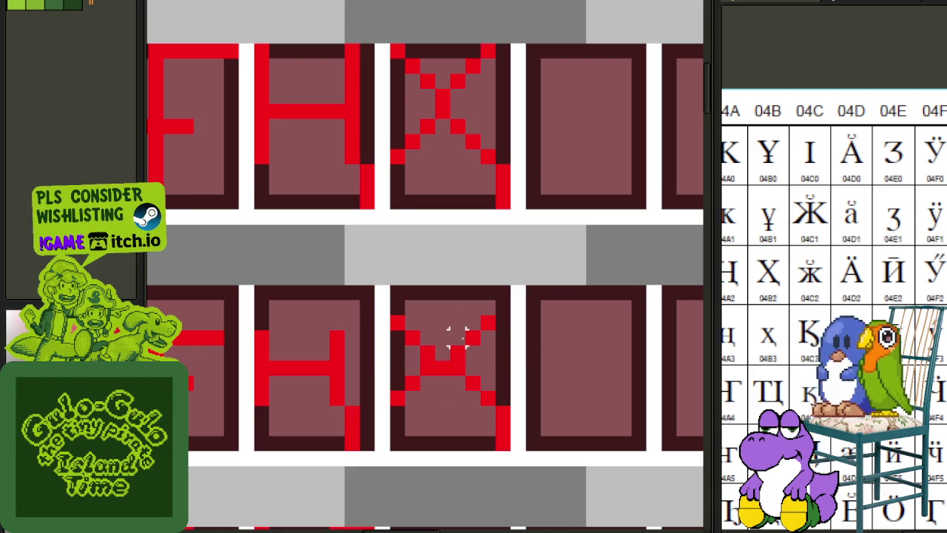
pyautogui.moveTo(384, 314); pyautogui.dragTo(511, 348)
pyautogui.click(518, 307)
pyautogui.moveTo(436, 329); pyautogui.dragTo(574, 469)
pyautogui.press('Left')
pyautogui.click(623, 309)
pyautogui.scroll(-2, 608, 274)
pyautogui.scroll(2, 572, 222)
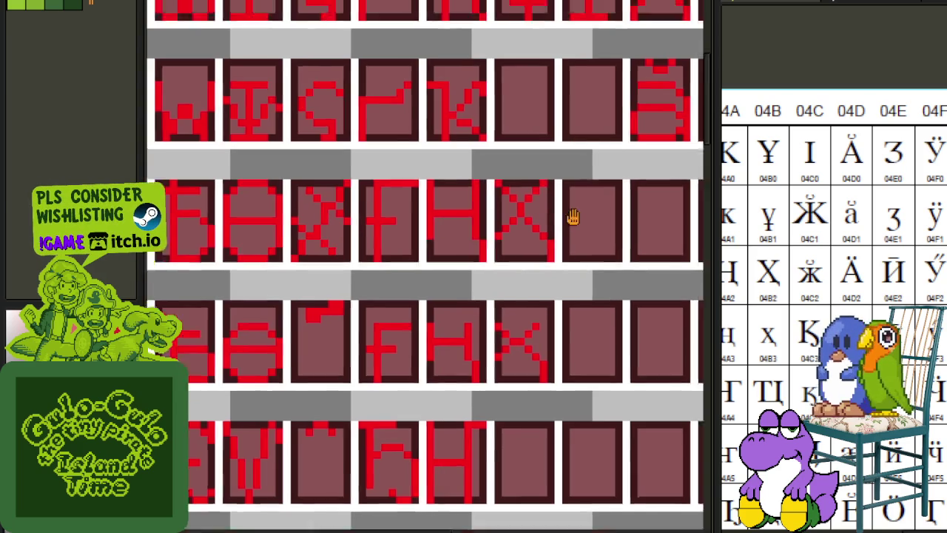
# Save the sheet, then move the Y glyph copy down into the lower cell.
pyautogui.hotkey('ctrl', 's')
pyautogui.scroll(2, 456, 101)
pyautogui.moveTo(450, 118); pyautogui.dragTo(456, 187)
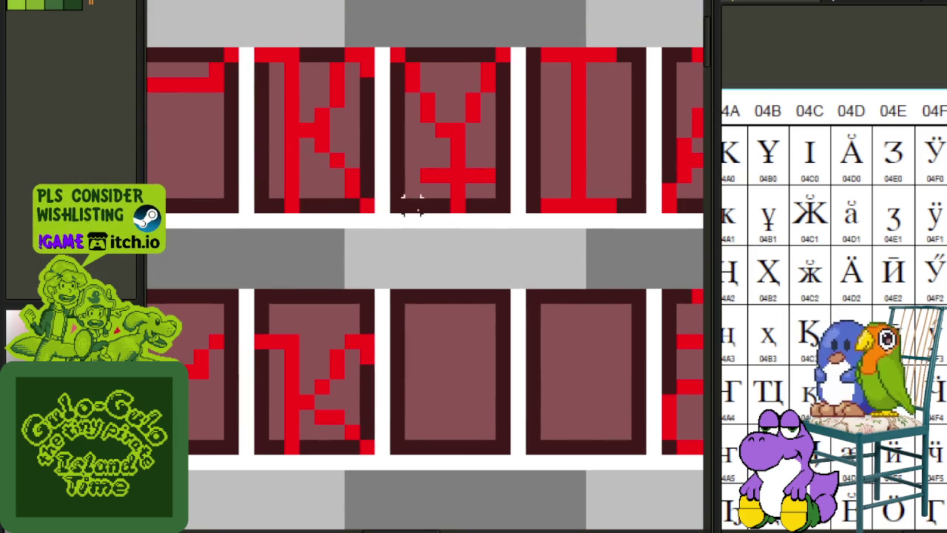
pyautogui.moveTo(396, 206); pyautogui.dragTo(511, 47)
pyautogui.moveTo(486, 97)
pyautogui.mouseDown()
pyautogui.moveTo(435, 331)
pyautogui.moveTo(443, 413)
pyautogui.mouseUp()
pyautogui.click(608, 357)
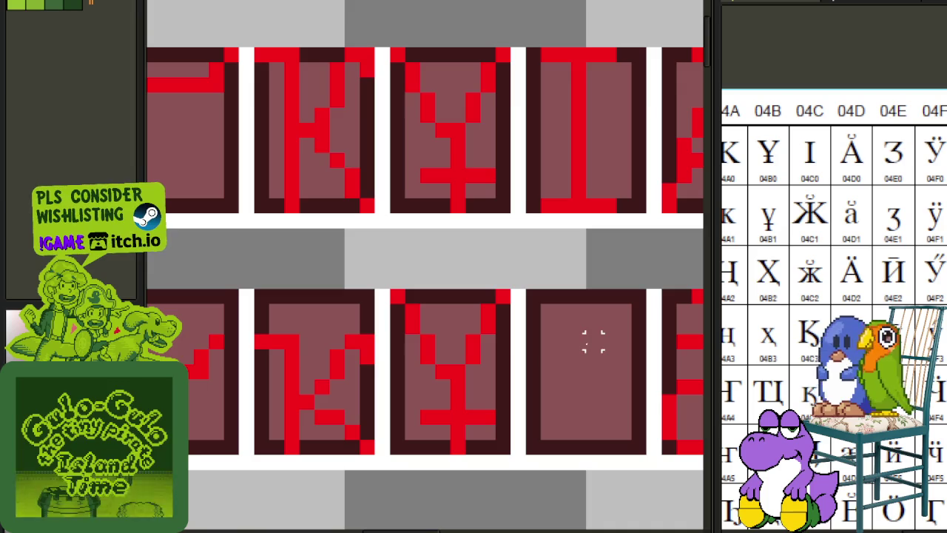
pyautogui.moveTo(584, 355); pyautogui.dragTo(538, 232)
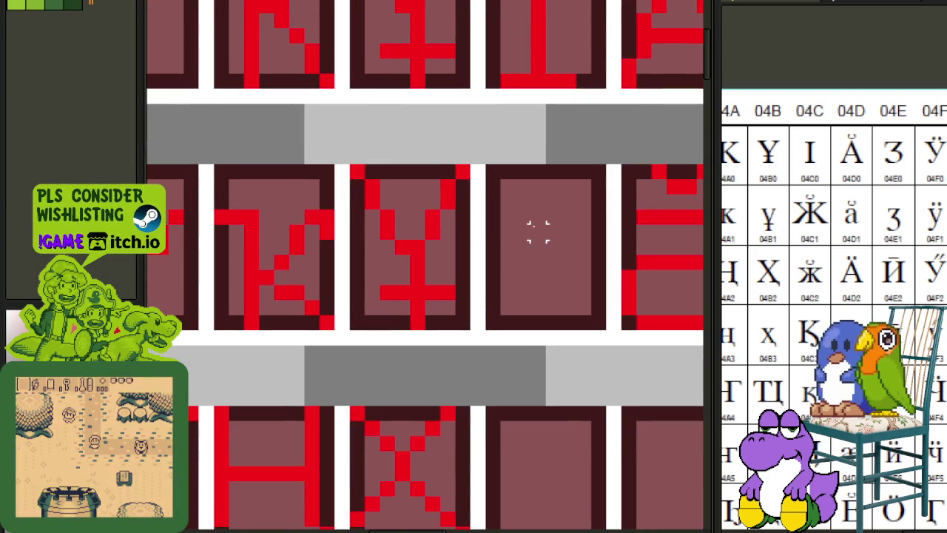
# Lower the Ү glyph inside its tile and undo the stray white rectangle.
pyautogui.moveTo(338, 150); pyautogui.dragTo(480, 259)
pyautogui.click(613, 232)
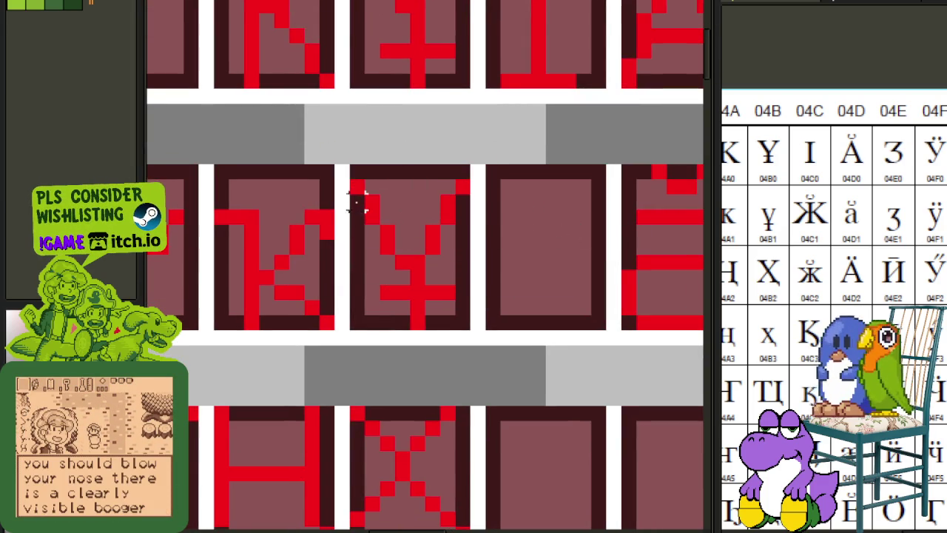
pyautogui.moveTo(333, 178); pyautogui.dragTo(519, 227)
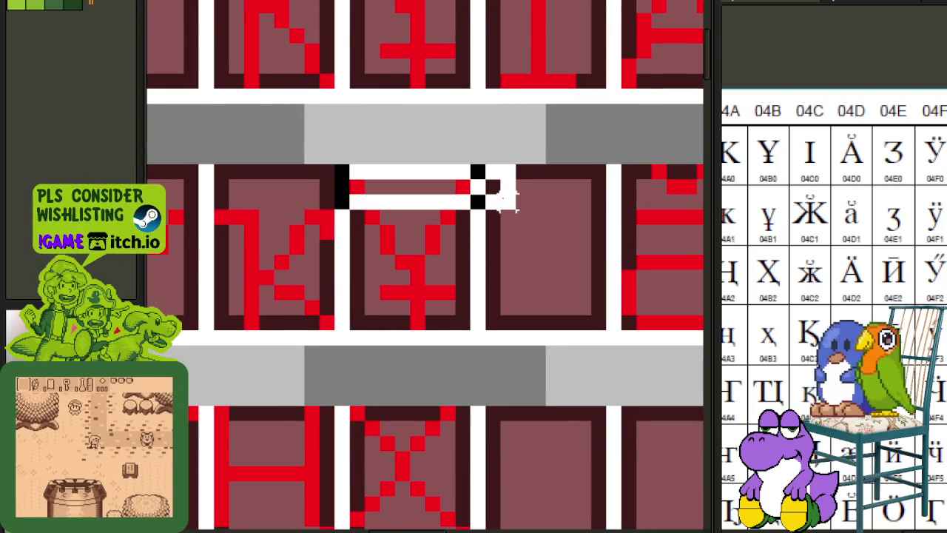
pyautogui.hotkey('ctrl', 'd')
pyautogui.moveTo(349, 179); pyautogui.dragTo(470, 224)
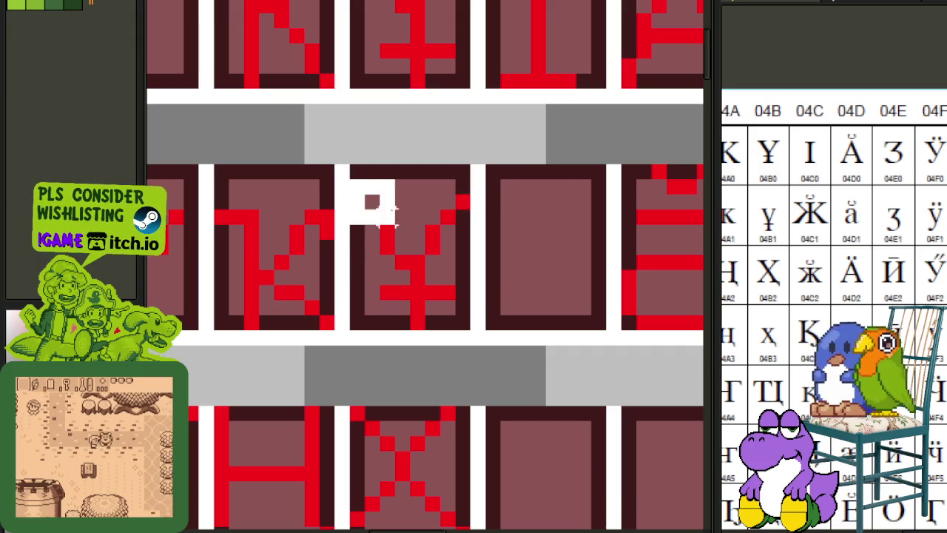
pyautogui.hotkey('ctrl', 'z')
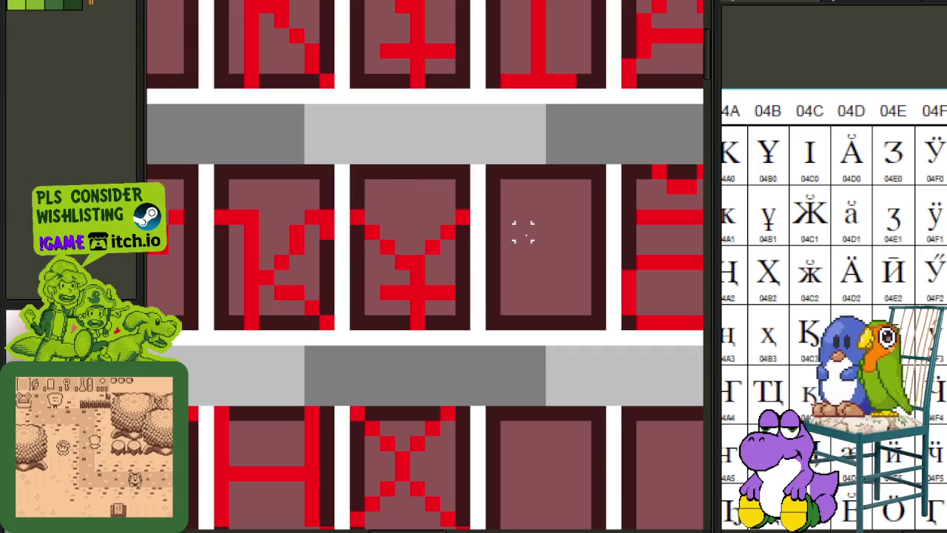
pyautogui.scroll(-1, 523, 234)
pyautogui.scroll(-1, 523, 234)
pyautogui.scroll(-1, 518, 241)
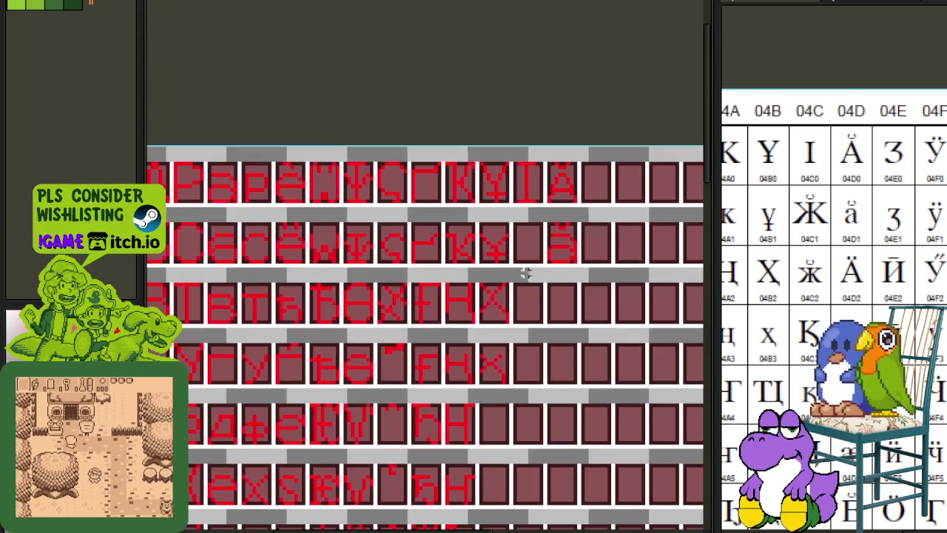
# Pan the Unicode reference chart to show columns 04A–04E.
pyautogui.scroll(-3, 573, 374)
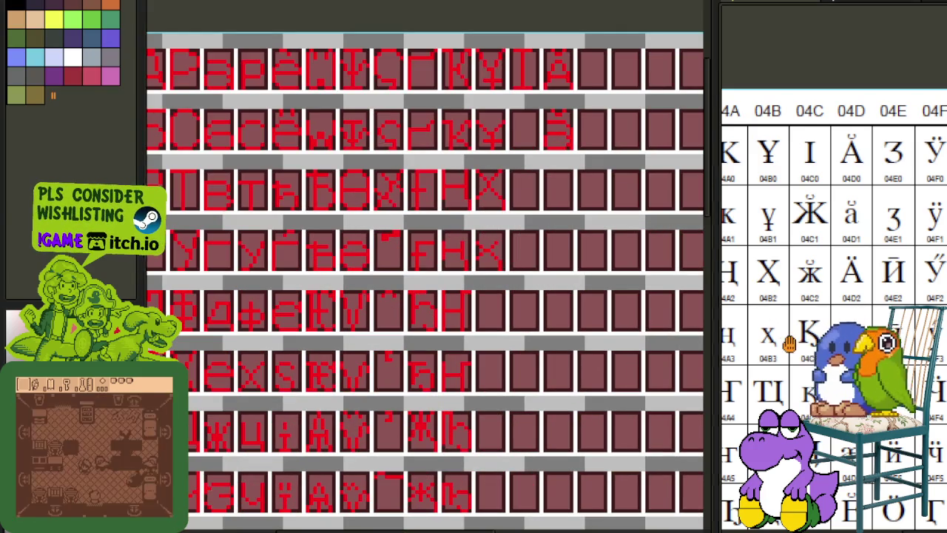
pyautogui.scroll(-2, 797, 266)
pyautogui.moveTo(797, 266)
pyautogui.mouseDown()
pyautogui.moveTo(800, 209)
pyautogui.moveTo(852, 298)
pyautogui.mouseUp()
pyautogui.scroll(1, 793, 236)
pyautogui.scroll(1, 793, 236)
pyautogui.scroll(-2, 921, 253)
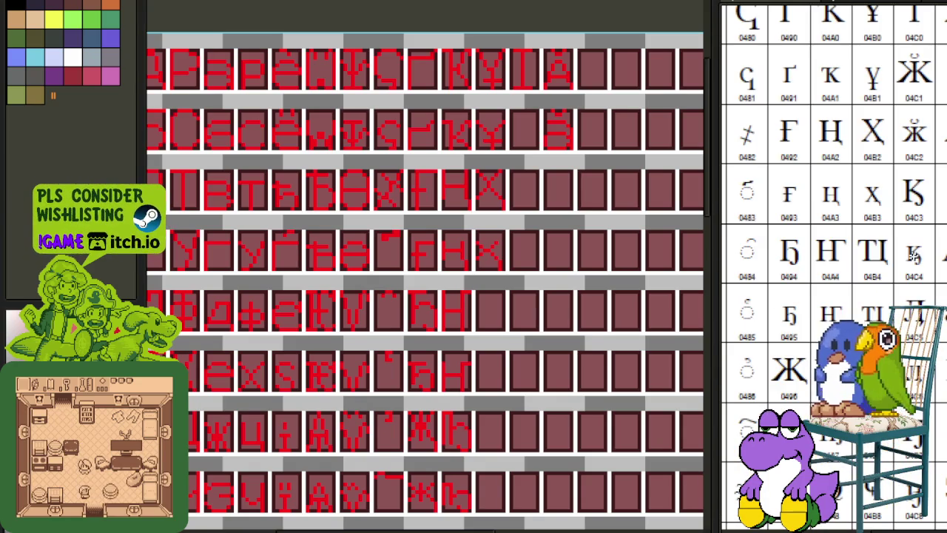
pyautogui.scroll(-2, 533, 213)
pyautogui.scroll(2, 544, 248)
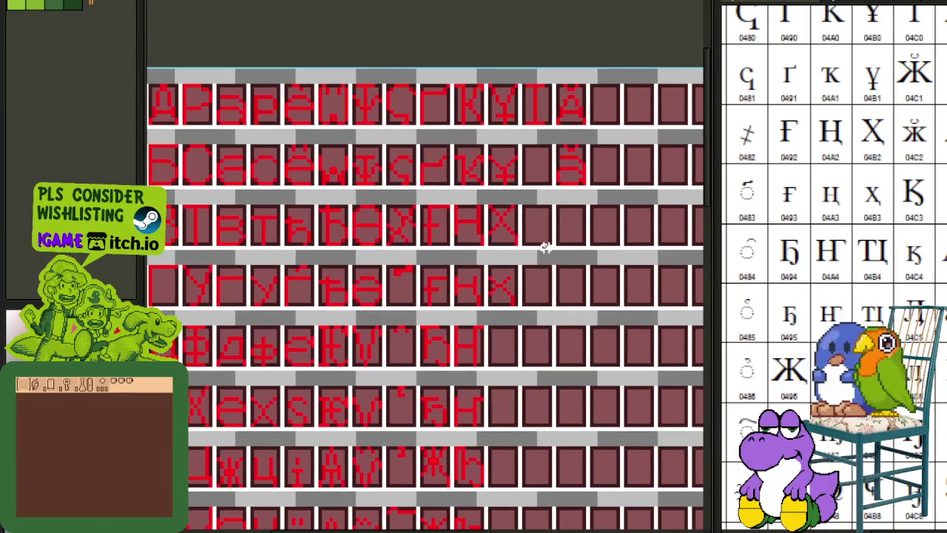
pyautogui.moveTo(872, 191); pyautogui.dragTo(872, 251)
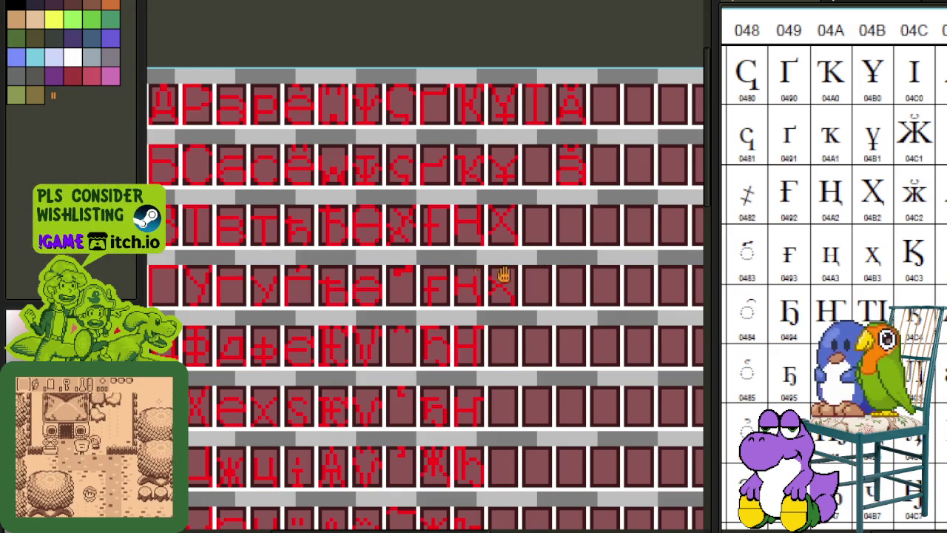
pyautogui.scroll(-2, 503, 275)
pyautogui.moveTo(905, 220); pyautogui.dragTo(868, 230)
pyautogui.scroll(2, 503, 216)
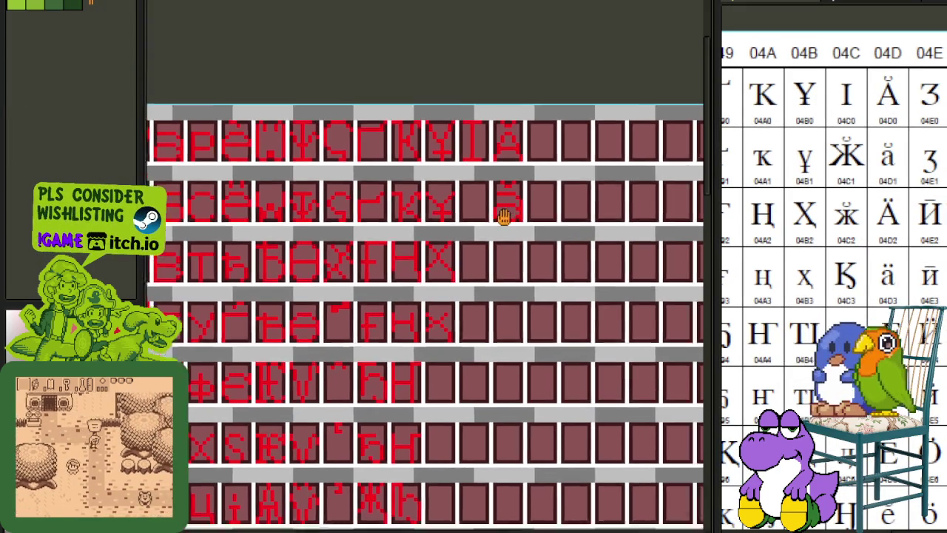
pyautogui.scroll(-2, 503, 215)
pyautogui.scroll(2, 491, 192)
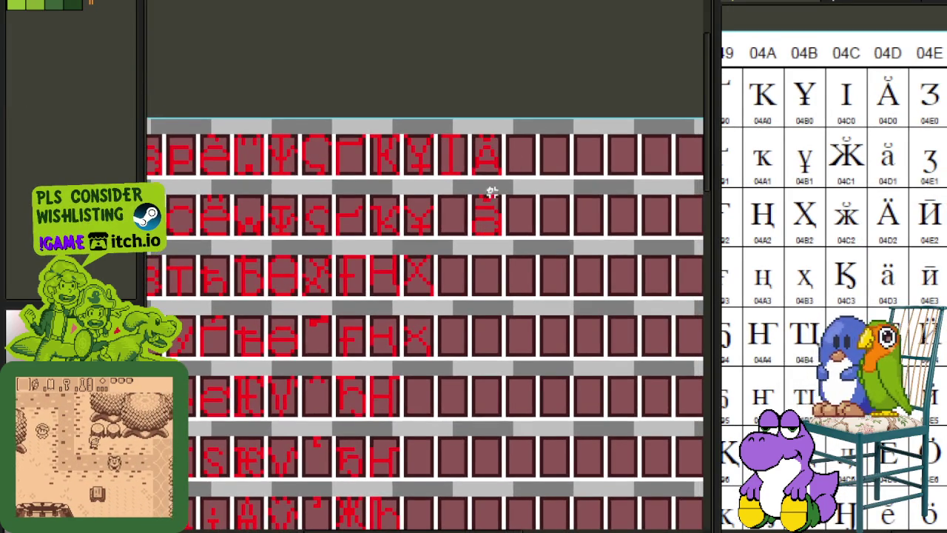
pyautogui.scroll(-2, 491, 192)
pyautogui.scroll(1, 265, 249)
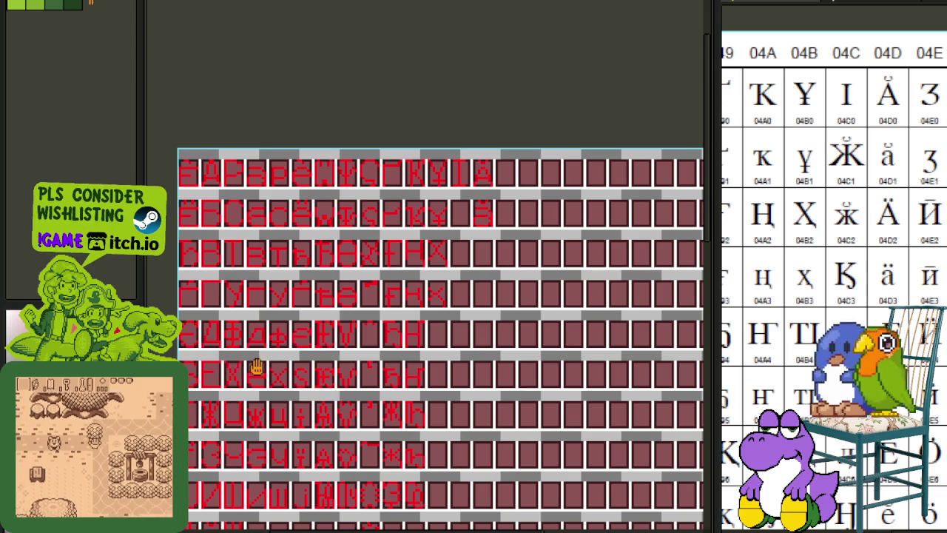
# Select a glyph tile to copy into the empty cell right of Ä.
pyautogui.moveTo(256, 365); pyautogui.dragTo(295, 266)
pyautogui.scroll(2, 241, 370)
pyautogui.scroll(1, 261, 399)
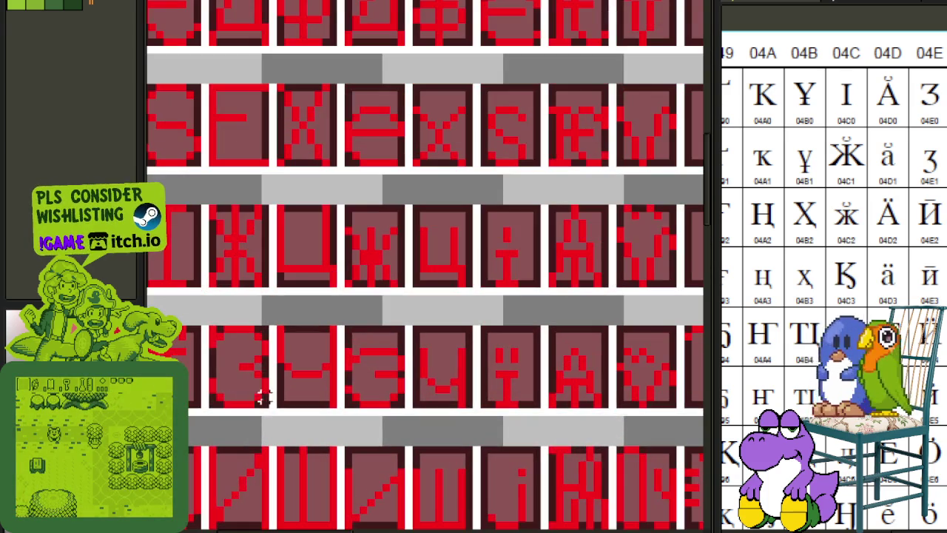
pyautogui.scroll(-2, 235, 355)
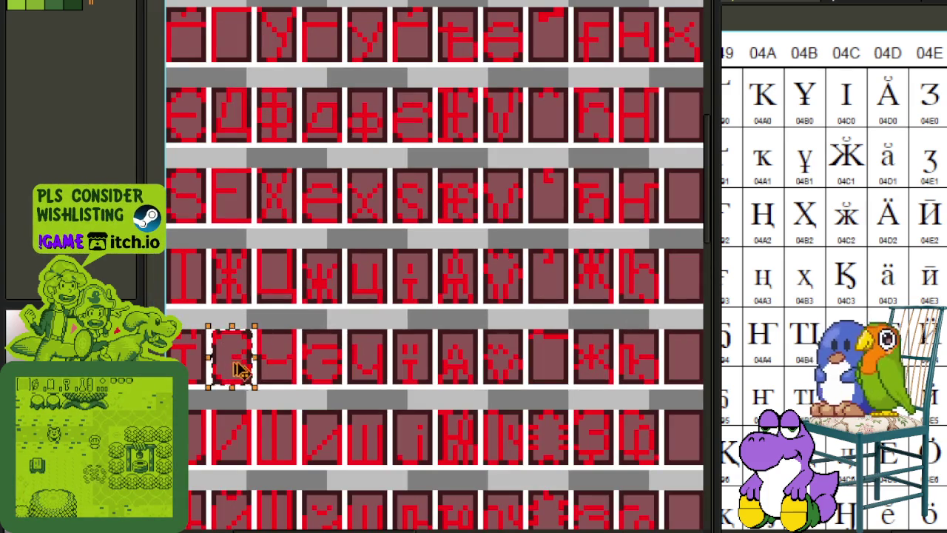
pyautogui.scroll(1, 239, 363)
pyautogui.scroll(-1, 679, 24)
pyautogui.scroll(2, 676, 67)
pyautogui.click(582, 158)
pyautogui.scroll(1, 599, 176)
pyautogui.scroll(1, 525, 194)
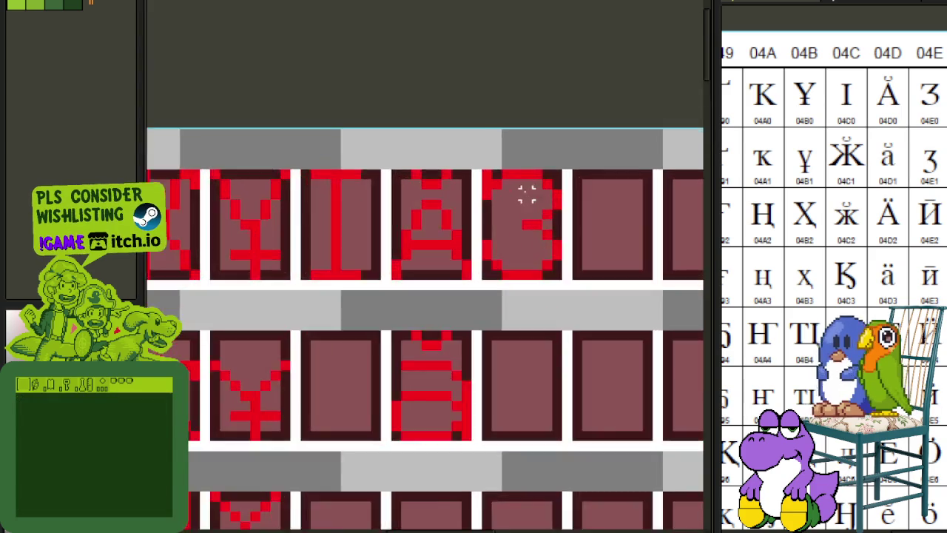
# Draw a red diagonal stroke in the glyph after Ä, clearing its old right-edge pixels.
pyautogui.scroll(1, 497, 177)
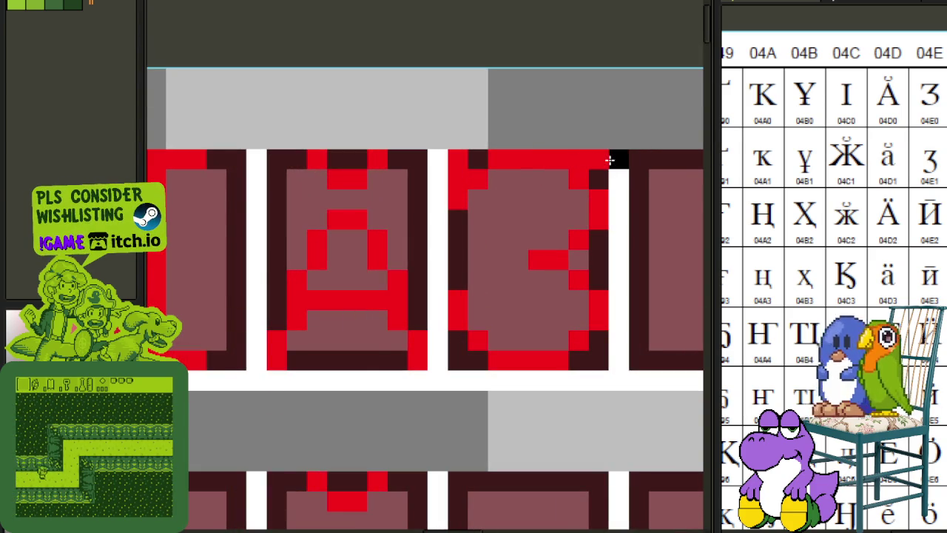
pyautogui.moveTo(600, 158); pyautogui.dragTo(532, 254)
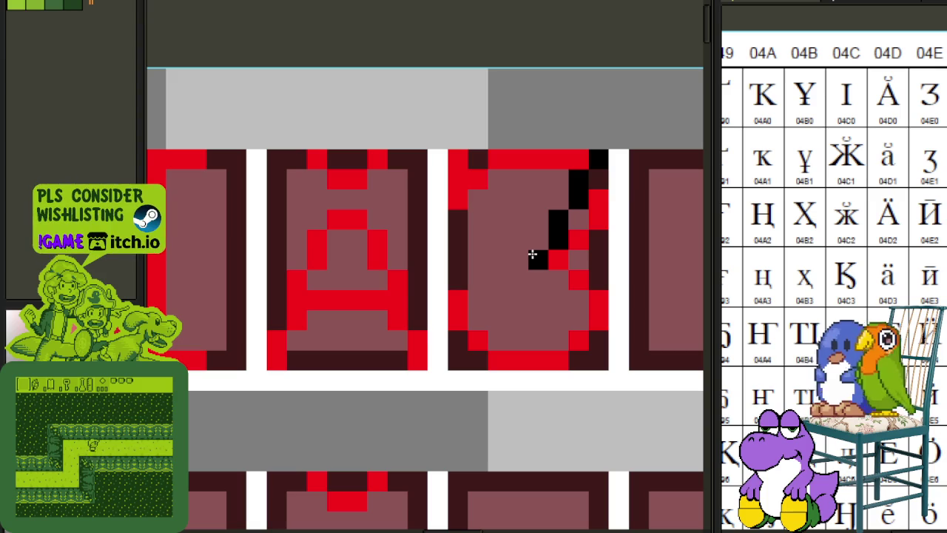
pyautogui.click(538, 239)
pyautogui.moveTo(596, 190); pyautogui.dragTo(598, 222)
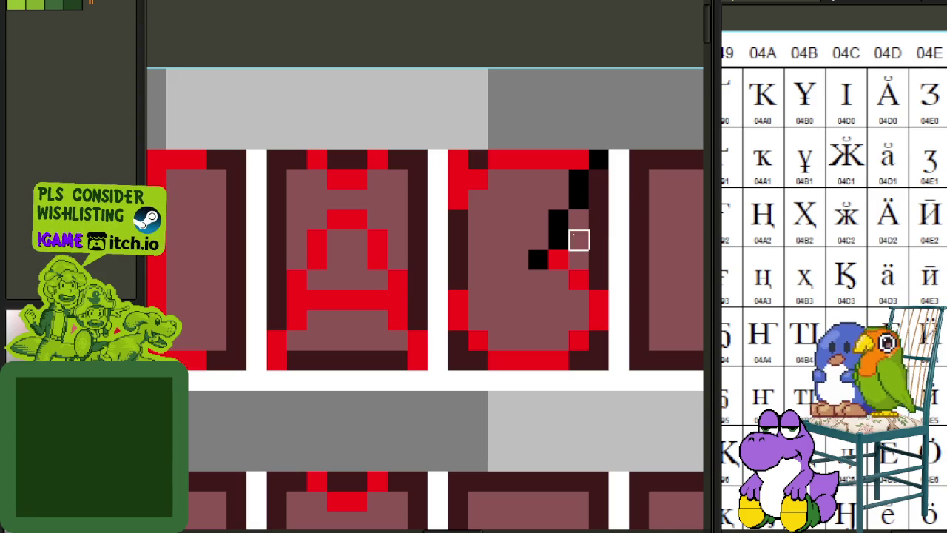
pyautogui.moveTo(567, 255)
pyautogui.mouseDown()
pyautogui.moveTo(543, 256)
pyautogui.moveTo(596, 160)
pyautogui.mouseUp()
pyautogui.scroll(-3, 592, 166)
pyautogui.scroll(-1, 592, 166)
pyautogui.scroll(1, 592, 166)
pyautogui.scroll(2, 577, 176)
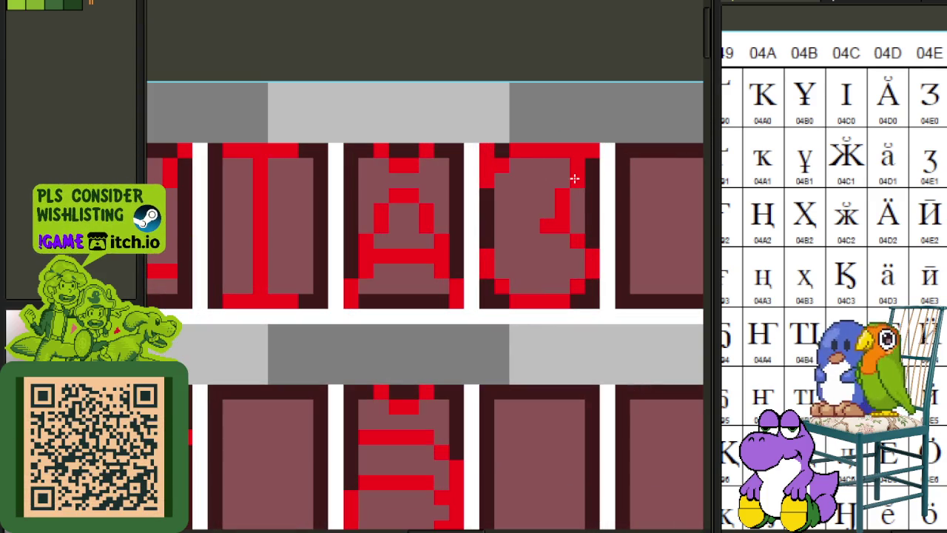
pyautogui.moveTo(561, 241); pyautogui.dragTo(599, 268)
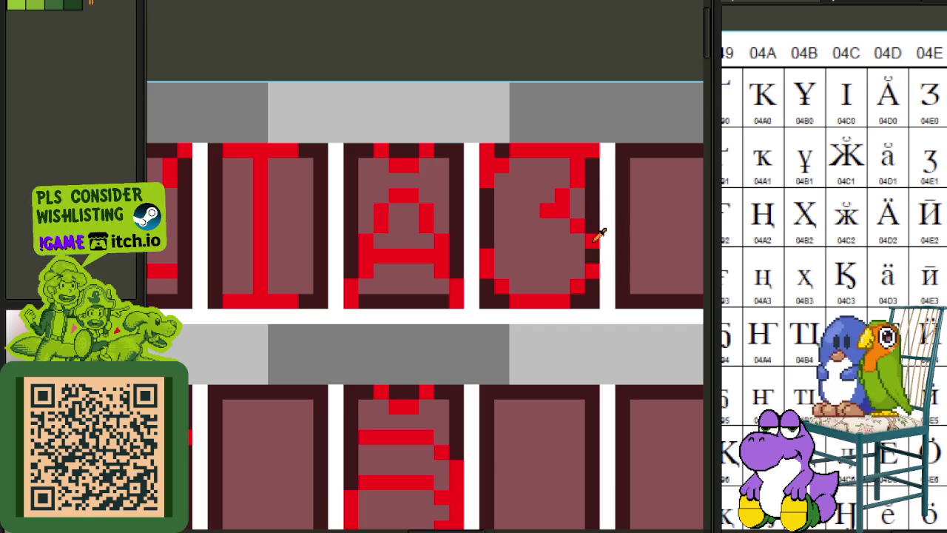
# Zoom in to check the reshaped З glyph and save the sprite sheet.
pyautogui.scroll(-2, 592, 258)
pyautogui.scroll(-1, 621, 200)
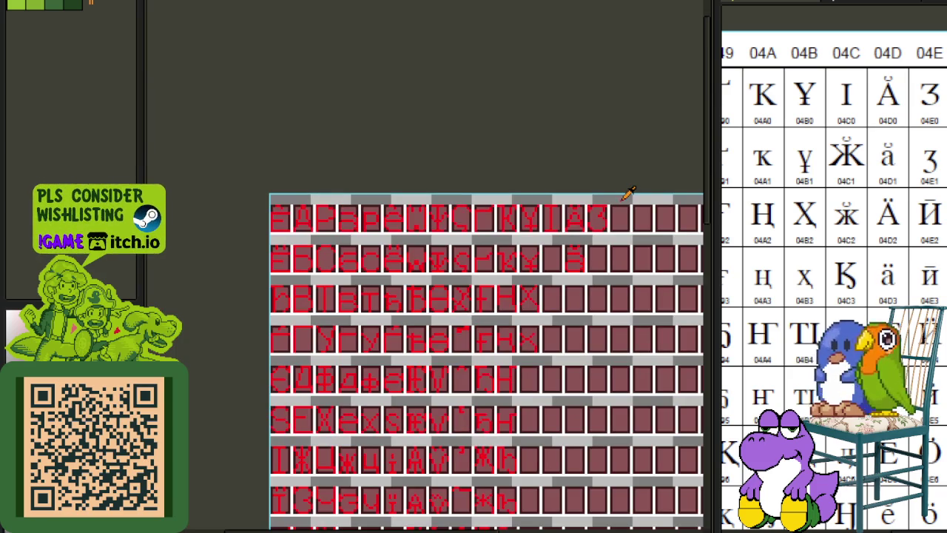
pyautogui.scroll(2, 623, 194)
pyautogui.scroll(1, 598, 194)
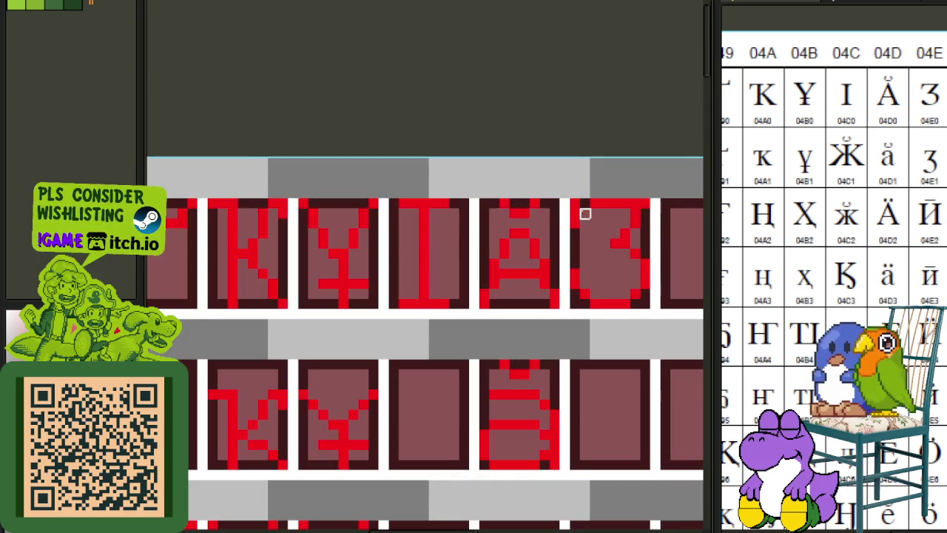
pyautogui.scroll(-1, 635, 180)
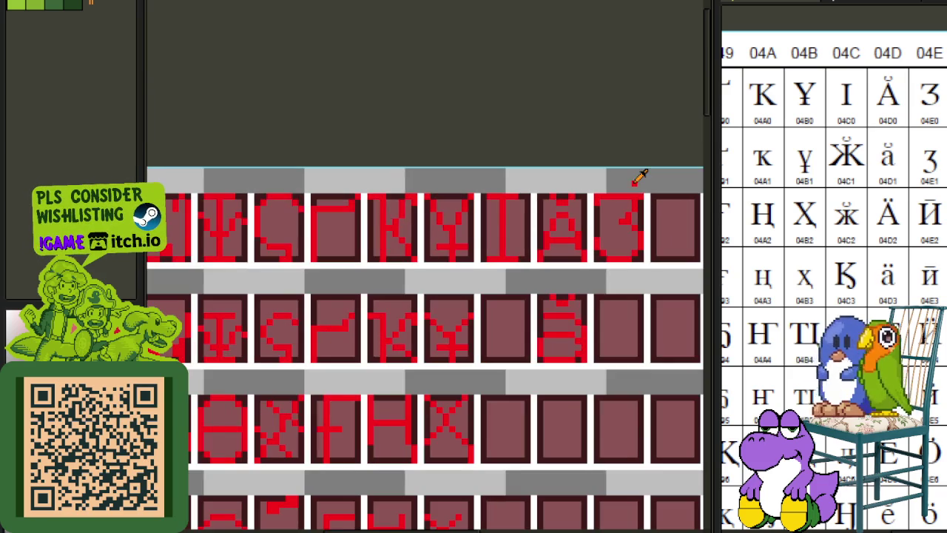
pyautogui.moveTo(633, 182); pyautogui.dragTo(567, 184)
pyautogui.scroll(2, 577, 206)
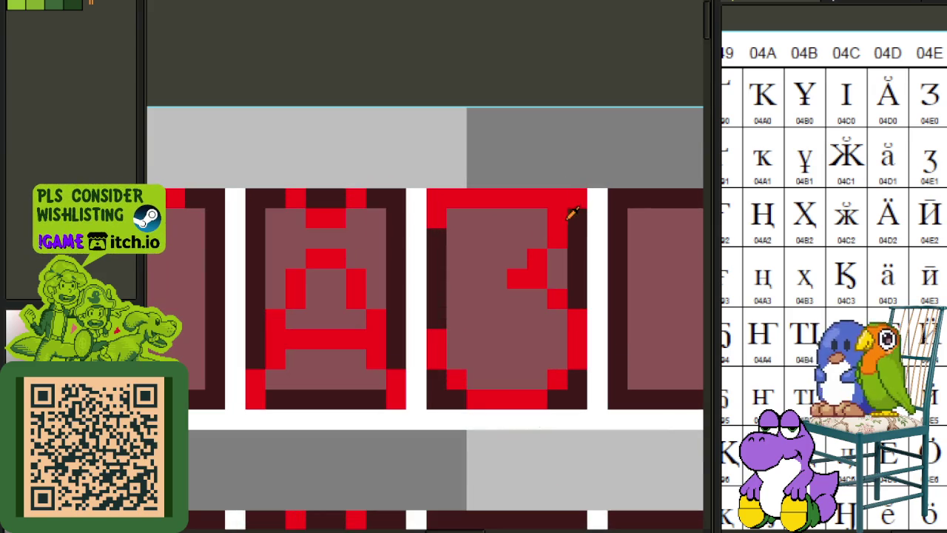
pyautogui.scroll(-2, 621, 202)
pyautogui.scroll(-1, 621, 202)
pyautogui.scroll(-2, 621, 200)
pyautogui.scroll(-1, 629, 188)
pyautogui.scroll(1, 629, 185)
pyautogui.hotkey('ctrl', 's')
pyautogui.scroll(3, 532, 192)
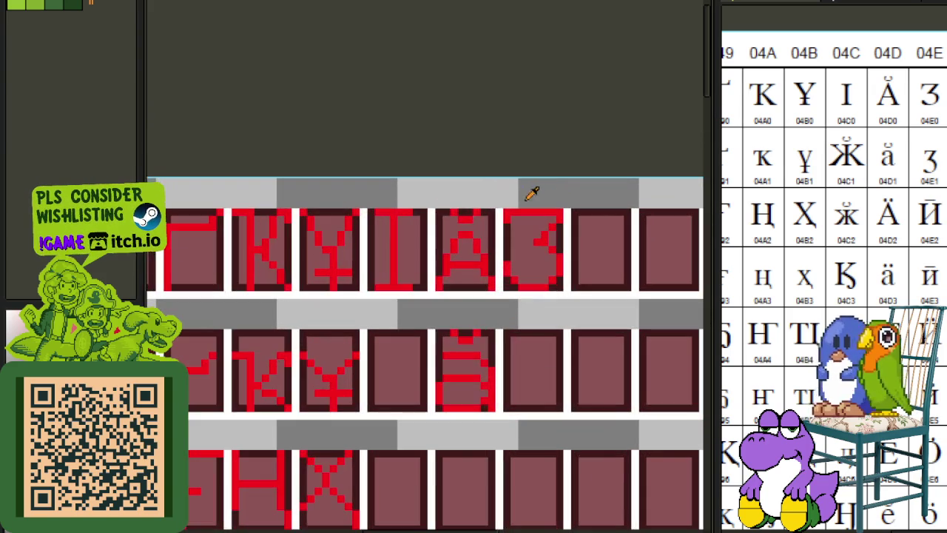
pyautogui.scroll(1, 491, 212)
# Copy the flat-topped З glyph into the empty tile beneath it.
pyautogui.moveTo(518, 198); pyautogui.dragTo(629, 355)
pyautogui.moveTo(602, 313)
pyautogui.mouseDown()
pyautogui.moveTo(503, 197)
pyautogui.moveTo(491, 412)
pyautogui.moveTo(503, 431)
pyautogui.mouseUp()
pyautogui.hotkey('ctrl', 'd')
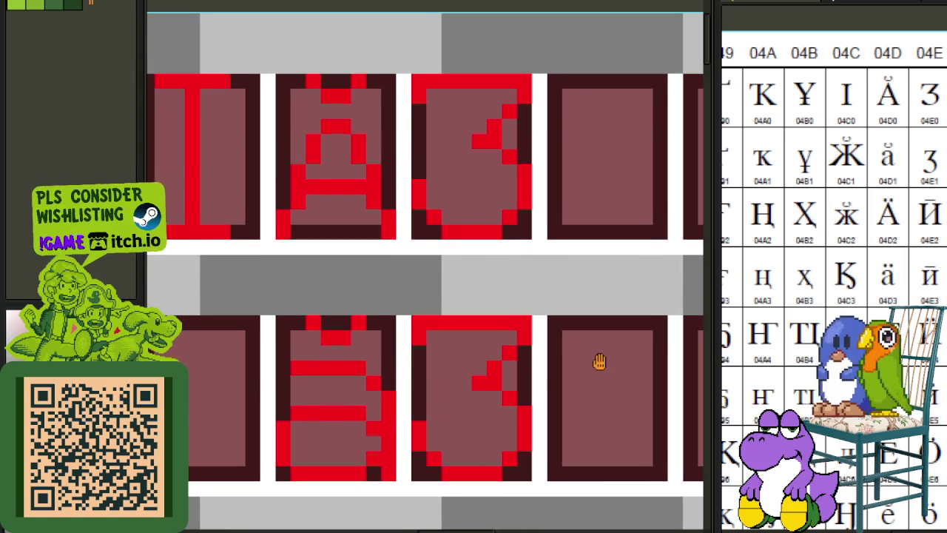
pyautogui.moveTo(600, 361); pyautogui.dragTo(569, 304)
# Nudge the copy and its top bar down one pixel at a time to lowercase з height.
pyautogui.moveTo(382, 259); pyautogui.dragTo(550, 382)
pyautogui.press('Down')
pyautogui.hotkey('ctrl', 'd')
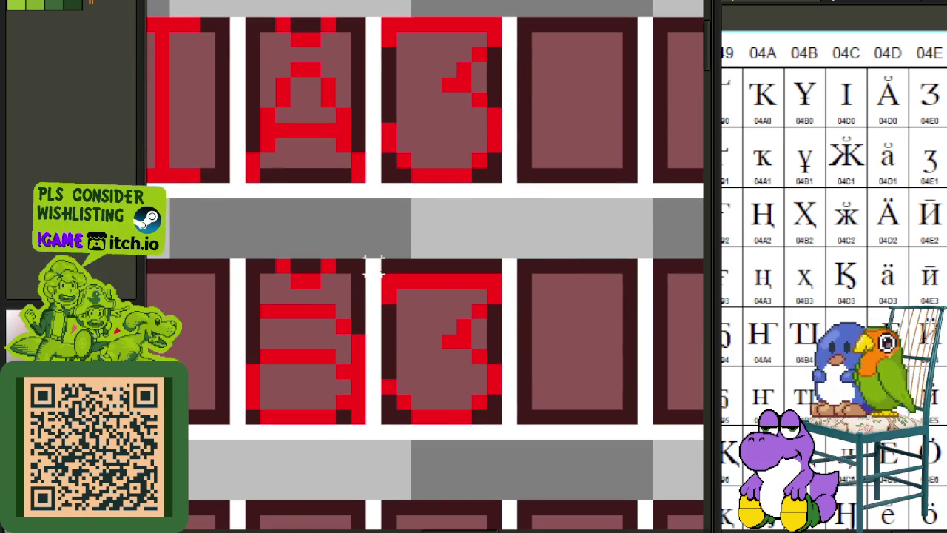
pyautogui.moveTo(388, 281); pyautogui.dragTo(514, 296)
pyautogui.press('Down')
pyautogui.hotkey('ctrl', 'd')
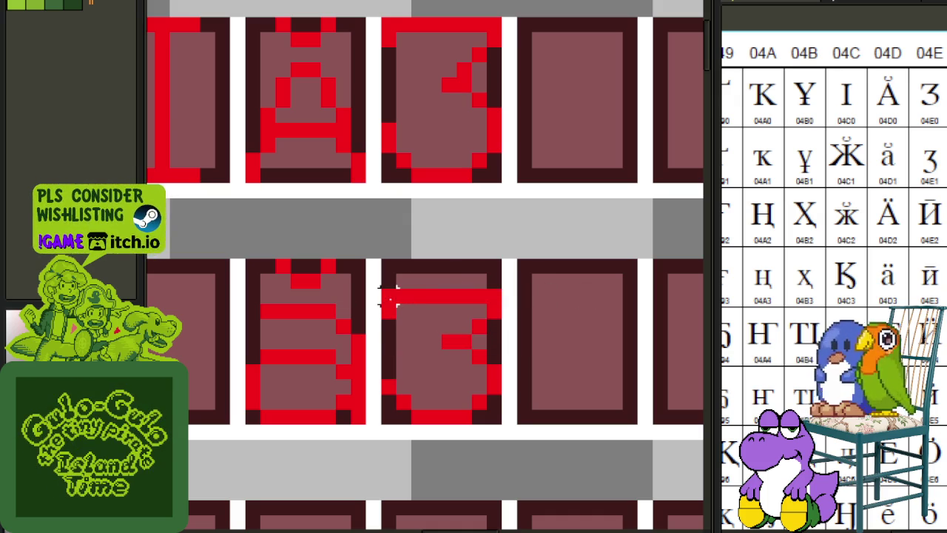
pyautogui.moveTo(378, 287); pyautogui.dragTo(534, 366)
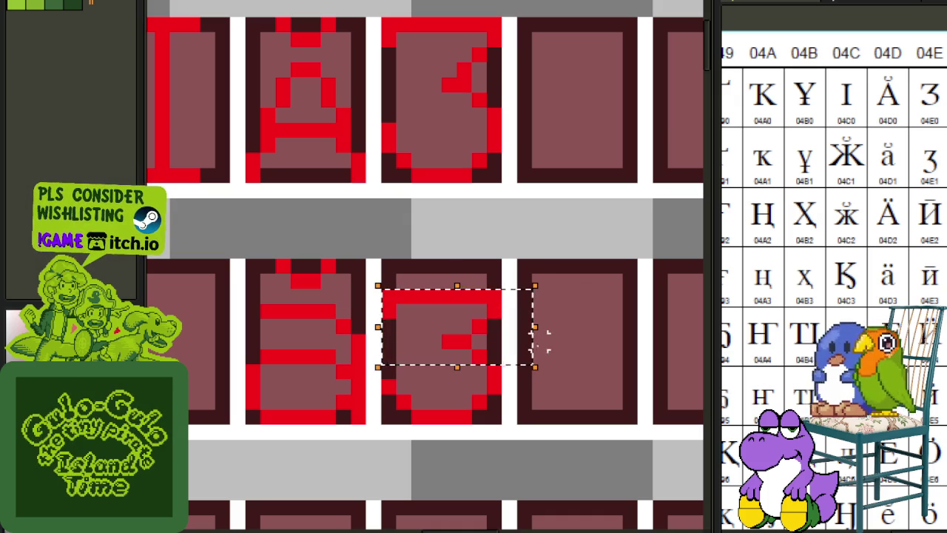
pyautogui.press('Down')
pyautogui.hotkey('ctrl', 'd')
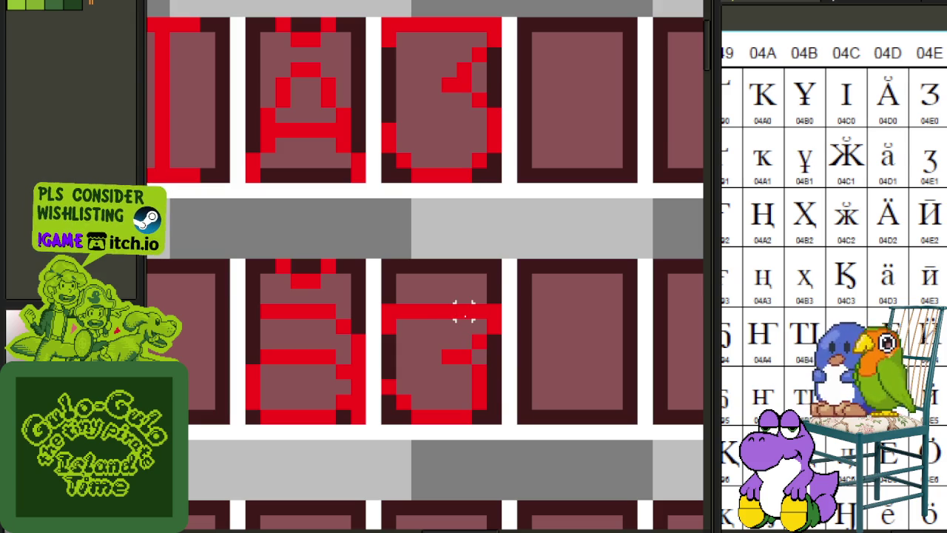
pyautogui.scroll(-5, 534, 335)
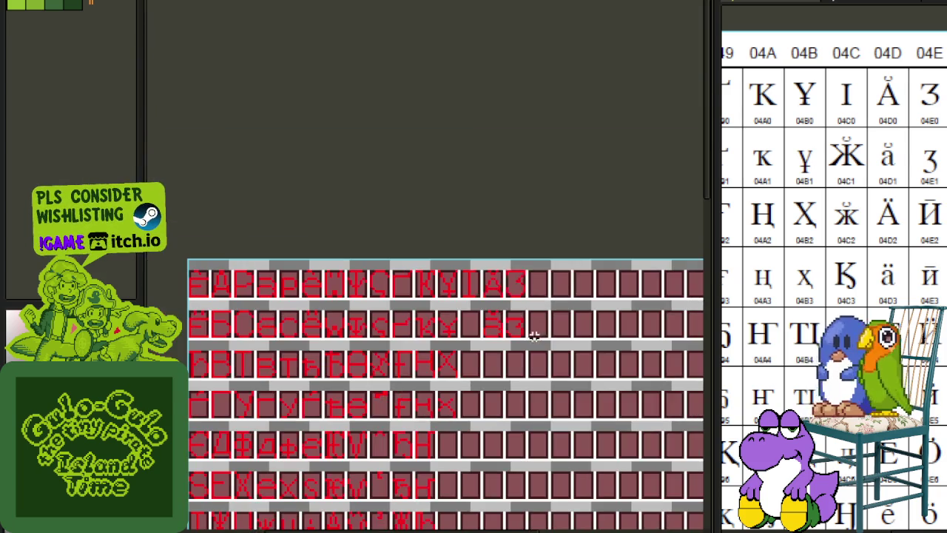
# Switch to the green Latin font sheet and bring its lowercase y into view.
pyautogui.moveTo(545, 335); pyautogui.dragTo(460, 290)
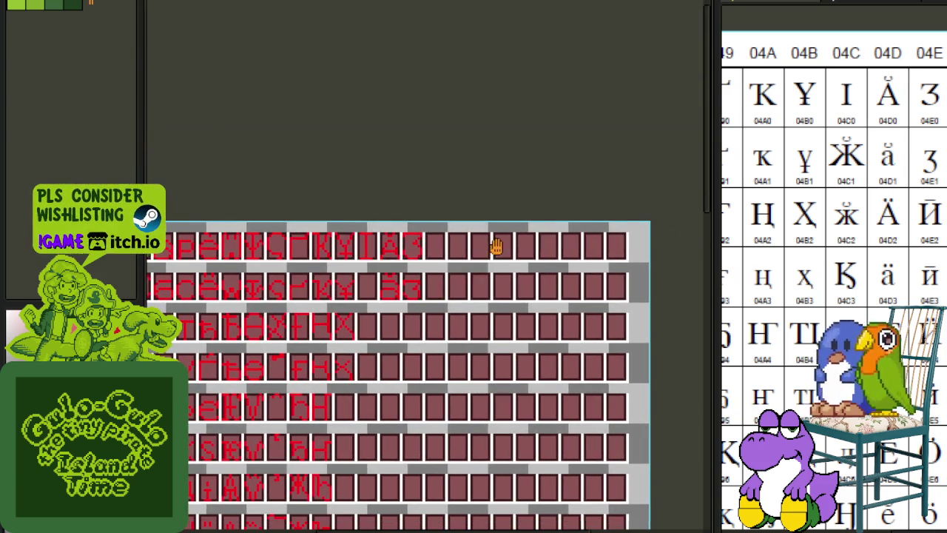
pyautogui.scroll(-1, 443, 266)
pyautogui.scroll(-3, 327, 332)
pyautogui.scroll(3, 328, 332)
pyautogui.scroll(1, 313, 291)
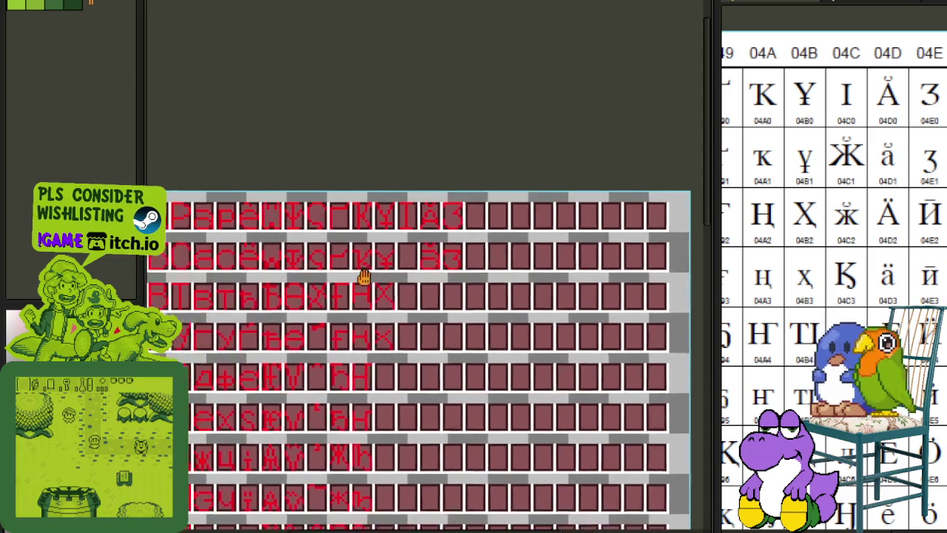
pyautogui.scroll(-2, 364, 276)
pyautogui.hotkey('ctrl', 'Tab')
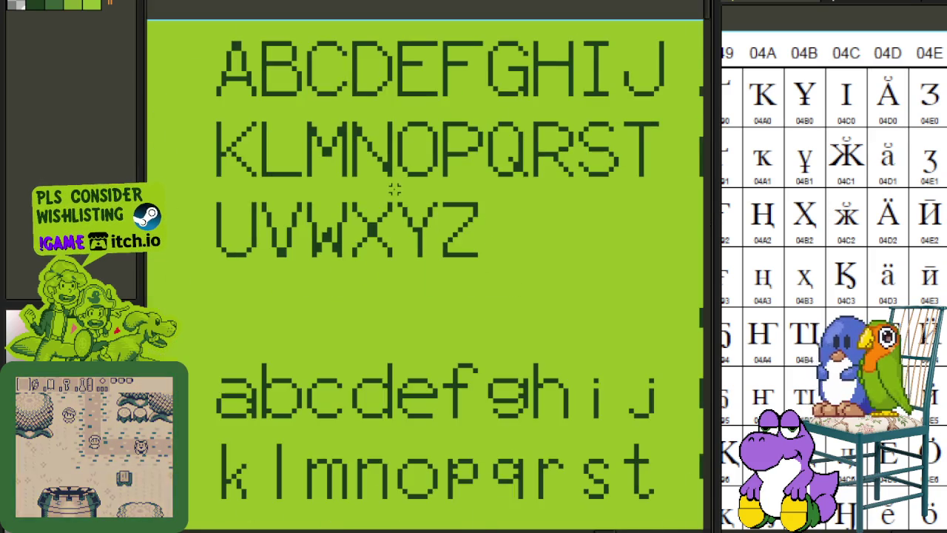
pyautogui.scroll(-3, 458, 318)
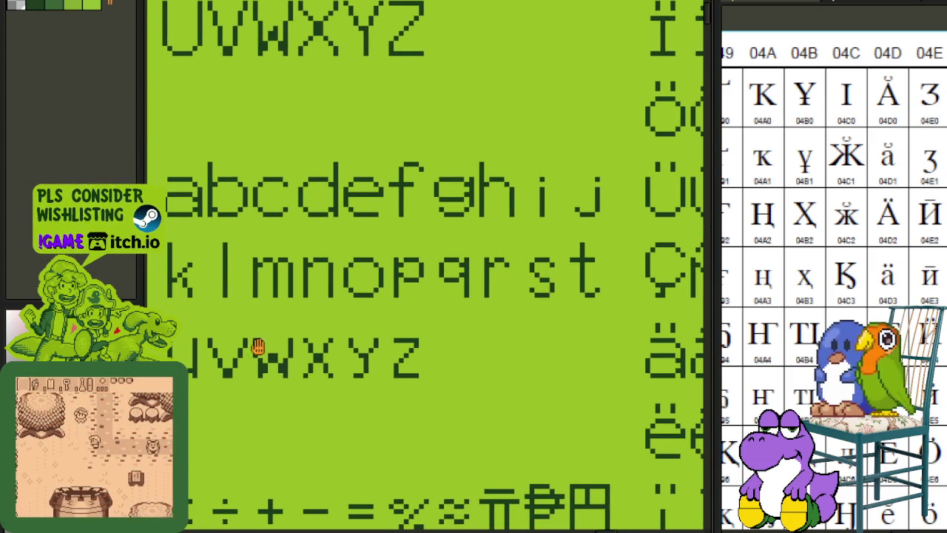
pyautogui.moveTo(406, 296)
pyautogui.mouseDown()
pyautogui.moveTo(437, 296)
pyautogui.moveTo(452, 277)
pyautogui.mouseUp()
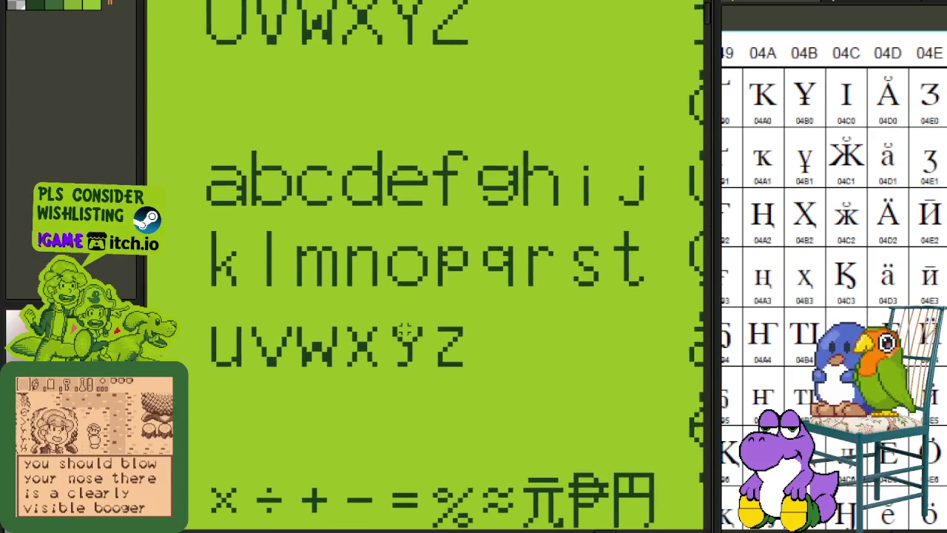
pyautogui.scroll(1, 405, 331)
# Copy the lowercase y to the clipboard, restoring it on the sheet, and save the Latin sheet.
pyautogui.moveTo(380, 321); pyautogui.dragTo(445, 403)
pyautogui.press('Delete')
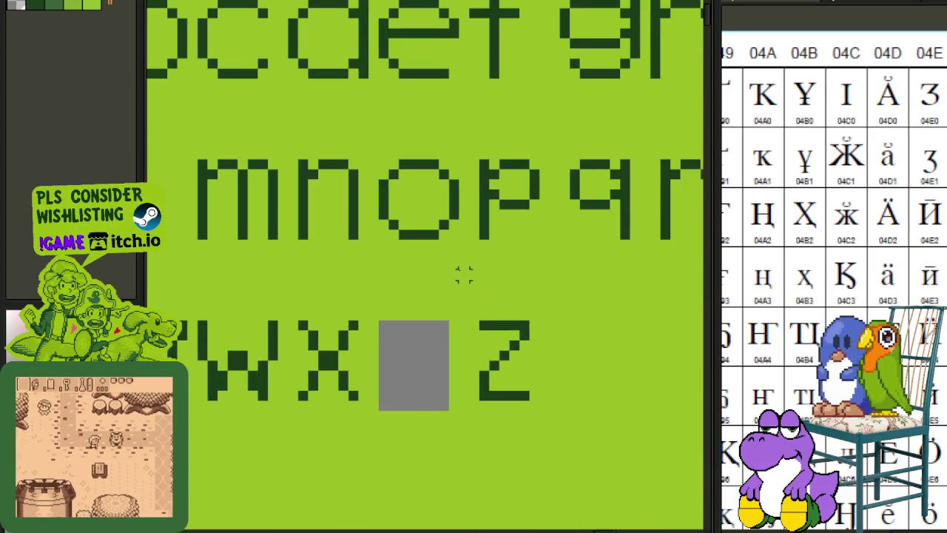
pyautogui.hotkey('ctrl', 'z')
pyautogui.hotkey('ctrl', 's')
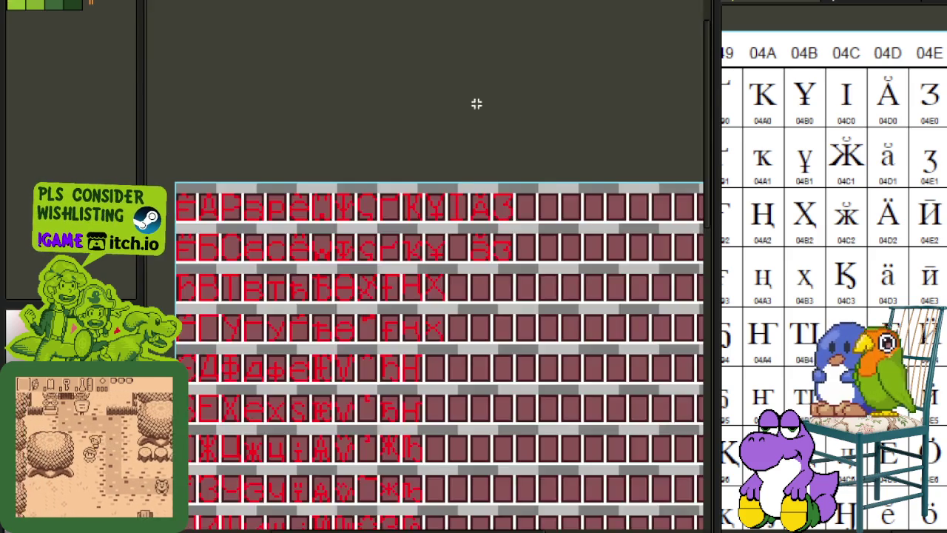
pyautogui.scroll(2, 390, 214)
pyautogui.scroll(1, 406, 191)
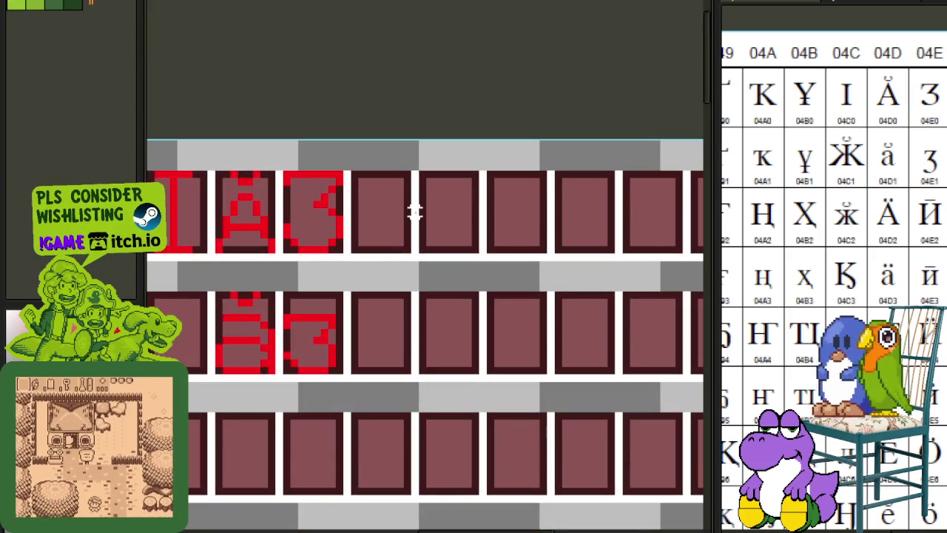
# Paste the y into the empty cell right of the top-row З.
pyautogui.hotkey('ctrl', 'v')
pyautogui.moveTo(423, 284); pyautogui.dragTo(375, 242)
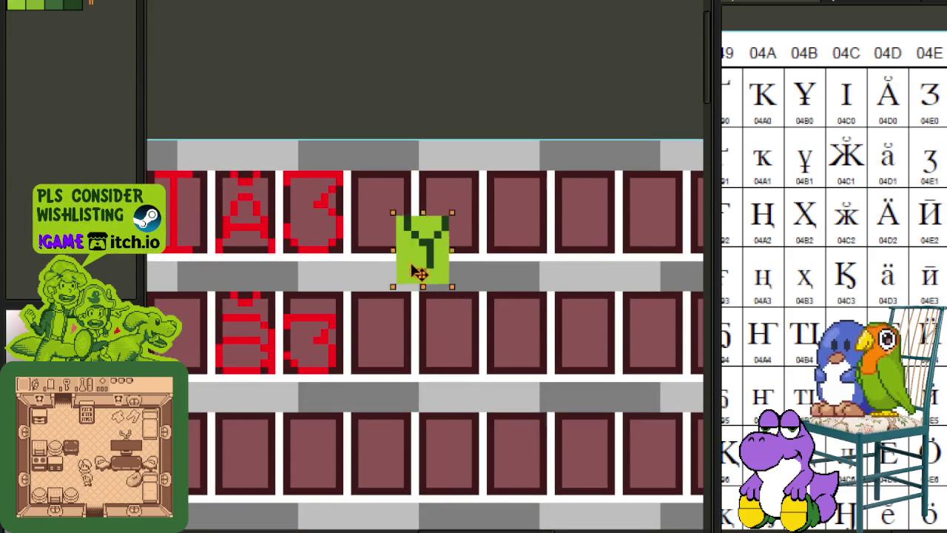
pyautogui.click(503, 205)
pyautogui.scroll(-1, 369, 226)
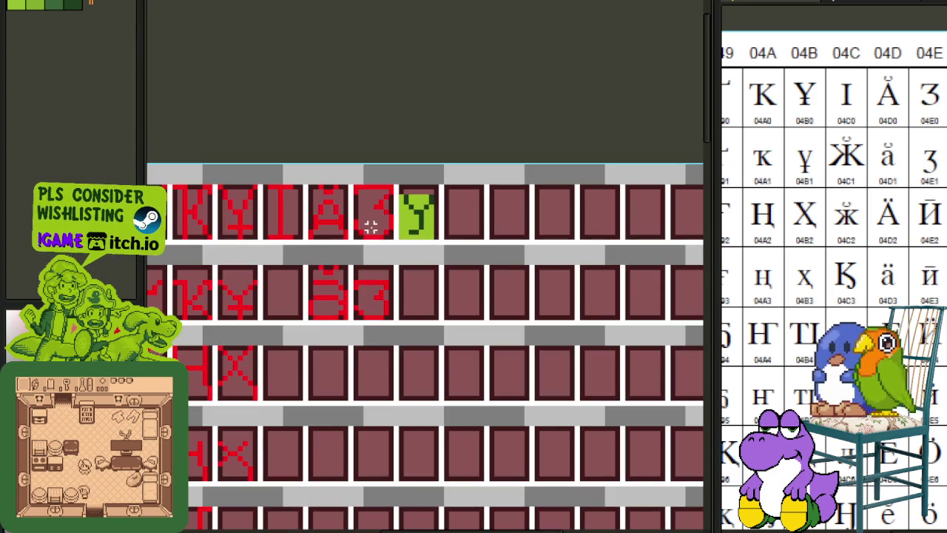
pyautogui.moveTo(344, 222)
pyautogui.mouseDown()
pyautogui.moveTo(448, 101)
pyautogui.moveTo(449, 159)
pyautogui.mouseUp()
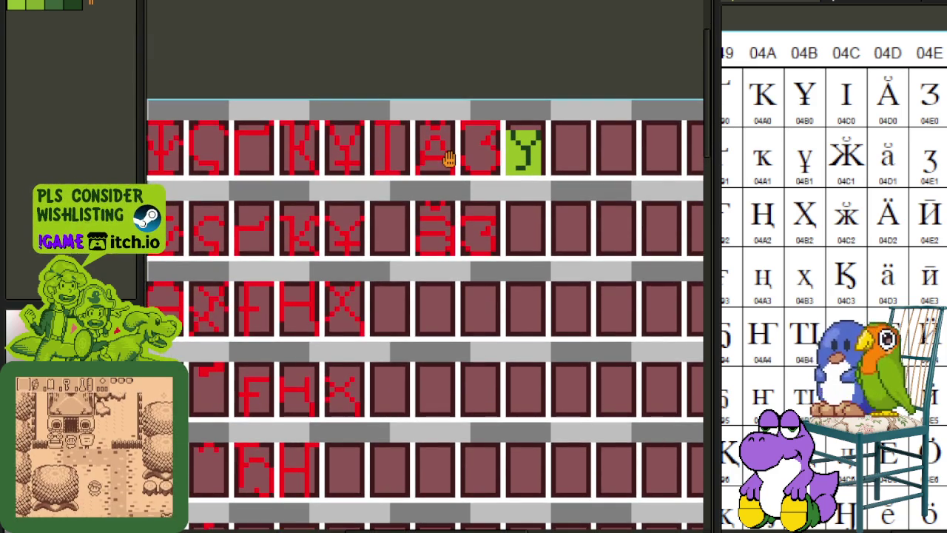
pyautogui.scroll(-1, 449, 159)
pyautogui.scroll(4, 449, 159)
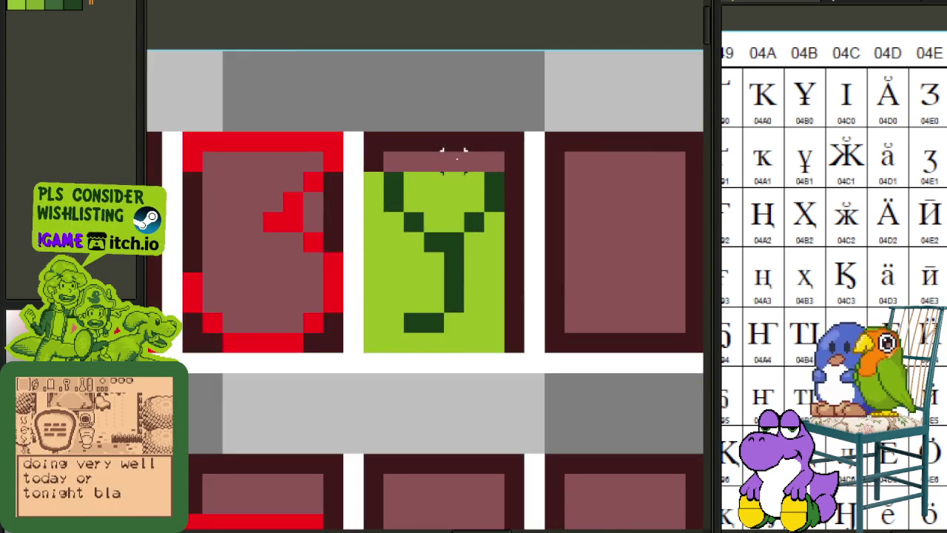
# Clean up the y's background with Magic Wand selections of the green and red pixels.
pyautogui.click(454, 201)
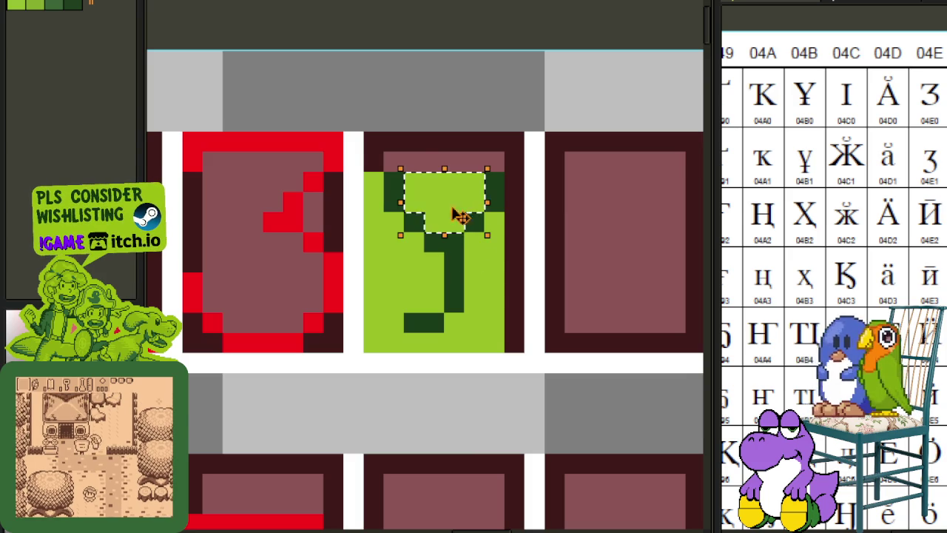
pyautogui.moveTo(494, 281); pyautogui.dragTo(444, 289)
pyautogui.hotkey('ctrl', 'z')
pyautogui.scroll(-3, 509, 183)
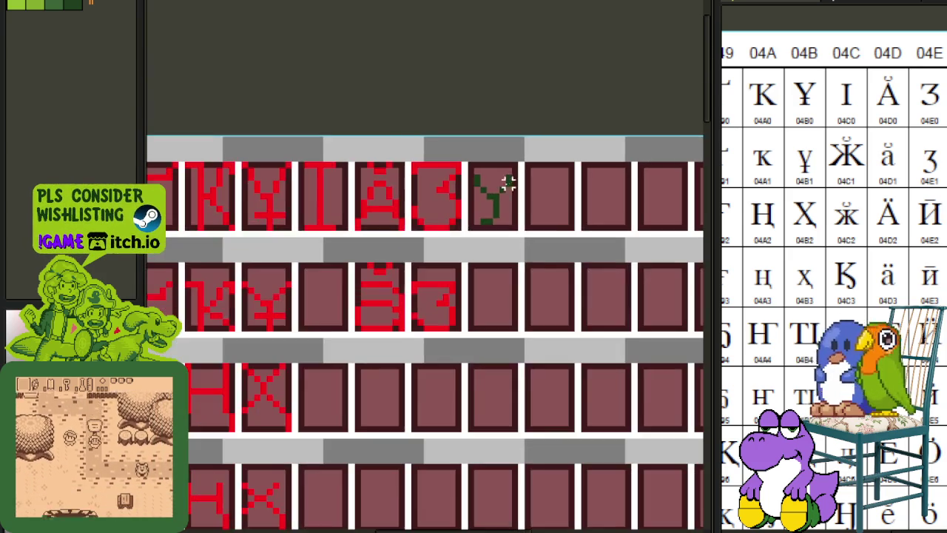
pyautogui.scroll(-3, 512, 209)
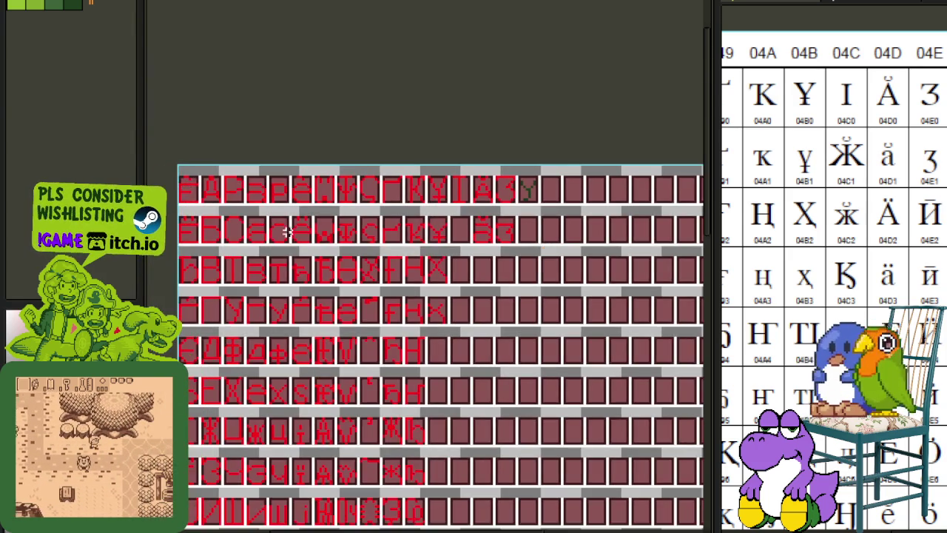
pyautogui.scroll(3, 336, 216)
pyautogui.scroll(1, 335, 216)
pyautogui.click(335, 216)
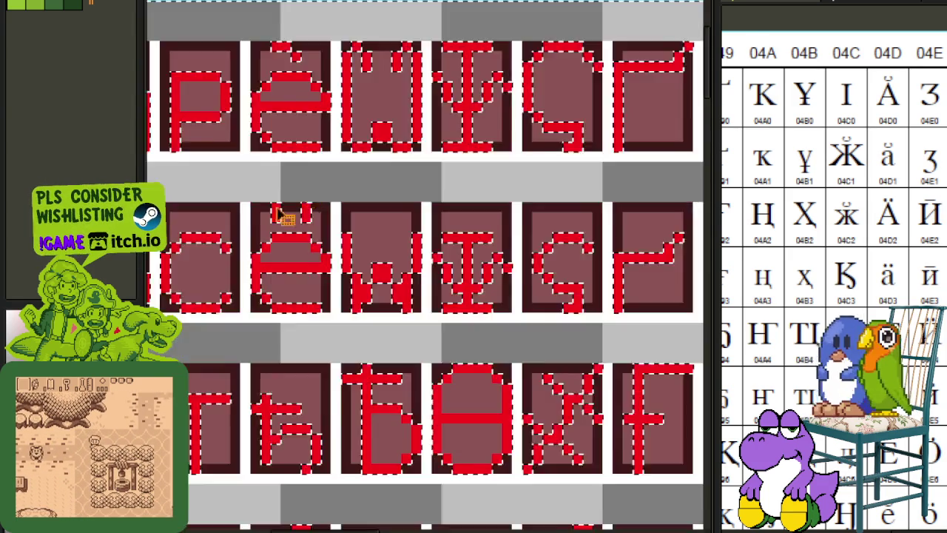
pyautogui.scroll(-2, 328, 141)
pyautogui.click(334, 62)
pyautogui.scroll(1, 290, 188)
pyautogui.scroll(1, 291, 194)
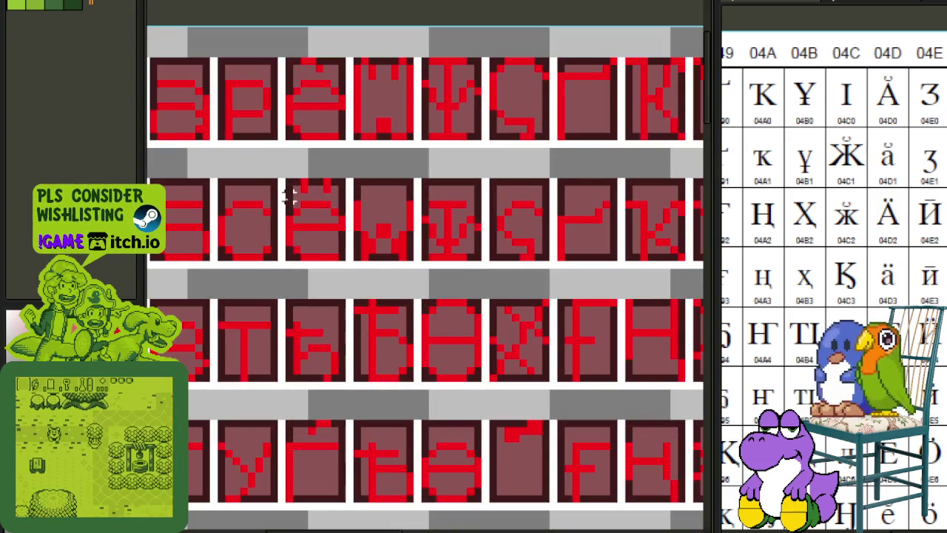
pyautogui.click(380, 127)
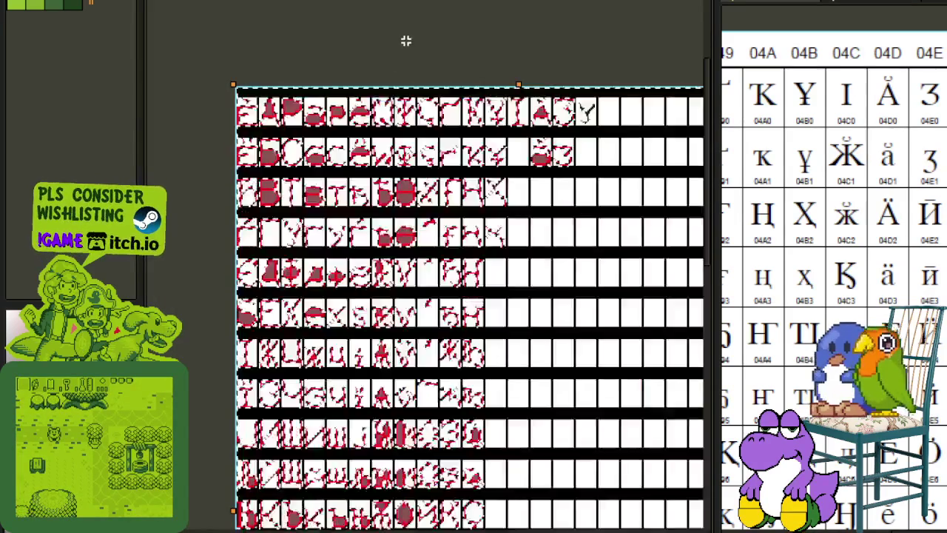
pyautogui.scroll(3, 358, 148)
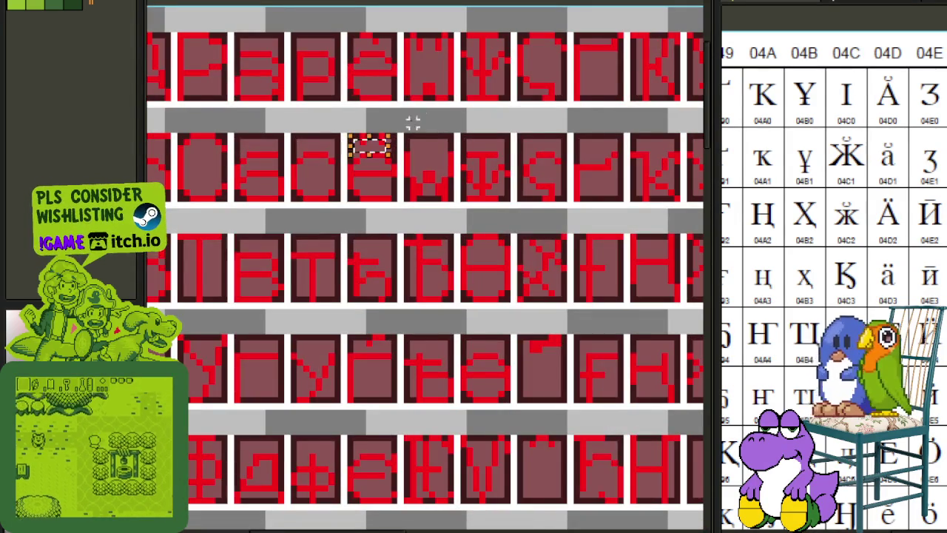
pyautogui.scroll(2, 366, 148)
pyautogui.scroll(-3, 303, 141)
pyautogui.moveTo(327, 148)
pyautogui.mouseDown()
pyautogui.moveTo(461, 130)
pyautogui.moveTo(467, 145)
pyautogui.mouseUp()
pyautogui.scroll(-5, 460, 131)
pyautogui.scroll(3, 464, 107)
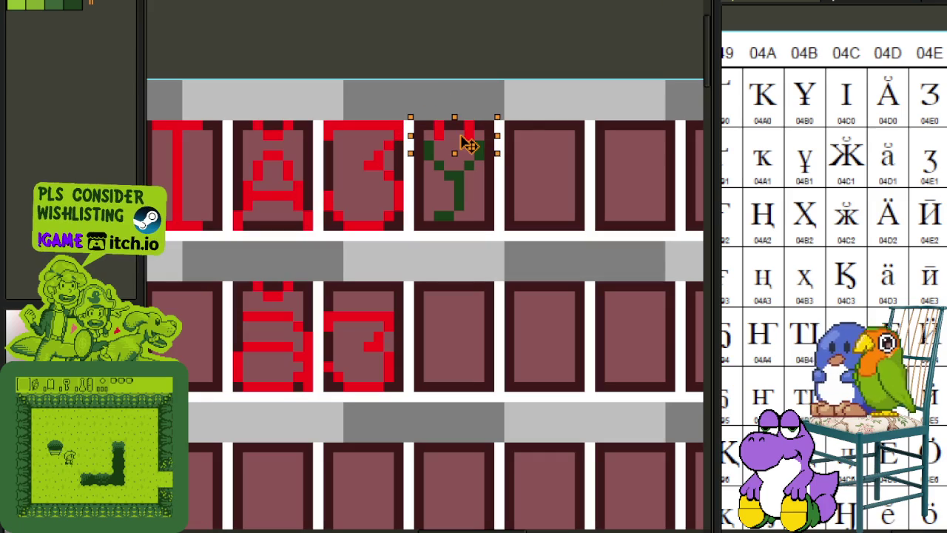
pyautogui.scroll(2, 474, 144)
# Lower the y's stem and base by one pixel.
pyautogui.moveTo(413, 112)
pyautogui.mouseDown()
pyautogui.moveTo(553, 169)
pyautogui.moveTo(576, 194)
pyautogui.moveTo(584, 178)
pyautogui.mouseUp()
pyautogui.scroll(-3, 584, 178)
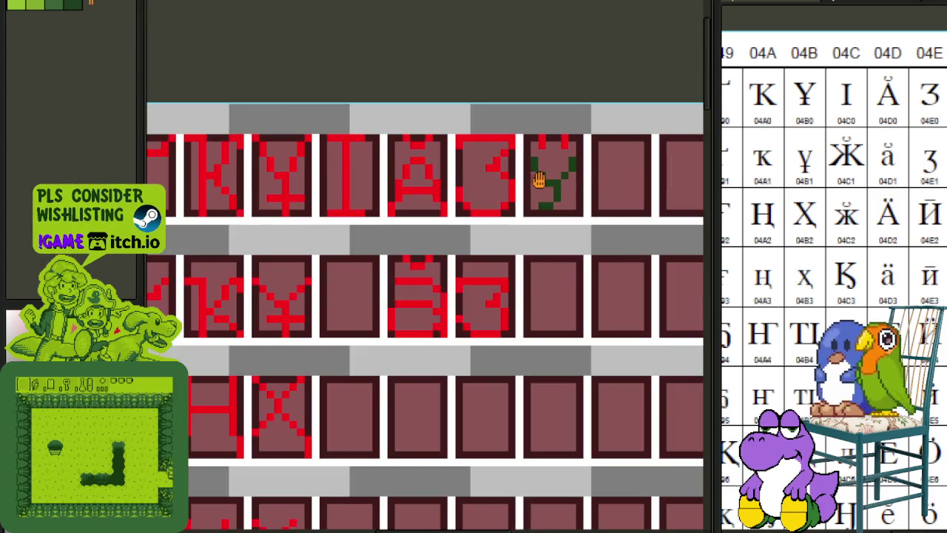
pyautogui.scroll(-1, 538, 180)
pyautogui.scroll(3, 392, 118)
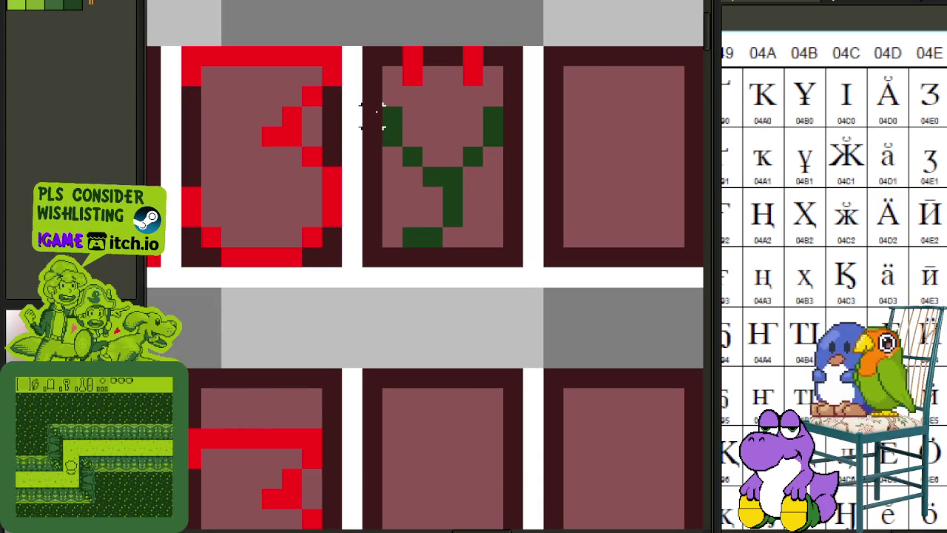
pyautogui.moveTo(381, 115); pyautogui.dragTo(528, 266)
pyautogui.click(570, 196)
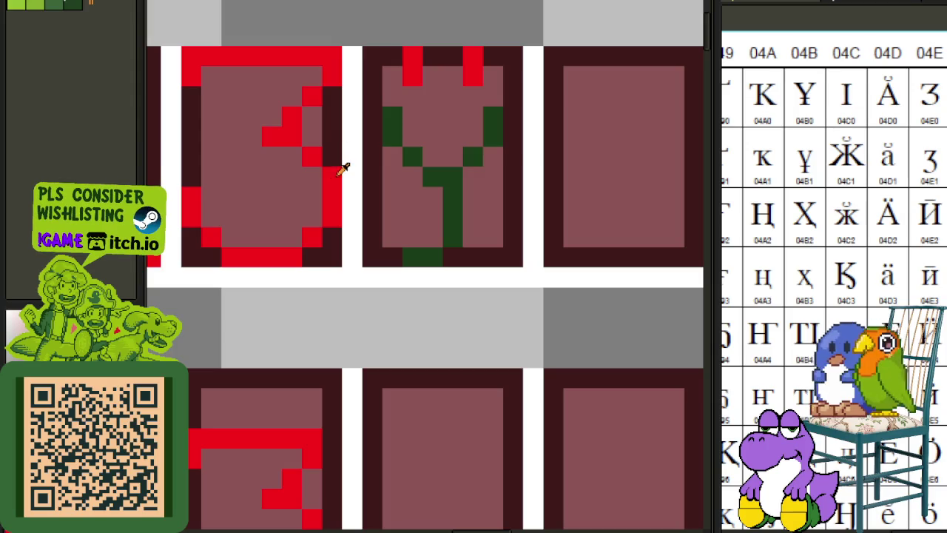
# Replace the y's green pixels with the glyph red.
pyautogui.hotkey('shift', 'r')
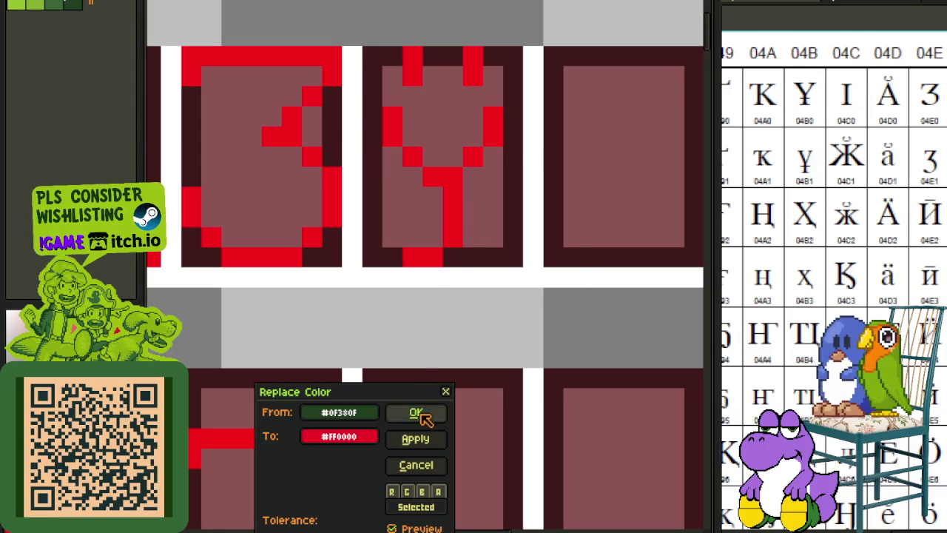
pyautogui.click(419, 414)
pyautogui.scroll(-2, 444, 313)
pyautogui.scroll(-1, 493, 296)
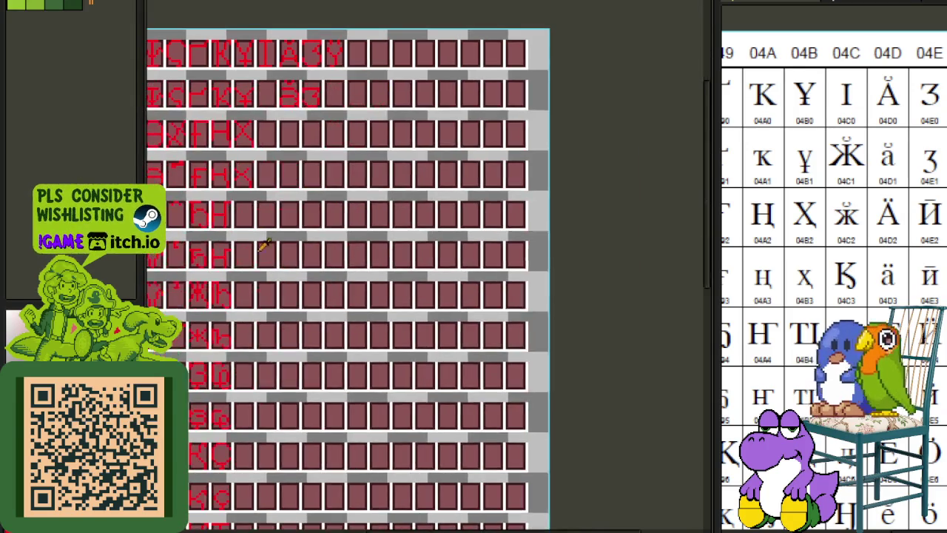
# Switch to the Cyrillic Ready layer and save the sprite sheet.
pyautogui.press('Tab')
pyautogui.click(241, 383)
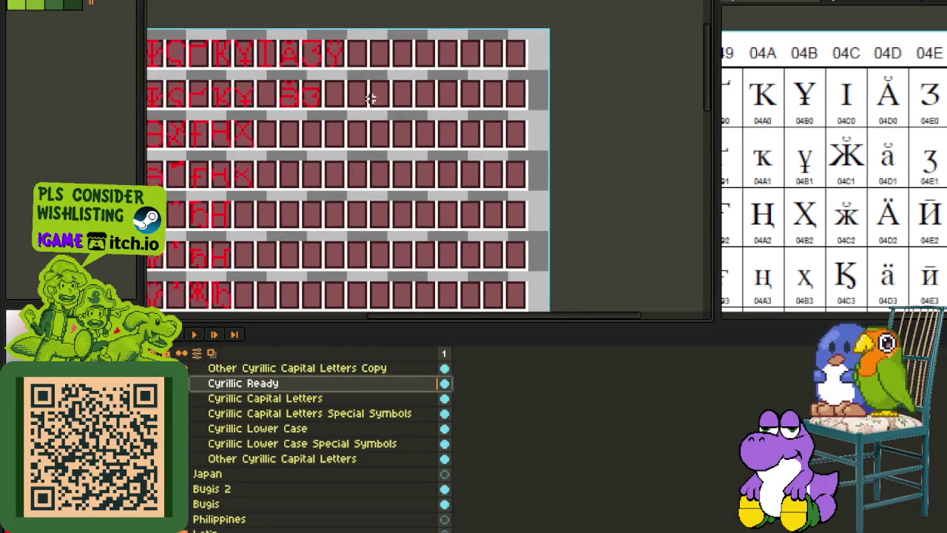
pyautogui.scroll(2, 350, 34)
pyautogui.press('Tab')
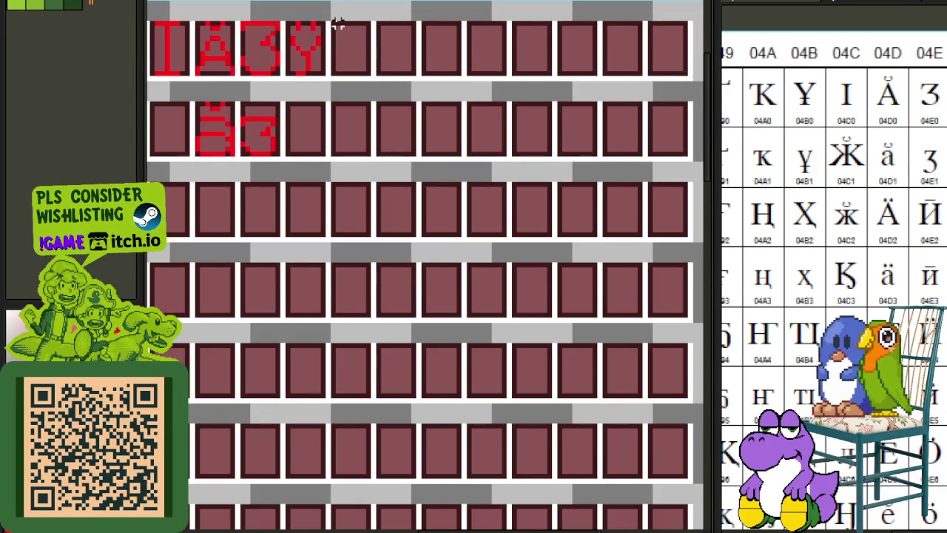
pyautogui.scroll(1, 333, 25)
pyautogui.scroll(-2, 330, 20)
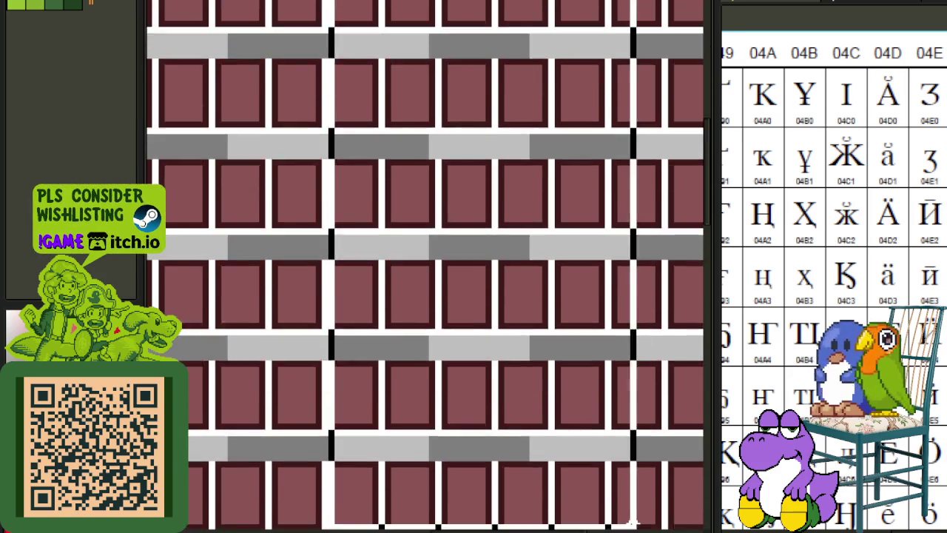
pyautogui.scroll(-2, 665, 503)
pyautogui.scroll(-2, 619, 456)
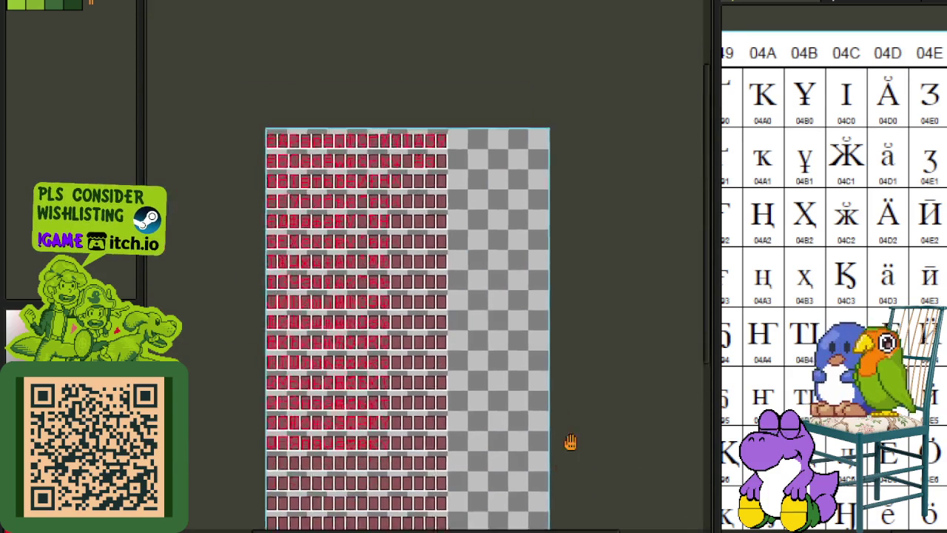
pyautogui.scroll(3, 494, 143)
pyautogui.hotkey('ctrl', 's')
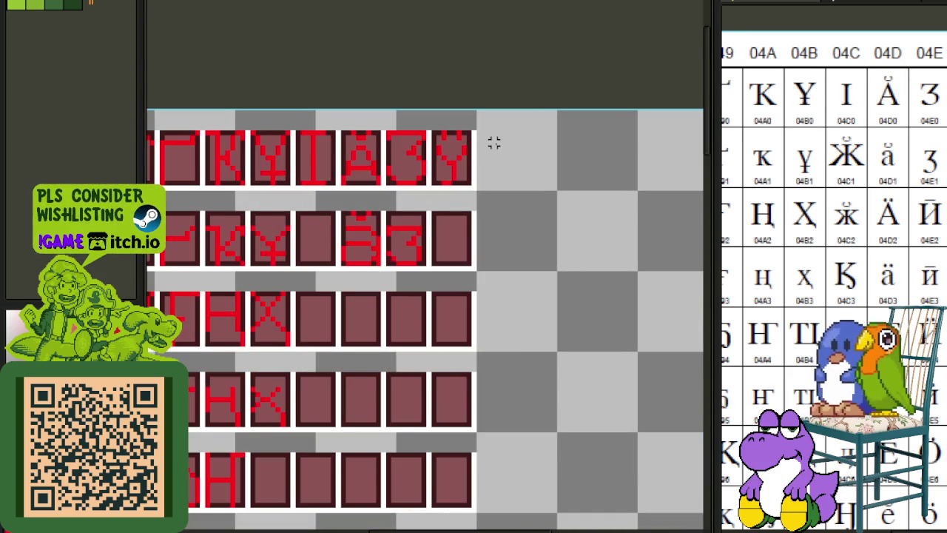
pyautogui.hotkey('ctrl', 's')
# Trim the empty right side off the canvas with Sprite > Trim.
pyautogui.scroll(-2, 549, 229)
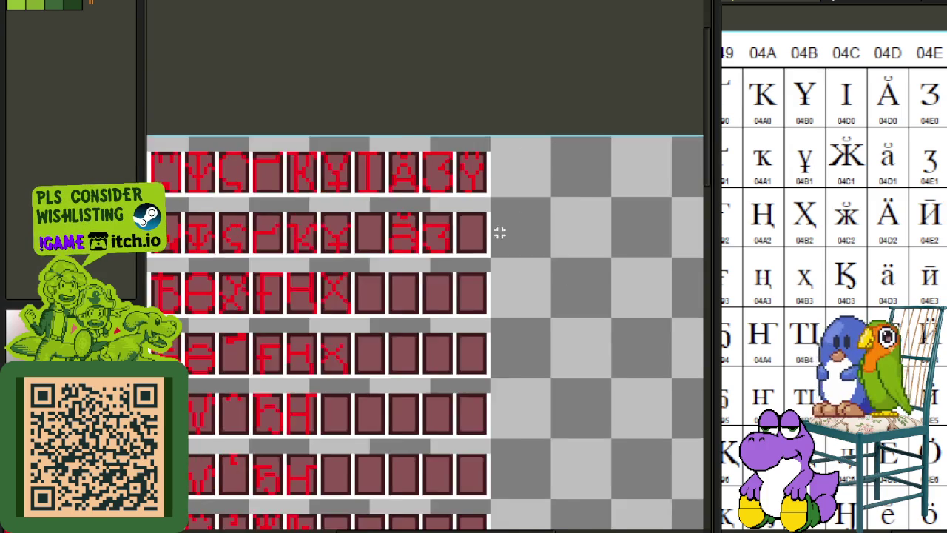
pyautogui.scroll(-2, 499, 233)
pyautogui.moveTo(406, 286); pyautogui.dragTo(596, 258)
pyautogui.scroll(3, 346, 170)
pyautogui.scroll(2, 346, 170)
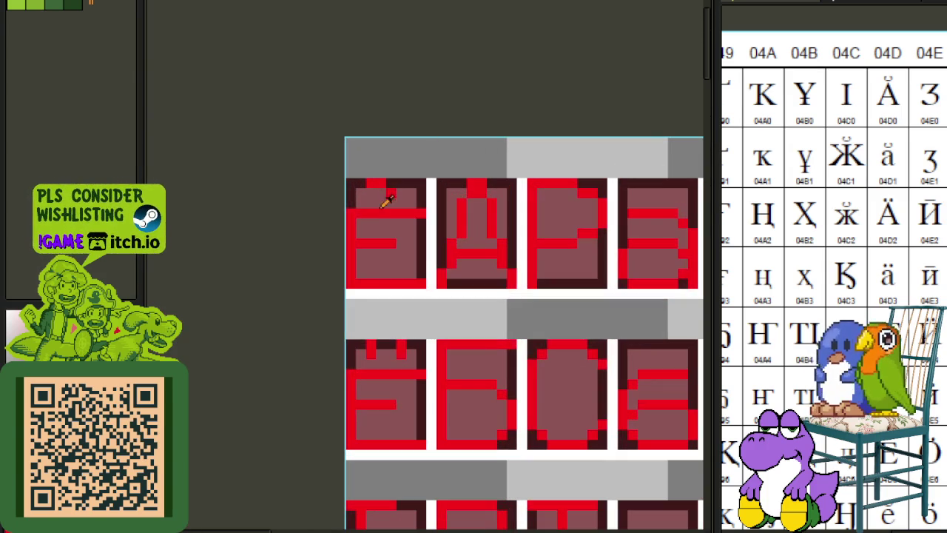
pyautogui.scroll(1, 310, 158)
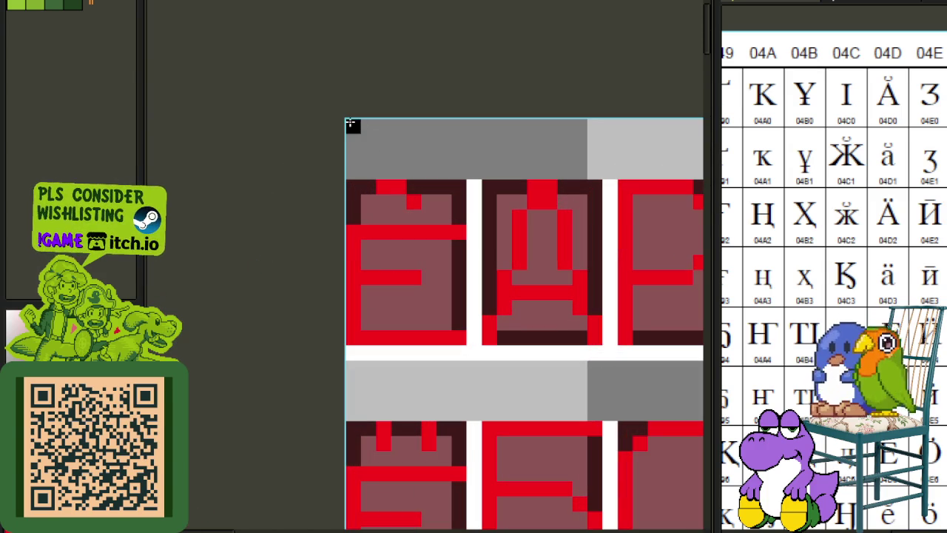
pyautogui.scroll(-2, 352, 126)
pyautogui.scroll(2, 412, 164)
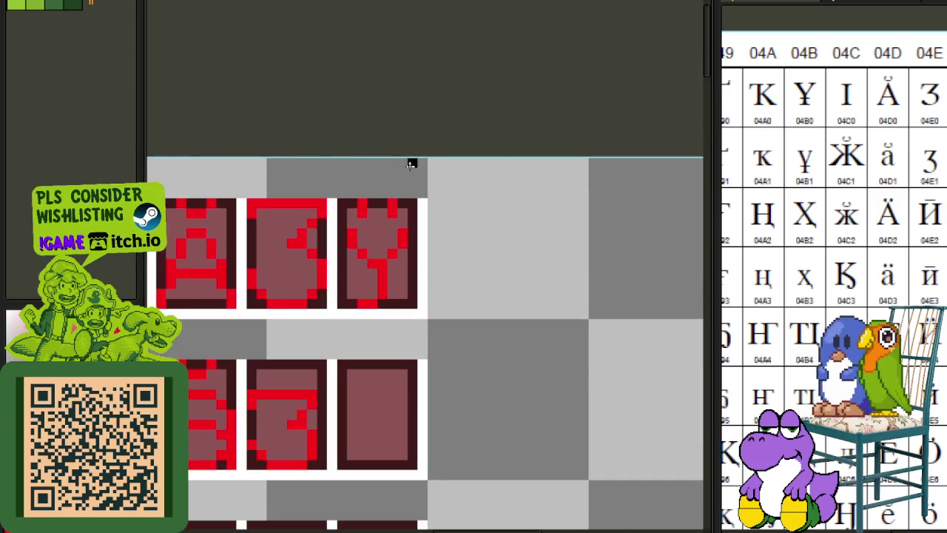
pyautogui.scroll(-2, 422, 162)
pyautogui.scroll(-1, 416, 249)
pyautogui.scroll(3, 416, 250)
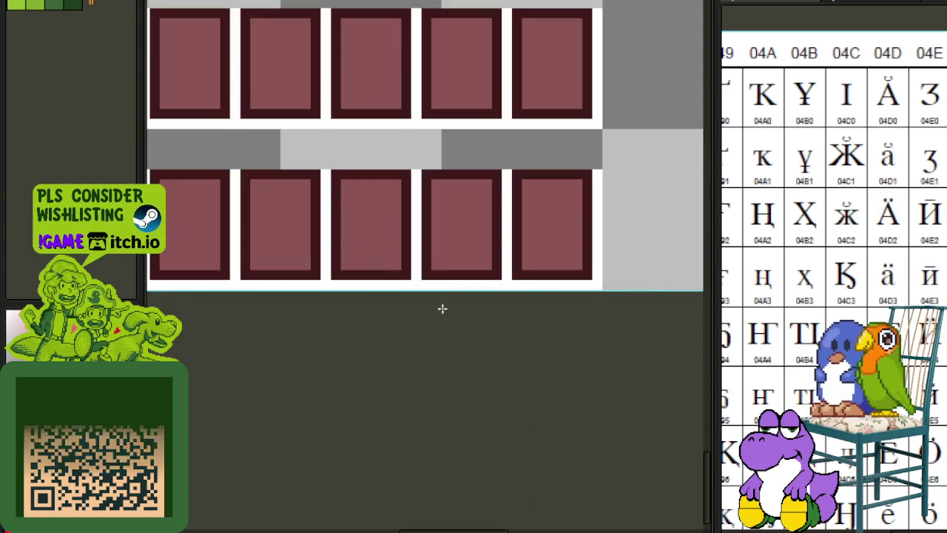
pyautogui.scroll(-1, 614, 266)
pyautogui.click(90, 2)
pyautogui.click(85, 62)
pyautogui.scroll(-2, 281, 87)
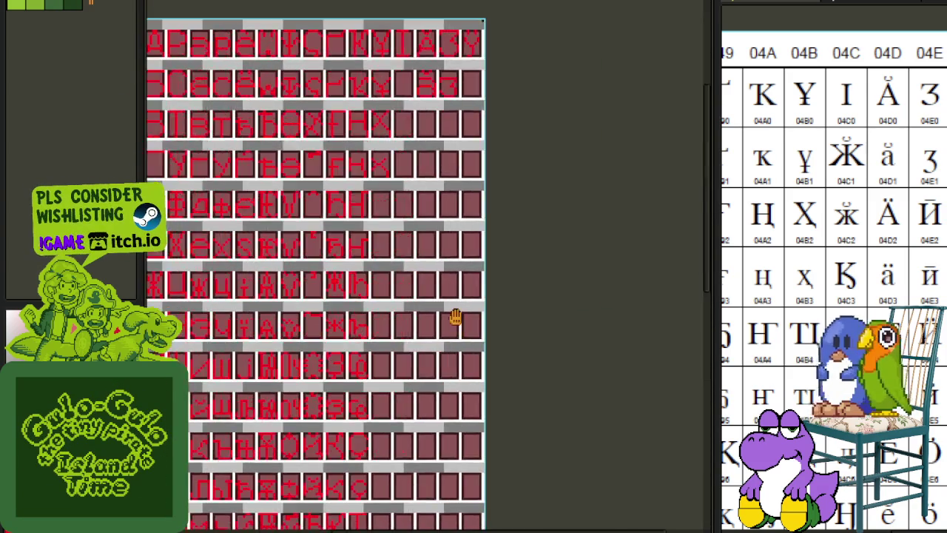
pyautogui.moveTo(455, 317); pyautogui.dragTo(406, 529)
pyautogui.scroll(2, 465, 227)
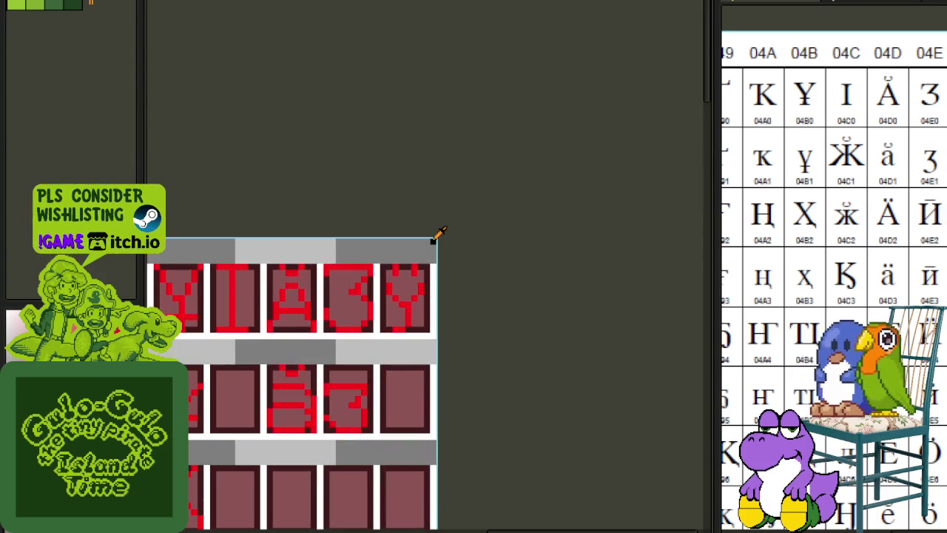
# Replace black #000000 pixels with transparency (Mask).
pyautogui.hotkey('shift', 'r')
pyautogui.click(416, 412)
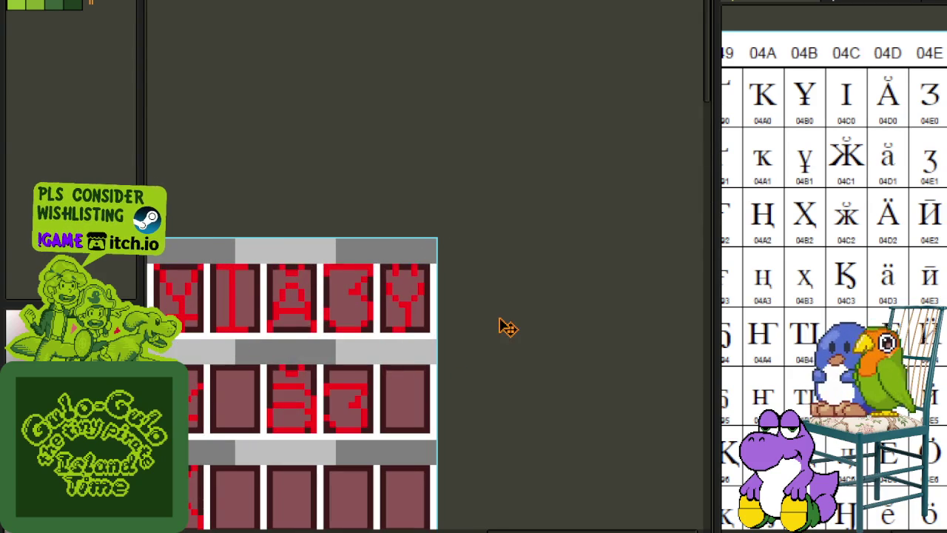
pyautogui.scroll(-1, 483, 318)
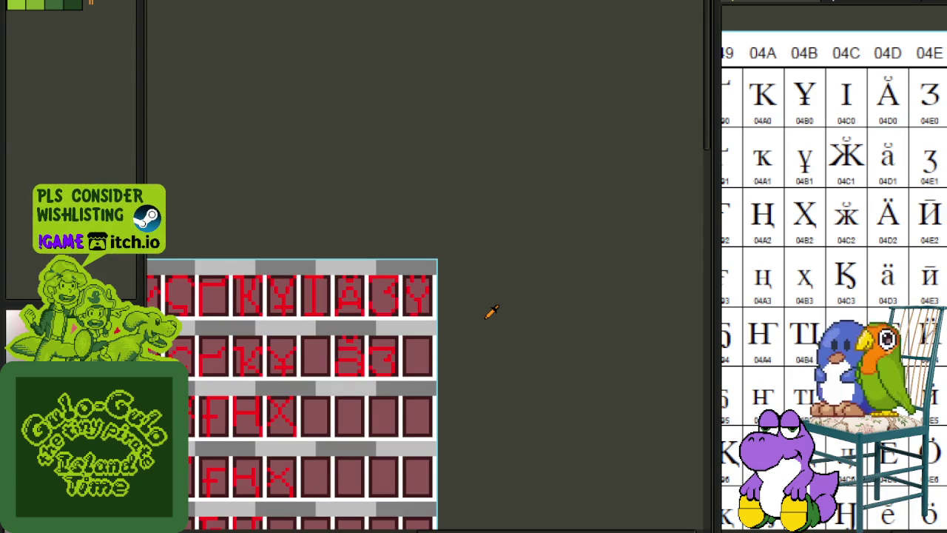
pyautogui.scroll(-1, 491, 312)
pyautogui.moveTo(359, 419); pyautogui.dragTo(376, 363)
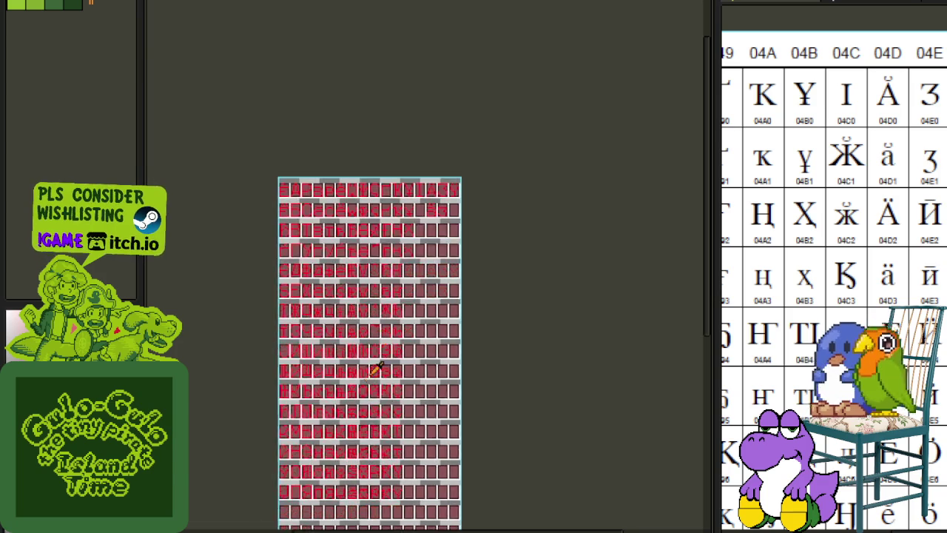
pyautogui.scroll(2, 377, 363)
pyautogui.moveTo(518, 152); pyautogui.dragTo(471, 247)
pyautogui.scroll(2, 444, 237)
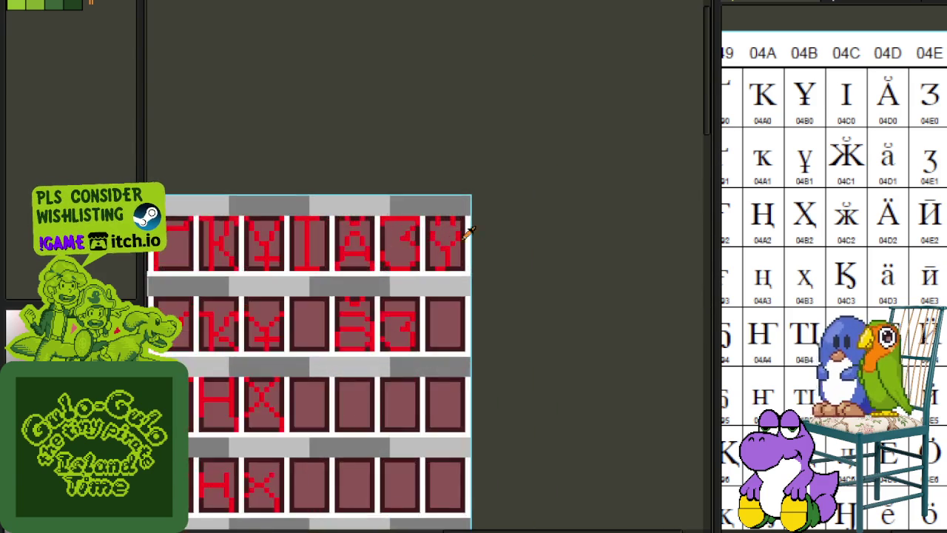
pyautogui.scroll(1, 425, 230)
pyautogui.scroll(1, 425, 237)
# Copy the Ү glyph into the empty bottom-right cell below it.
pyautogui.moveTo(421, 348); pyautogui.dragTo(538, 171)
pyautogui.moveTo(476, 296)
pyautogui.mouseDown()
pyautogui.moveTo(518, 156)
pyautogui.moveTo(509, 429)
pyautogui.mouseUp()
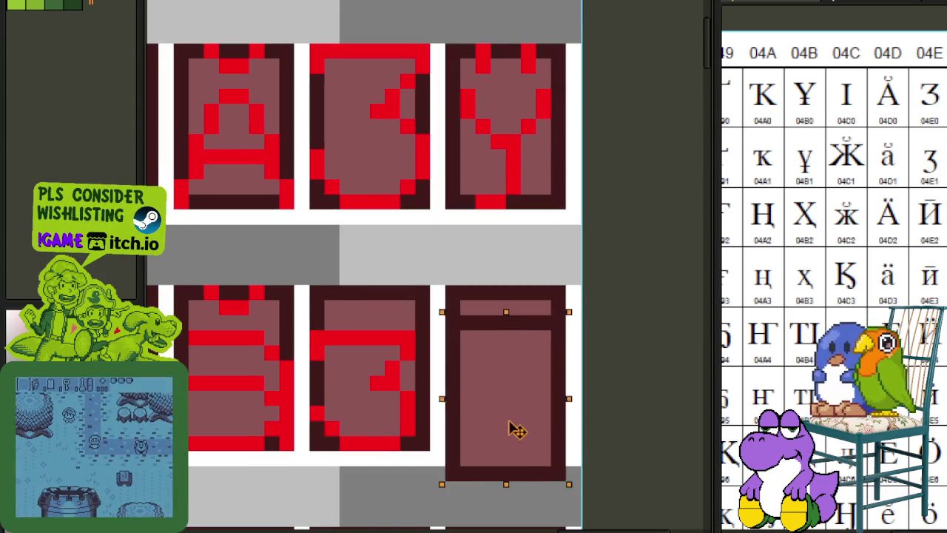
pyautogui.hotkey('ctrl', 'z')
pyautogui.press('Tab')
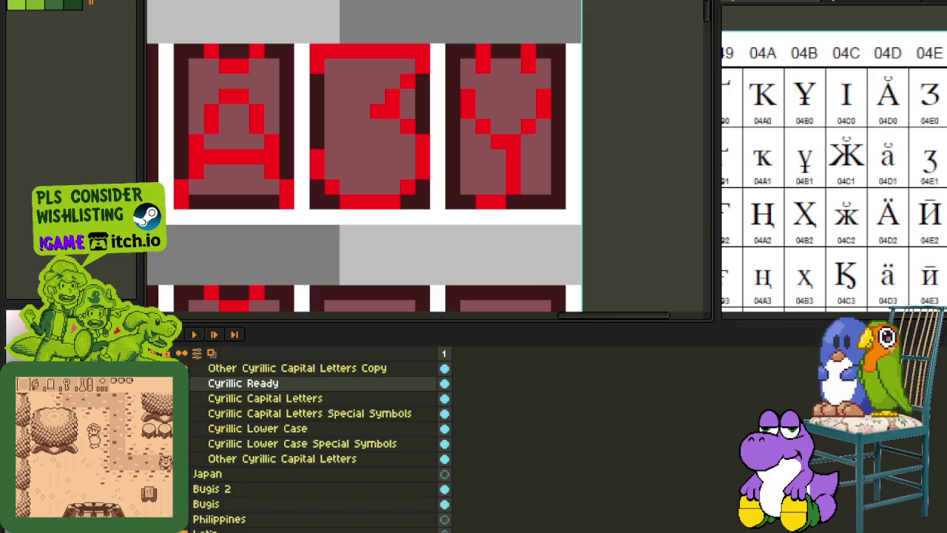
pyautogui.press('Tab')
pyautogui.moveTo(453, 198); pyautogui.dragTo(568, 44)
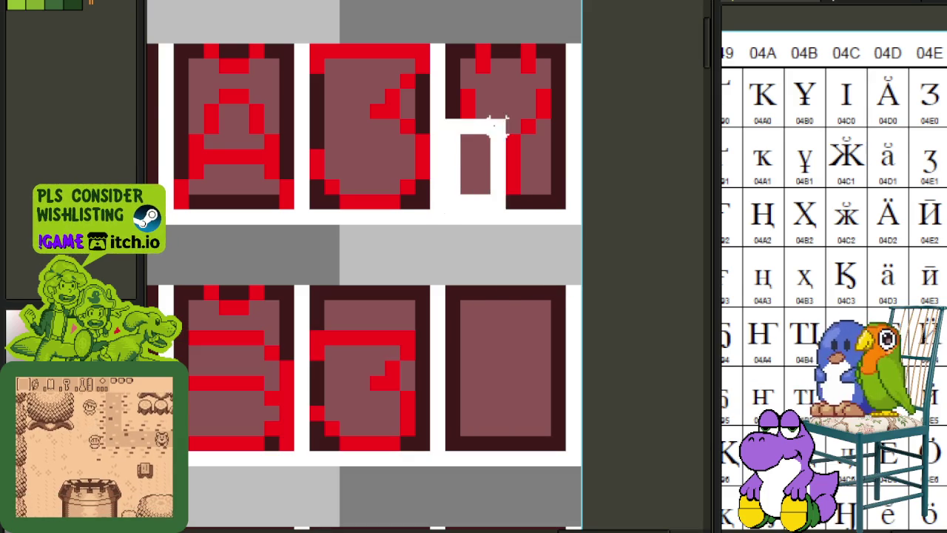
pyautogui.moveTo(511, 171); pyautogui.dragTo(508, 385)
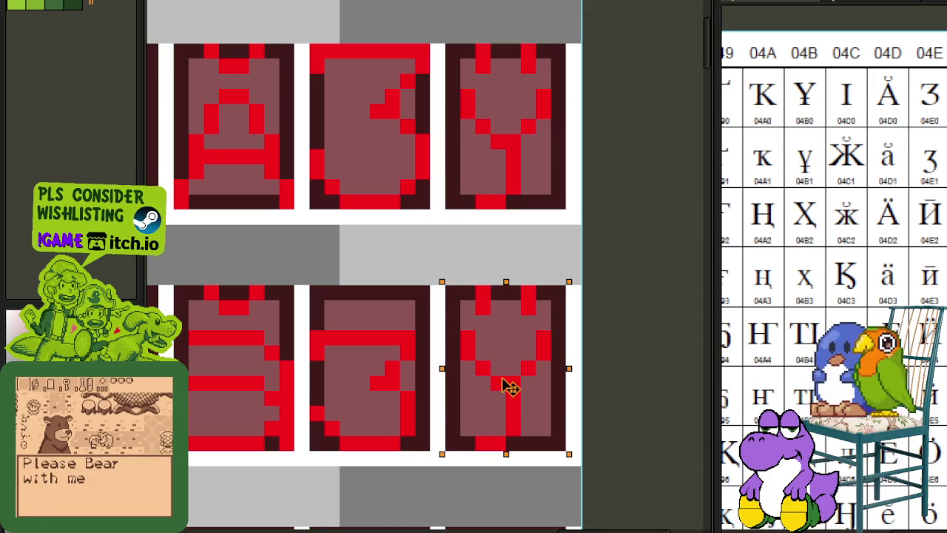
pyautogui.click(631, 368)
pyautogui.moveTo(605, 355); pyautogui.dragTo(508, 283)
# Lower the copy's dots and arms into a shorter lowercase ү, then save.
pyautogui.moveTo(354, 220); pyautogui.dragTo(470, 340)
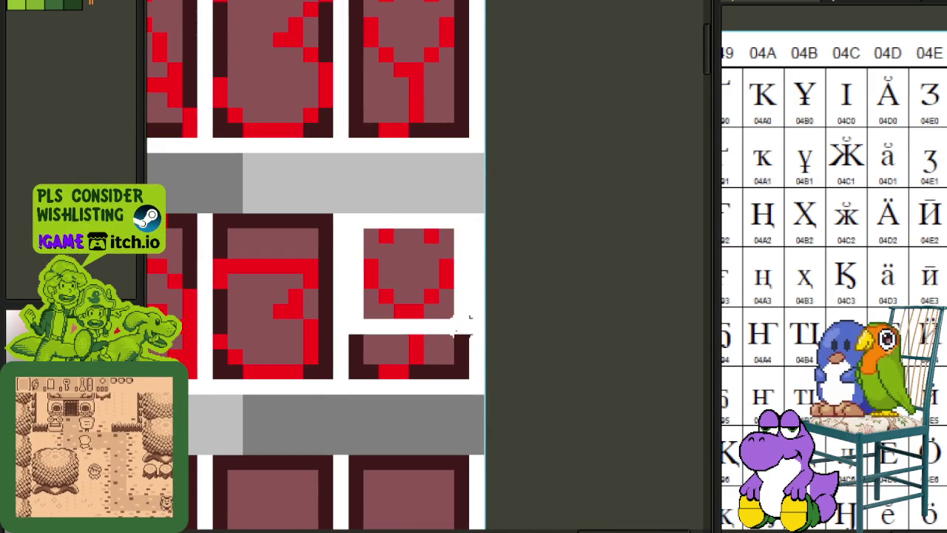
pyautogui.scroll(1, 340, 263)
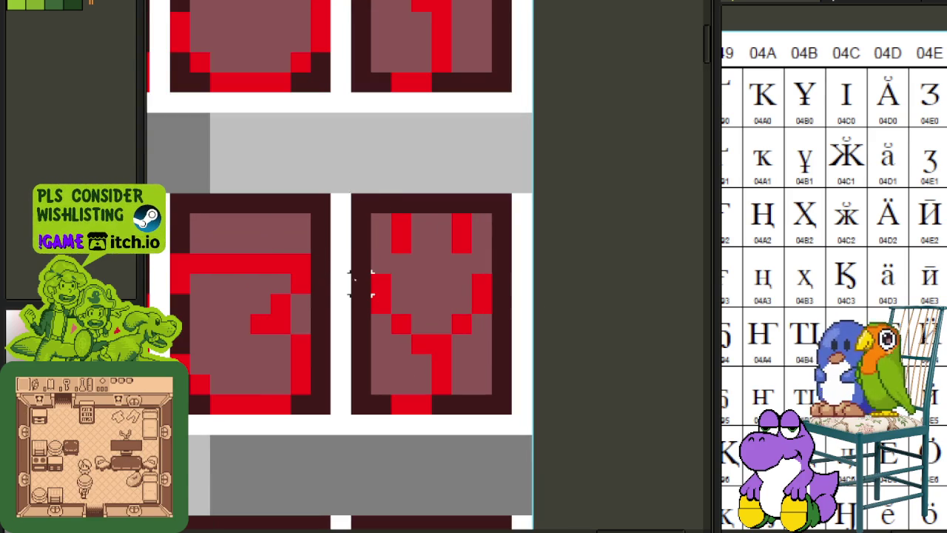
pyautogui.moveTo(361, 283); pyautogui.dragTo(503, 199)
pyautogui.click(582, 183)
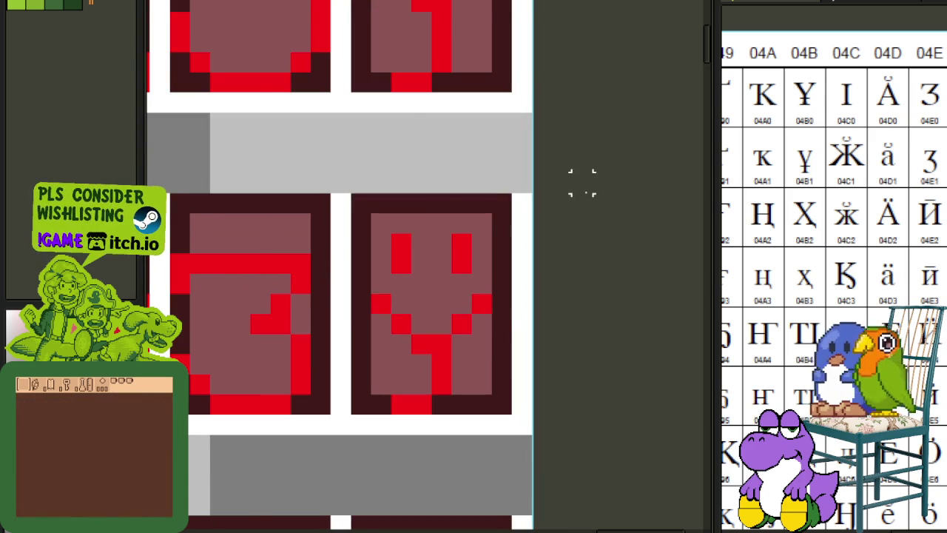
pyautogui.scroll(-1, 570, 217)
pyautogui.hotkey('ctrl', 's')
pyautogui.scroll(1, 448, 321)
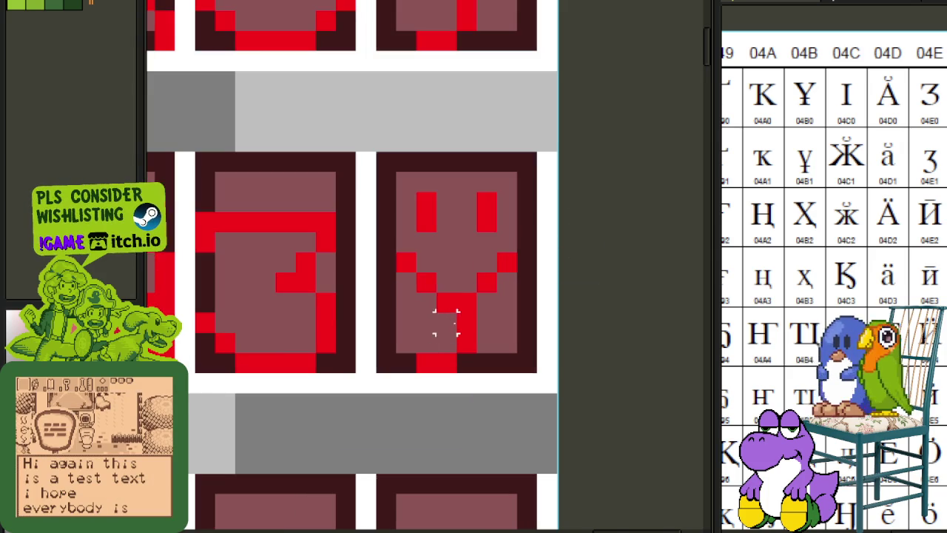
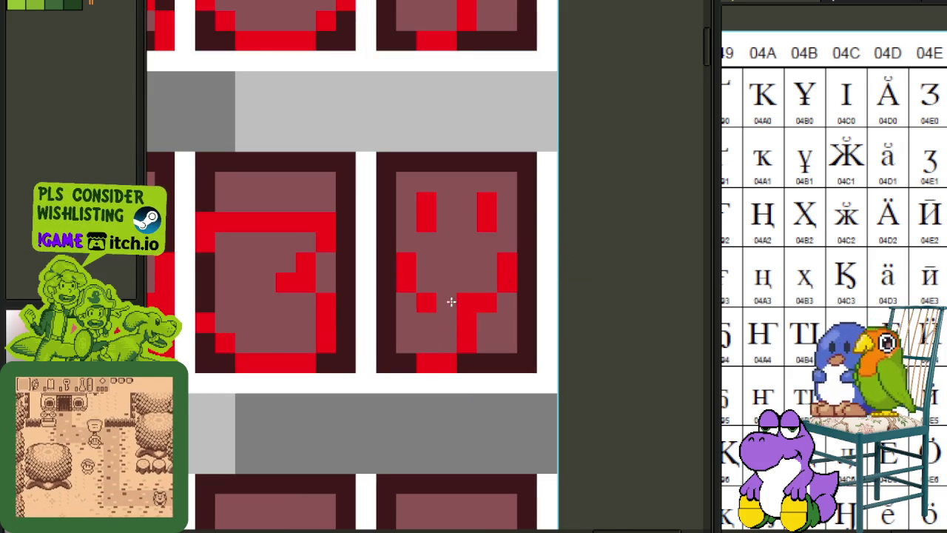
# Save the font sheet with Ctrl+S.
pyautogui.scroll(-3, 463, 304)
pyautogui.scroll(-1, 565, 321)
pyautogui.scroll(-1, 564, 322)
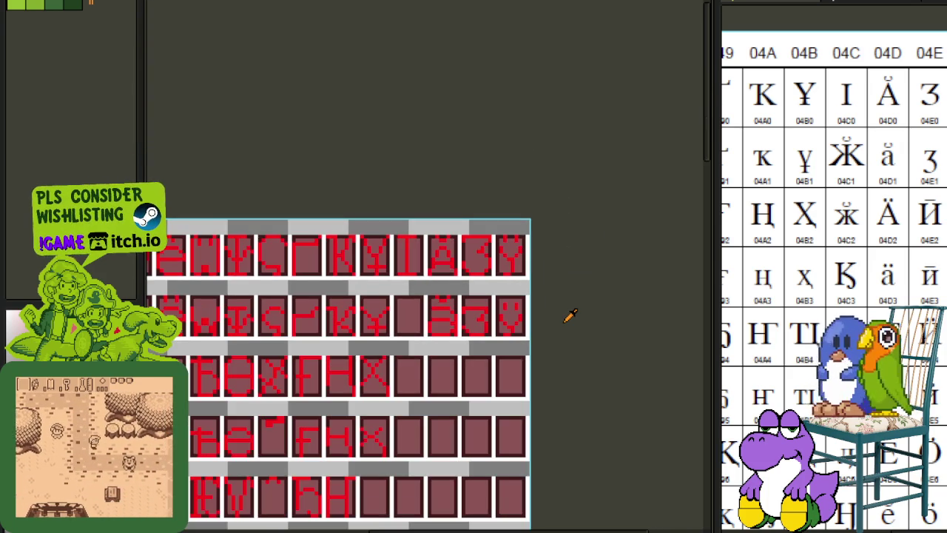
pyautogui.scroll(1, 567, 318)
pyautogui.hotkey('ctrl', 's')
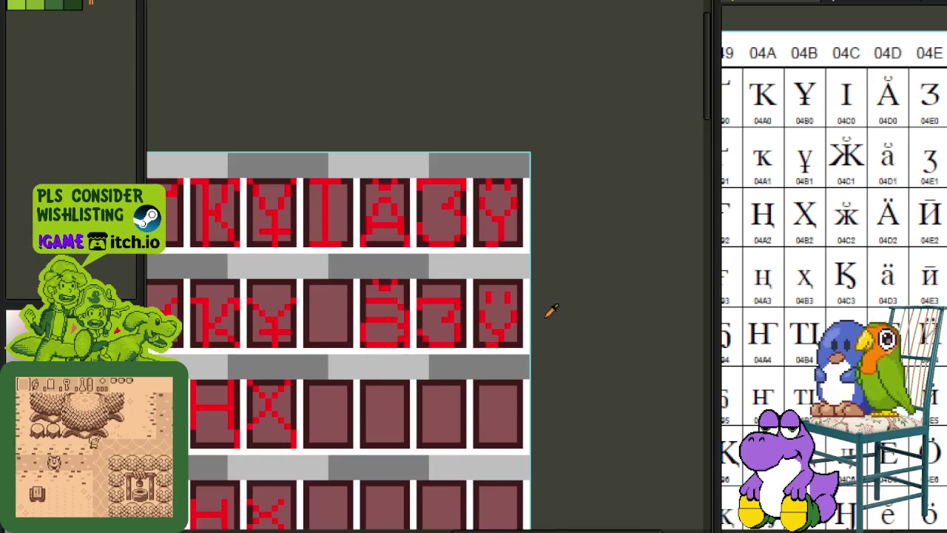
# Copy a glyph's top pixel row and paste it onto the glyph in the right-hand cells.
pyautogui.moveTo(559, 326); pyautogui.dragTo(514, 265)
pyautogui.scroll(1, 466, 215)
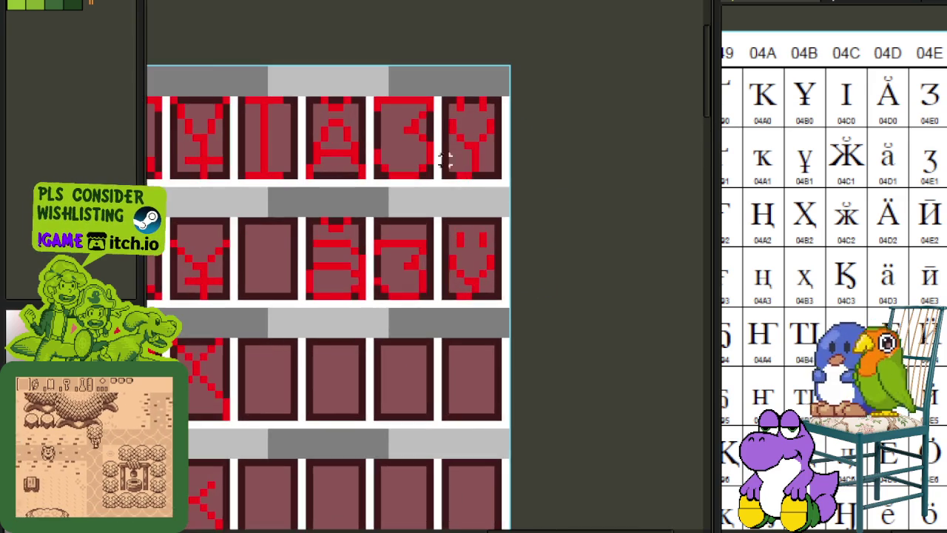
pyautogui.scroll(1, 448, 158)
pyautogui.moveTo(506, 359); pyautogui.dragTo(442, 87)
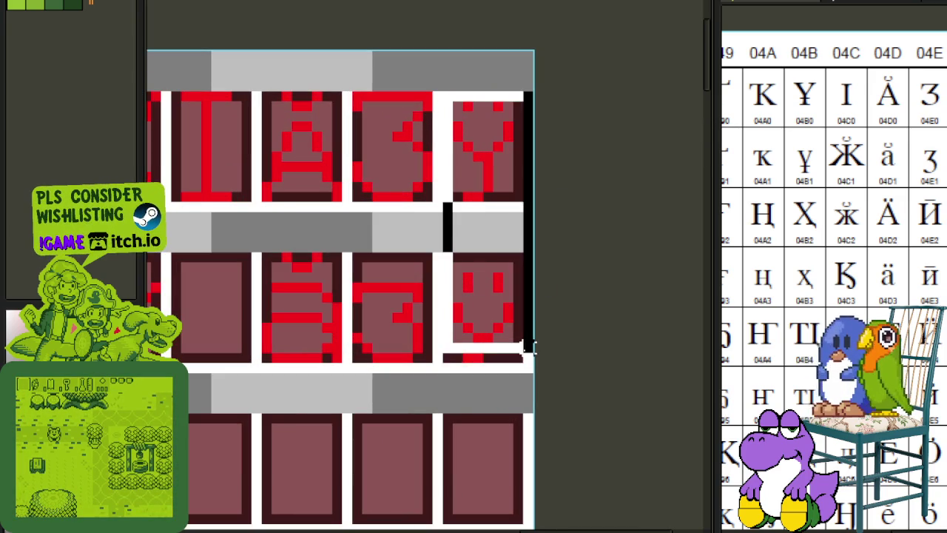
pyautogui.moveTo(503, 323)
pyautogui.mouseDown()
pyautogui.moveTo(484, 529)
pyautogui.moveTo(503, 429)
pyautogui.mouseUp()
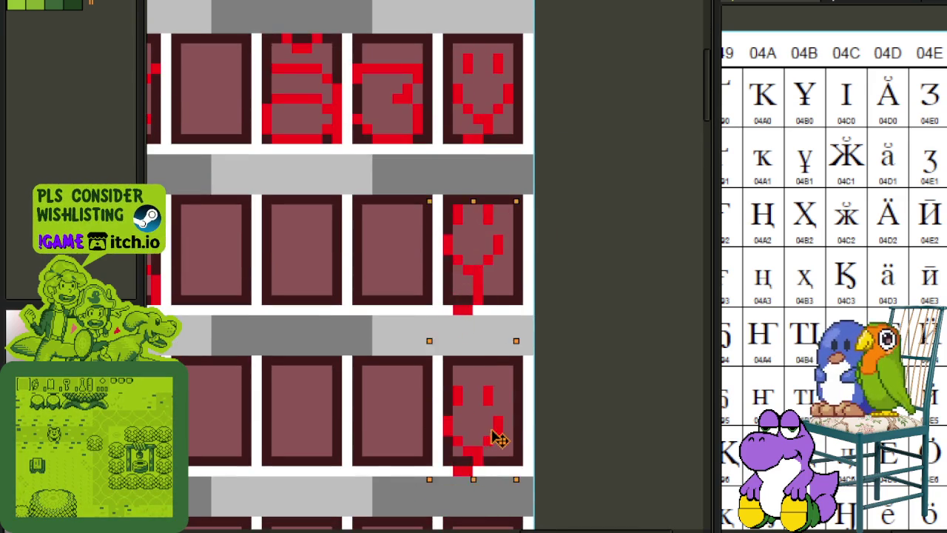
pyautogui.scroll(1, 482, 194)
pyautogui.moveTo(442, 175); pyautogui.dragTo(497, 181)
pyautogui.scroll(-1, 503, 181)
pyautogui.click(514, 370)
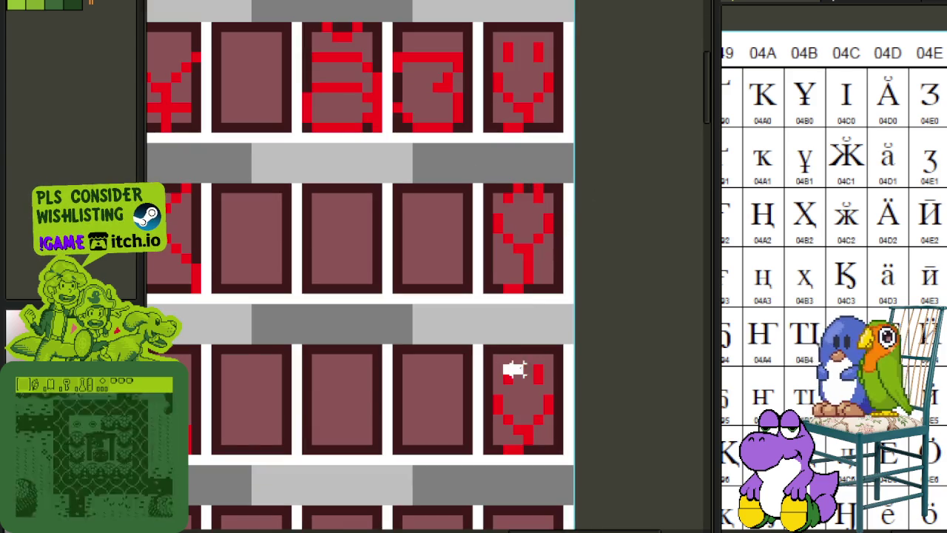
pyautogui.hotkey('ctrl', 'v')
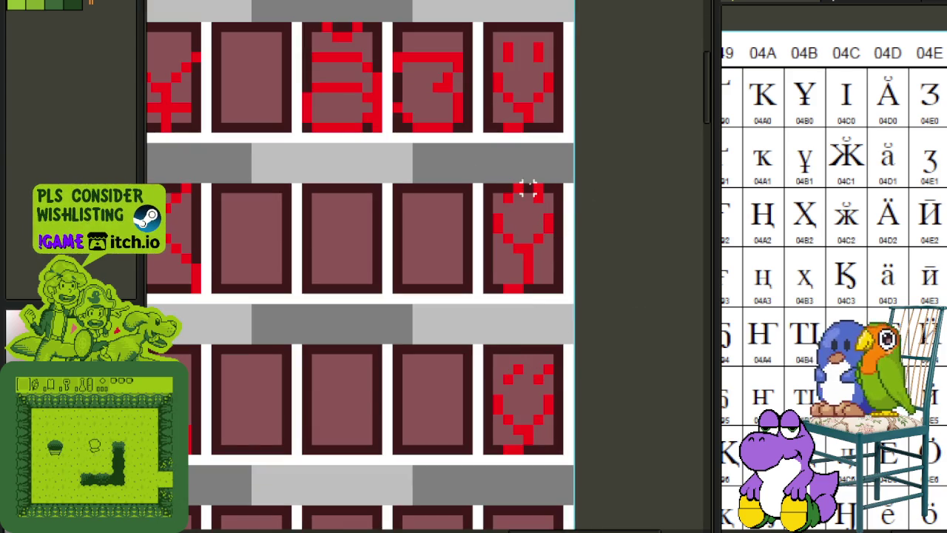
# Move a reused glyph into an empty last-column cell and nudge it down one pixel.
pyautogui.scroll(-1, 630, 205)
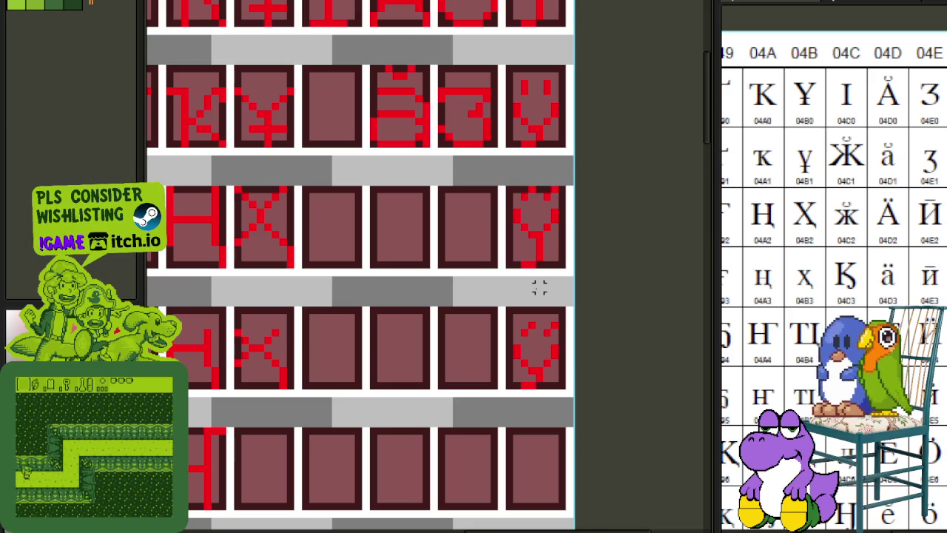
pyautogui.scroll(-1, 403, 299)
pyautogui.scroll(-1, 407, 328)
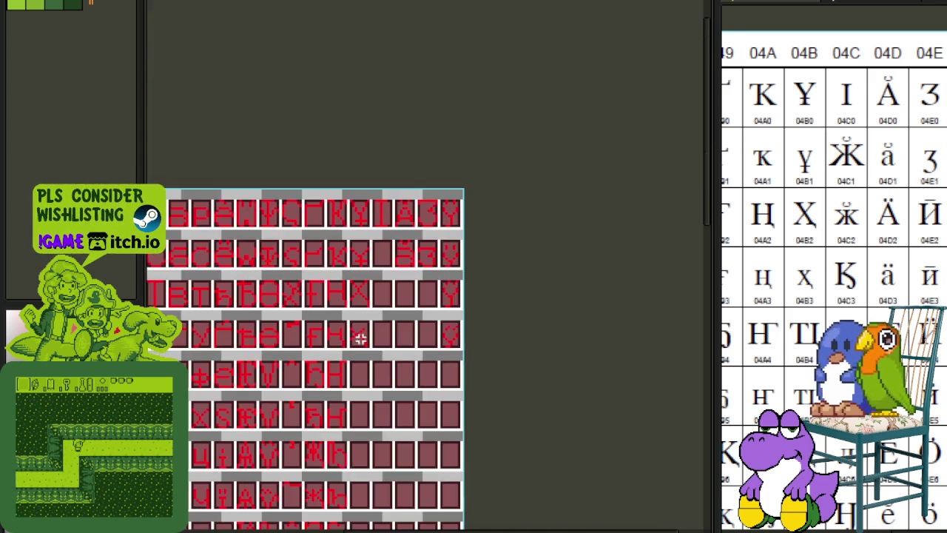
pyautogui.scroll(-1, 383, 323)
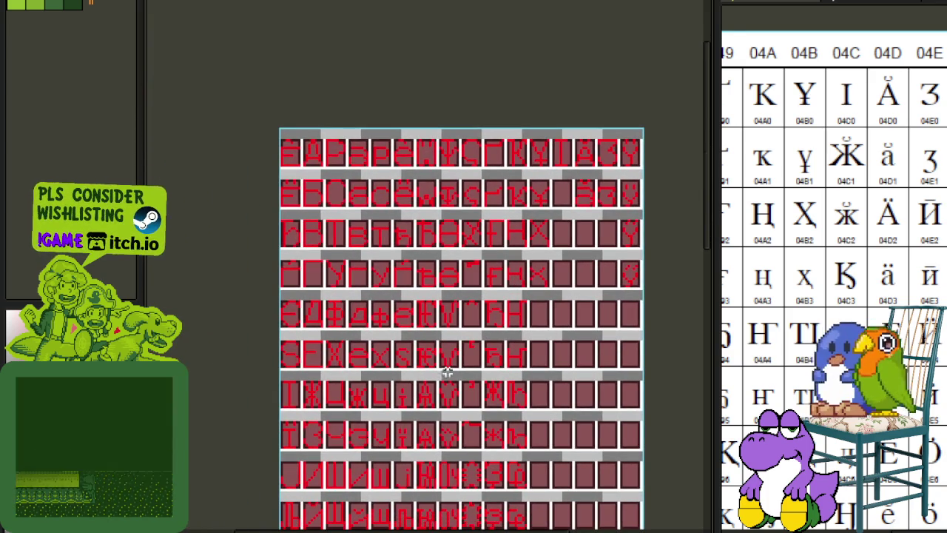
pyautogui.scroll(2, 381, 444)
pyautogui.scroll(1, 381, 445)
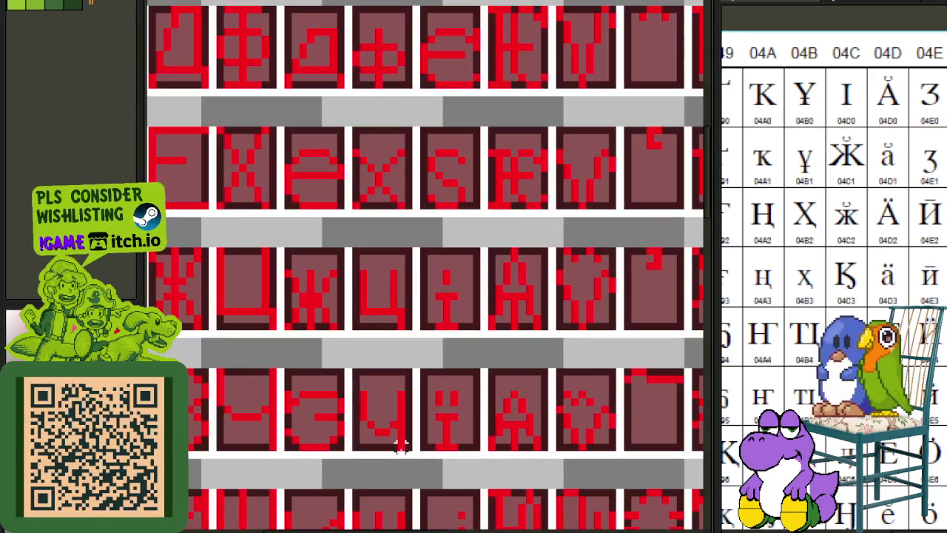
pyautogui.moveTo(409, 449); pyautogui.dragTo(345, 361)
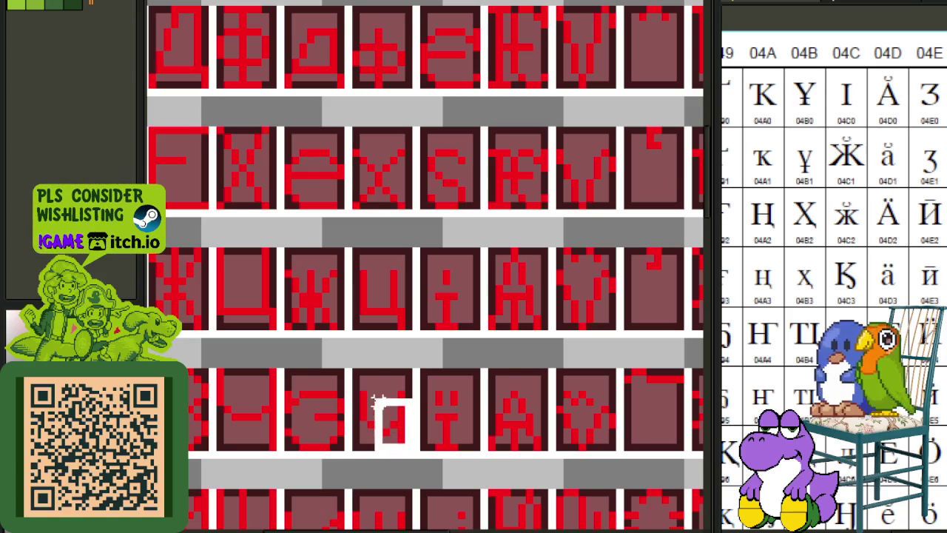
pyautogui.scroll(-2, 355, 370)
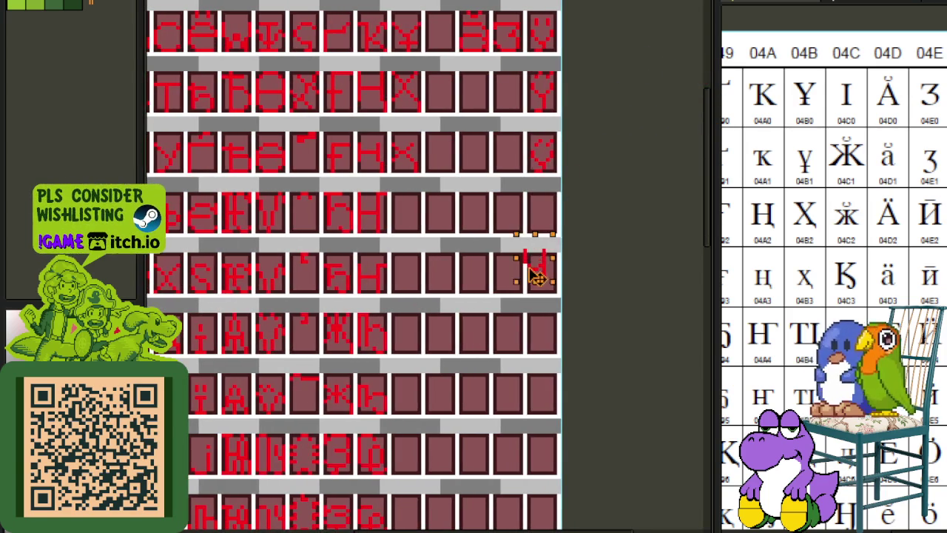
pyautogui.moveTo(368, 405); pyautogui.dragTo(546, 285)
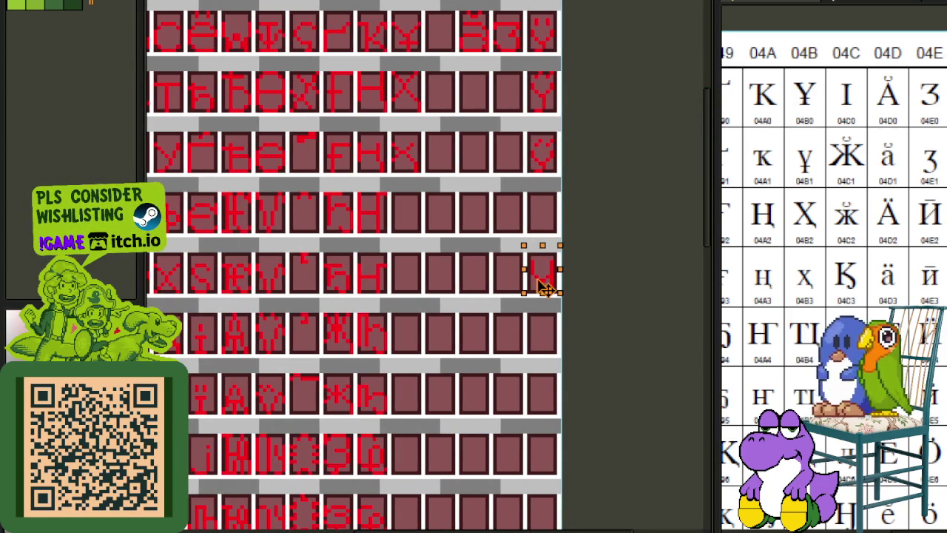
pyautogui.press('Down')
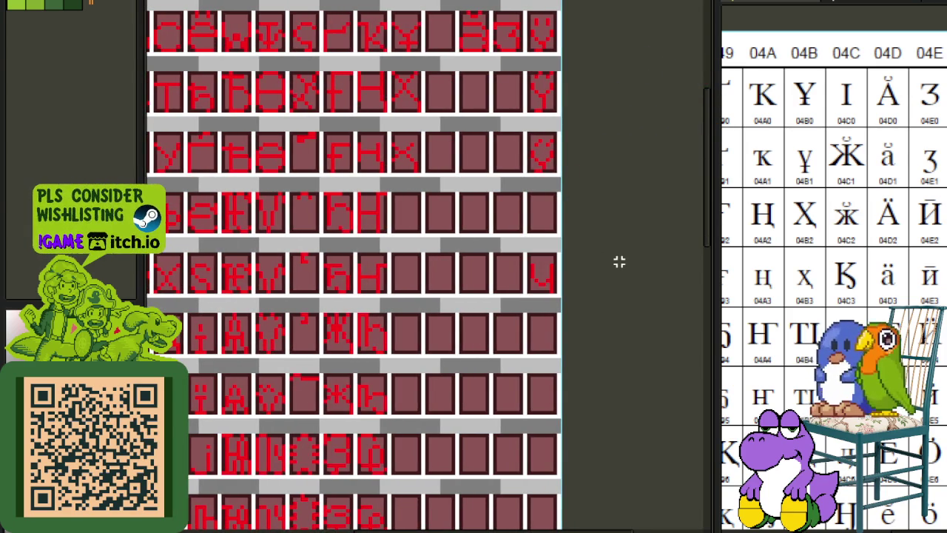
# Select the glyph pixels in a lower cell of the last column.
pyautogui.scroll(2, 235, 378)
pyautogui.moveTo(207, 406); pyautogui.dragTo(397, 412)
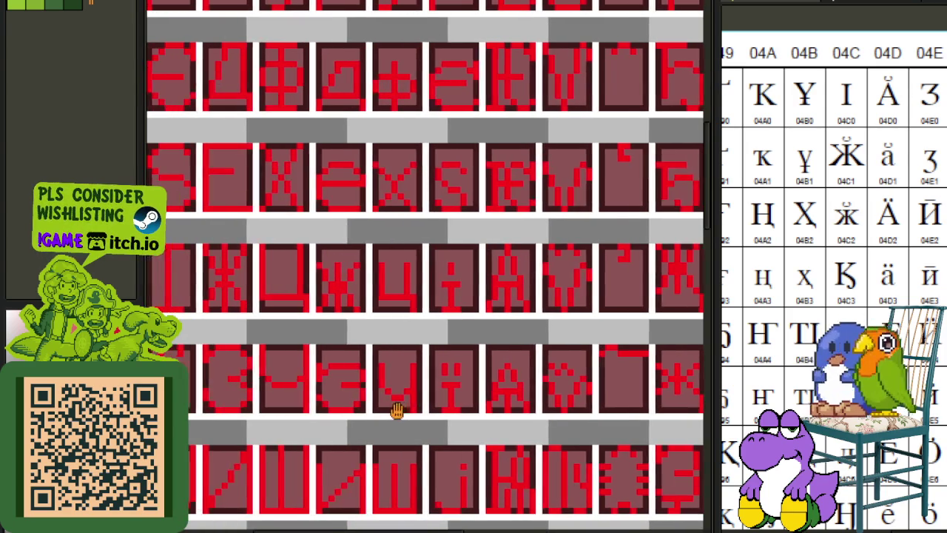
pyautogui.moveTo(274, 417)
pyautogui.mouseDown()
pyautogui.moveTo(307, 378)
pyautogui.moveTo(260, 345)
pyautogui.moveTo(563, 245)
pyautogui.mouseUp()
pyautogui.scroll(-2, 260, 345)
pyautogui.scroll(2, 563, 245)
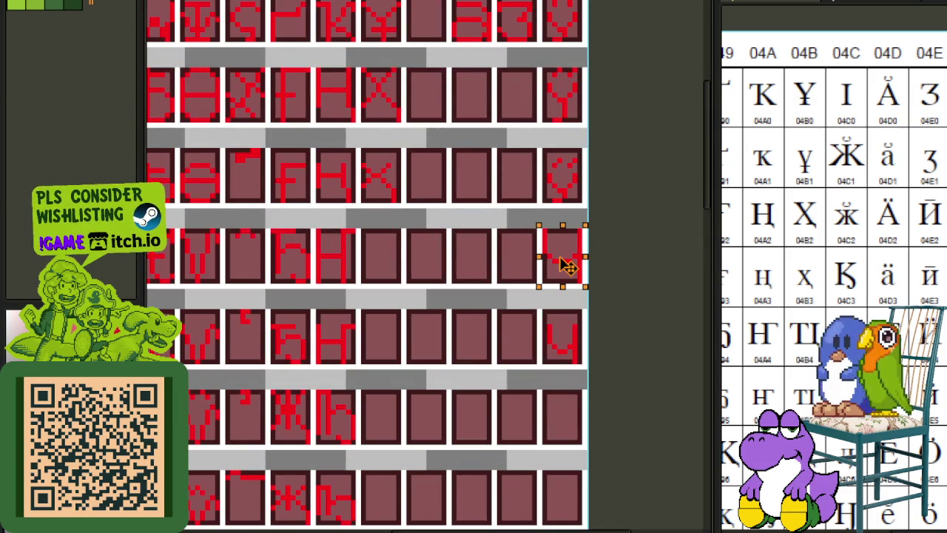
# Save the sheet and move the glyph down into a lower empty cell of the right column.
pyautogui.scroll(-1, 649, 240)
pyautogui.hotkey('ctrl', 's')
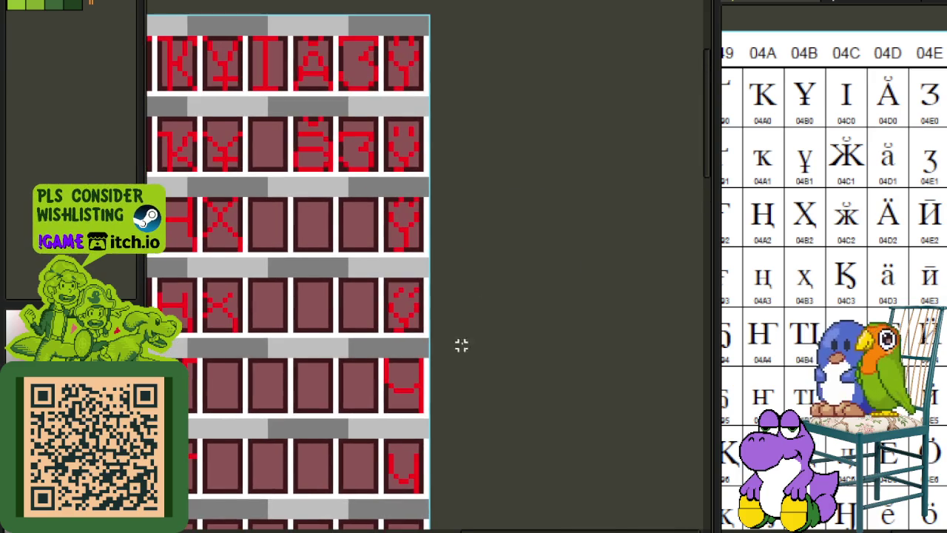
pyautogui.scroll(2, 461, 345)
pyautogui.scroll(2, 426, 161)
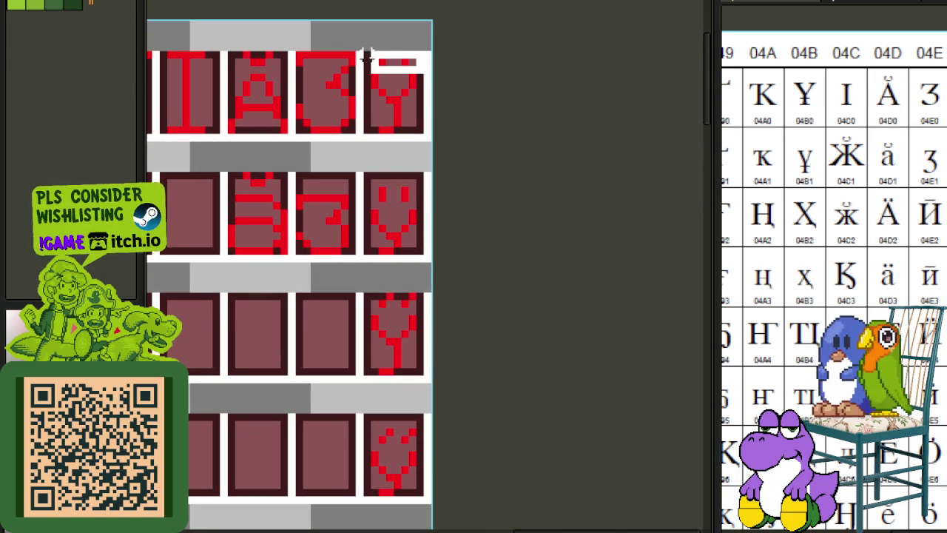
pyautogui.moveTo(366, 58)
pyautogui.mouseDown()
pyautogui.moveTo(389, 357)
pyautogui.moveTo(379, 355)
pyautogui.mouseUp()
pyautogui.scroll(-3, 380, 432)
pyautogui.scroll(3, 481, 214)
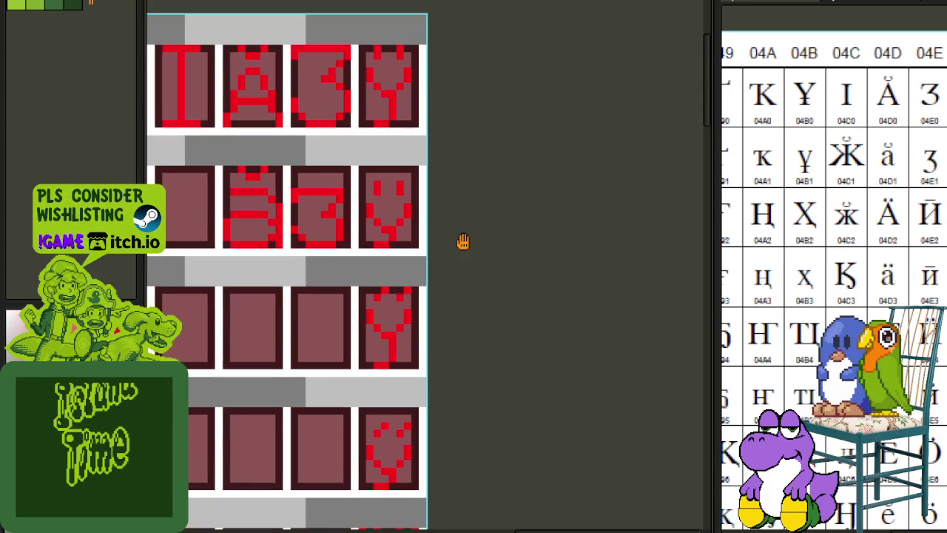
pyautogui.moveTo(438, 291); pyautogui.dragTo(442, 52)
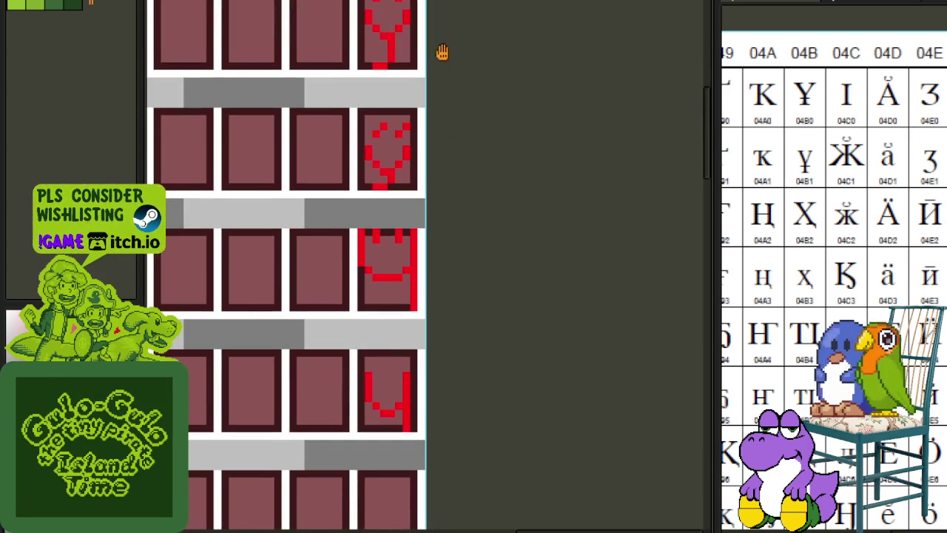
pyautogui.moveTo(352, 246)
pyautogui.mouseDown()
pyautogui.moveTo(424, 276)
pyautogui.moveTo(381, 379)
pyautogui.mouseUp()
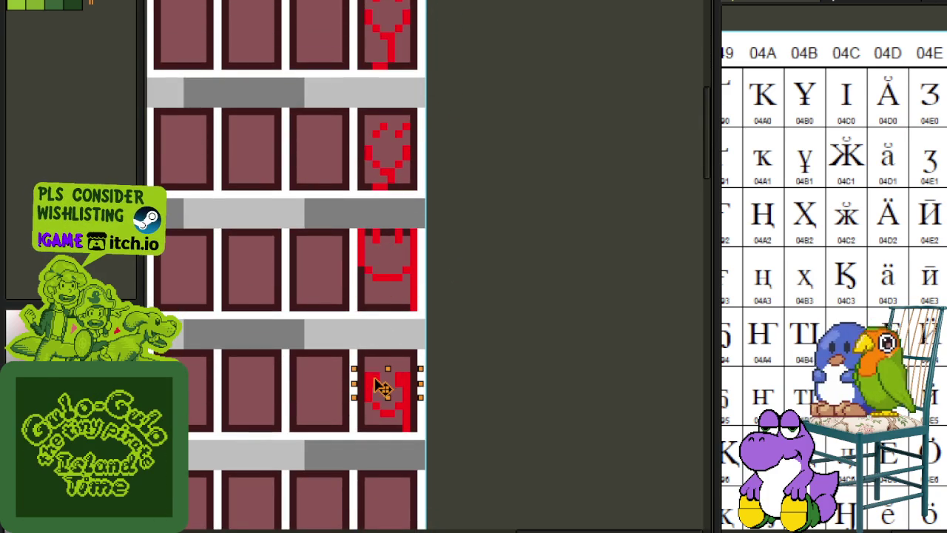
pyautogui.hotkey('ctrl', 'd')
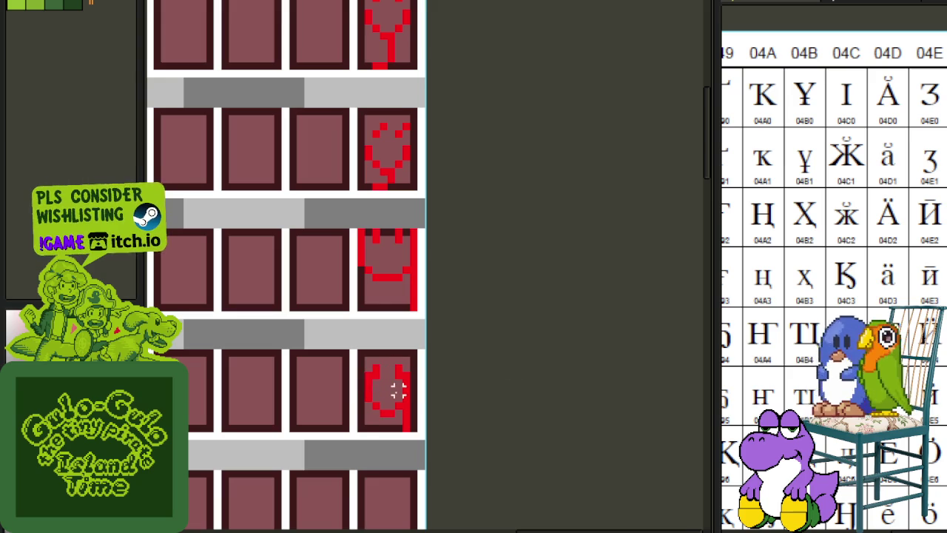
# Shift the lower part of the U glyph down, then raise it one pixel.
pyautogui.scroll(2, 393, 386)
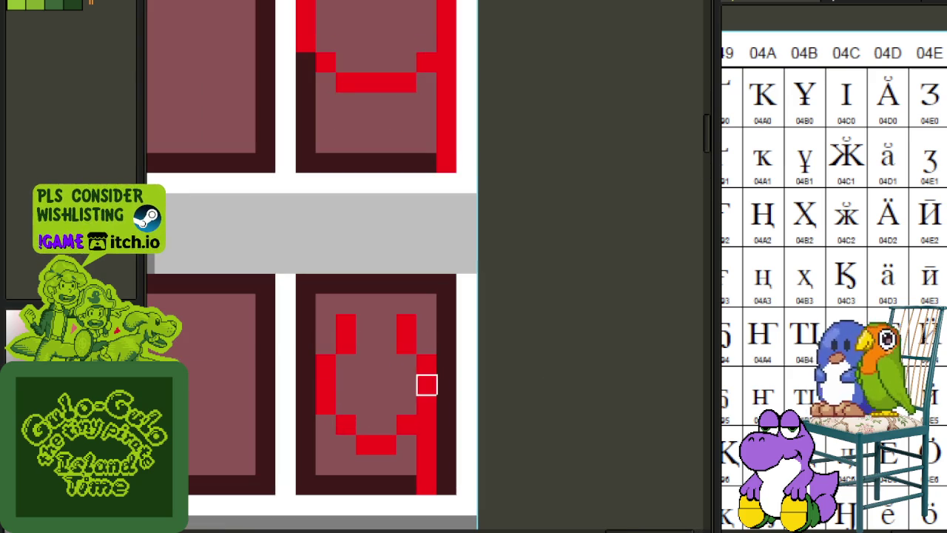
pyautogui.moveTo(317, 354); pyautogui.dragTo(477, 454)
pyautogui.moveTo(443, 392); pyautogui.dragTo(438, 447)
pyautogui.scroll(-3, 492, 420)
pyautogui.scroll(-1, 492, 419)
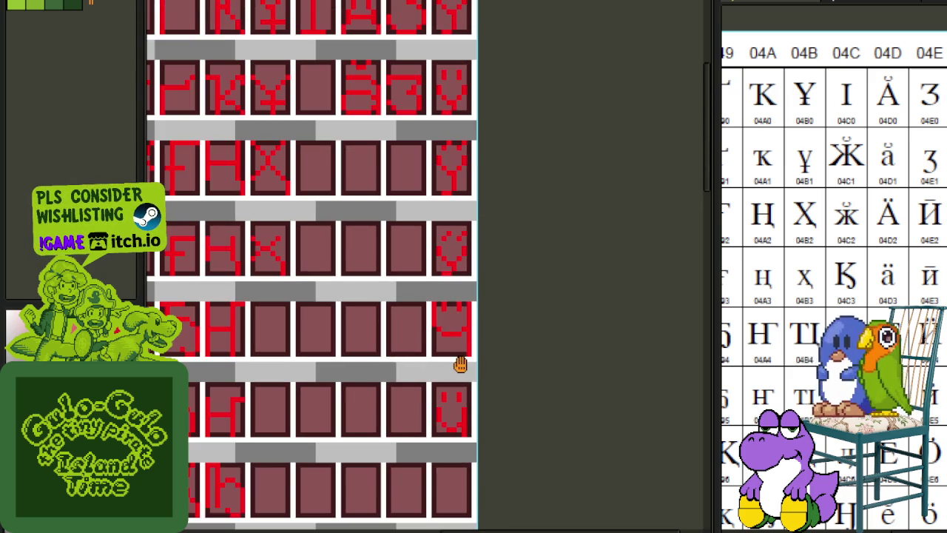
pyautogui.scroll(2, 444, 429)
pyautogui.moveTo(491, 403); pyautogui.dragTo(524, 387)
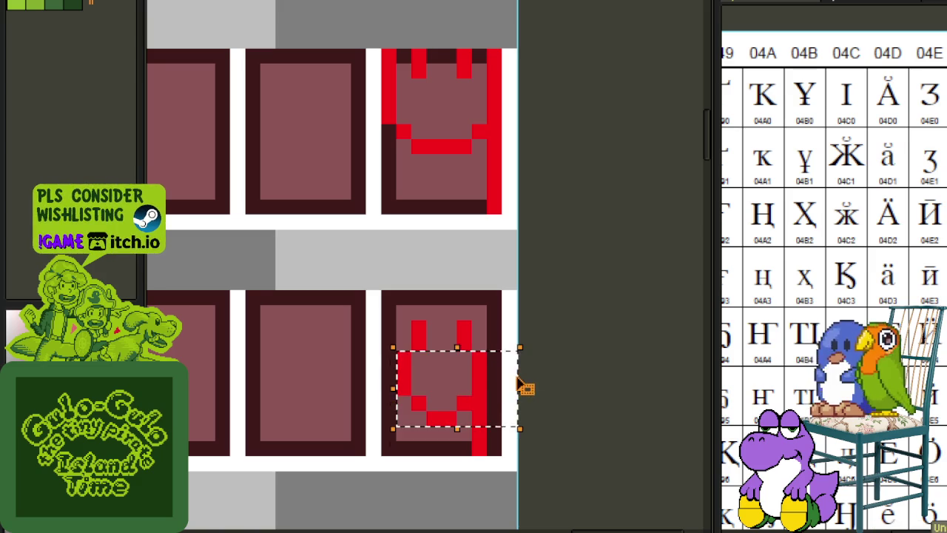
# Reposition the U glyph's bottom strokes and outline the glyph with a freehand selection.
pyautogui.moveTo(404, 358); pyautogui.dragTo(516, 364)
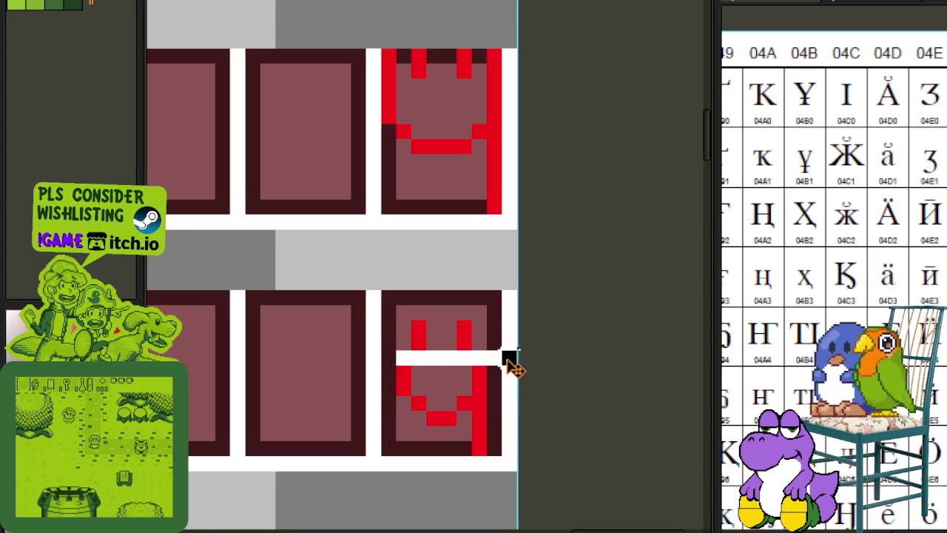
pyautogui.scroll(-2, 511, 333)
pyautogui.moveTo(490, 281); pyautogui.dragTo(480, 310)
pyautogui.scroll(2, 453, 266)
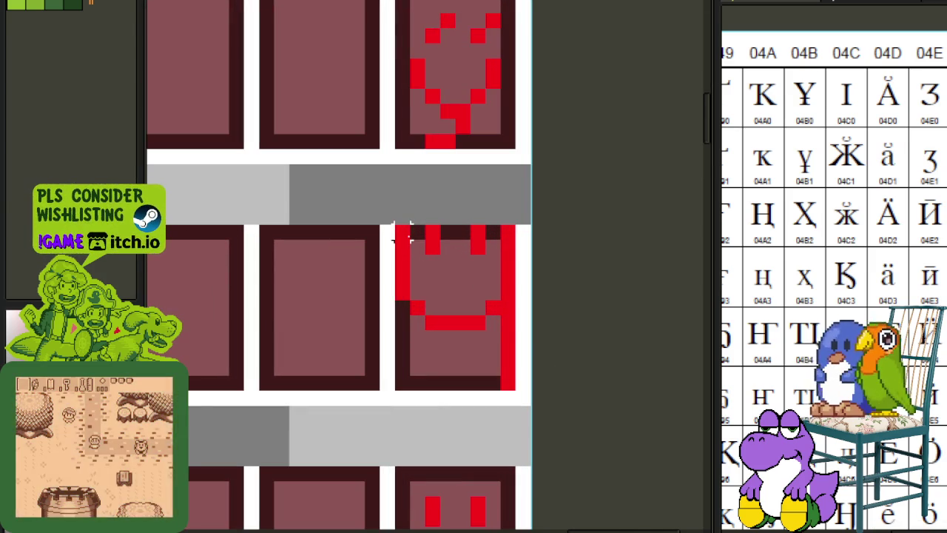
pyautogui.moveTo(483, 283)
pyautogui.mouseDown()
pyautogui.moveTo(415, 265)
pyautogui.moveTo(518, 503)
pyautogui.mouseUp()
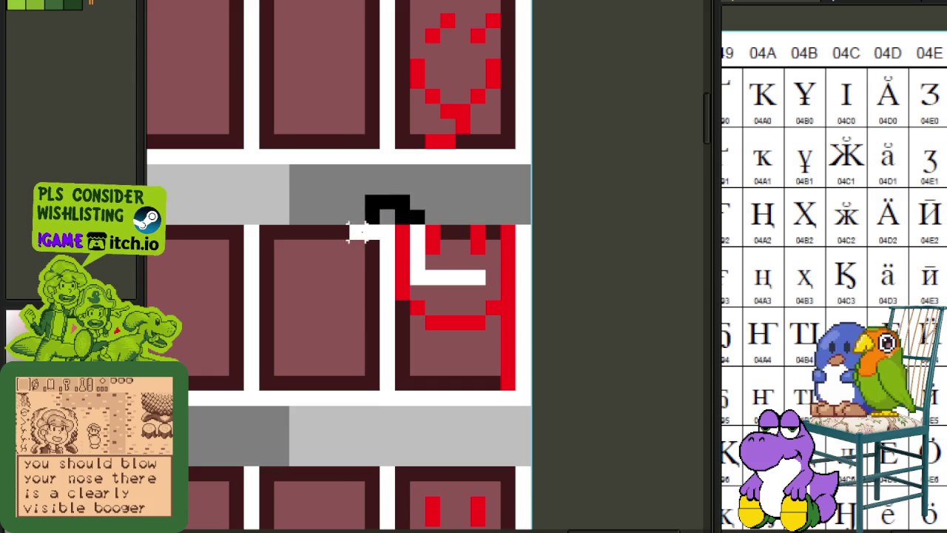
pyautogui.moveTo(508, 215); pyautogui.dragTo(517, 205)
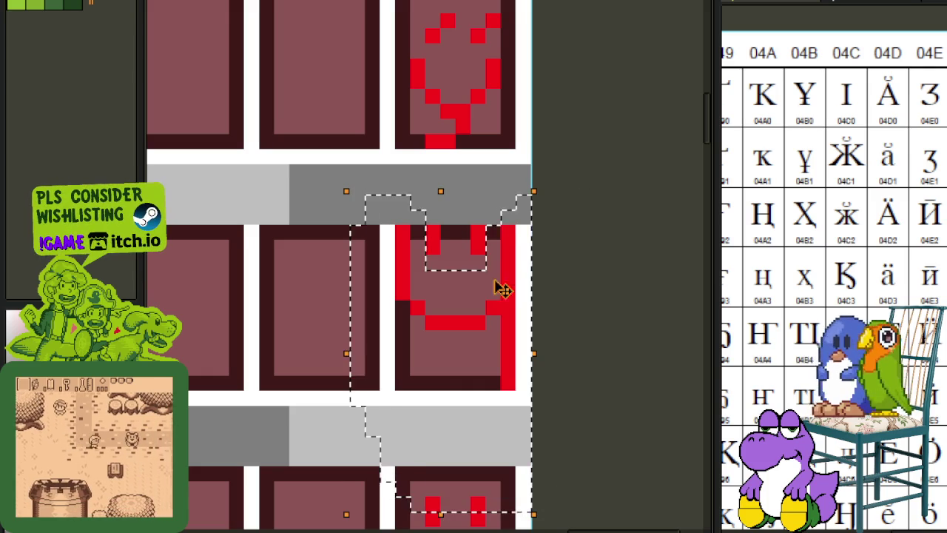
pyautogui.hotkey('ctrl', 'd')
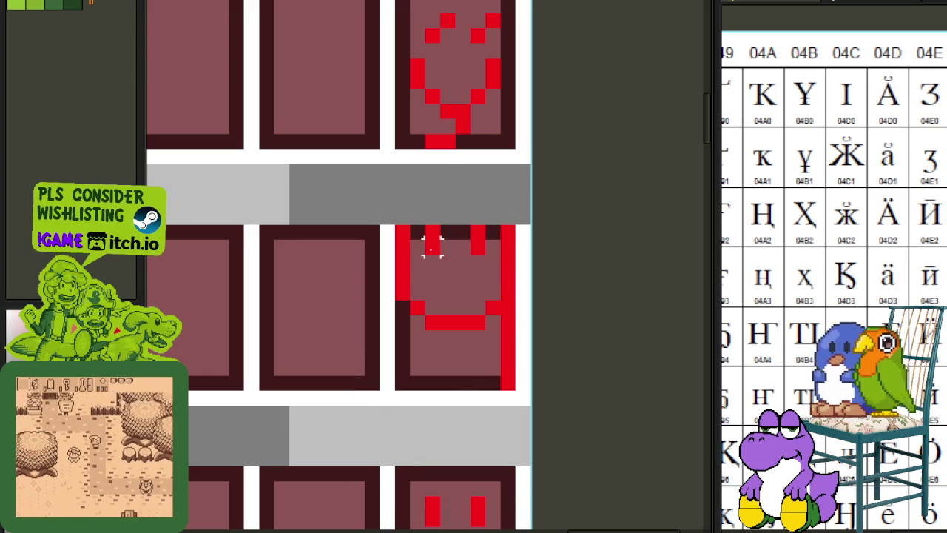
# Raise the Ч-like glyph's two top marks above its body and deselect.
pyautogui.moveTo(432, 247); pyautogui.dragTo(477, 210)
pyautogui.press('Up')
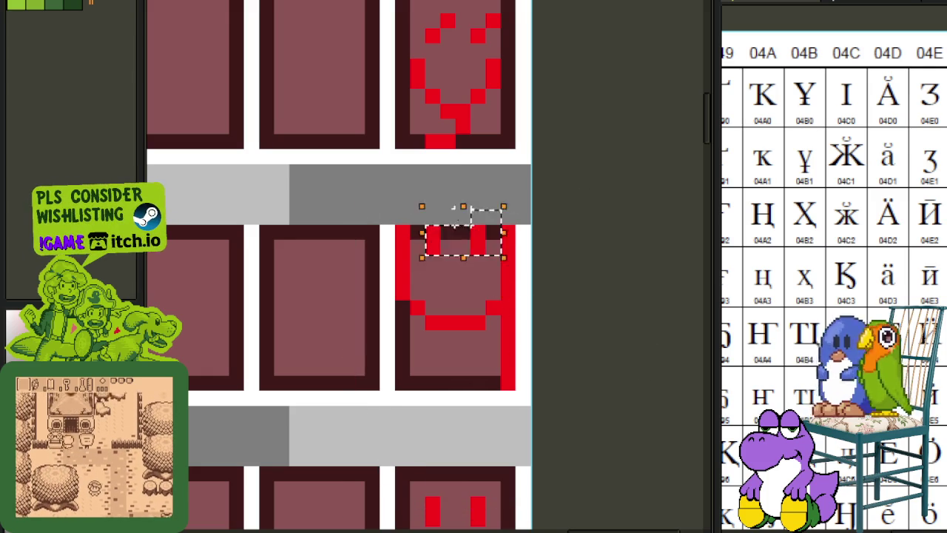
pyautogui.press('Up')
pyautogui.press('Up')
pyautogui.moveTo(396, 183); pyautogui.dragTo(524, 262)
pyautogui.press('Down')
pyautogui.hotkey('ctrl', 'd')
pyautogui.moveTo(386, 201); pyautogui.dragTo(539, 340)
# Save the font sheet and pan to the block of glyph rows near the last column.
pyautogui.scroll(-2, 586, 264)
pyautogui.hotkey('ctrl', 's')
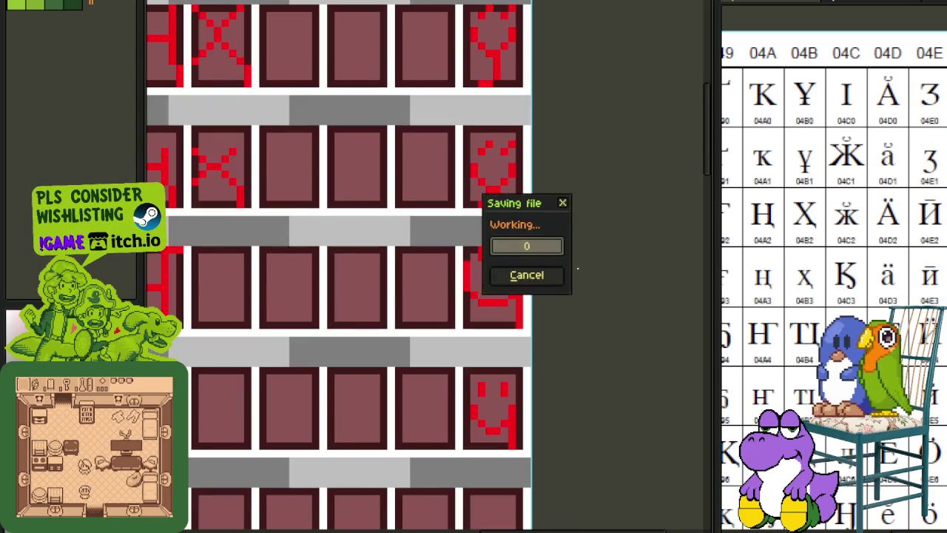
pyautogui.scroll(-2, 583, 244)
pyautogui.scroll(-1, 598, 332)
pyautogui.moveTo(598, 332); pyautogui.dragTo(628, 281)
pyautogui.scroll(1, 563, 311)
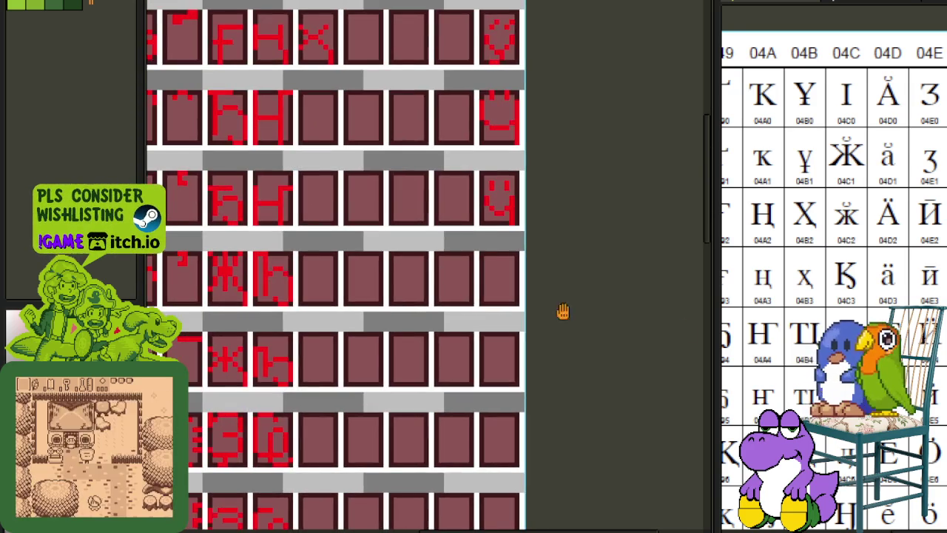
pyautogui.scroll(-2, 563, 312)
pyautogui.moveTo(355, 185); pyautogui.dragTo(422, 296)
pyautogui.scroll(2, 444, 207)
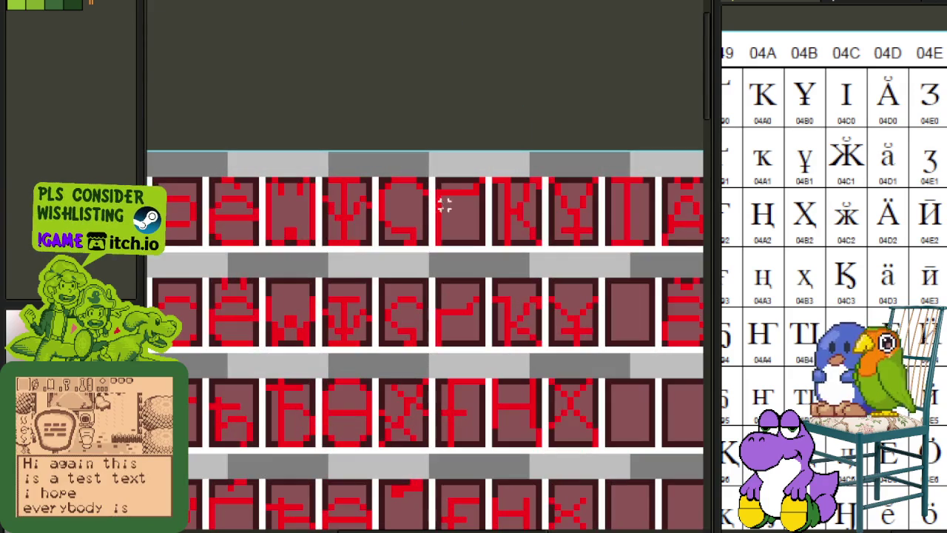
pyautogui.scroll(-2, 398, 269)
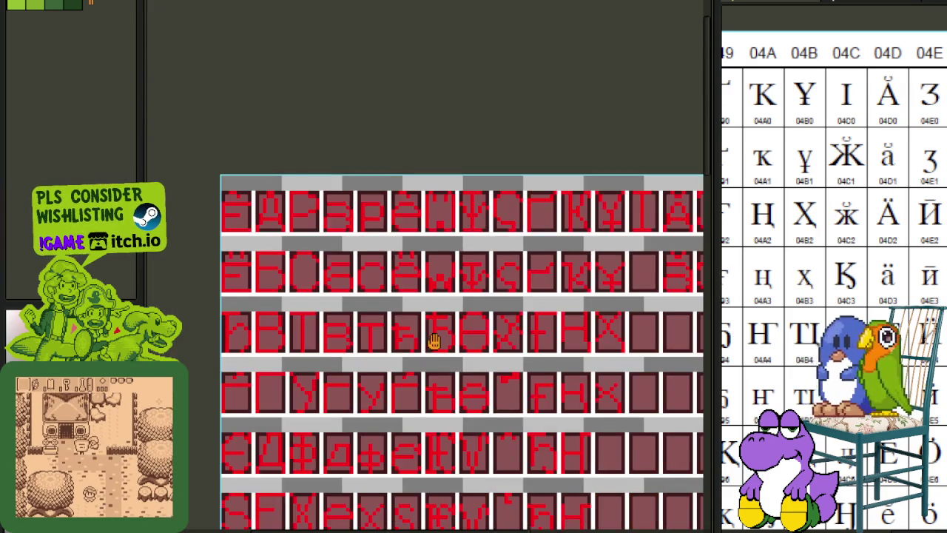
pyautogui.scroll(-1, 434, 340)
pyautogui.scroll(3, 249, 329)
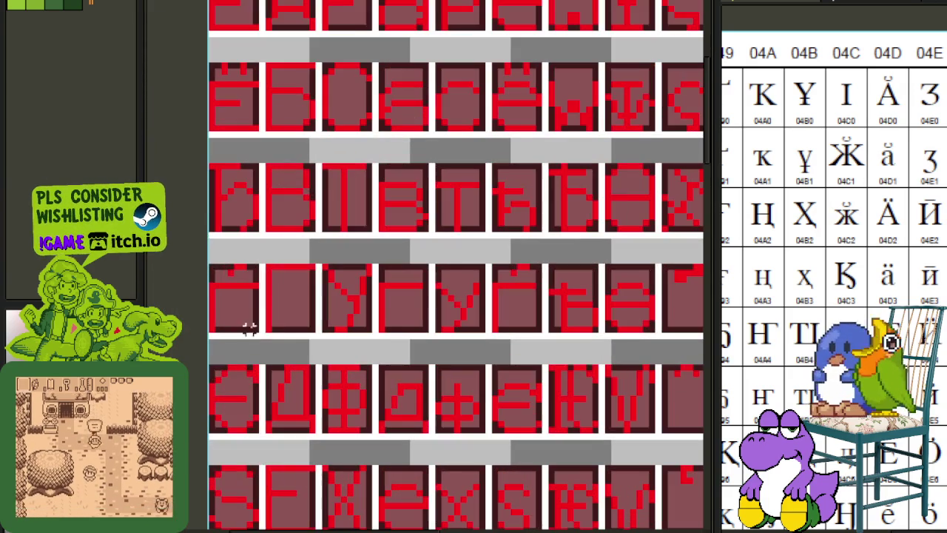
# Copy the Г glyph into an empty cell of the rightmost column and deselect.
pyautogui.click(311, 329)
pyautogui.moveTo(282, 306)
pyautogui.mouseDown()
pyautogui.moveTo(703, 435)
pyautogui.moveTo(704, 448)
pyautogui.moveTo(454, 503)
pyautogui.moveTo(481, 258)
pyautogui.moveTo(450, 214)
pyautogui.mouseUp()
pyautogui.scroll(-3, 572, 232)
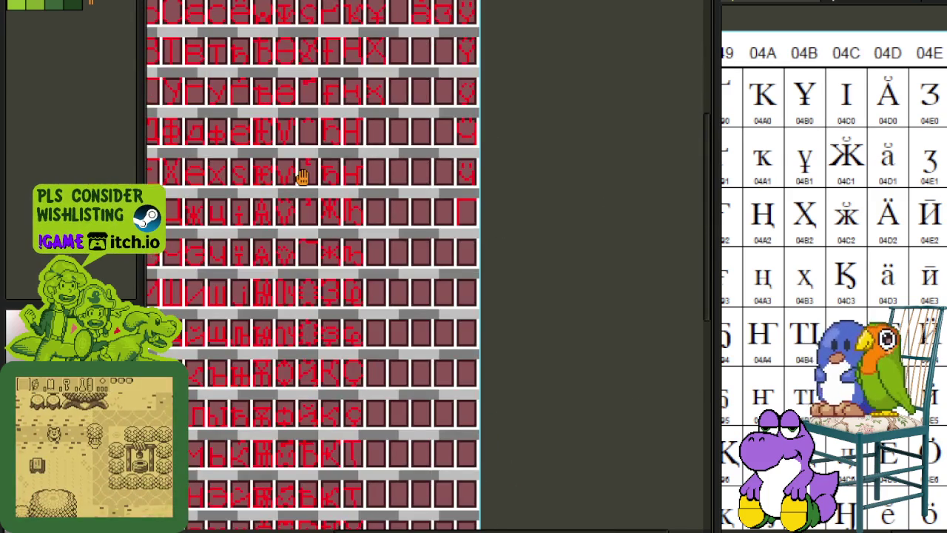
pyautogui.scroll(-1, 303, 176)
pyautogui.scroll(5, 297, 129)
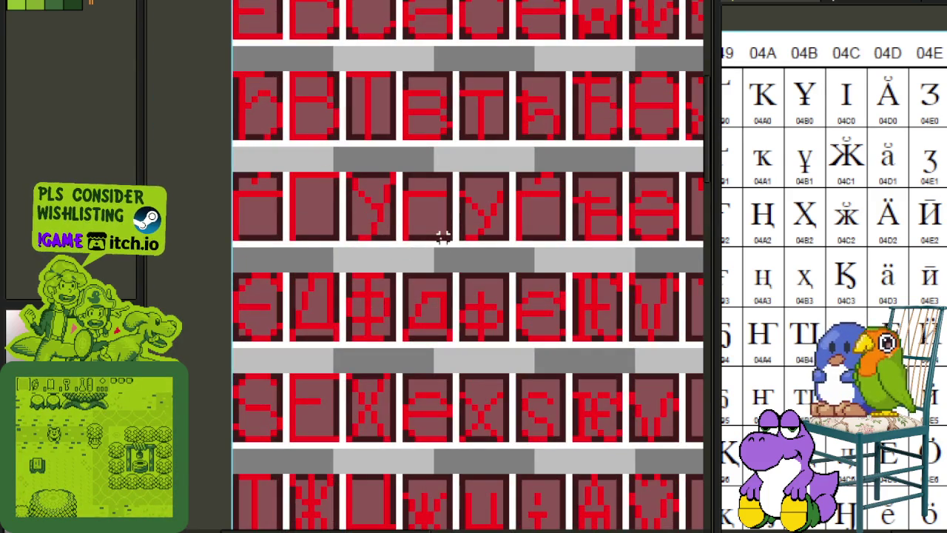
pyautogui.moveTo(447, 236)
pyautogui.mouseDown()
pyautogui.moveTo(403, 180)
pyautogui.moveTo(418, 352)
pyautogui.moveTo(393, 337)
pyautogui.mouseUp()
pyautogui.click(541, 316)
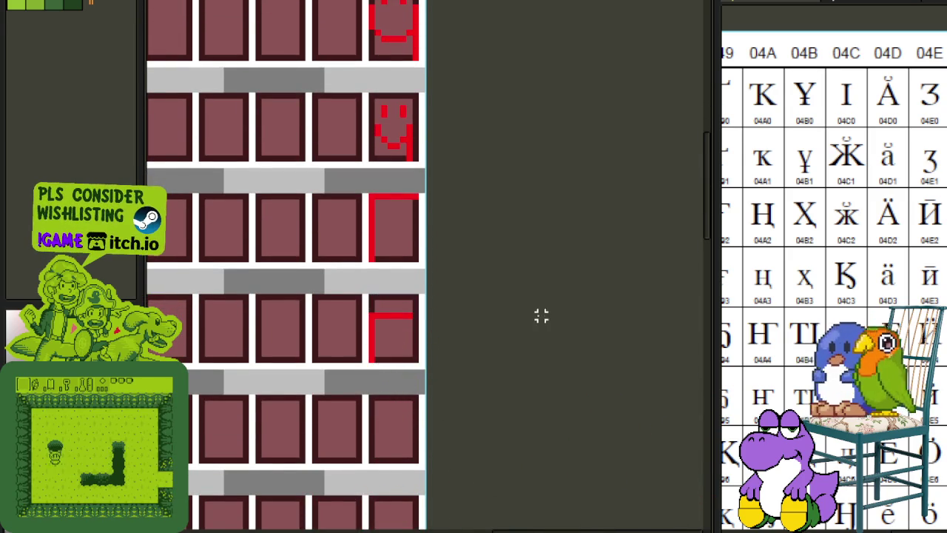
pyautogui.scroll(-2, 534, 296)
pyautogui.scroll(2, 377, 292)
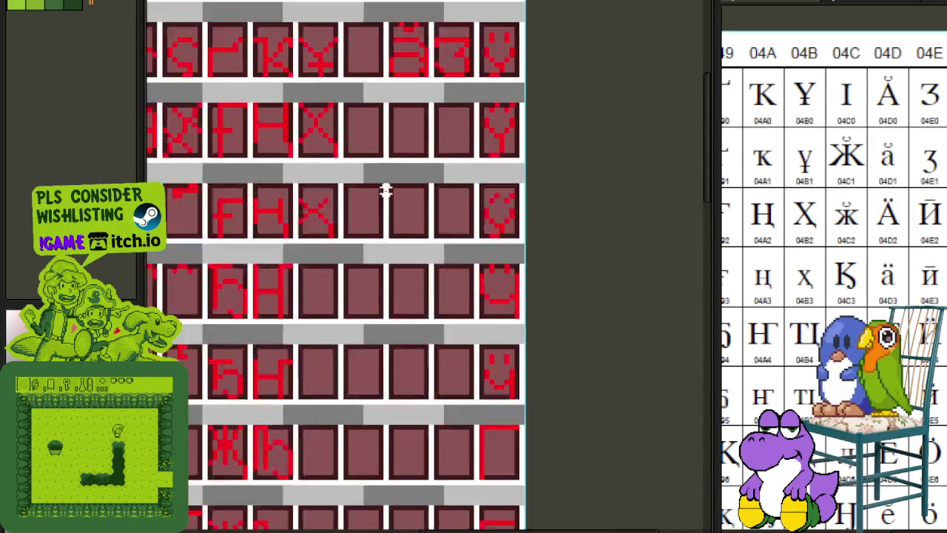
# Move the two small red stroke pieces up into the cells above.
pyautogui.scroll(2, 386, 190)
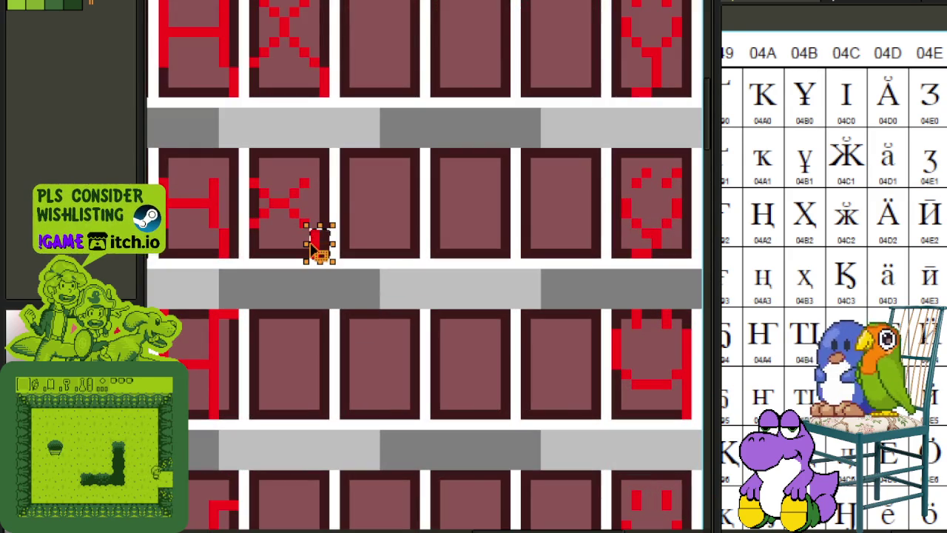
pyautogui.click(456, 363)
pyautogui.scroll(3, 498, 391)
pyautogui.moveTo(485, 414); pyautogui.dragTo(492, 327)
pyautogui.scroll(2, 470, 321)
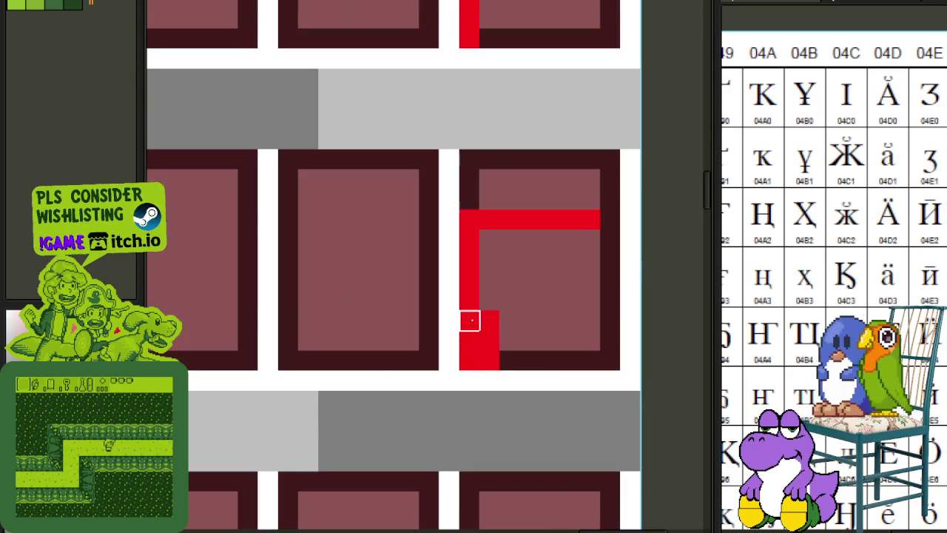
pyautogui.click(490, 337)
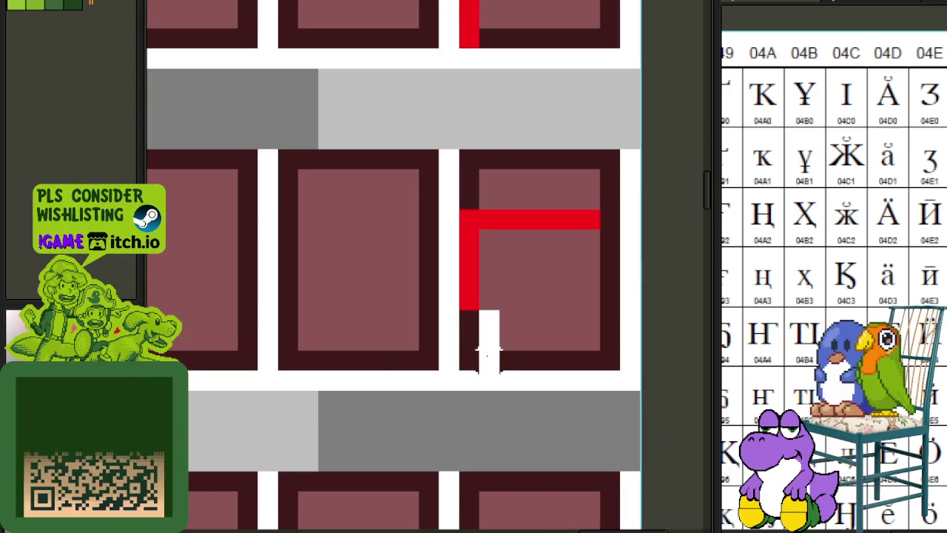
pyautogui.moveTo(494, 366); pyautogui.dragTo(505, 52)
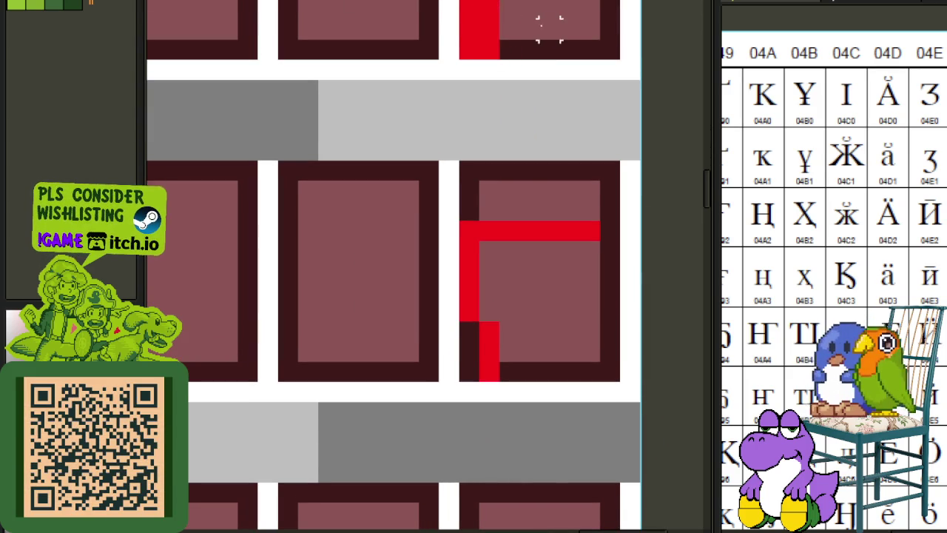
pyautogui.scroll(-5, 469, 71)
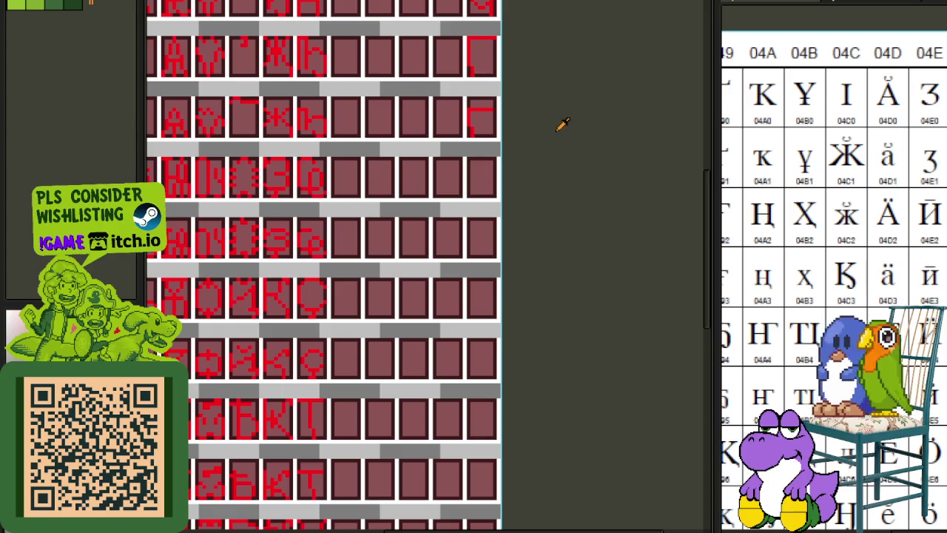
# Save the font sheet twice with Ctrl+S.
pyautogui.hotkey('ctrl', 's')
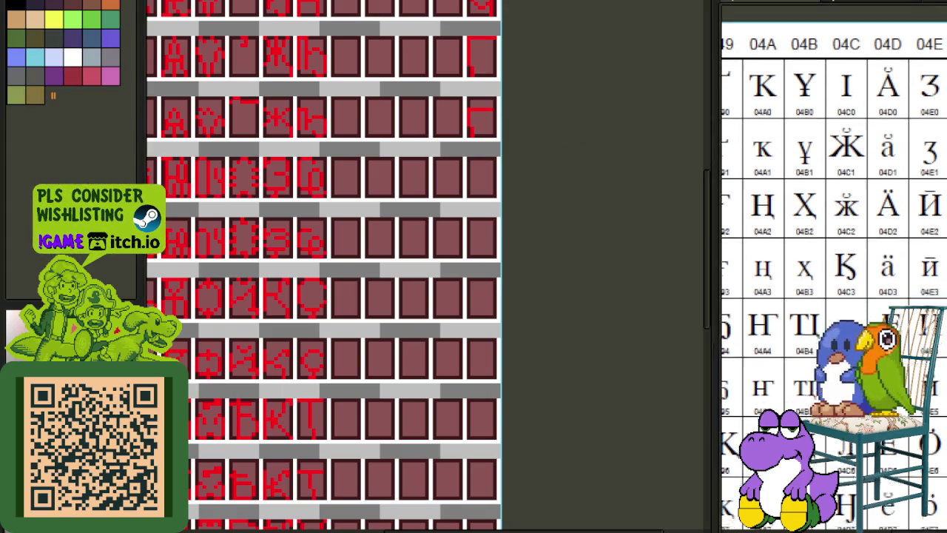
pyautogui.scroll(-3, 936, 226)
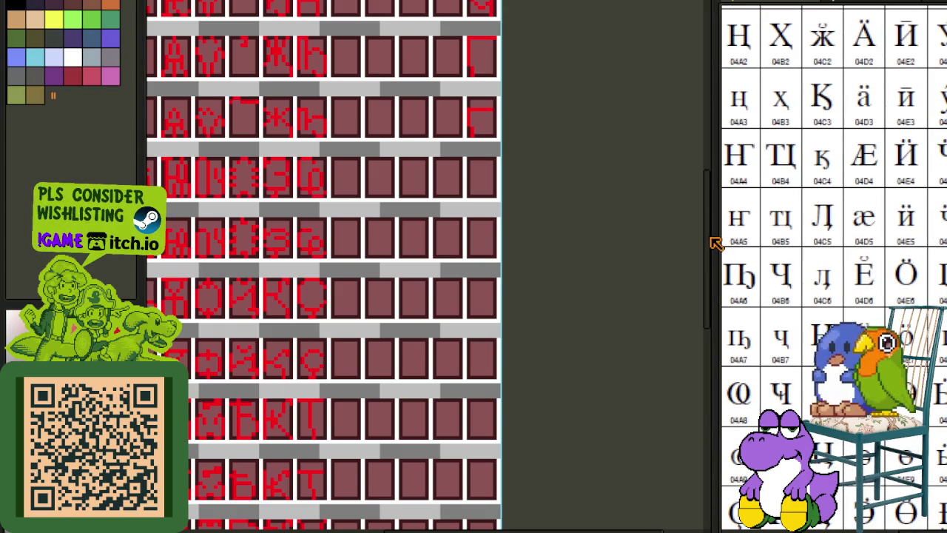
pyautogui.moveTo(486, 149)
pyautogui.mouseDown()
pyautogui.moveTo(505, 303)
pyautogui.moveTo(507, 250)
pyautogui.mouseUp()
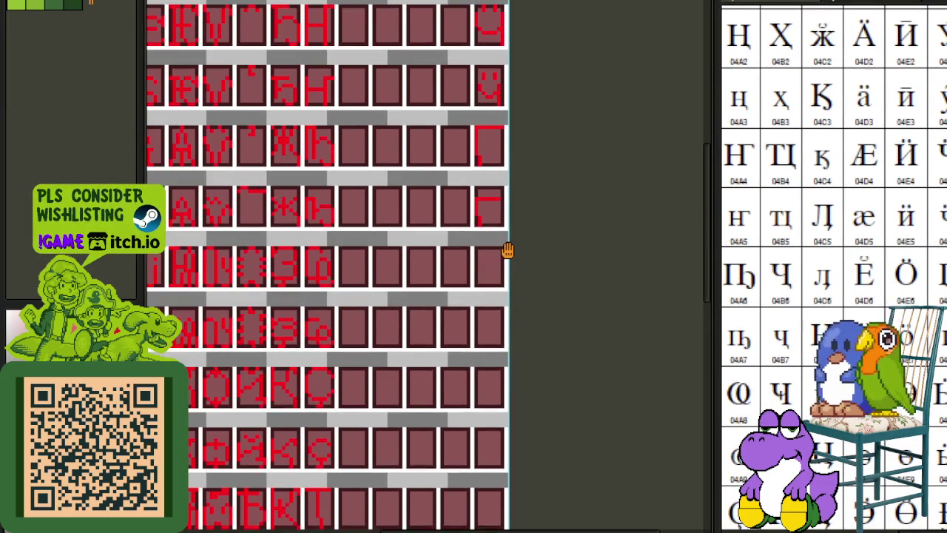
pyautogui.hotkey('ctrl', 's')
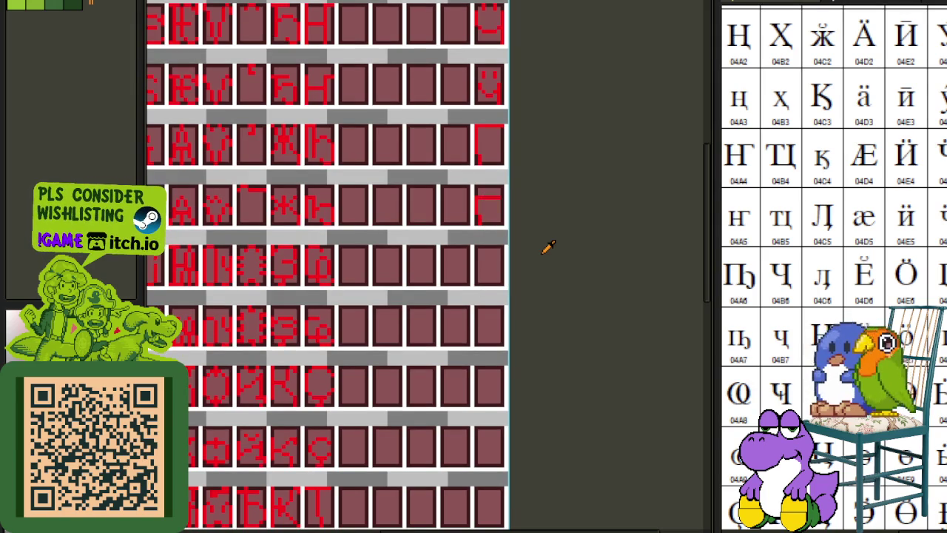
# Pan the Unicode reference chart to the 04Bx–04Fx columns.
pyautogui.hscroll(-5, 833, 266)
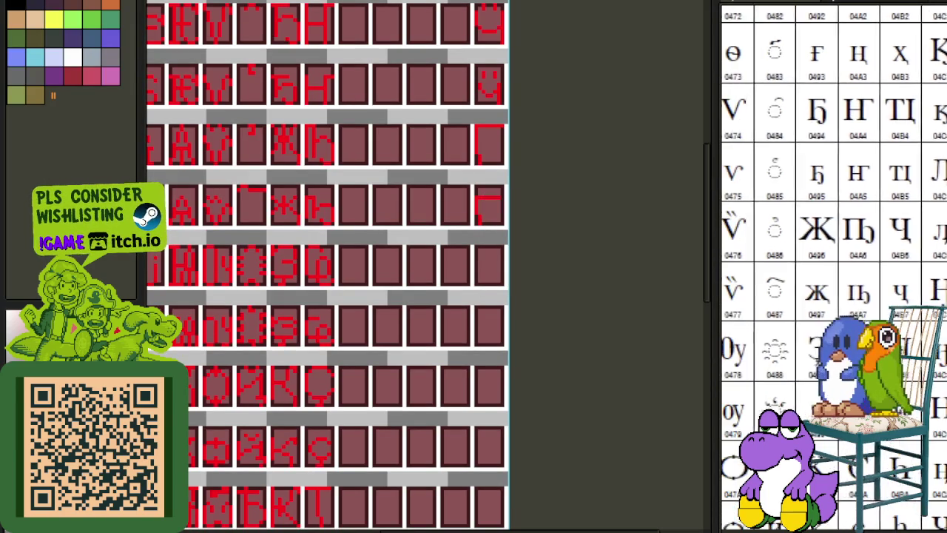
pyautogui.moveTo(830, 479)
pyautogui.mouseDown()
pyautogui.moveTo(892, 358)
pyautogui.moveTo(907, 358)
pyautogui.moveTo(924, 229)
pyautogui.moveTo(937, 275)
pyautogui.mouseUp()
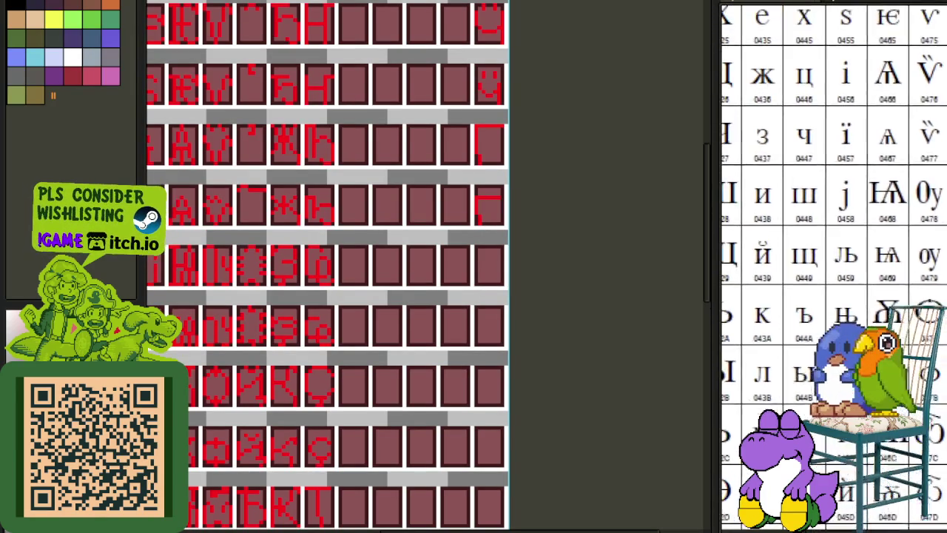
pyautogui.scroll(-2, 910, 302)
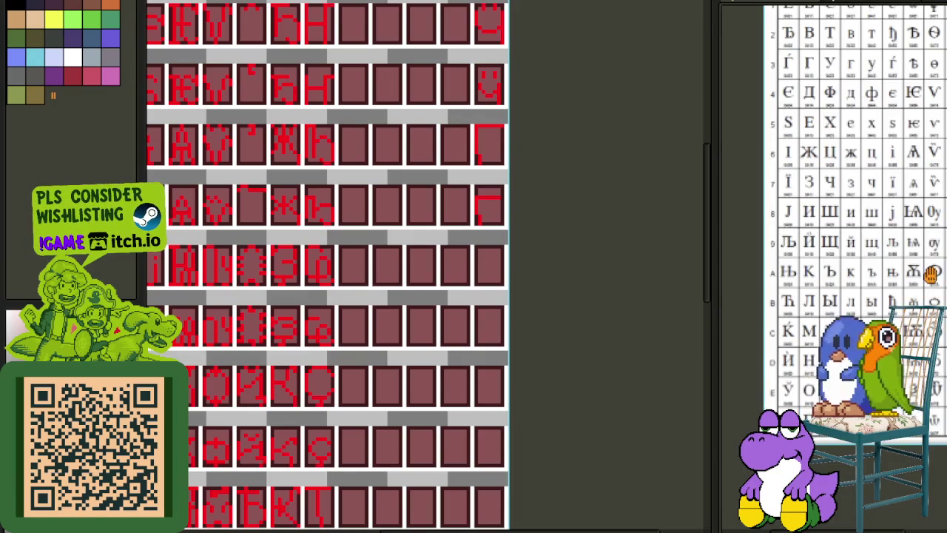
pyautogui.scroll(-2, 928, 271)
pyautogui.scroll(2, 910, 244)
pyautogui.scroll(2, 898, 228)
pyautogui.moveTo(888, 191); pyautogui.dragTo(752, 173)
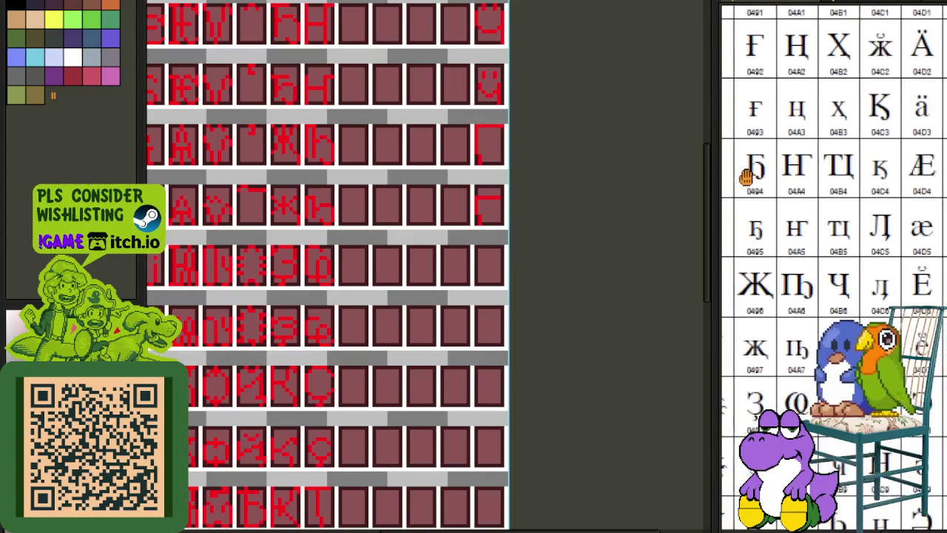
pyautogui.moveTo(905, 229)
pyautogui.mouseDown()
pyautogui.moveTo(835, 194)
pyautogui.moveTo(829, 180)
pyautogui.mouseUp()
pyautogui.scroll(-1, 697, 216)
pyautogui.scroll(-2, 457, 226)
pyautogui.scroll(3, 428, 181)
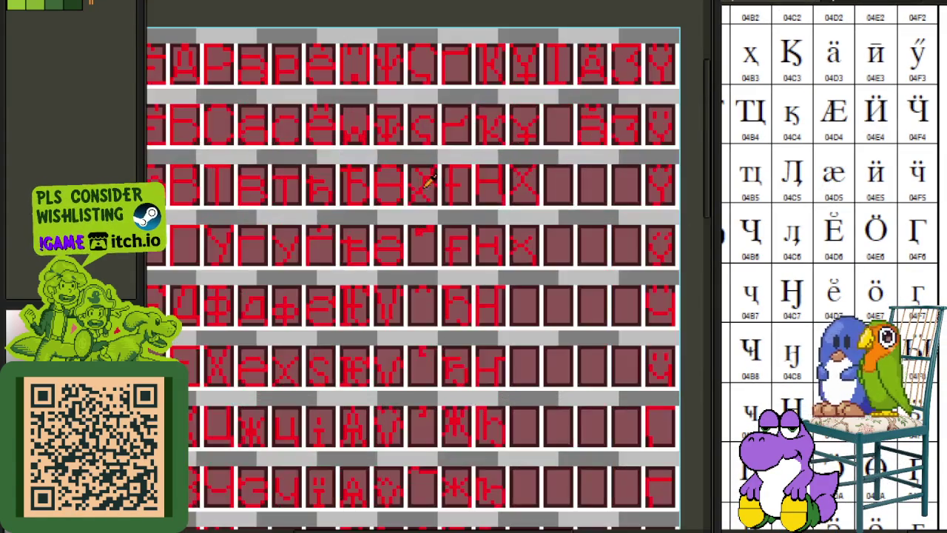
# Move a two-cell glyph block and raise its middle horizontal stroke one pixel.
pyautogui.scroll(1, 408, 170)
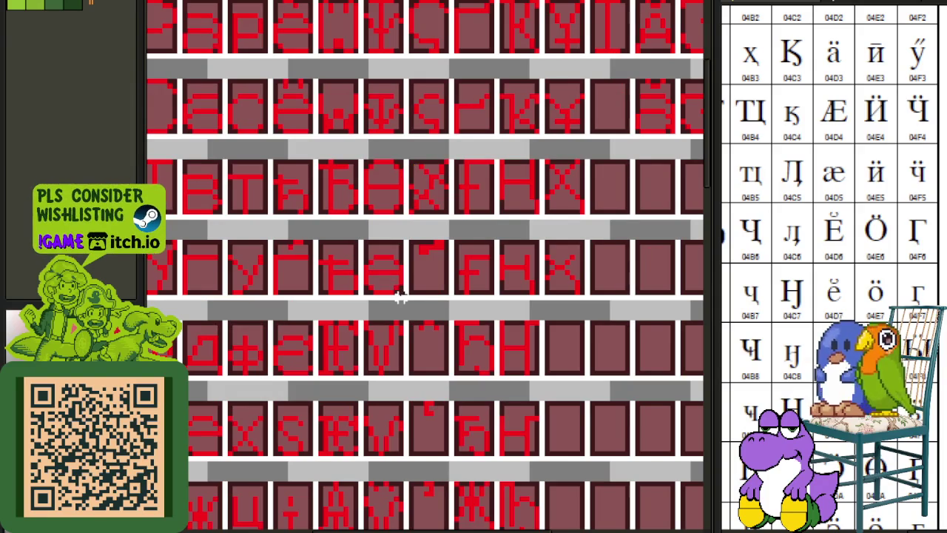
pyautogui.moveTo(399, 293); pyautogui.dragTo(372, 161)
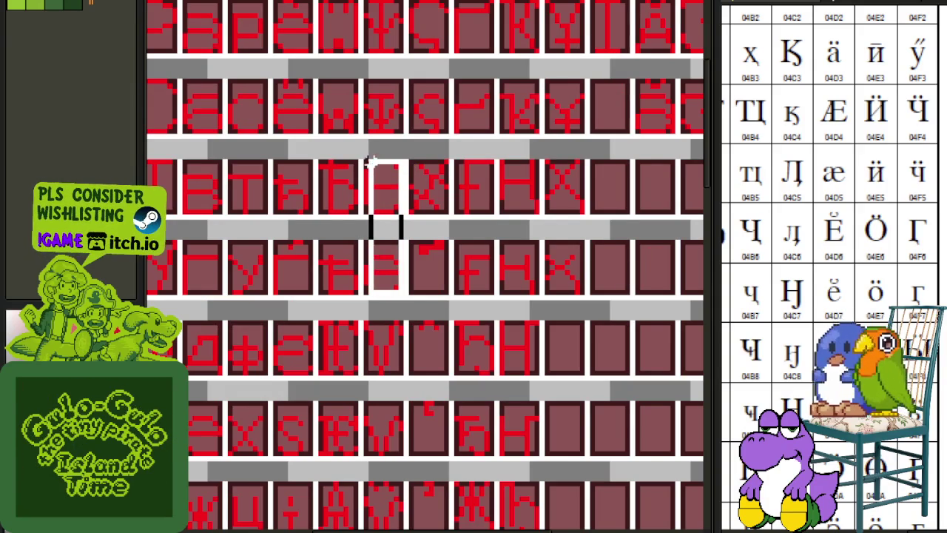
pyautogui.moveTo(402, 201)
pyautogui.mouseDown()
pyautogui.moveTo(681, 524)
pyautogui.moveTo(388, 455)
pyautogui.moveTo(402, 445)
pyautogui.moveTo(396, 438)
pyautogui.mouseUp()
pyautogui.scroll(-2, 453, 355)
pyautogui.scroll(-1, 231, 173)
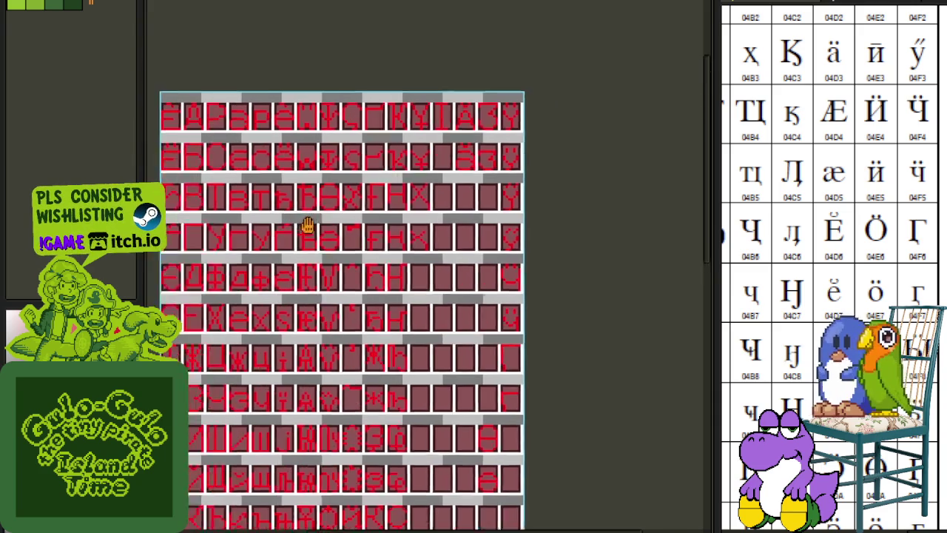
pyautogui.scroll(3, 399, 226)
pyautogui.scroll(1, 390, 246)
pyautogui.scroll(1, 414, 247)
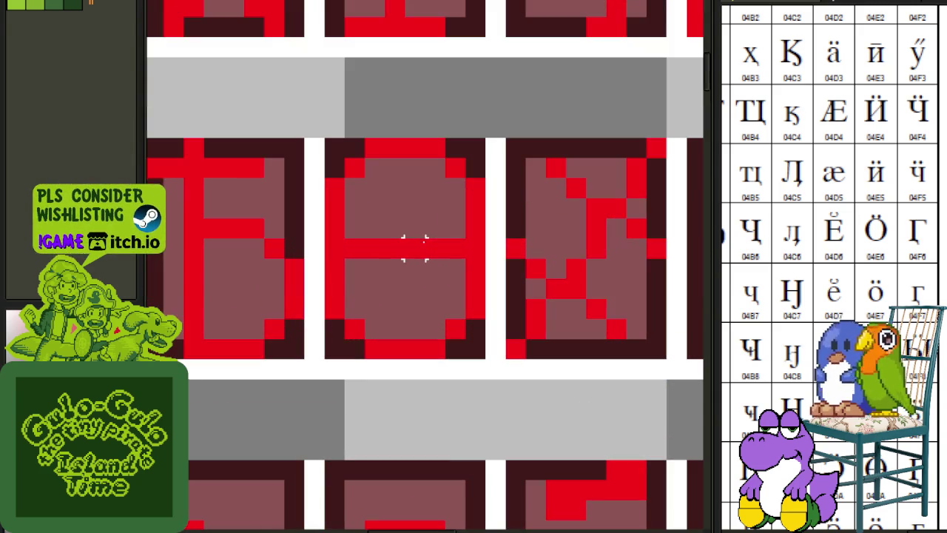
pyautogui.moveTo(383, 238); pyautogui.dragTo(341, 238)
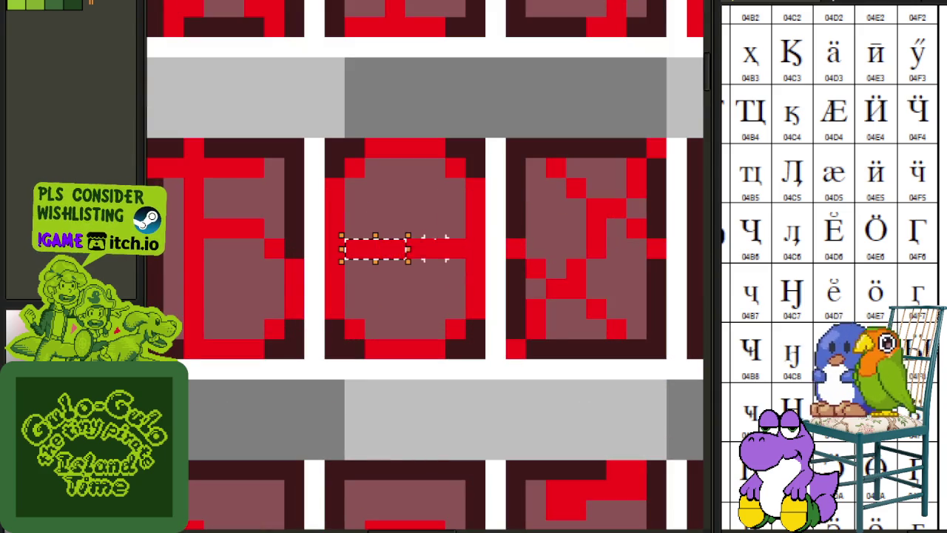
pyautogui.press('Up')
# Scroll through the lower rows to check for missing characters.
pyautogui.scroll(-1, 439, 435)
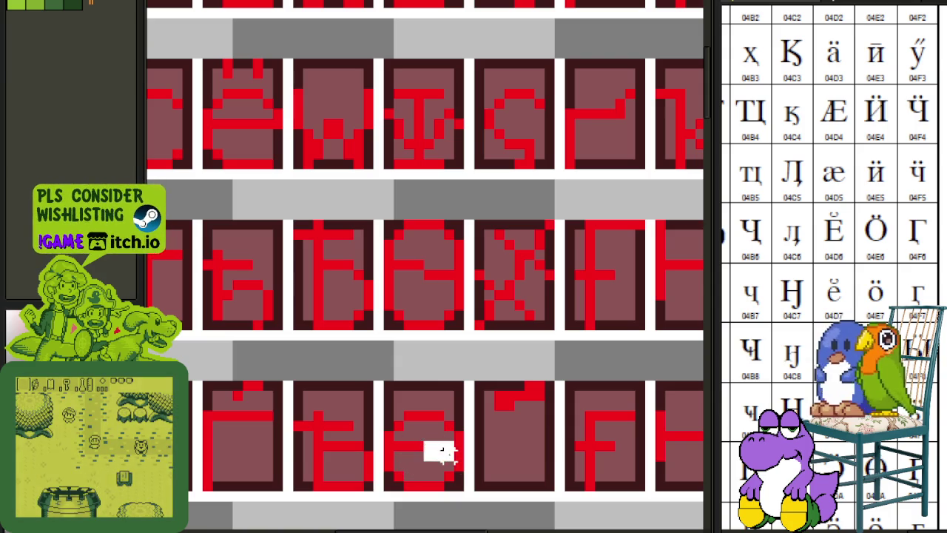
pyautogui.scroll(-1, 506, 397)
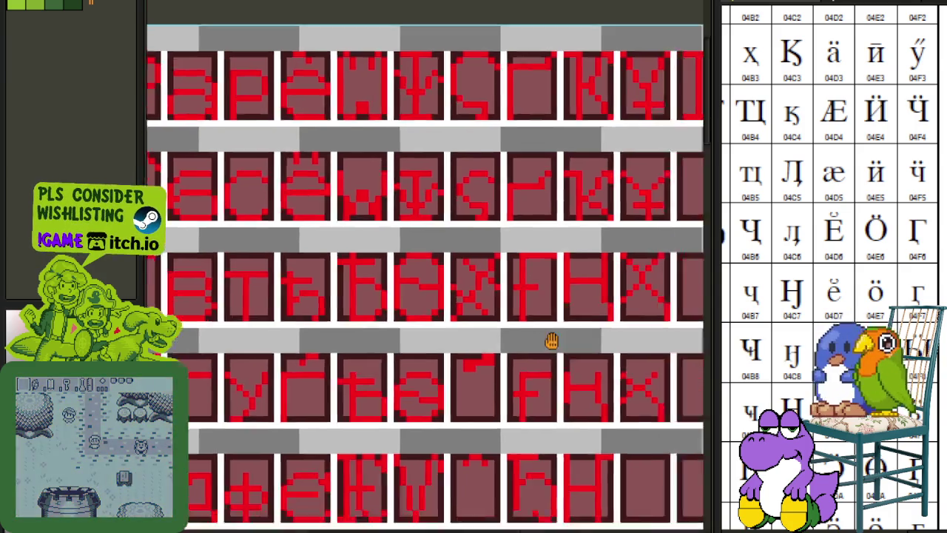
pyautogui.scroll(1, 308, 231)
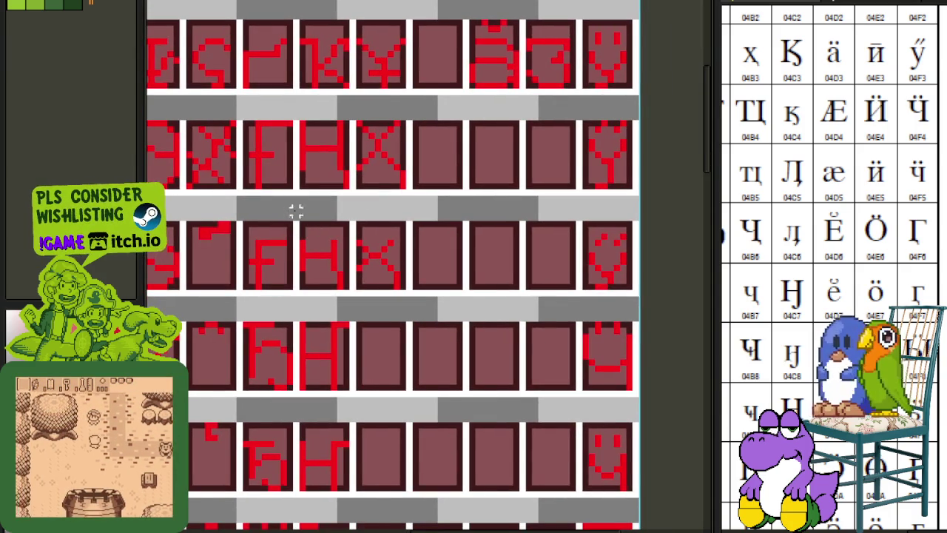
pyautogui.scroll(-1, 533, 337)
pyautogui.scroll(-1, 533, 337)
pyautogui.scroll(1, 480, 405)
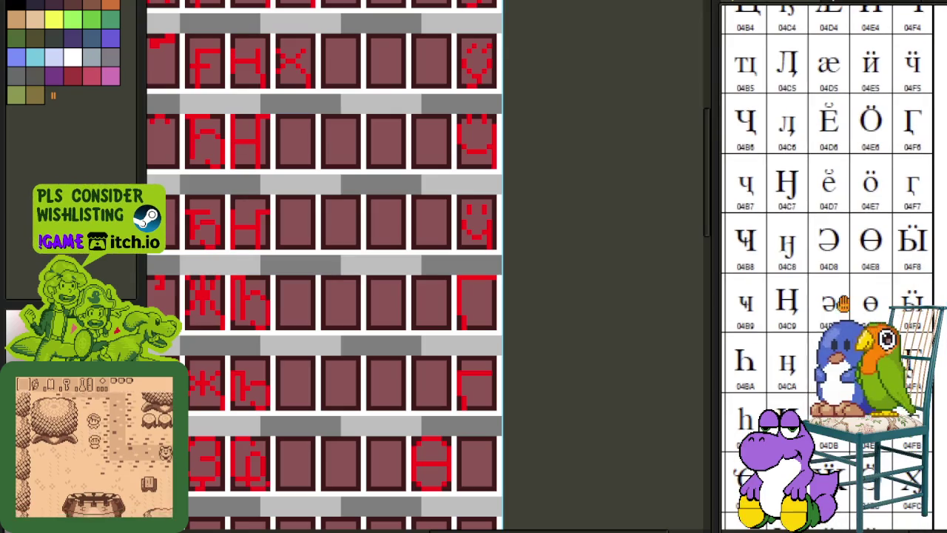
pyautogui.scroll(-2, 480, 405)
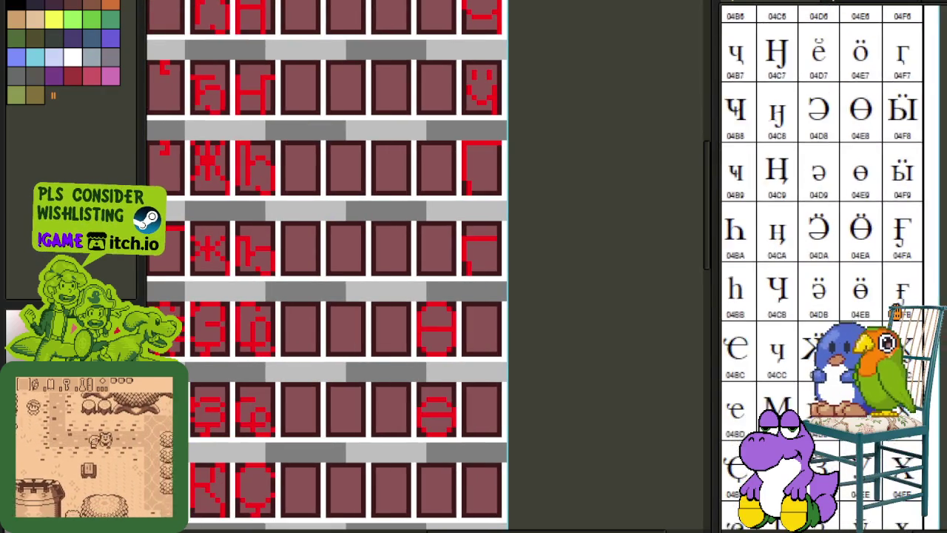
pyautogui.scroll(-2, 432, 286)
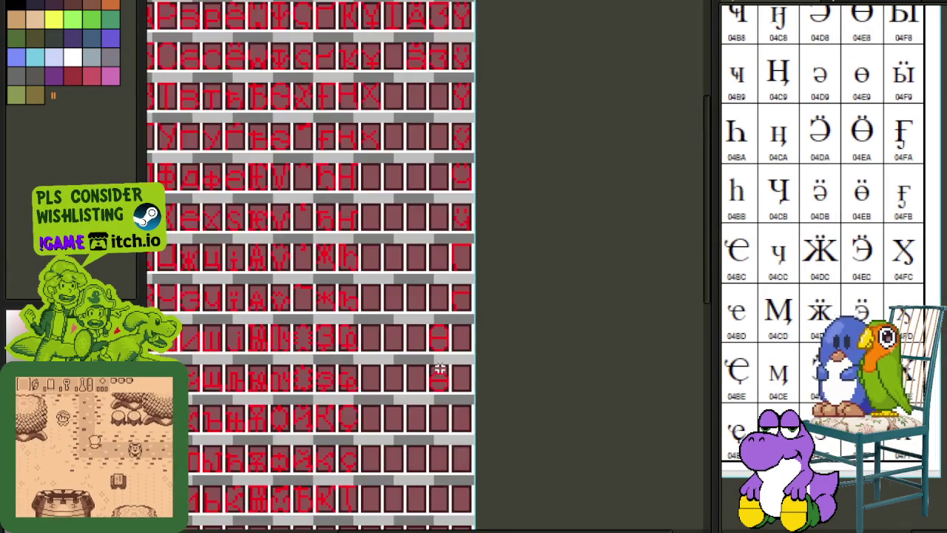
# Cancel the File Open dialog without opening anything, and save the glyph sheet.
pyautogui.hotkey('ctrl', 'o')
pyautogui.press('Escape')
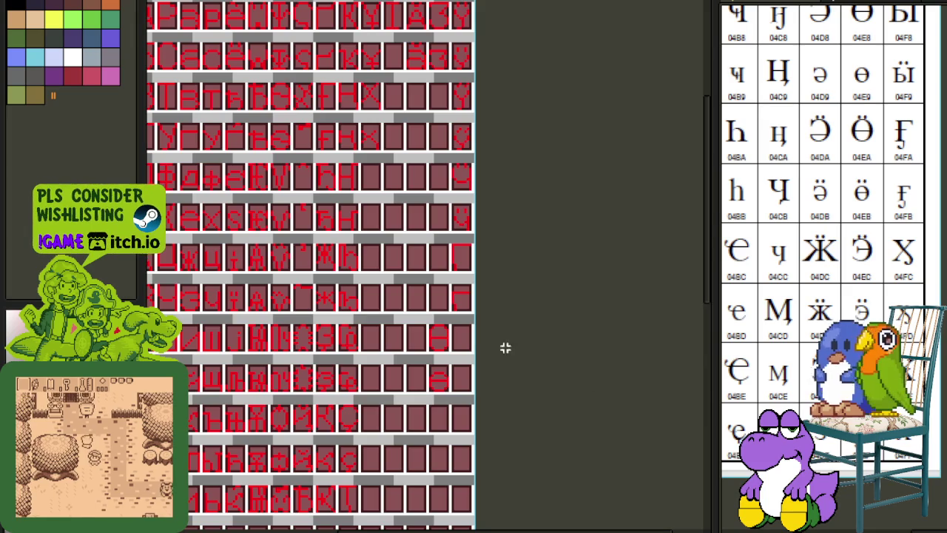
pyautogui.scroll(-2, 389, 363)
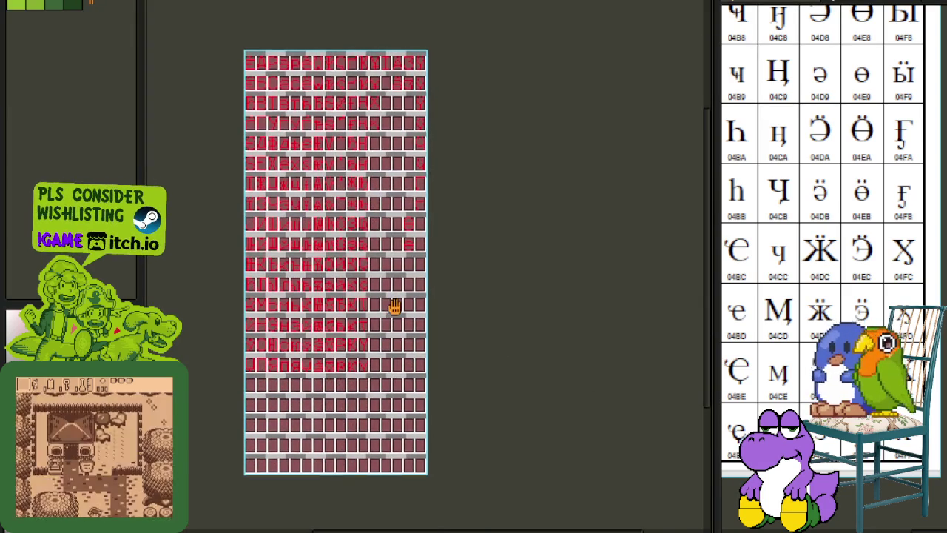
pyautogui.scroll(2, 358, 375)
pyautogui.hotkey('ctrl', 's')
pyautogui.scroll(2, 473, 311)
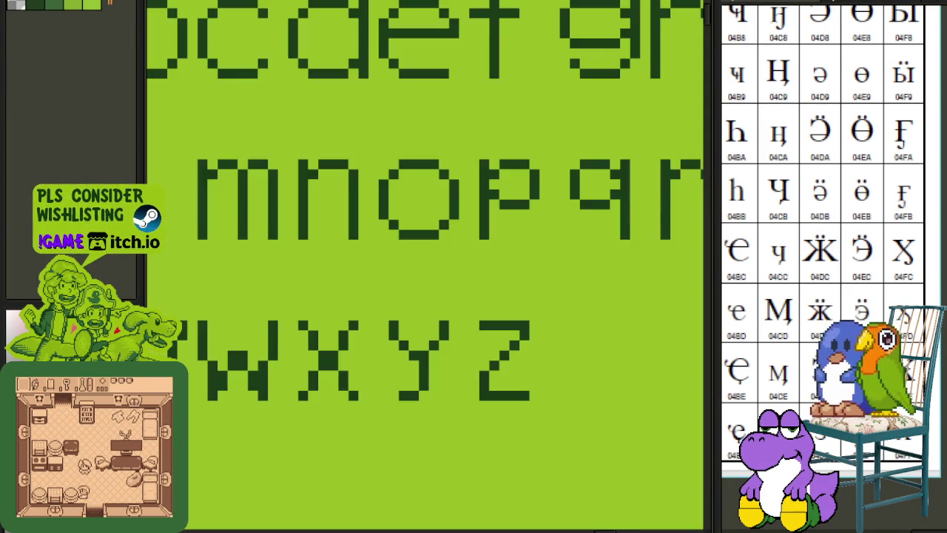
# Copy the uppercase X from the green alphabet into the top-right cell of the Y row.
pyautogui.scroll(-2, 423, 328)
pyautogui.scroll(3, 431, 338)
pyautogui.scroll(2, 432, 338)
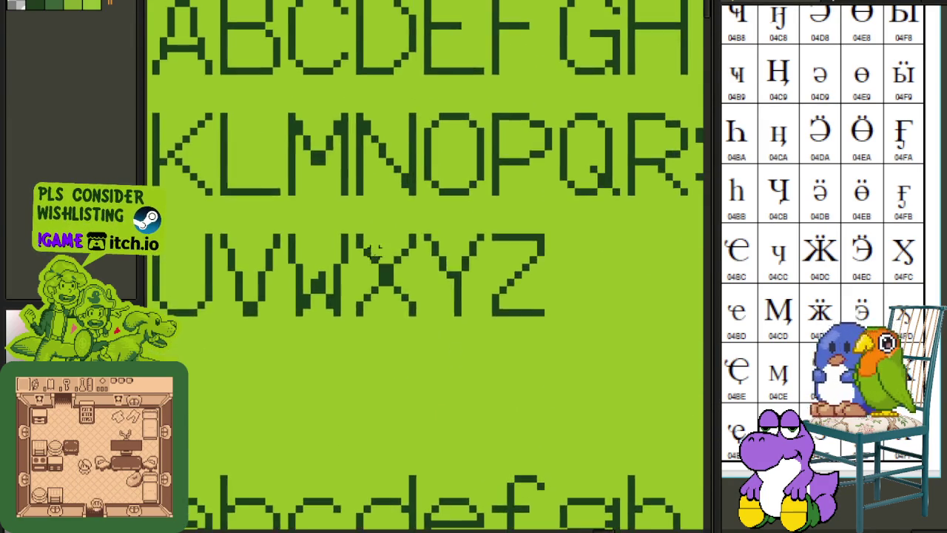
pyautogui.scroll(2, 348, 225)
pyautogui.moveTo(341, 213); pyautogui.dragTo(462, 381)
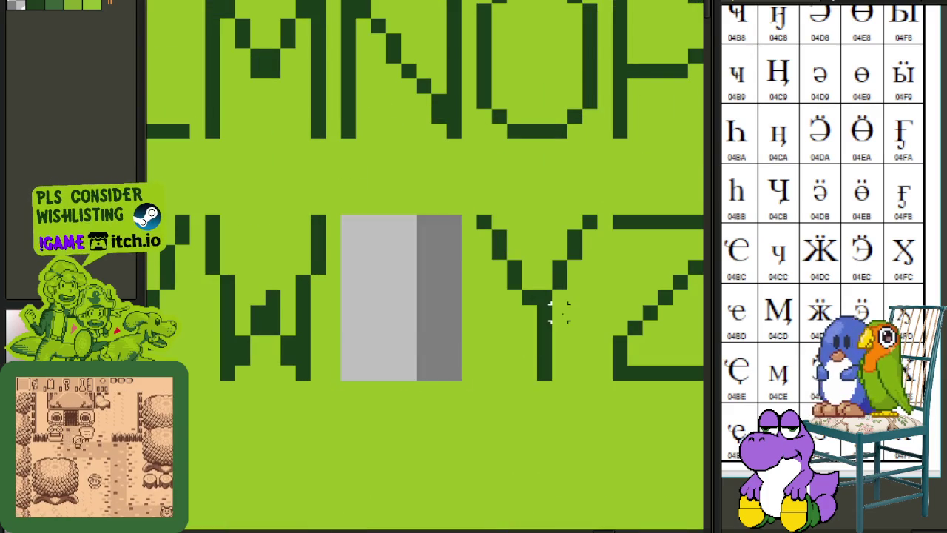
pyautogui.hotkey('ctrl', 'Tab')
pyautogui.scroll(3, 453, 355)
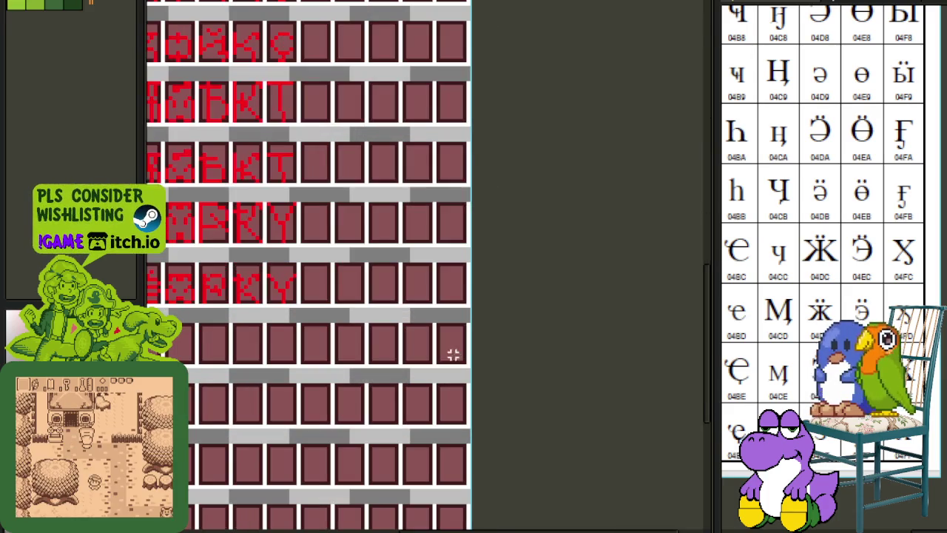
pyautogui.scroll(2, 449, 265)
pyautogui.hotkey('ctrl', 'v')
pyautogui.moveTo(437, 263); pyautogui.dragTo(471, 209)
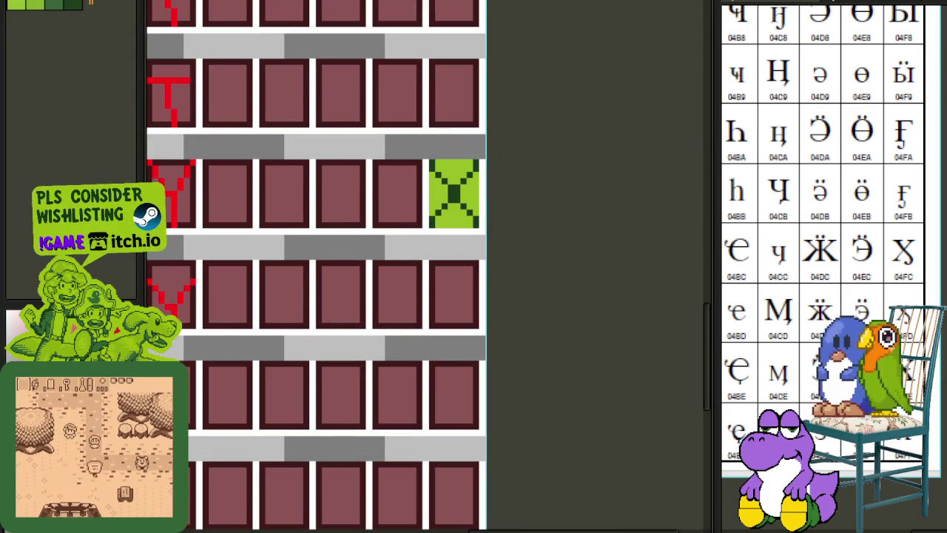
# Copy the lowercase x from the green alphabet into the cell below the X.
pyautogui.hotkey('ctrl', 'Tab')
pyautogui.scroll(-2, 370, 226)
pyautogui.scroll(-3, 397, 350)
pyautogui.scroll(2, 376, 348)
pyautogui.hotkey('ctrl', 'v')
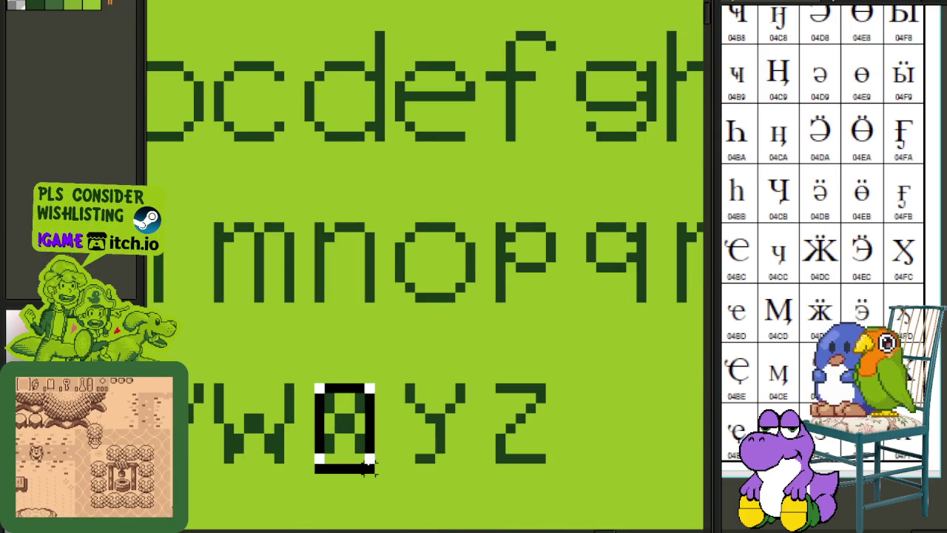
pyautogui.click(419, 344)
pyautogui.hotkey('ctrl', 'Tab')
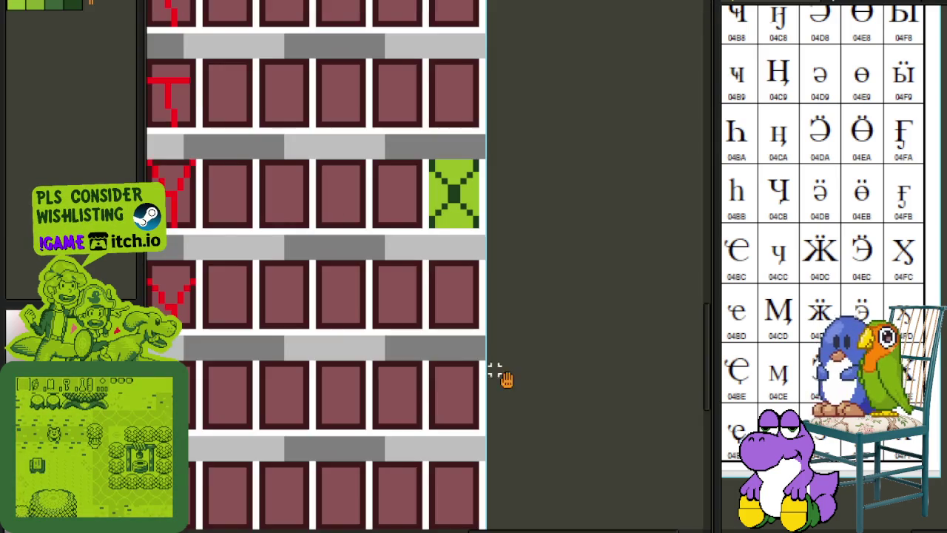
pyautogui.hotkey('ctrl', 'Tab')
pyautogui.scroll(1, 412, 211)
pyautogui.hotkey('ctrl', 'v')
pyautogui.moveTo(433, 275); pyautogui.dragTo(437, 270)
# Repaint both X tiles' green backgrounds maroon, recolor the green X glyphs red, and save.
pyautogui.scroll(1, 427, 296)
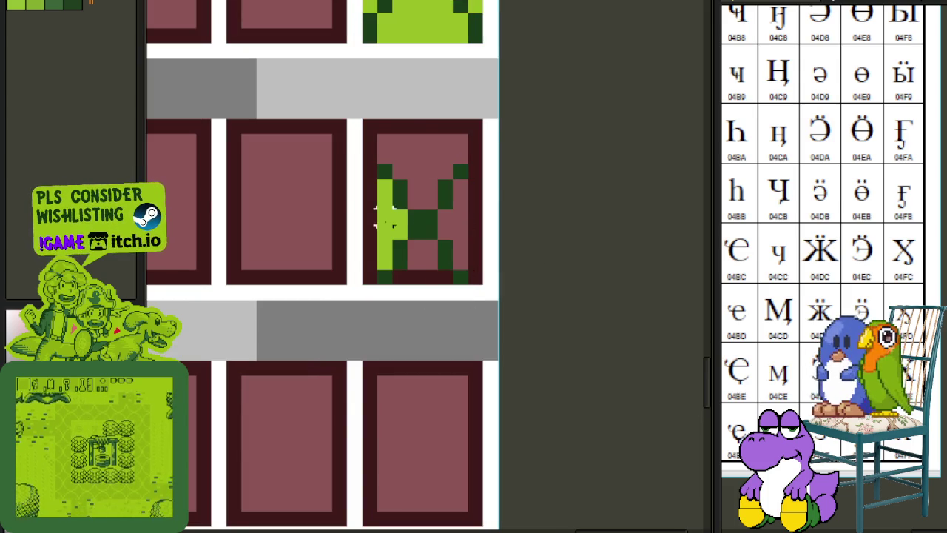
pyautogui.moveTo(438, 162); pyautogui.dragTo(409, 337)
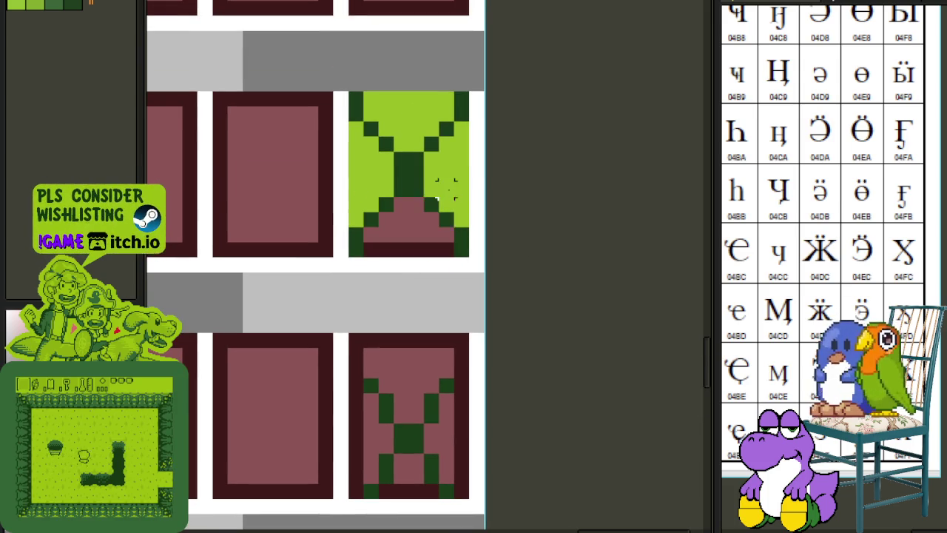
pyautogui.moveTo(412, 222)
pyautogui.mouseDown()
pyautogui.moveTo(378, 174)
pyautogui.moveTo(458, 173)
pyautogui.mouseUp()
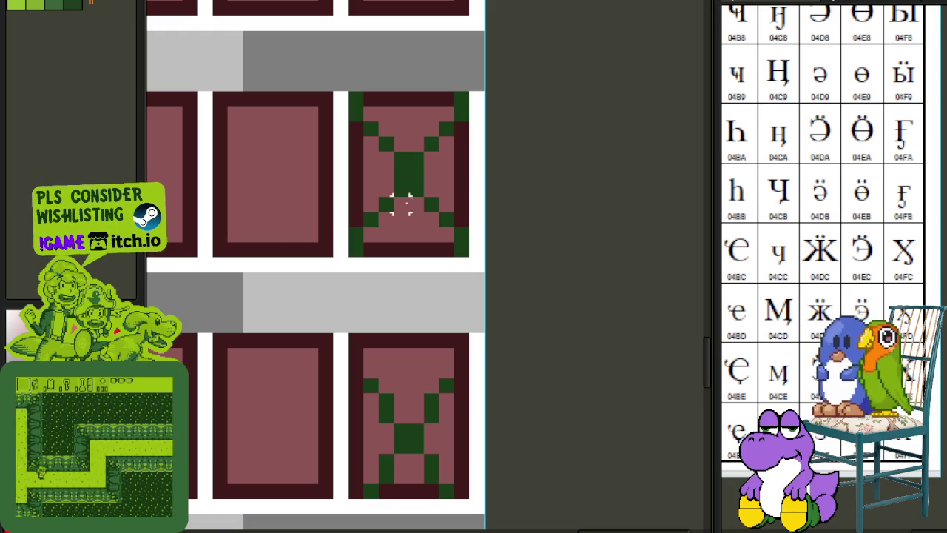
pyautogui.hotkey('shift', 'r')
pyautogui.click(416, 353)
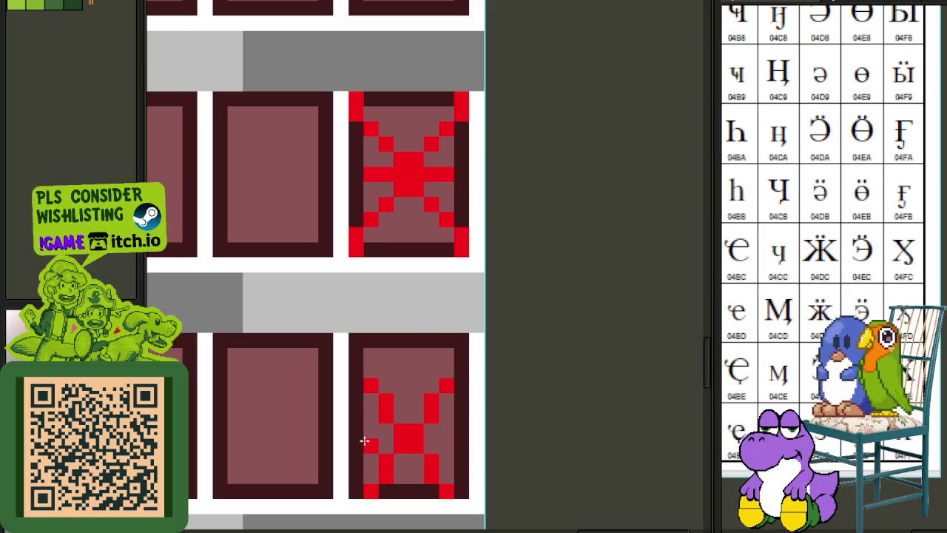
pyautogui.scroll(-3, 474, 435)
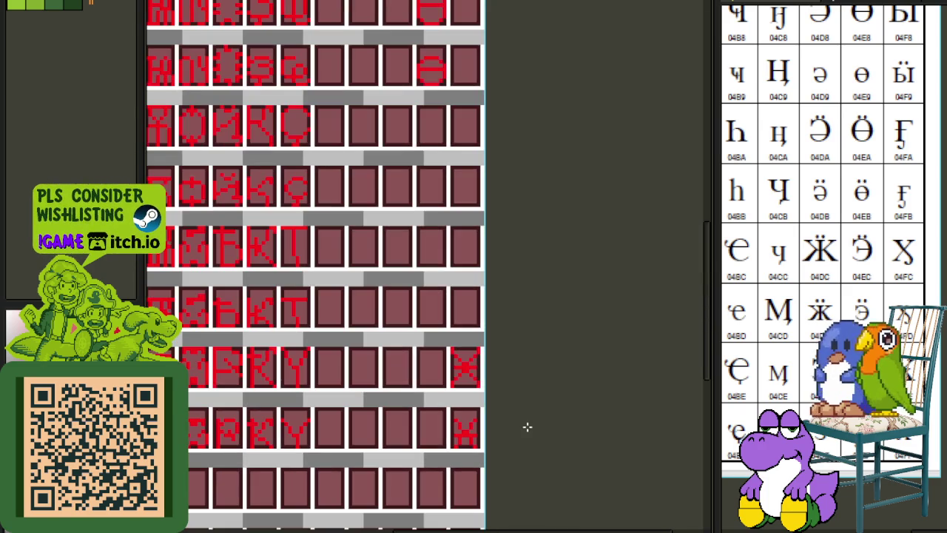
pyautogui.hotkey('ctrl', 's')
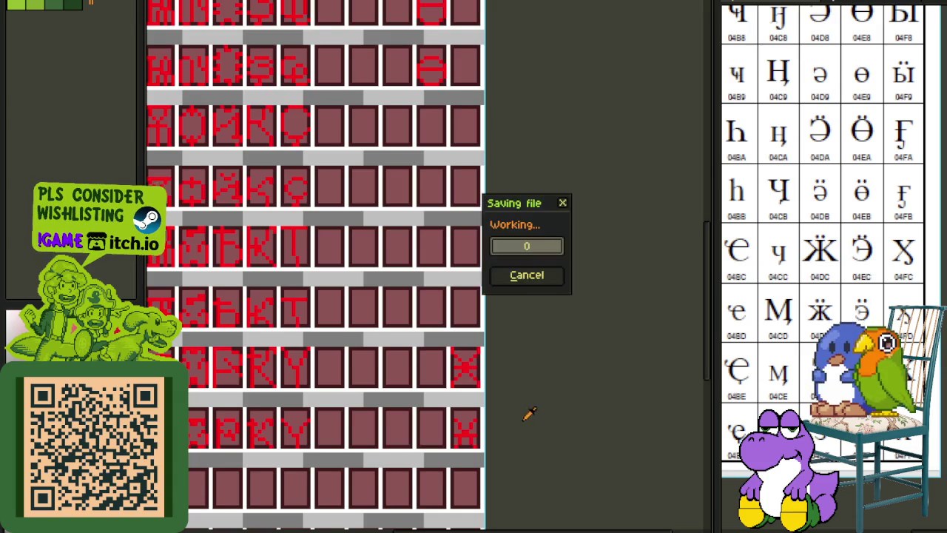
# Move the Y glyph tiles from the right column next to the X glyphs.
pyautogui.scroll(-3, 503, 368)
pyautogui.scroll(1, 532, 372)
pyautogui.moveTo(532, 372); pyautogui.dragTo(532, 431)
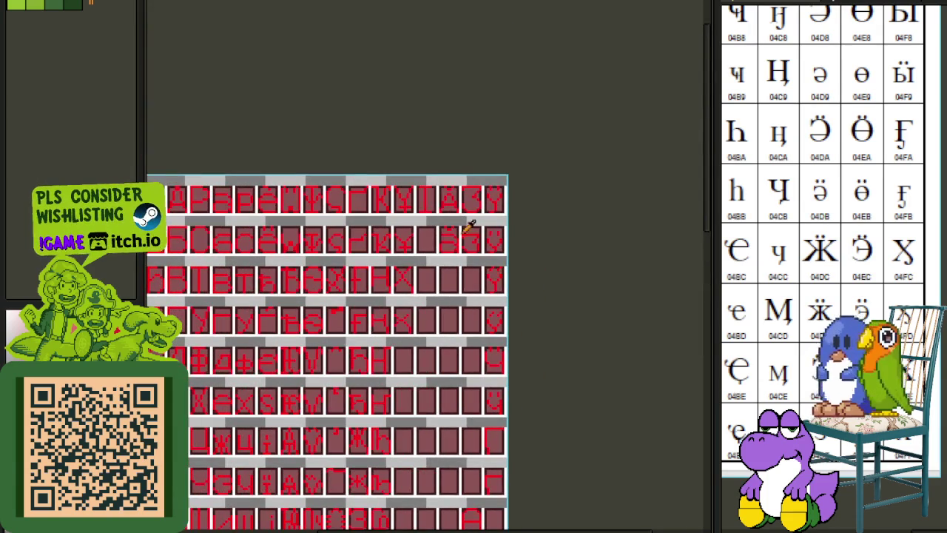
pyautogui.moveTo(421, 311); pyautogui.dragTo(429, 318)
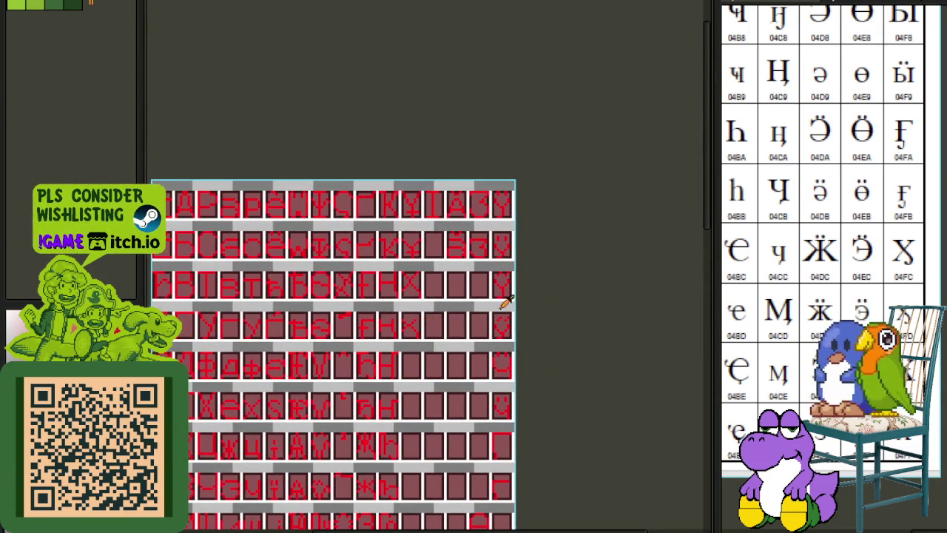
pyautogui.scroll(3, 506, 301)
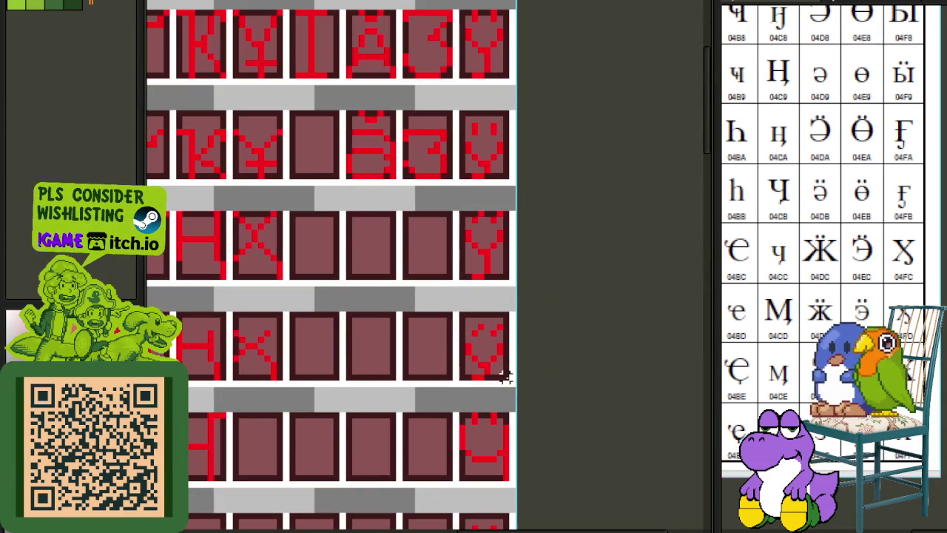
pyautogui.moveTo(503, 376); pyautogui.dragTo(468, 213)
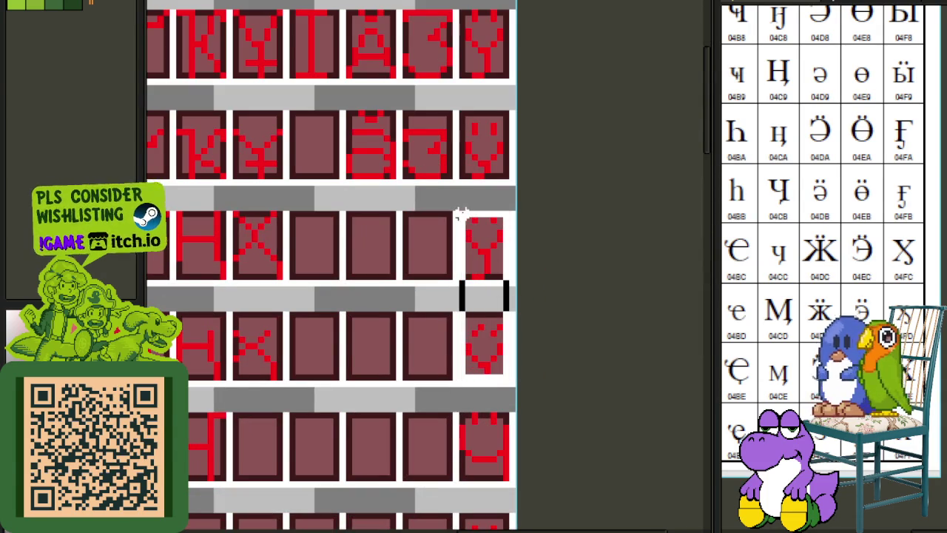
pyautogui.moveTo(490, 273)
pyautogui.mouseDown()
pyautogui.moveTo(326, 511)
pyautogui.moveTo(295, 511)
pyautogui.moveTo(436, 293)
pyautogui.mouseUp()
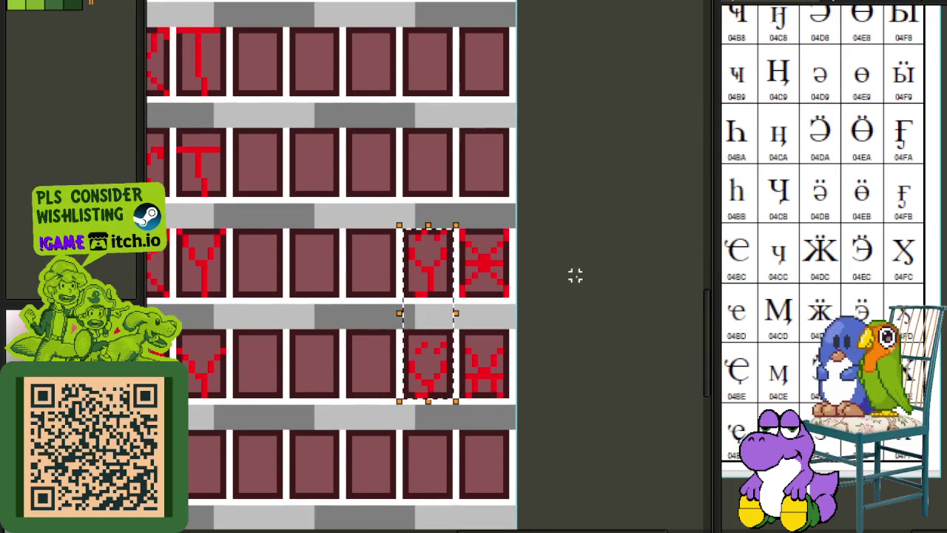
# Erase stray red pixels at the bar's right end, select the middle Y cell, and save.
pyautogui.scroll(1, 433, 315)
pyautogui.scroll(1, 417, 370)
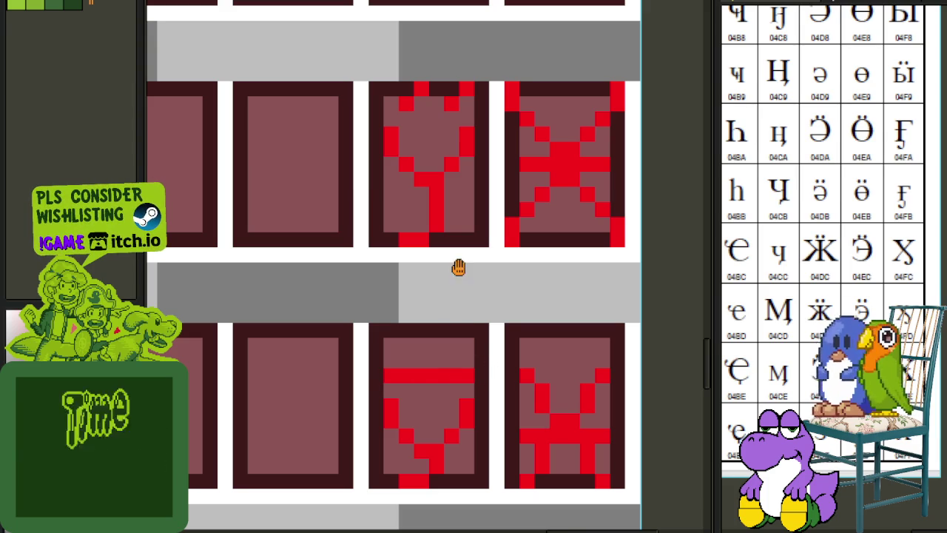
pyautogui.moveTo(467, 377); pyautogui.dragTo(466, 361)
pyautogui.moveTo(444, 211); pyautogui.dragTo(455, 299)
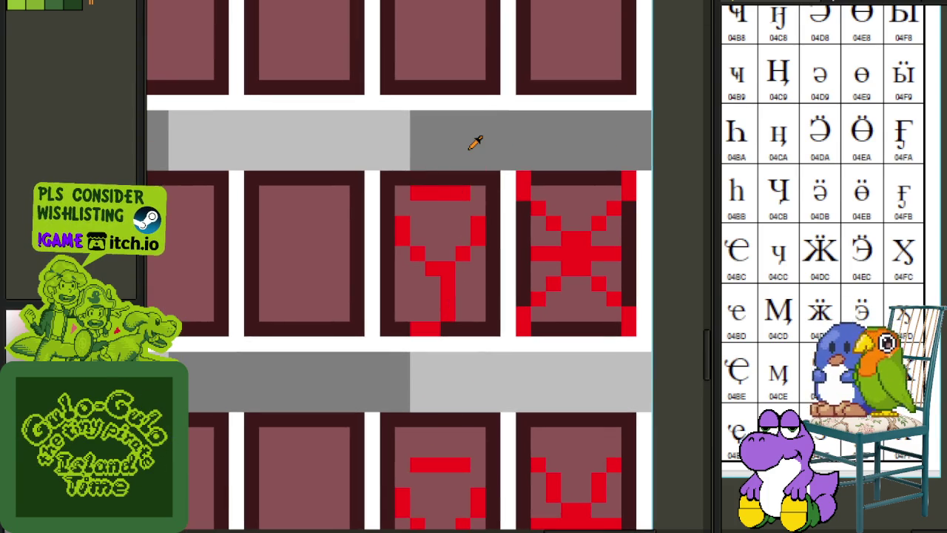
pyautogui.scroll(-2, 429, 192)
pyautogui.scroll(1, 422, 194)
pyautogui.moveTo(400, 186)
pyautogui.mouseDown()
pyautogui.moveTo(496, 258)
pyautogui.moveTo(490, 273)
pyautogui.mouseUp()
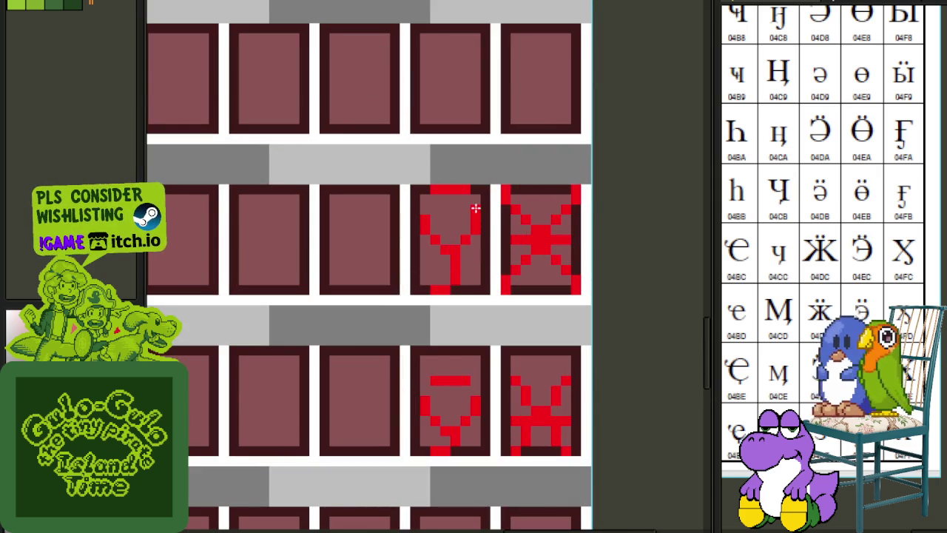
pyautogui.scroll(-1, 447, 161)
pyautogui.hotkey('ctrl', 's')
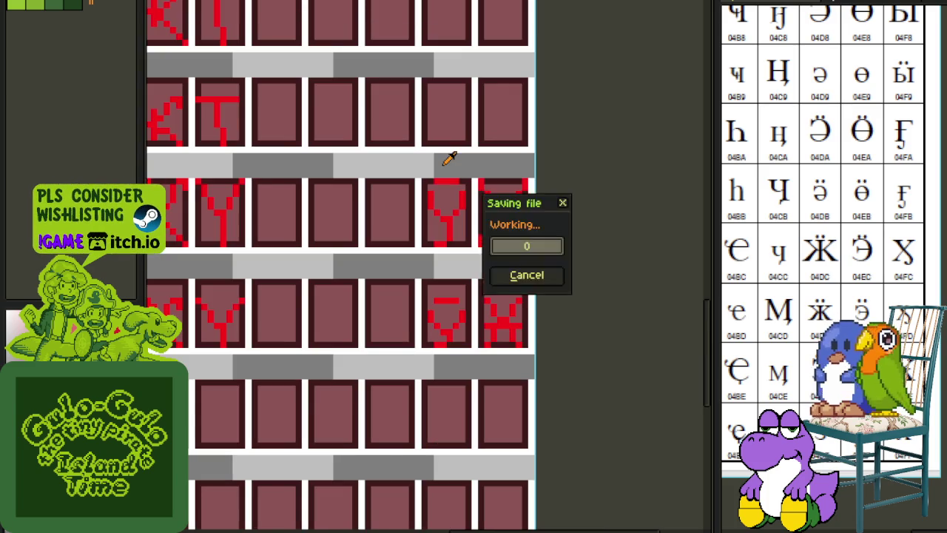
# Lift a glyph's pixels out of its cell and drop them into a new cell.
pyautogui.scroll(-1, 445, 162)
pyautogui.scroll(-1, 444, 162)
pyautogui.scroll(-1, 344, 145)
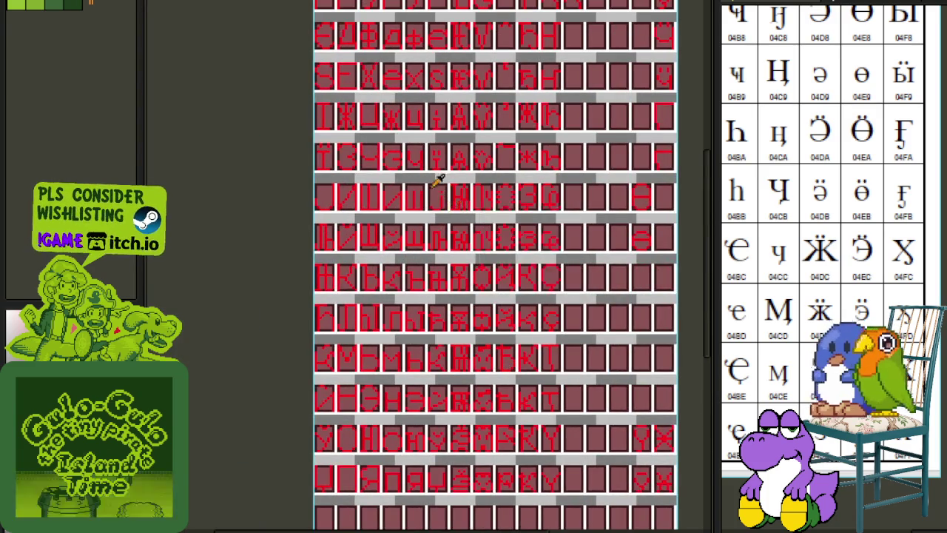
pyautogui.scroll(3, 386, 194)
pyautogui.scroll(1, 395, 213)
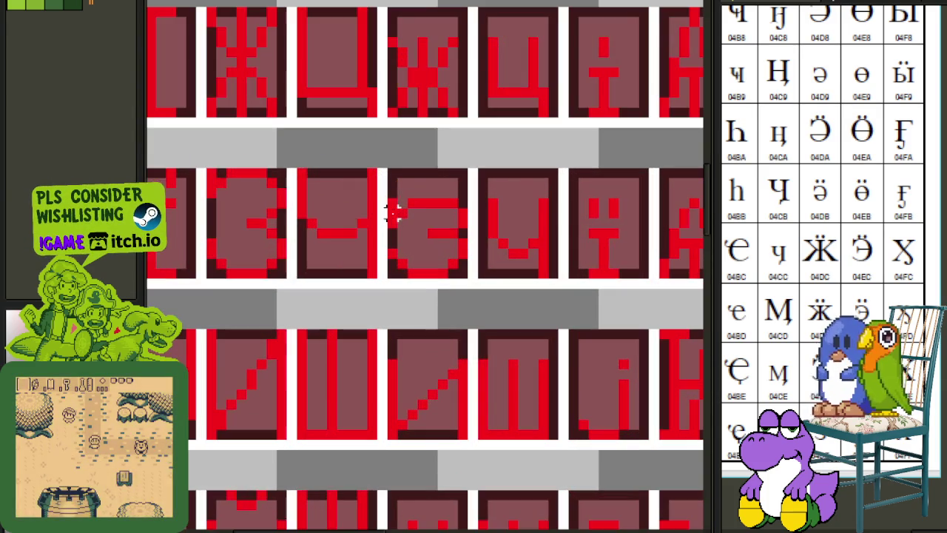
pyautogui.moveTo(392, 170)
pyautogui.mouseDown()
pyautogui.moveTo(669, 526)
pyautogui.moveTo(665, 510)
pyautogui.mouseUp()
pyautogui.moveTo(177, 392); pyautogui.dragTo(321, 402)
# Select a glyph cell's pixels and save the font sheet.
pyautogui.scroll(-2, 461, 313)
pyautogui.scroll(1, 460, 320)
pyautogui.scroll(-1, 459, 320)
pyautogui.scroll(-1, 345, 216)
pyautogui.scroll(2, 334, 197)
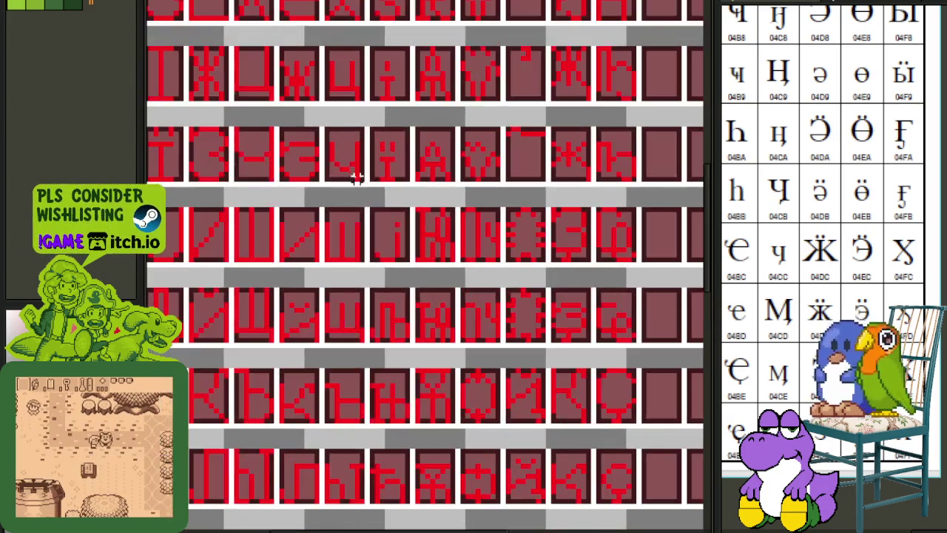
pyautogui.scroll(1, 215, 172)
pyautogui.moveTo(227, 182); pyautogui.dragTo(179, 114)
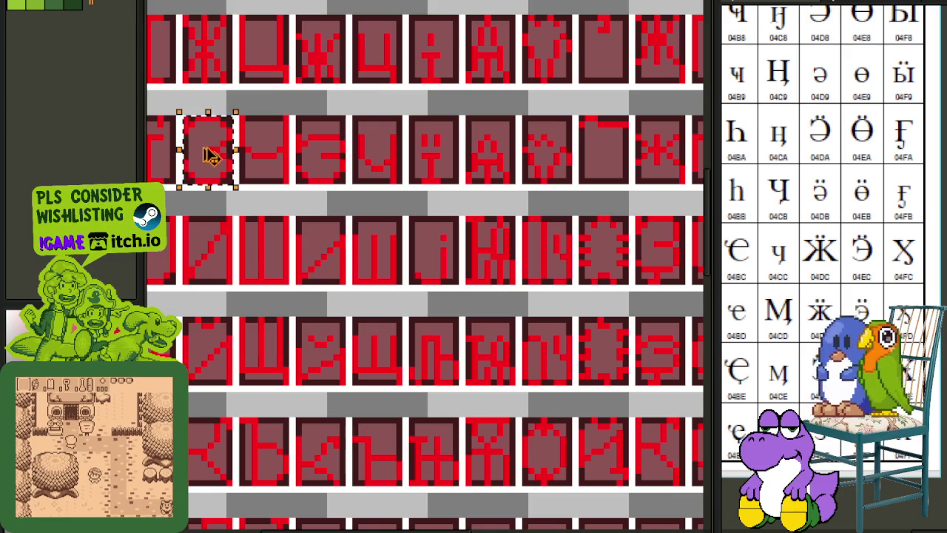
pyautogui.hotkey('ctrl', 's')
# Reposition the floating glyph selection on the sheet.
pyautogui.scroll(-1, 442, 142)
pyautogui.scroll(-1, 602, 196)
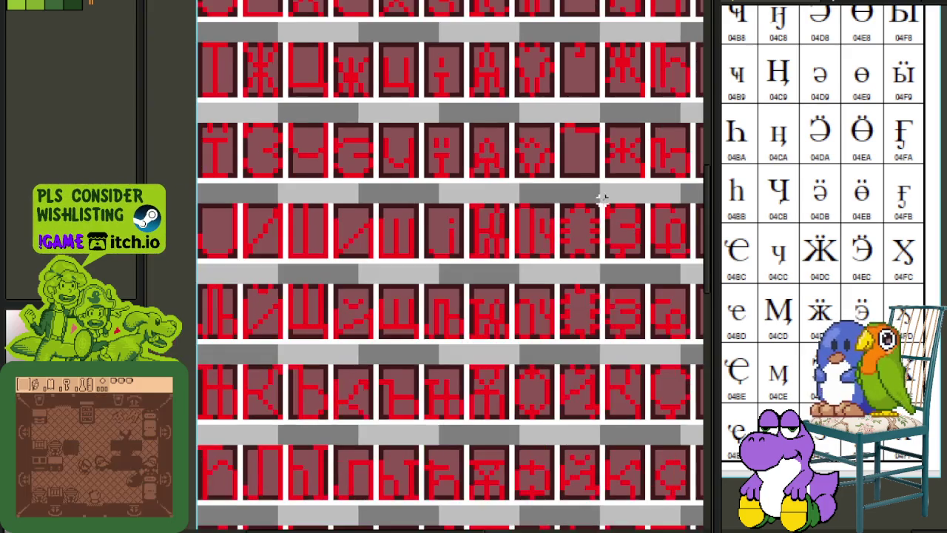
pyautogui.scroll(-1, 523, 209)
pyautogui.scroll(-1, 523, 210)
pyautogui.scroll(3, 583, 77)
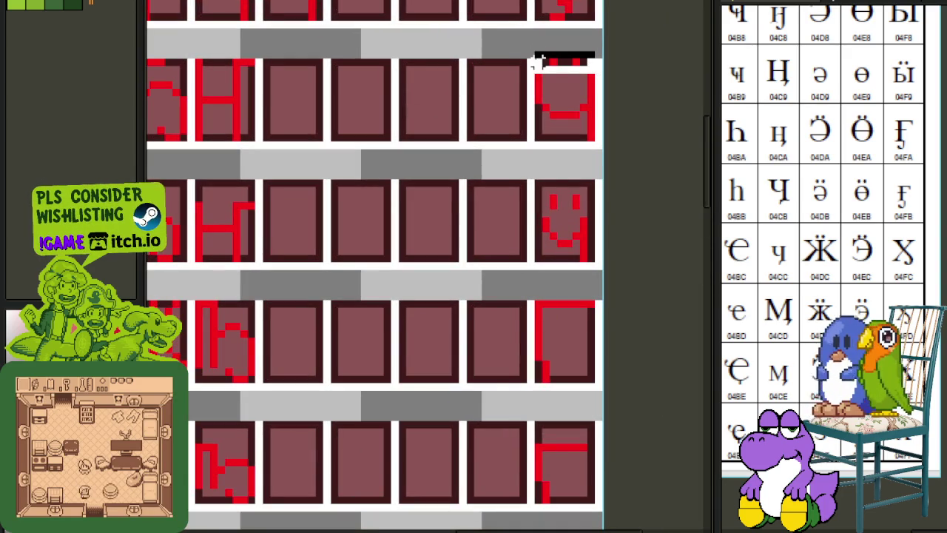
pyautogui.moveTo(538, 64); pyautogui.dragTo(344, 382)
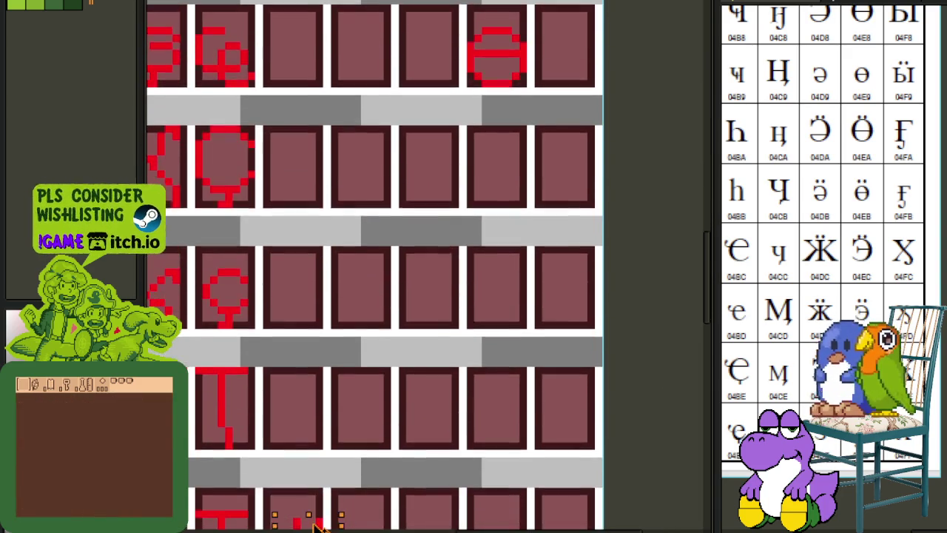
pyautogui.scroll(2, 342, 383)
pyautogui.moveTo(342, 382); pyautogui.dragTo(373, 334)
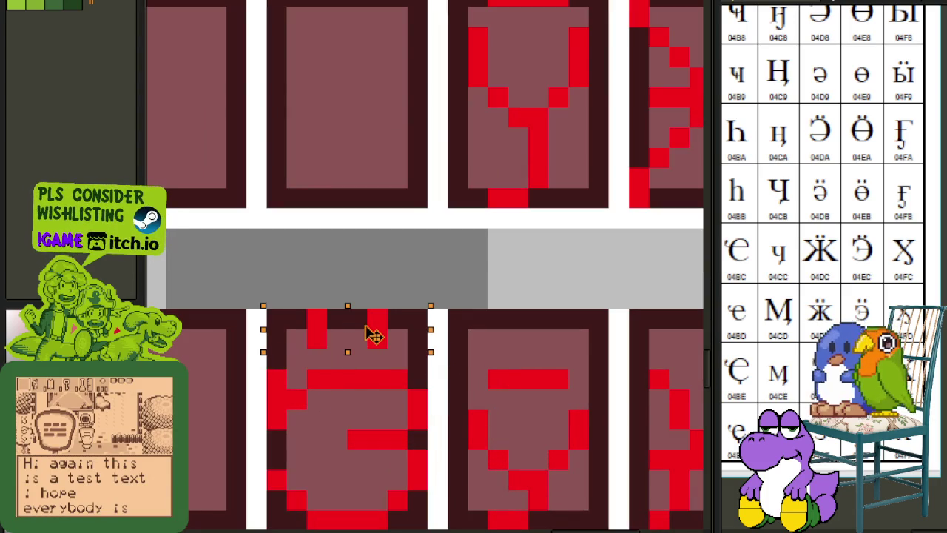
# Duplicate the lower G glyph with two top marks into the empty cell above it.
pyautogui.scroll(-2, 477, 278)
pyautogui.scroll(2, 478, 295)
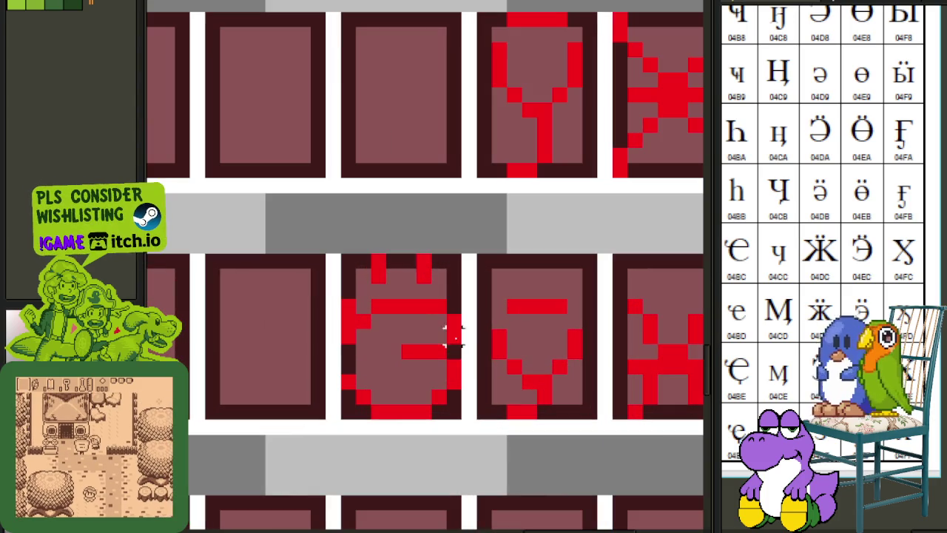
pyautogui.moveTo(449, 409); pyautogui.dragTo(341, 256)
pyautogui.moveTo(397, 334)
pyautogui.mouseDown()
pyautogui.moveTo(429, 74)
pyautogui.moveTo(398, 84)
pyautogui.mouseUp()
pyautogui.click(556, 79)
pyautogui.scroll(-1, 548, 99)
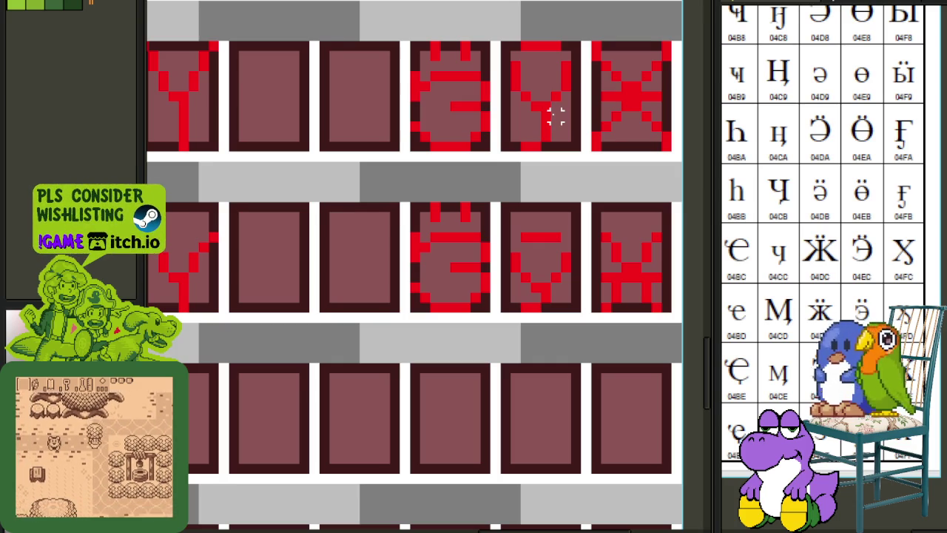
pyautogui.moveTo(855, 297); pyautogui.dragTo(918, 255)
# Bring the G glyph cells into view, then select and deselect the G tile.
pyautogui.scroll(3, 856, 299)
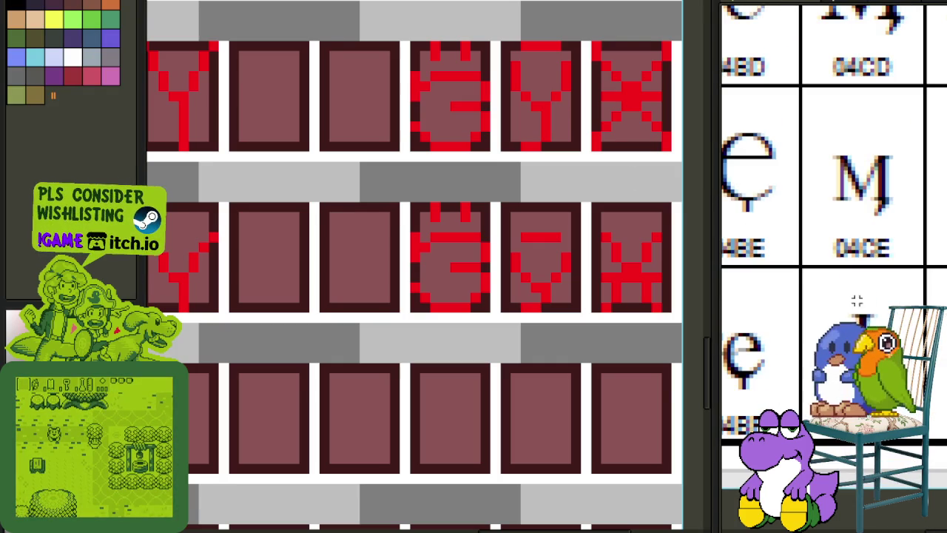
pyautogui.scroll(-5, 885, 146)
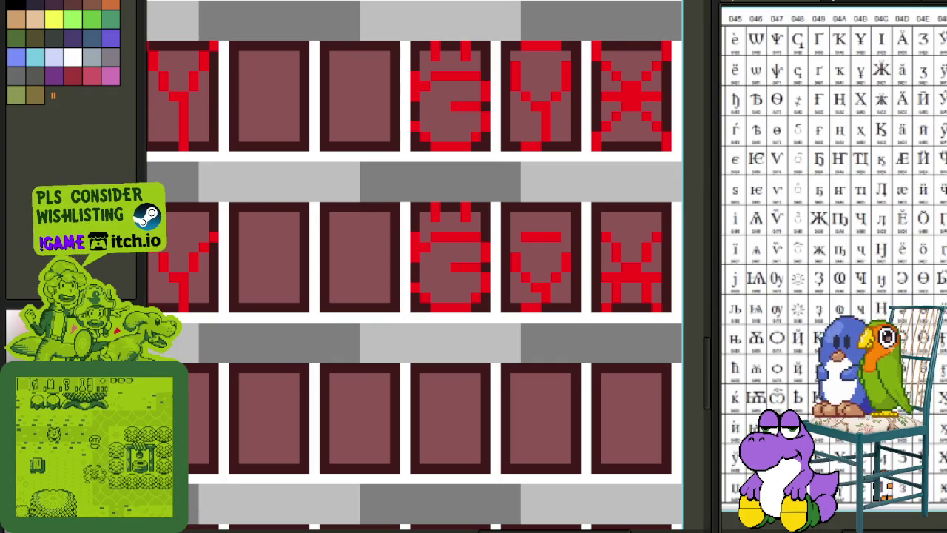
pyautogui.scroll(5, 870, 92)
pyautogui.scroll(2, 833, 266)
pyautogui.scroll(1, 833, 266)
pyautogui.scroll(2, 834, 266)
pyautogui.scroll(-3, 839, 206)
pyautogui.scroll(-1, 839, 206)
pyautogui.scroll(-2, 840, 205)
pyautogui.scroll(2, 847, 309)
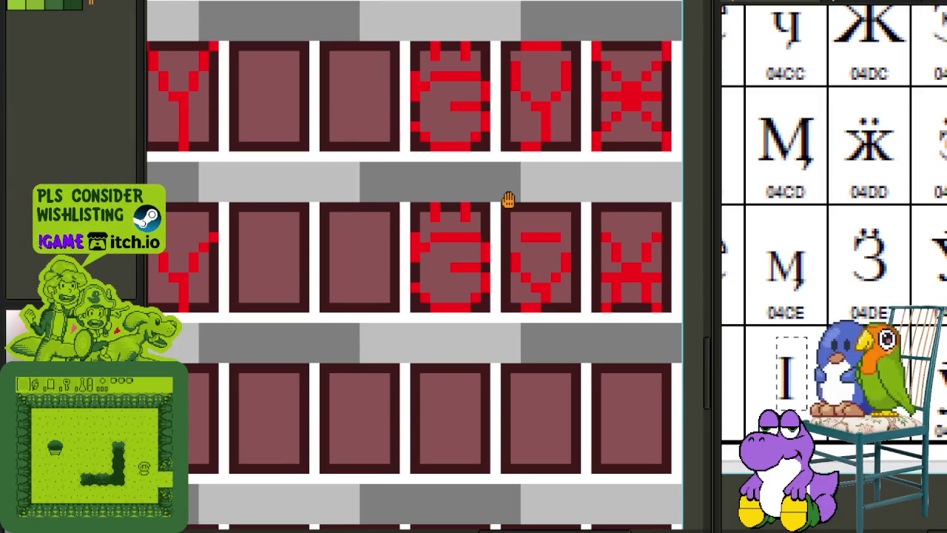
pyautogui.moveTo(528, 184); pyautogui.dragTo(419, 216)
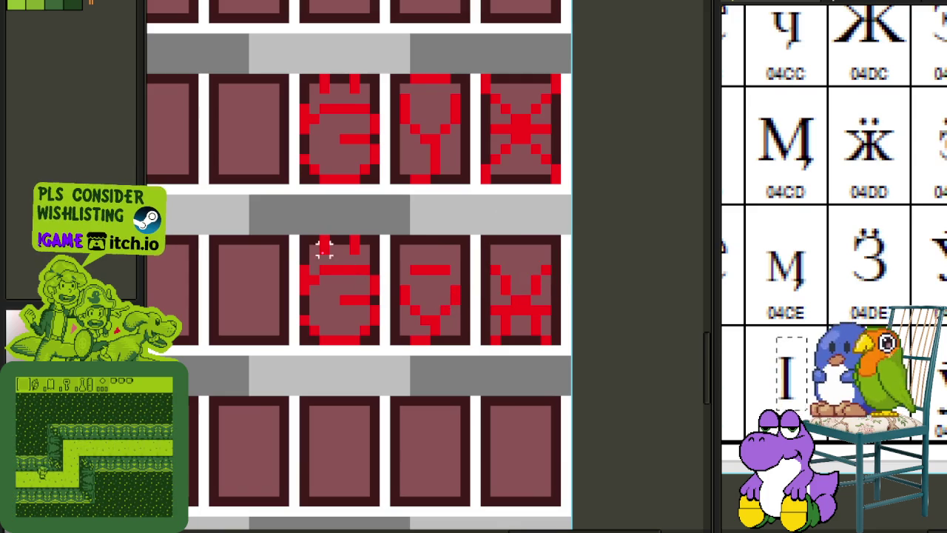
pyautogui.scroll(2, 323, 250)
pyautogui.moveTo(274, 211); pyautogui.dragTo(412, 345)
pyautogui.click(303, 299)
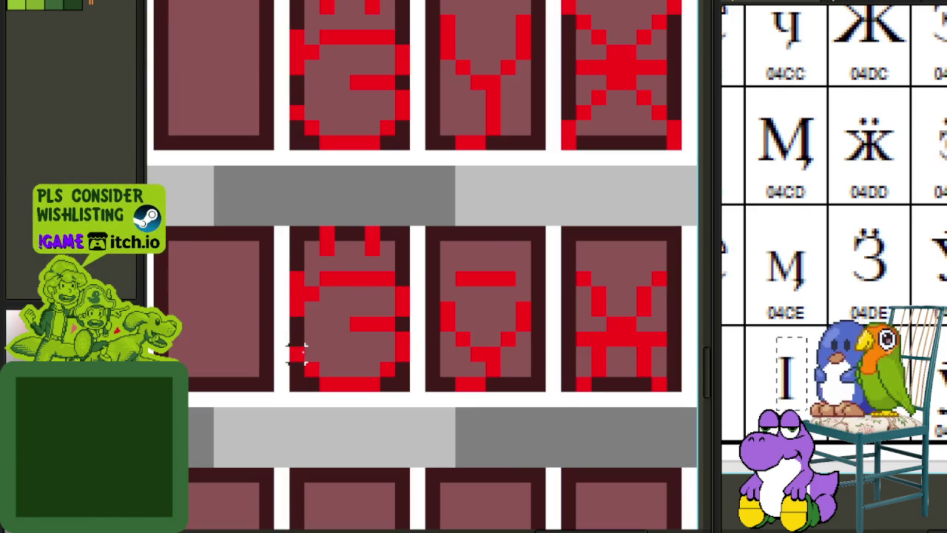
# Shift the lower G glyph's upper pixels down slightly, then deselect.
pyautogui.moveTo(296, 353); pyautogui.dragTo(412, 222)
pyautogui.moveTo(357, 350); pyautogui.dragTo(357, 364)
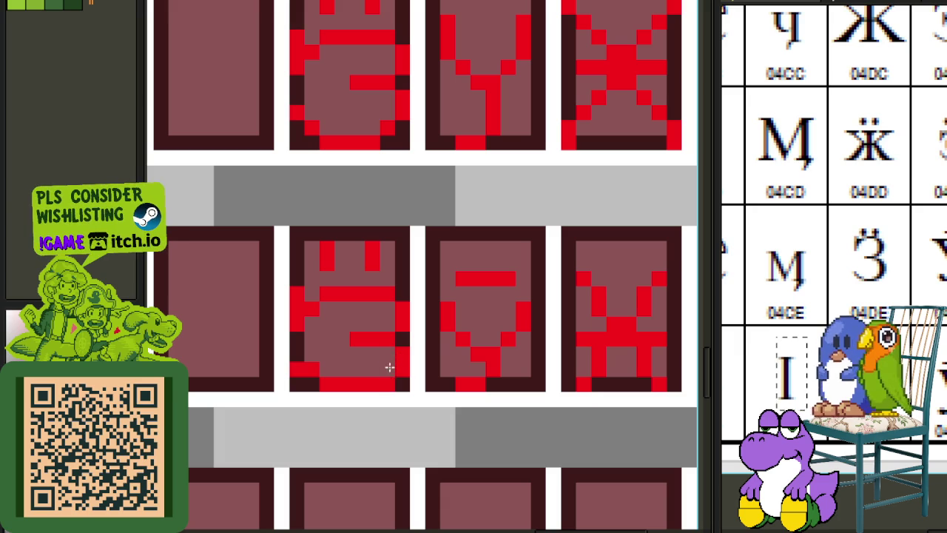
pyautogui.scroll(-2, 314, 373)
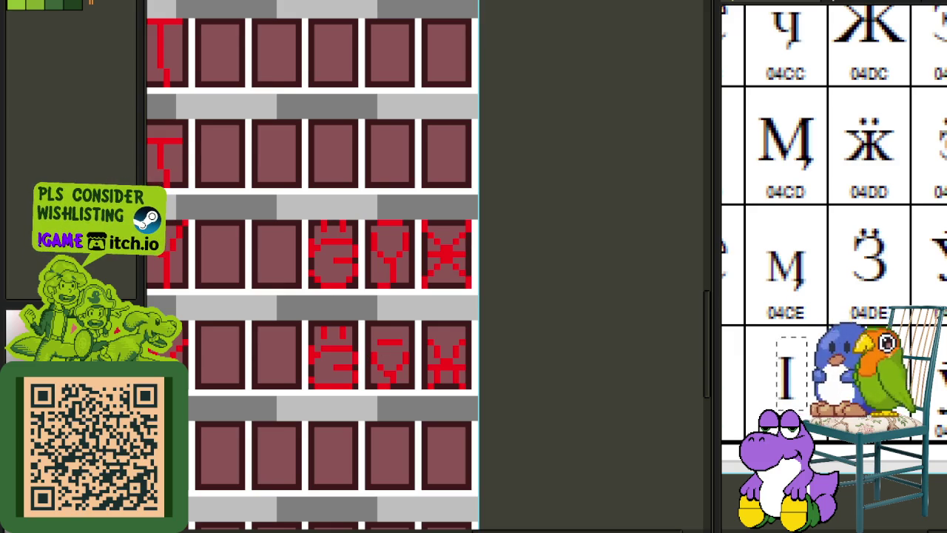
pyautogui.scroll(2, 805, 333)
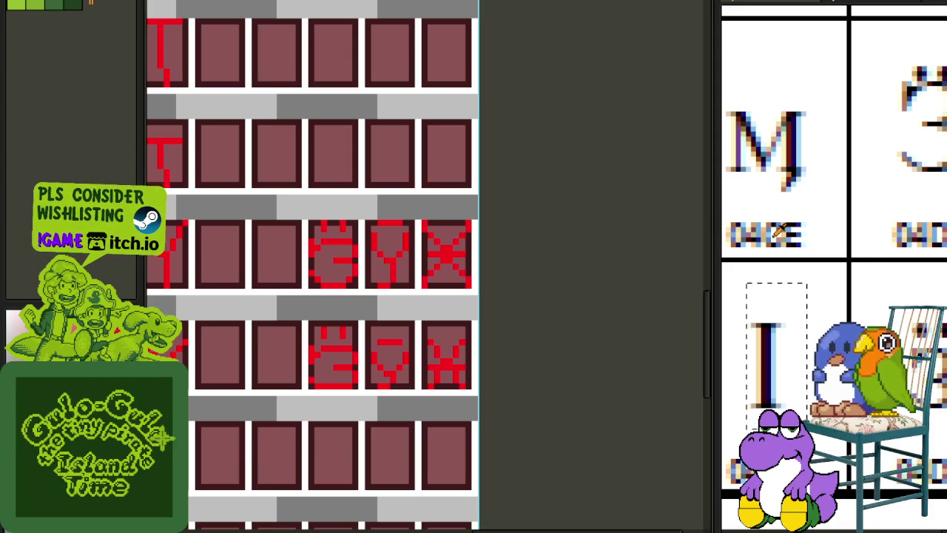
pyautogui.click(793, 215)
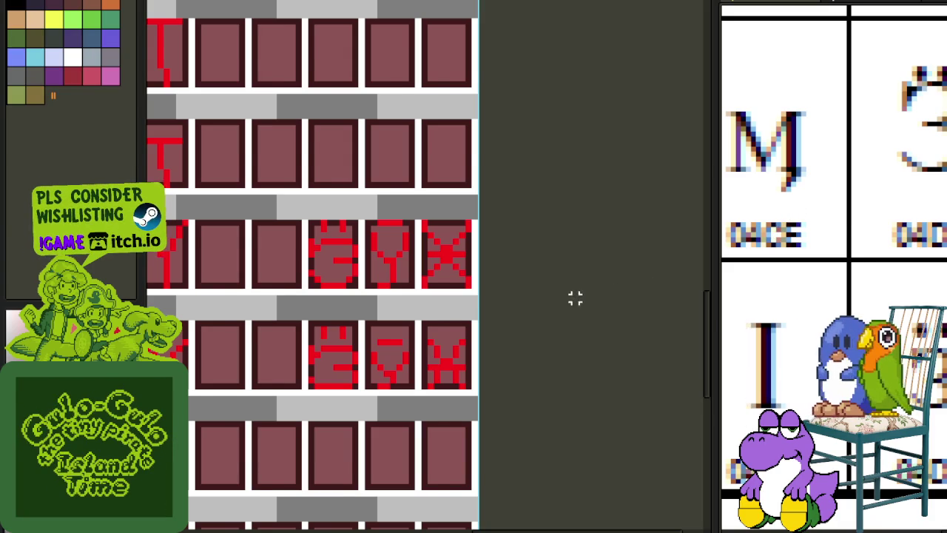
# Glance at the New Fonts file list, then save the font sheet.
pyautogui.hotkey('ctrl', 'o')
pyautogui.press('Escape')
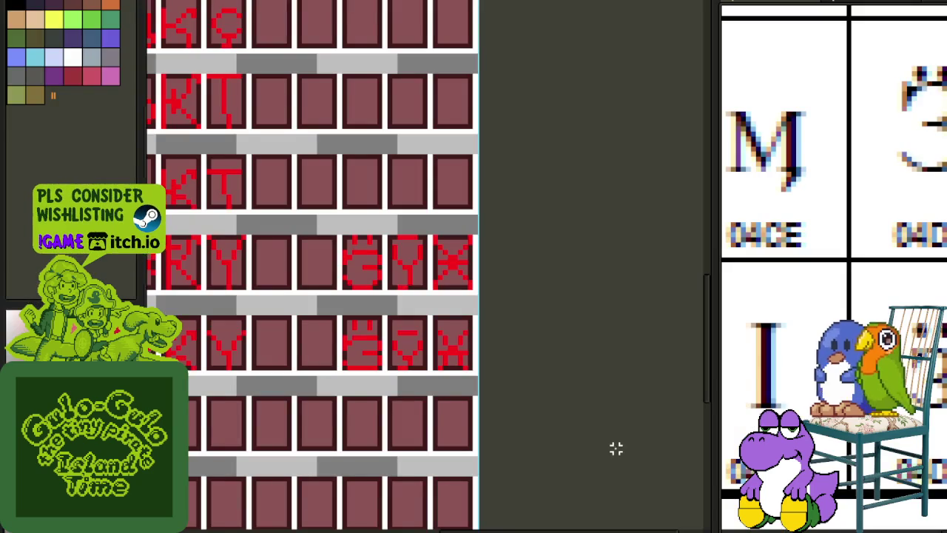
pyautogui.scroll(2, 292, 333)
pyautogui.moveTo(372, 311); pyautogui.dragTo(316, 231)
pyautogui.scroll(1, 318, 231)
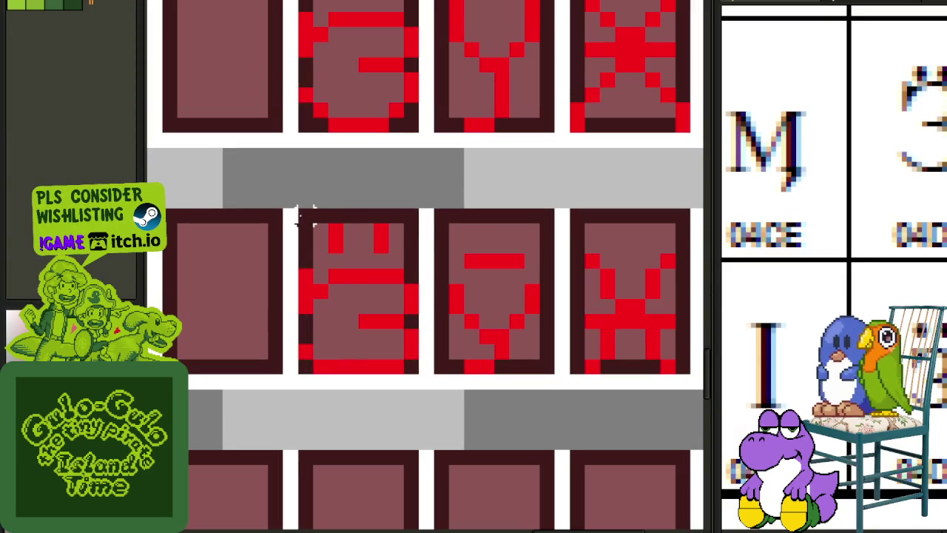
pyautogui.moveTo(284, 194); pyautogui.dragTo(434, 294)
pyautogui.click(470, 305)
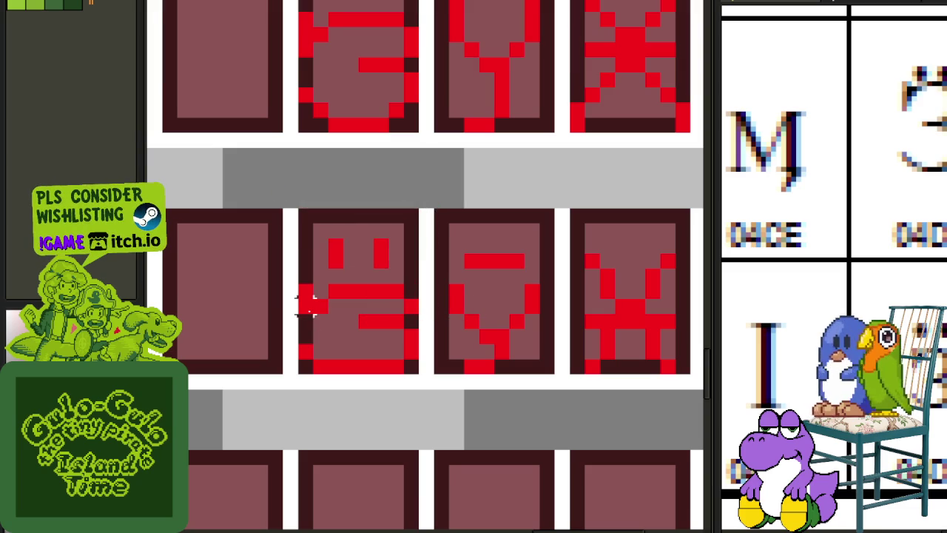
pyautogui.scroll(-2, 306, 316)
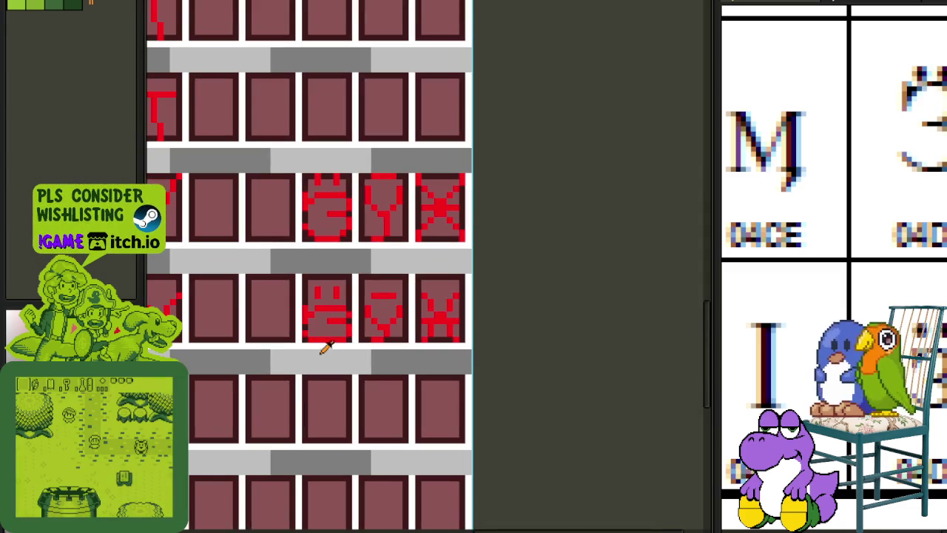
pyautogui.hotkey('ctrl', 's')
# Select the I glyph and set it into the empty cell left of the Ӛ-like glyph.
pyautogui.scroll(-1, 382, 262)
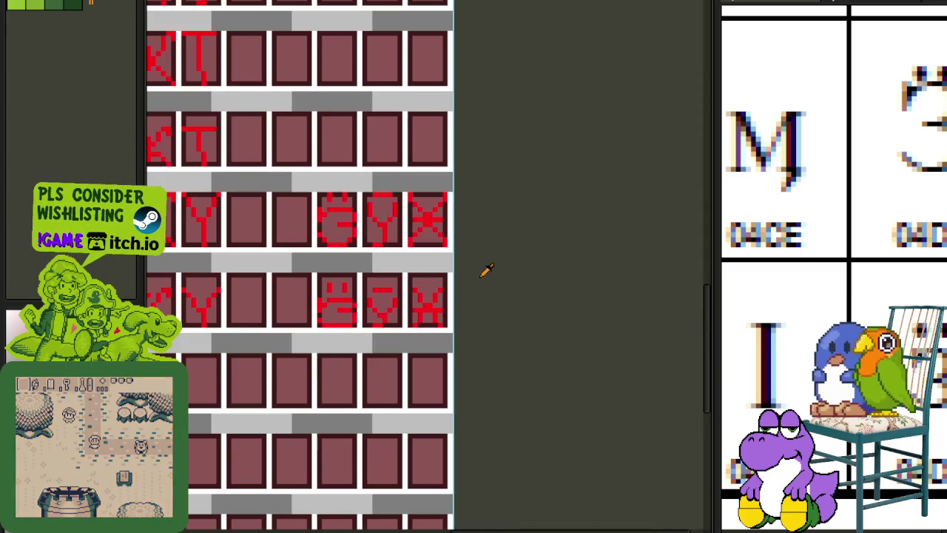
pyautogui.scroll(-1, 474, 267)
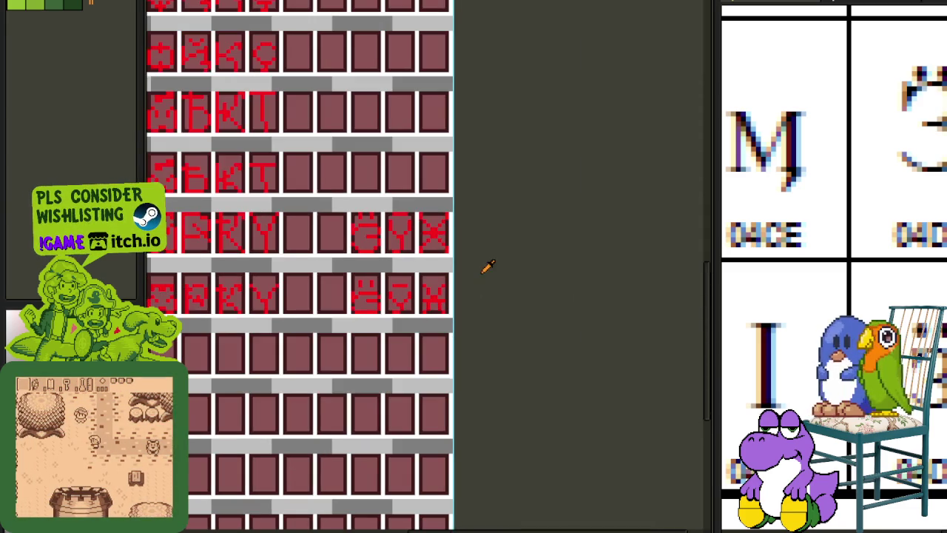
pyautogui.scroll(-1, 718, 337)
pyautogui.scroll(-1, 408, 402)
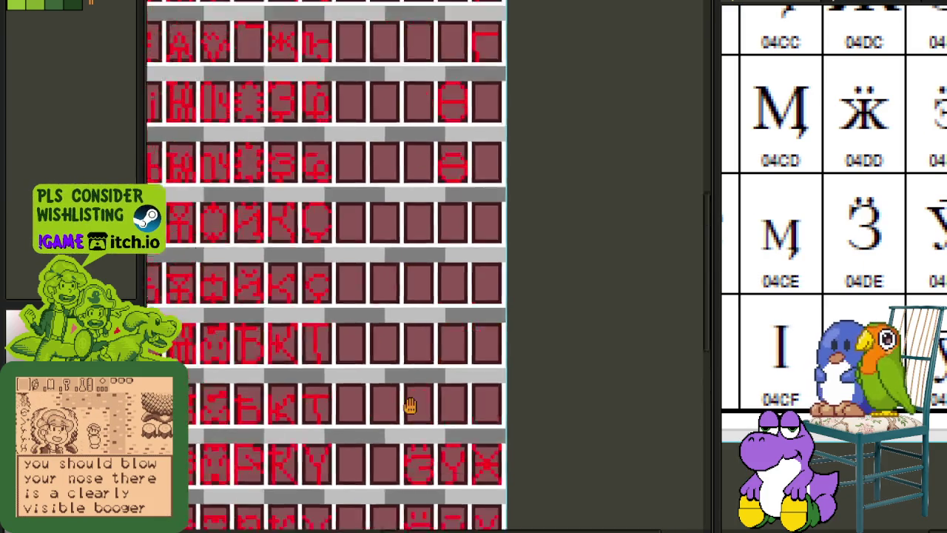
pyautogui.scroll(1, 410, 317)
pyautogui.scroll(-1, 389, 238)
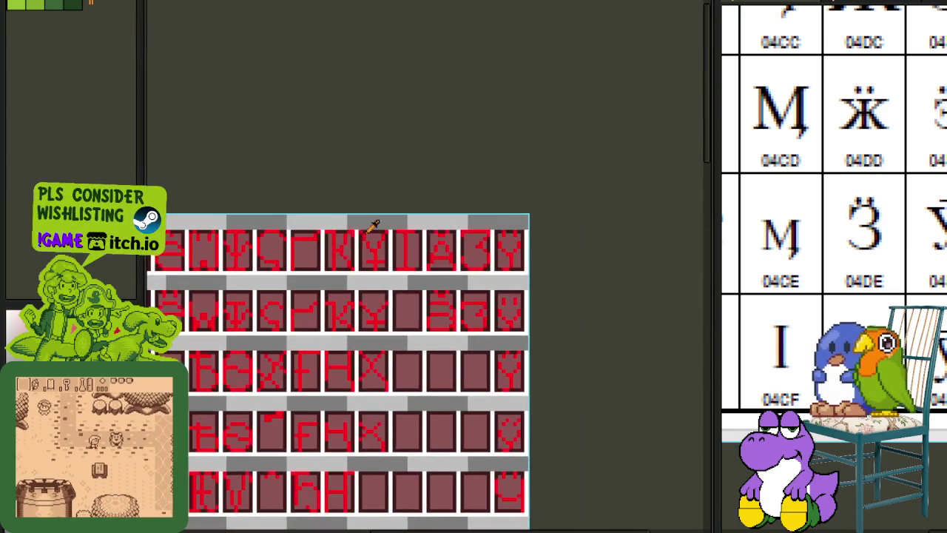
pyautogui.scroll(3, 377, 227)
pyautogui.moveTo(452, 284); pyautogui.dragTo(377, 182)
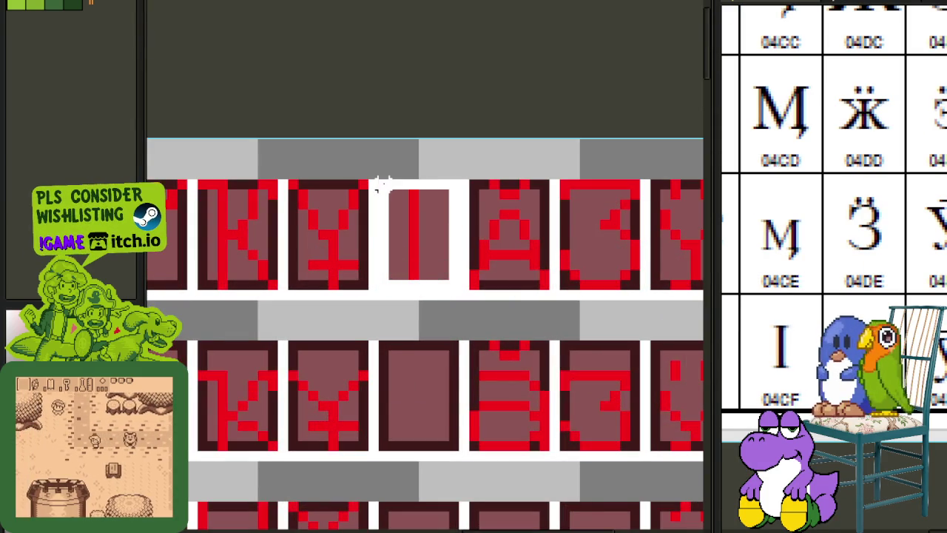
pyautogui.scroll(-1, 385, 200)
pyautogui.moveTo(410, 235); pyautogui.dragTo(392, 525)
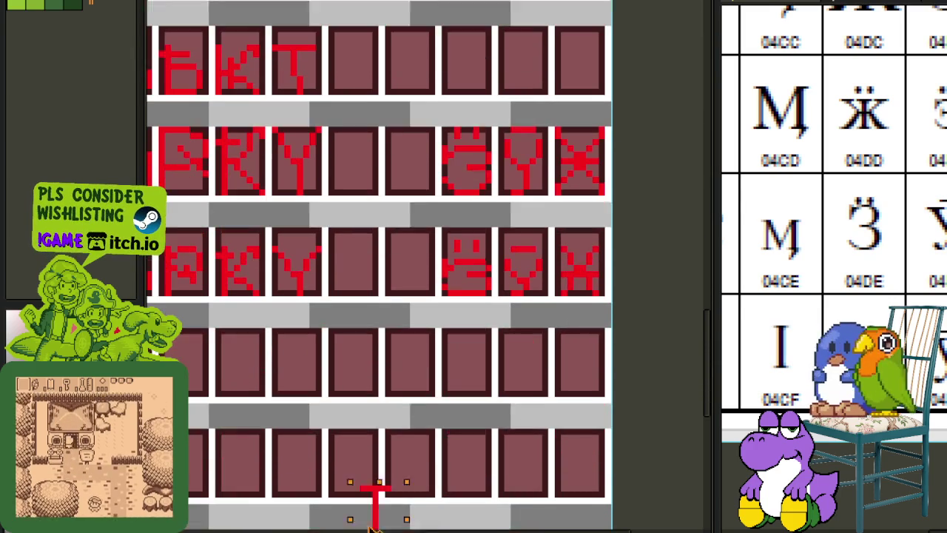
pyautogui.moveTo(392, 525)
pyautogui.mouseDown()
pyautogui.moveTo(406, 267)
pyautogui.moveTo(408, 276)
pyautogui.mouseUp()
pyautogui.scroll(1, 412, 287)
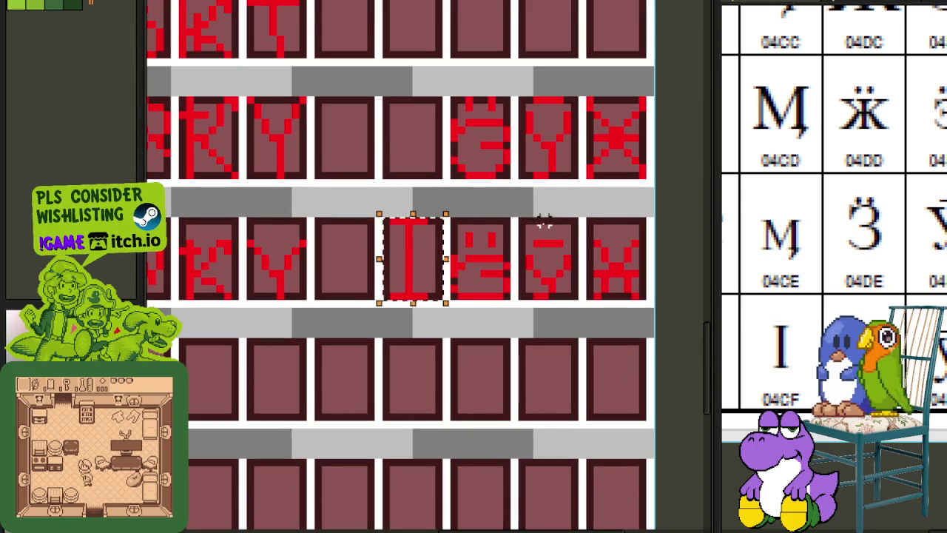
pyautogui.click(543, 219)
# Check the New Fonts file list again, select the I glyph's cell, and save.
pyautogui.hscroll(2, 800, 360)
pyautogui.hscroll(2, 800, 360)
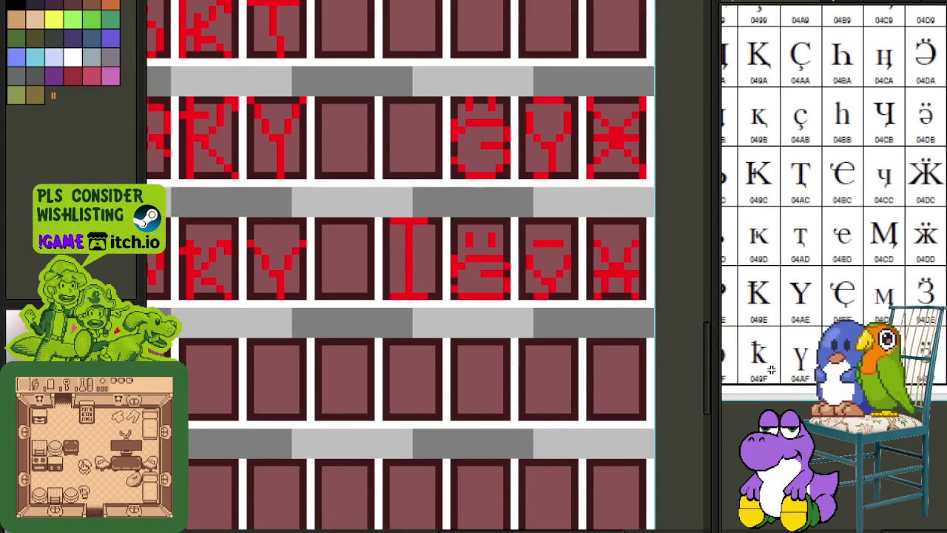
pyautogui.hotkey('ctrl', 'o')
pyautogui.click(917, 527)
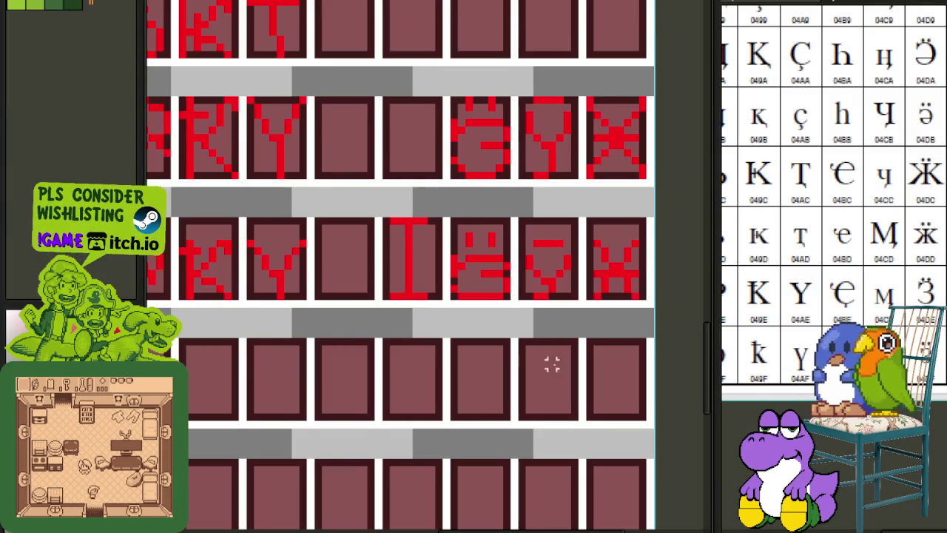
pyautogui.hotkey('ctrl', 's')
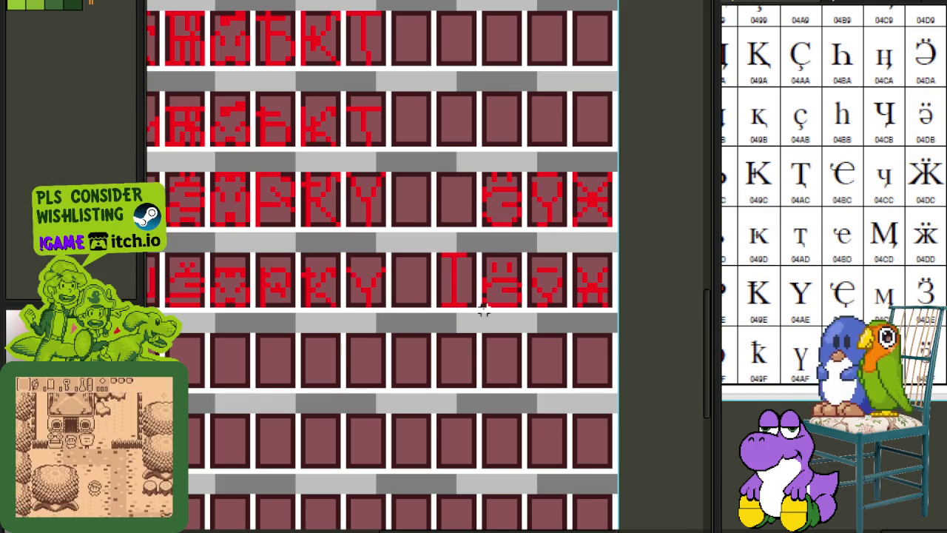
pyautogui.scroll(1, 483, 311)
pyautogui.moveTo(414, 250); pyautogui.dragTo(477, 350)
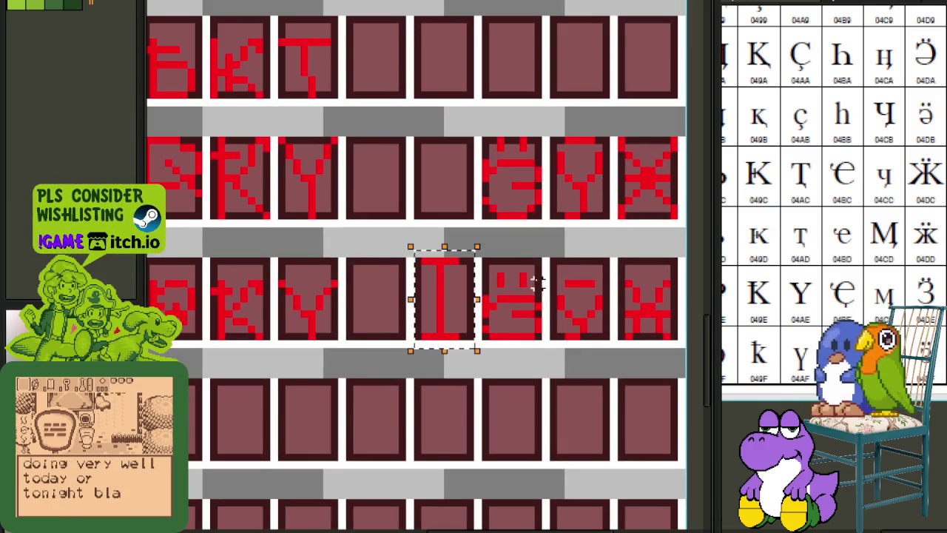
pyautogui.hotkey('ctrl', 's')
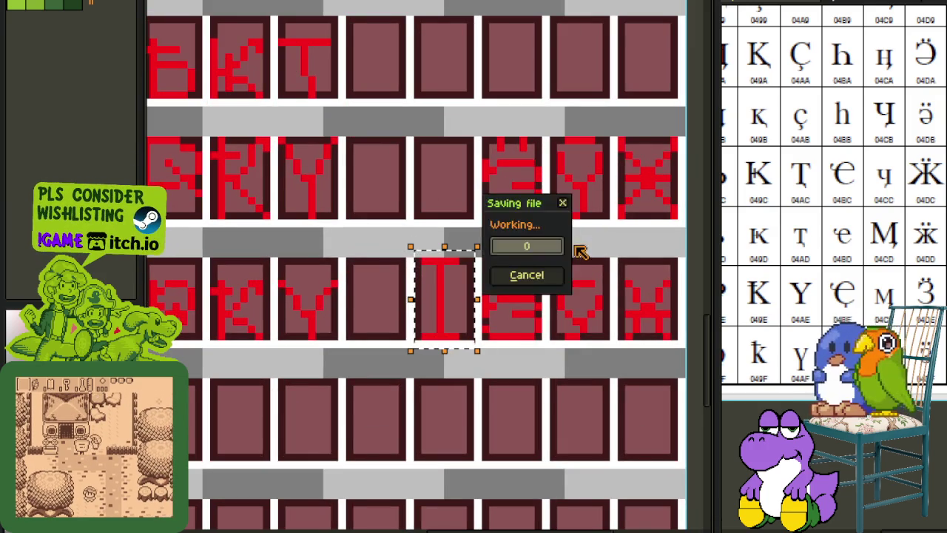
# Deselect the I glyph and zoom around the saved Cyrillic sheet.
pyautogui.scroll(-1, 566, 256)
pyautogui.hotkey('ctrl', 'd')
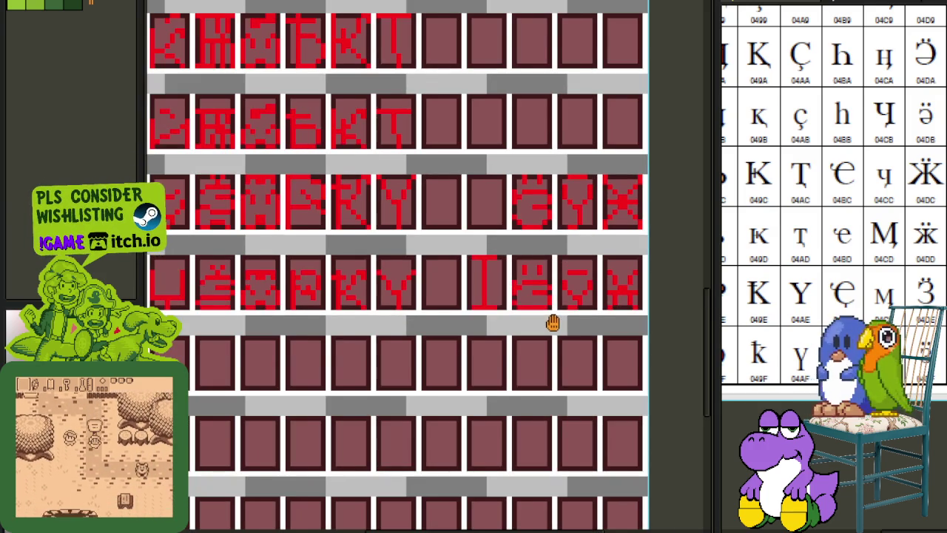
pyautogui.scroll(1, 559, 318)
pyautogui.scroll(1, 581, 296)
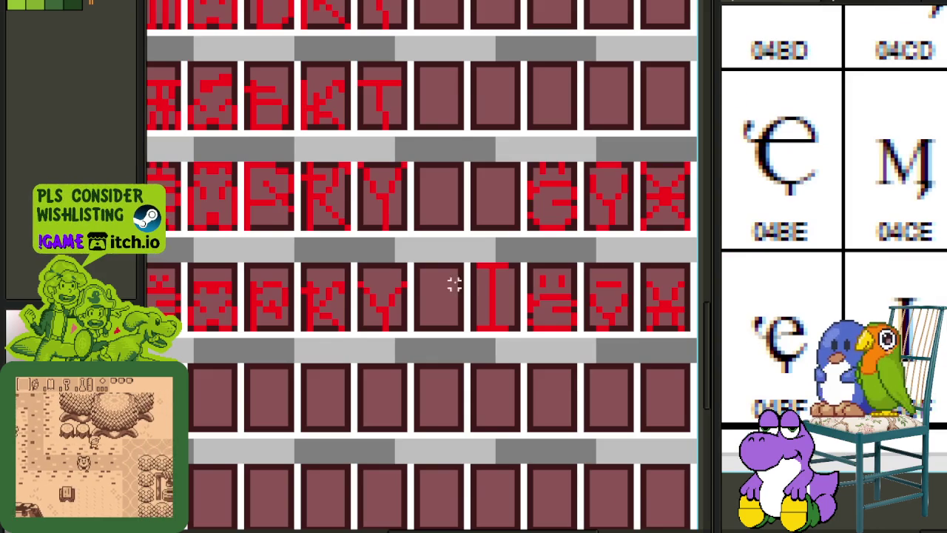
pyautogui.scroll(-2, 444, 281)
pyautogui.scroll(-1, 415, 230)
pyautogui.scroll(-1, 459, 296)
pyautogui.scroll(1, 475, 311)
pyautogui.scroll(1, 477, 258)
pyautogui.scroll(-1, 480, 244)
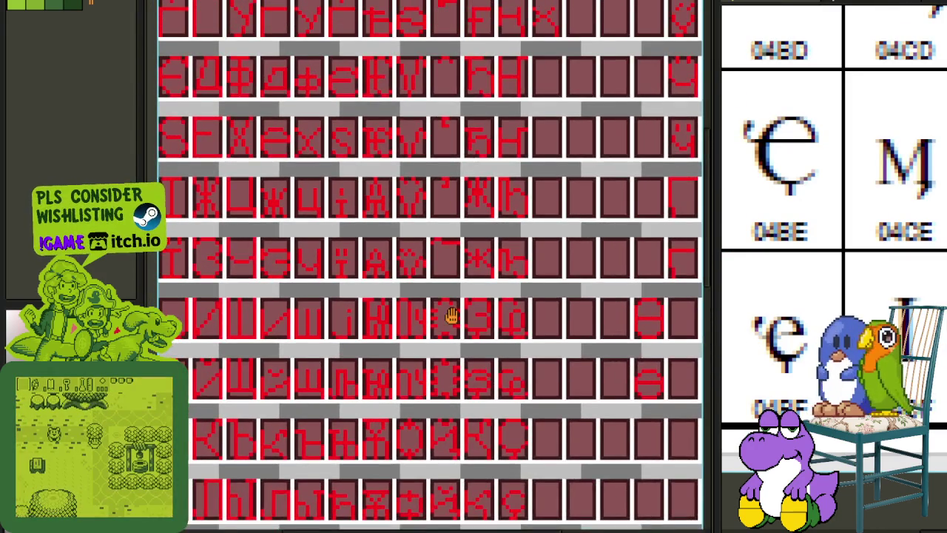
pyautogui.scroll(1, 451, 318)
pyautogui.scroll(2, 402, 216)
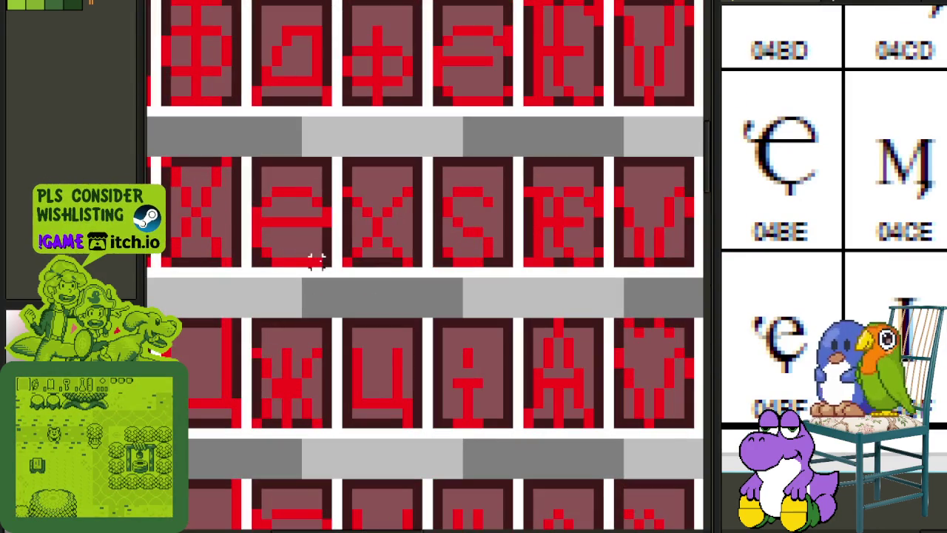
# Move the е glyph into the empty cell after Y and save the sheet.
pyautogui.moveTo(326, 262); pyautogui.dragTo(249, 158)
pyautogui.scroll(-1, 251, 180)
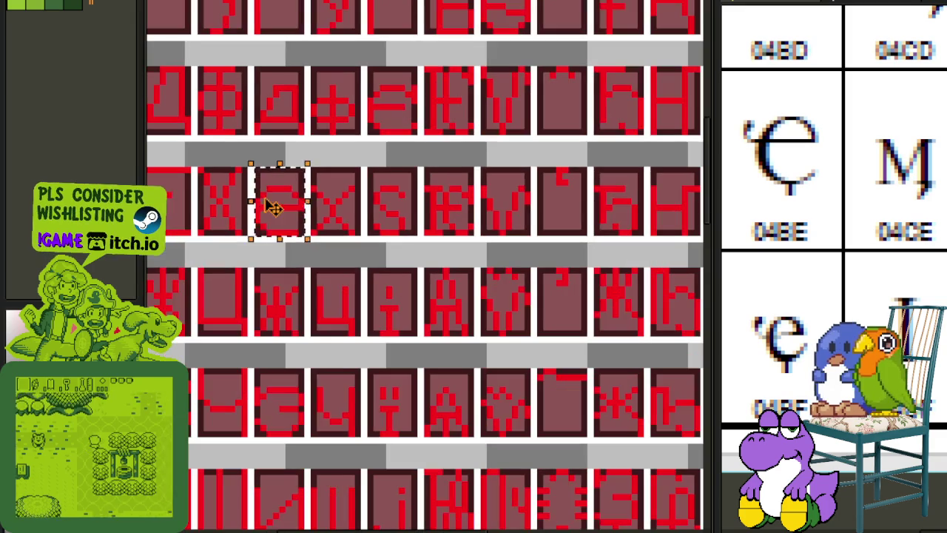
pyautogui.moveTo(272, 209)
pyautogui.mouseDown()
pyautogui.moveTo(665, 514)
pyautogui.moveTo(680, 501)
pyautogui.moveTo(468, 362)
pyautogui.moveTo(251, 170)
pyautogui.mouseUp()
pyautogui.scroll(1, 270, 173)
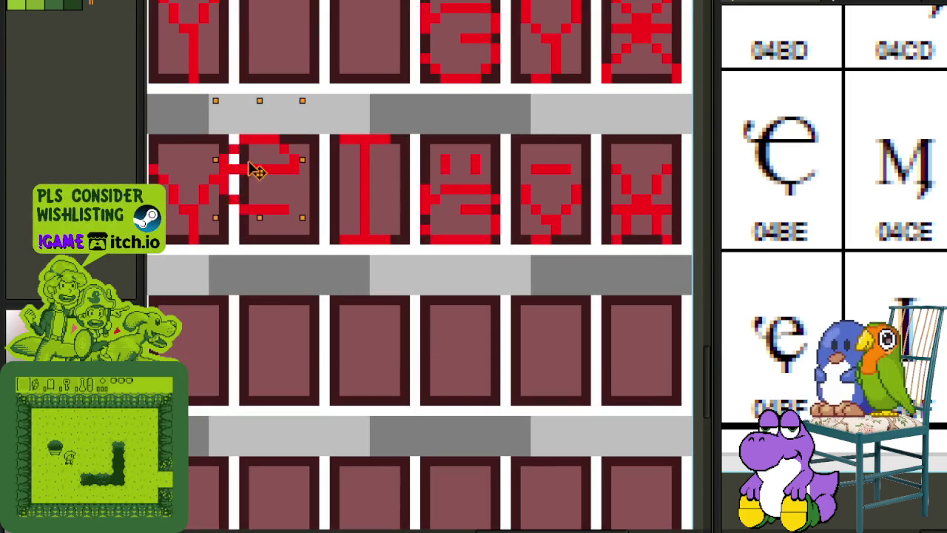
pyautogui.moveTo(270, 173)
pyautogui.mouseDown()
pyautogui.moveTo(270, 17)
pyautogui.moveTo(271, 131)
pyautogui.mouseUp()
pyautogui.hotkey('ctrl', 's')
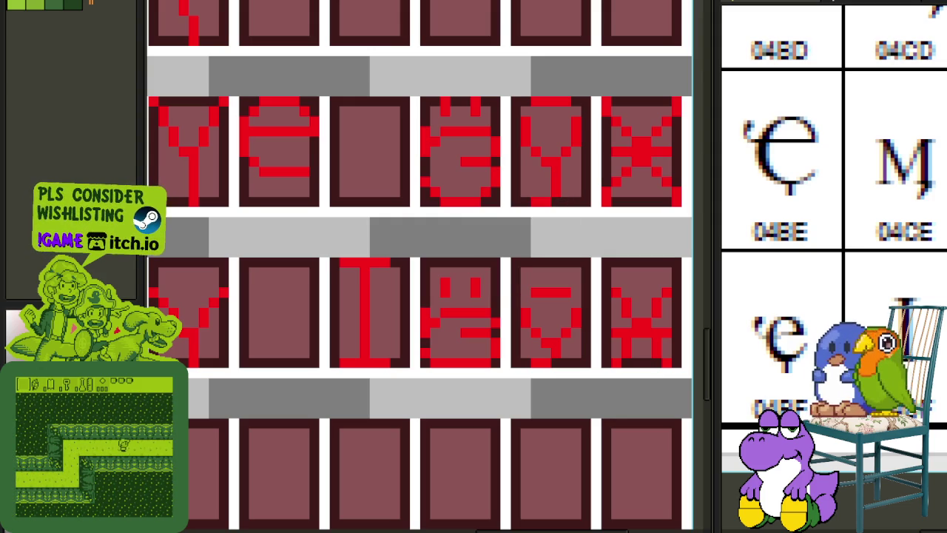
# Shift the new glyph down one pixel and its left part right two pixels.
pyautogui.scroll(-1, 417, 169)
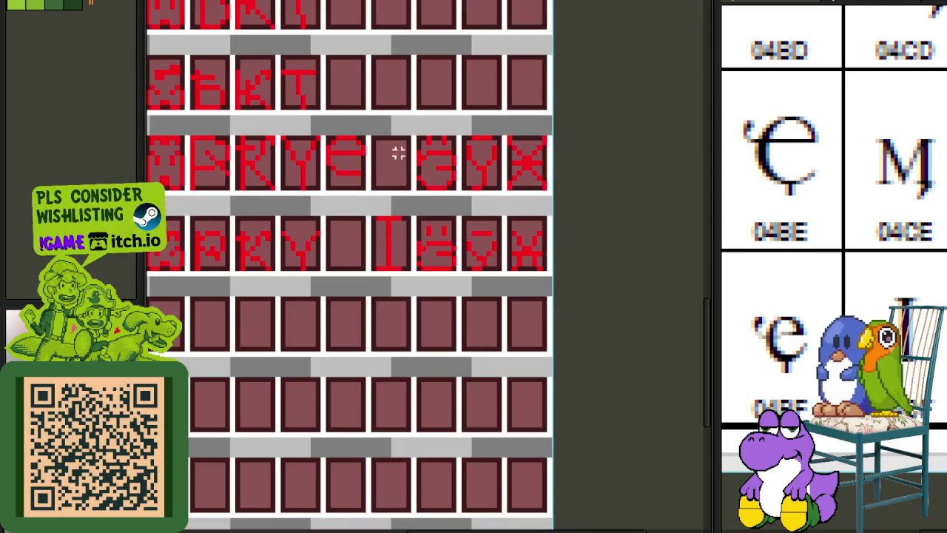
pyautogui.scroll(2, 412, 218)
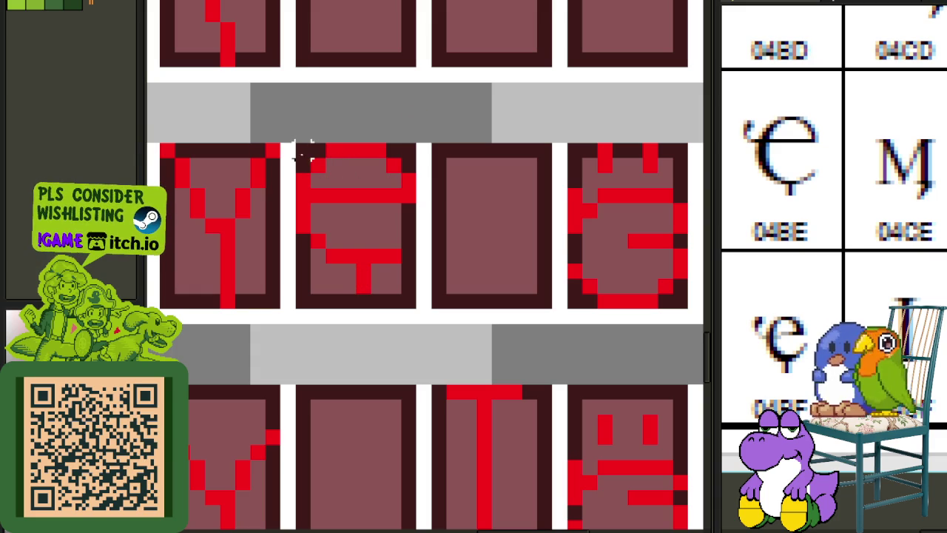
pyautogui.moveTo(303, 152); pyautogui.dragTo(414, 307)
pyautogui.press('Down')
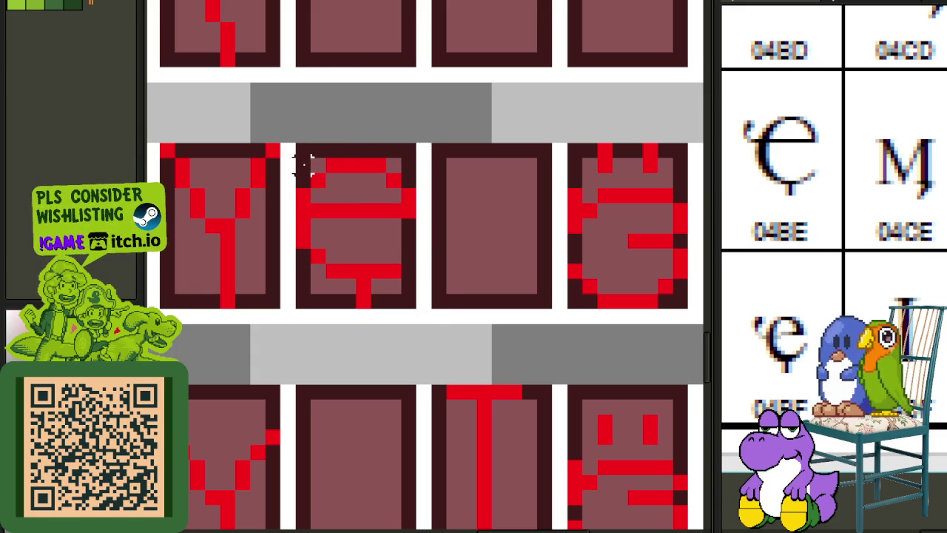
pyautogui.moveTo(294, 142); pyautogui.dragTo(361, 282)
pyautogui.press('Right')
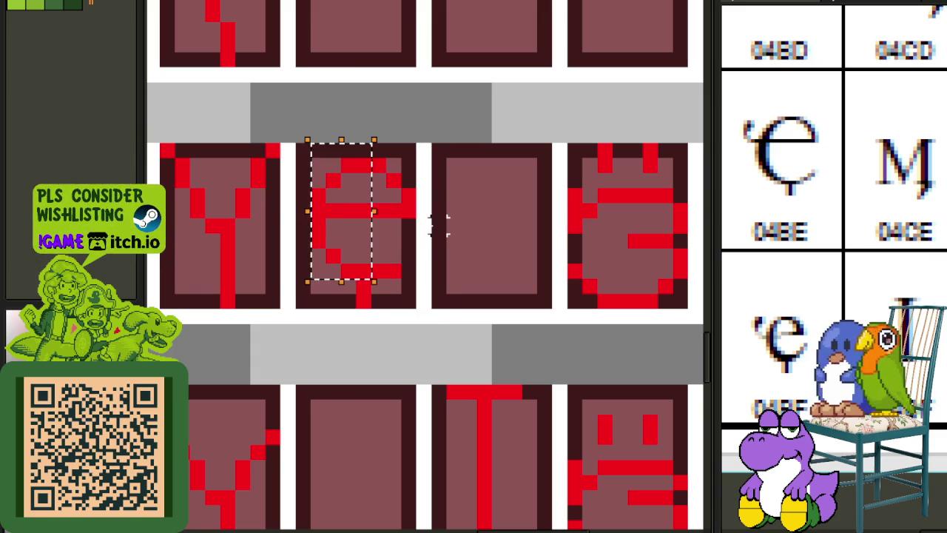
pyautogui.click(362, 194)
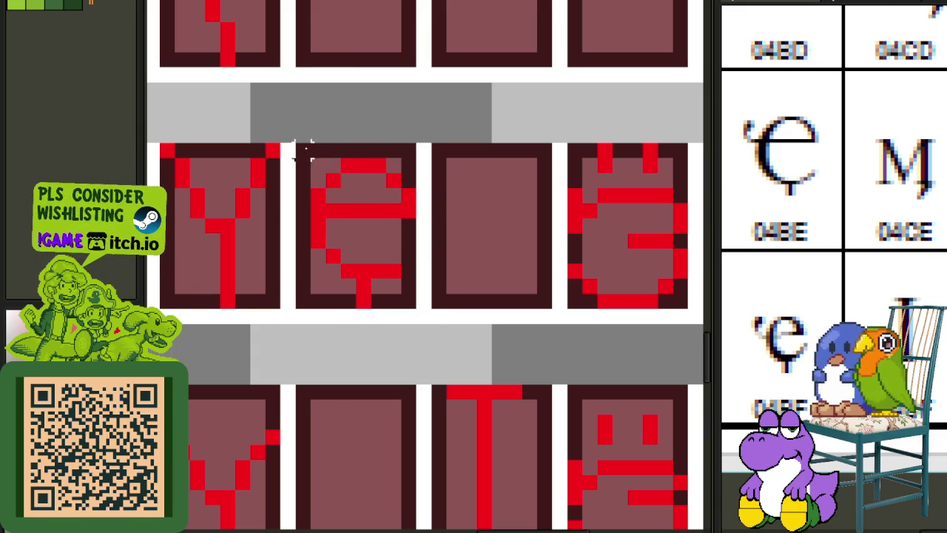
pyautogui.moveTo(292, 140); pyautogui.dragTo(372, 327)
pyautogui.press('Right')
pyautogui.click(378, 240)
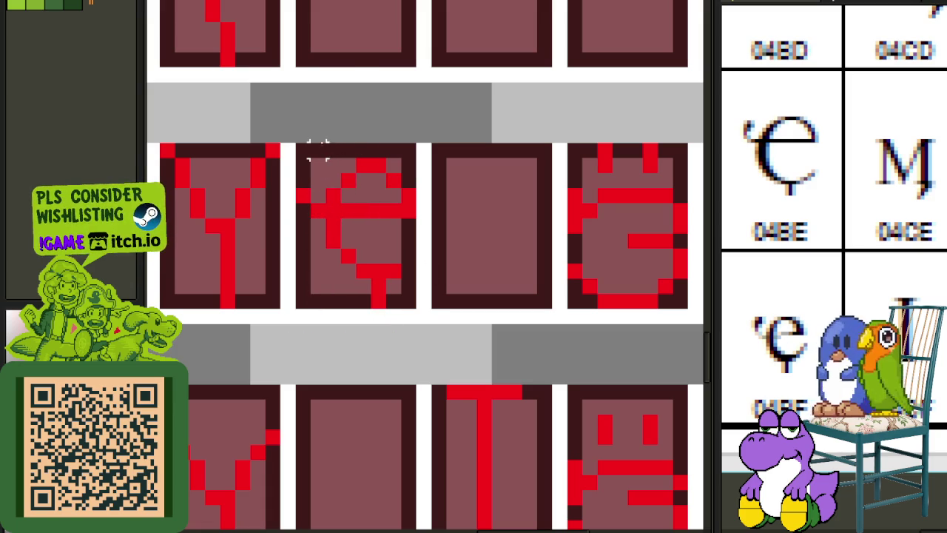
# Lift the glyph's upper part one pixel and extend its vertical stroke and top bar.
pyautogui.moveTo(292, 140); pyautogui.dragTo(434, 312)
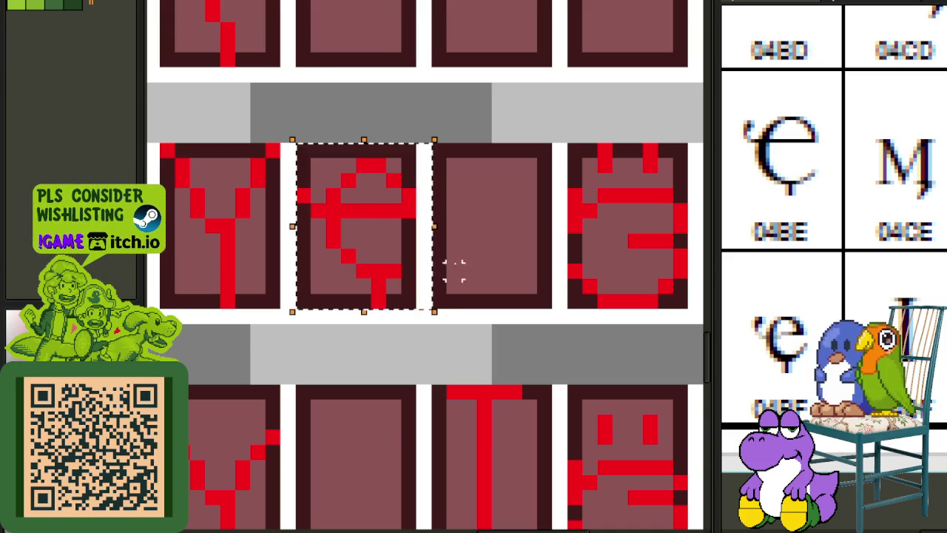
pyautogui.click(485, 225)
pyautogui.moveTo(347, 194); pyautogui.dragTo(422, 133)
pyautogui.click(393, 181)
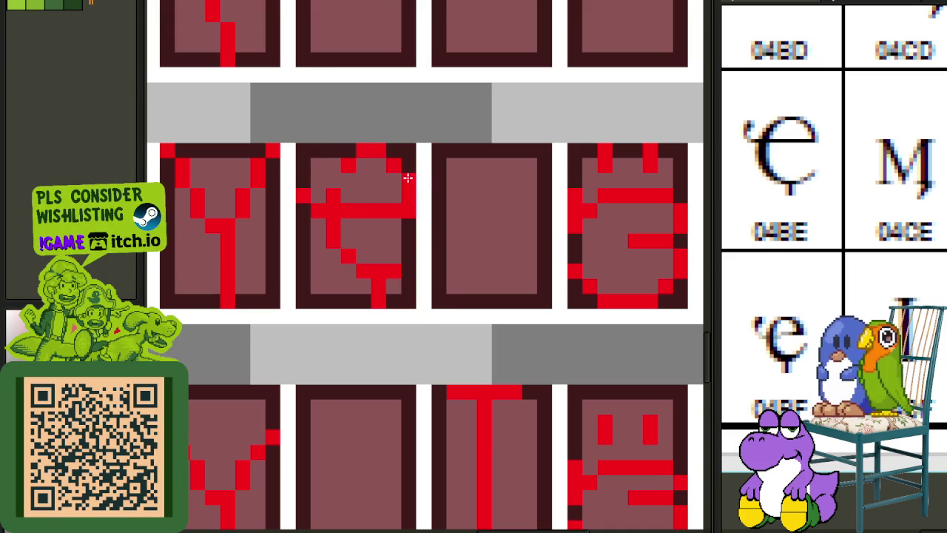
pyautogui.click(332, 179)
pyautogui.click(392, 152)
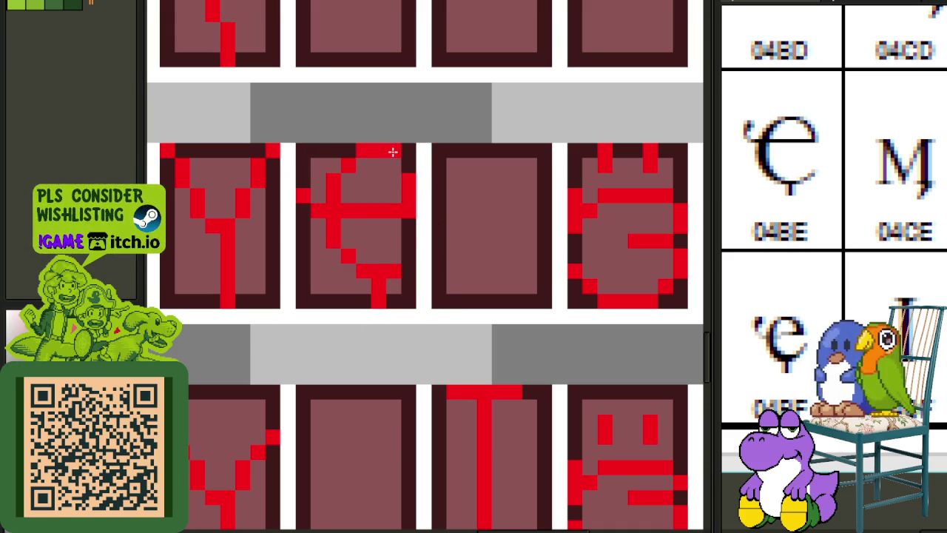
pyautogui.click(330, 170)
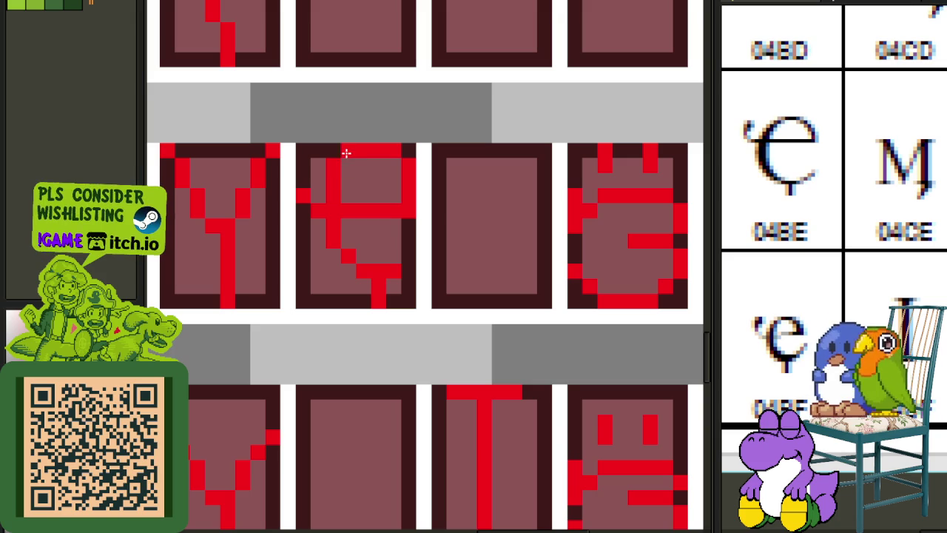
# Copy the new е-with-tail glyph into the empty cell directly below it.
pyautogui.scroll(-3, 512, 169)
pyautogui.scroll(3, 479, 172)
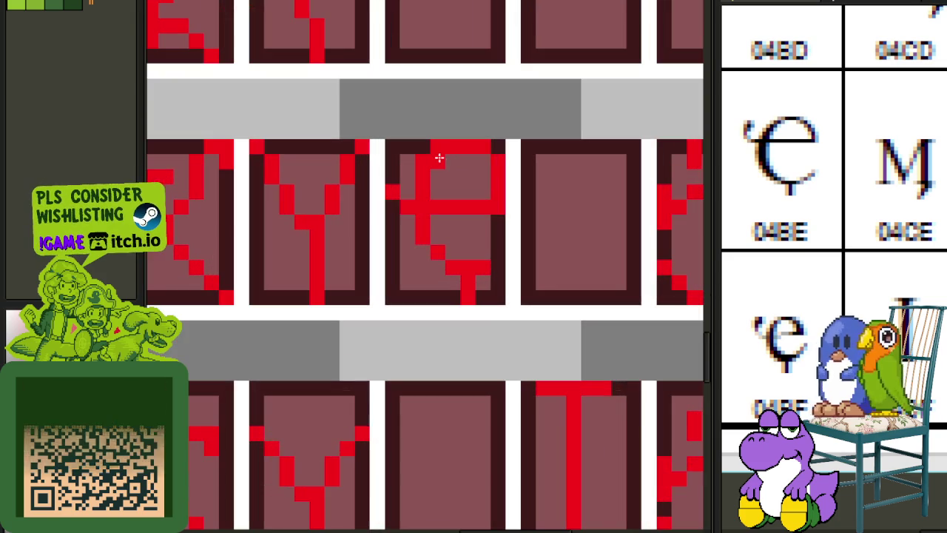
pyautogui.scroll(-2, 480, 163)
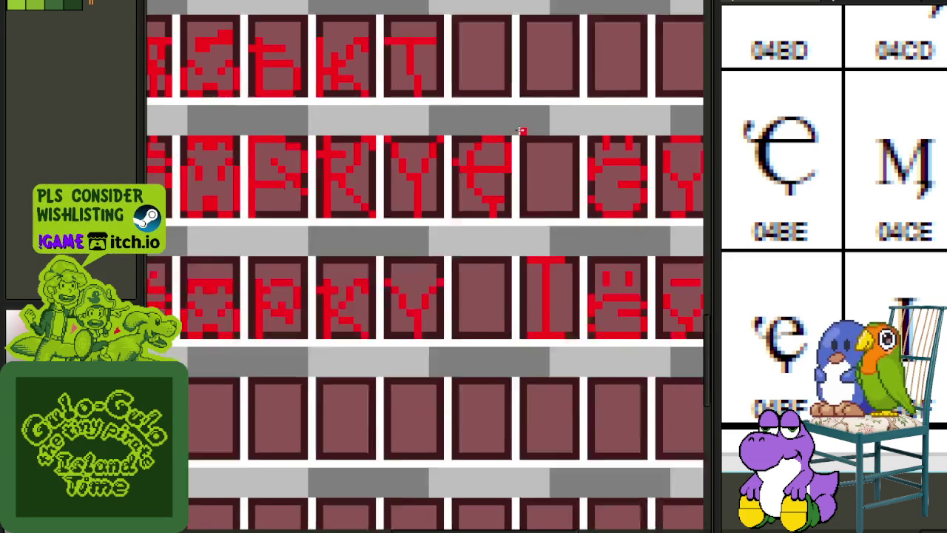
pyautogui.scroll(1, 502, 189)
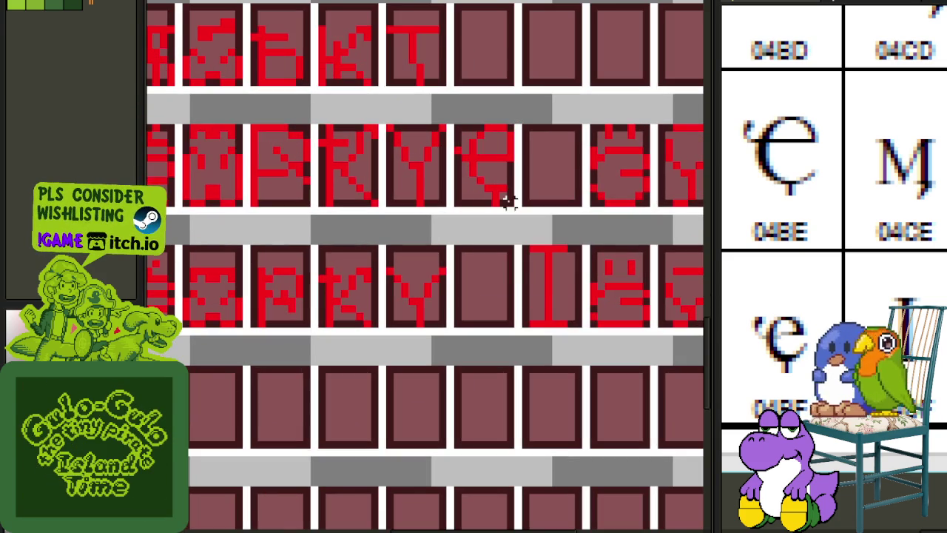
pyautogui.moveTo(516, 208); pyautogui.dragTo(450, 113)
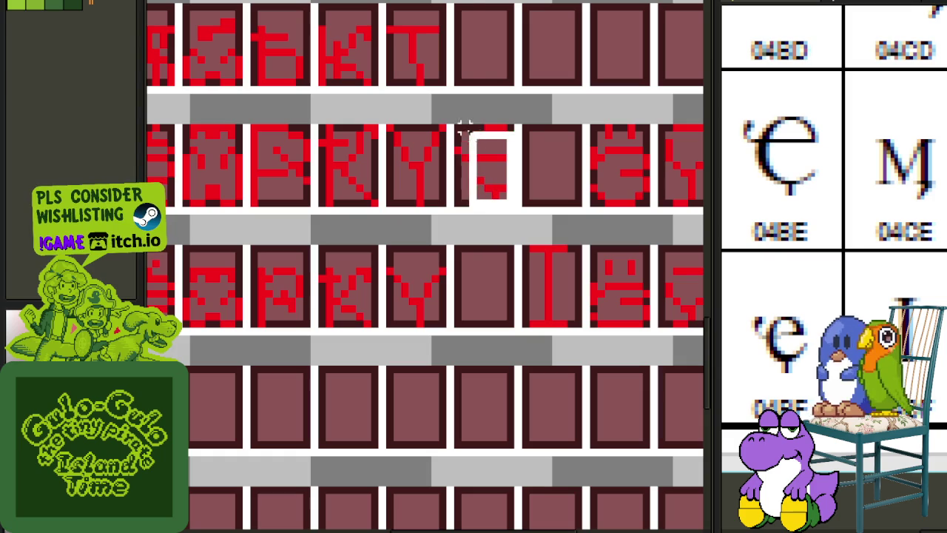
pyautogui.moveTo(511, 194); pyautogui.dragTo(503, 315)
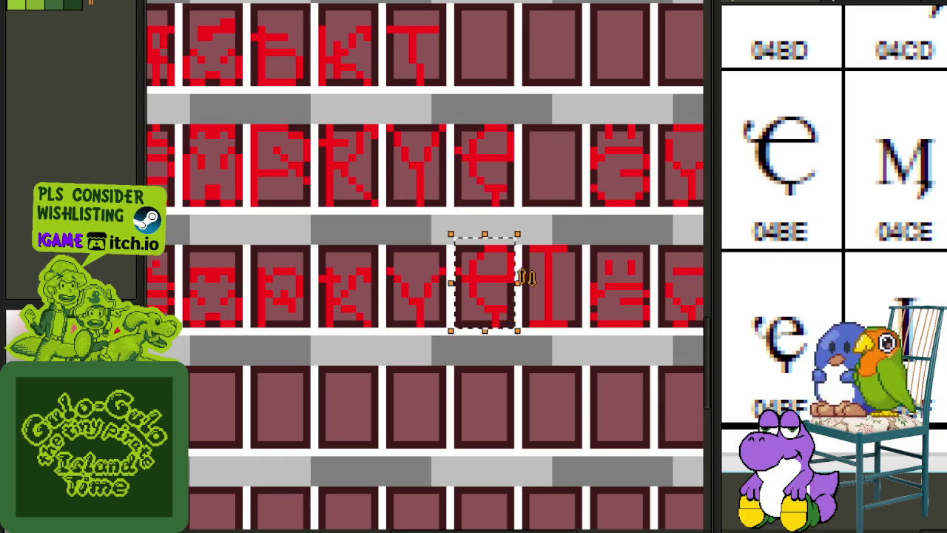
# Hide the cell background layer to preview the glyphs, then show it again.
pyautogui.scroll(-3, 576, 229)
pyautogui.press('Tab')
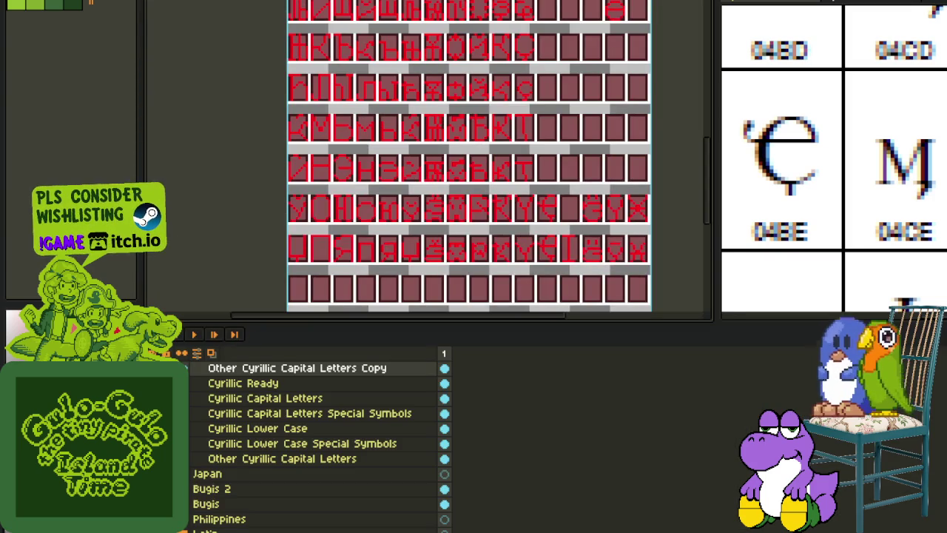
pyautogui.press('Tab')
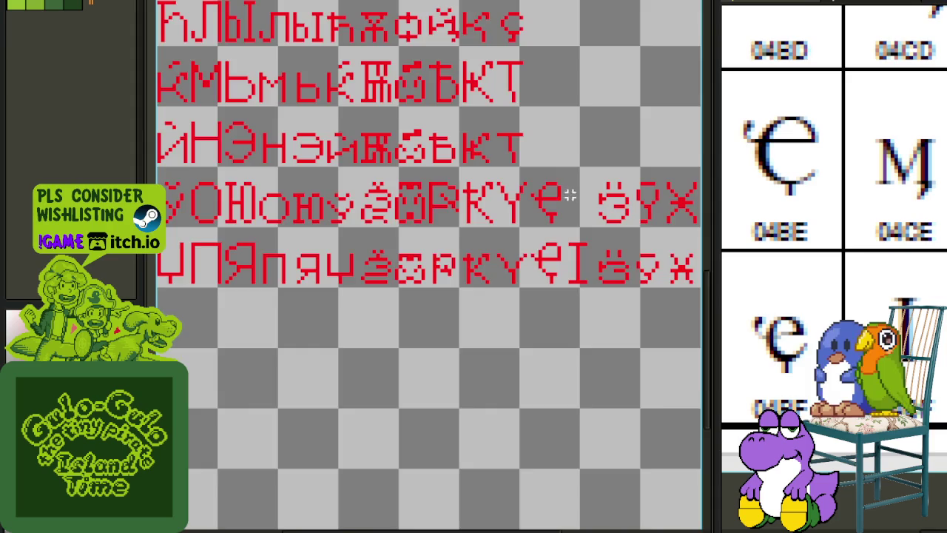
pyautogui.scroll(3, 551, 214)
pyautogui.scroll(2, 567, 208)
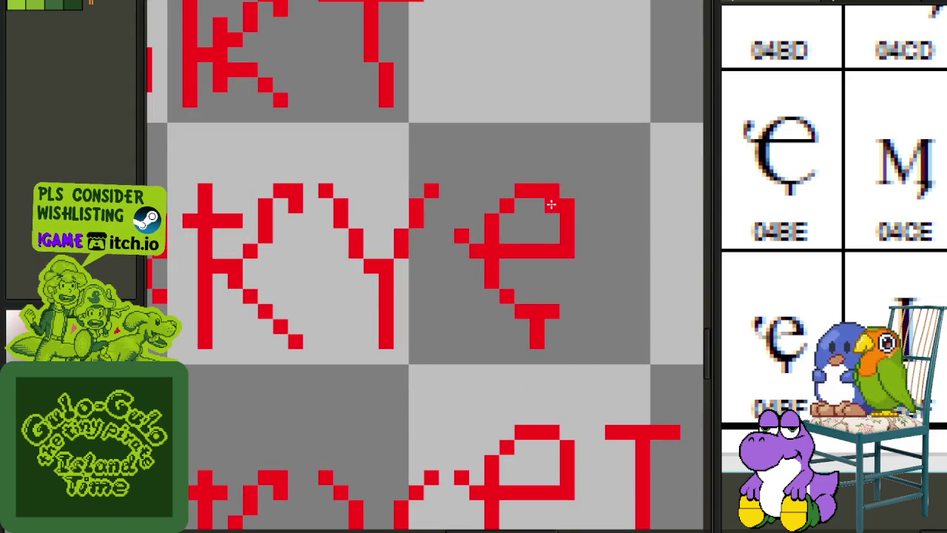
pyautogui.scroll(-1, 553, 190)
pyautogui.scroll(-1, 570, 321)
pyautogui.scroll(-1, 441, 276)
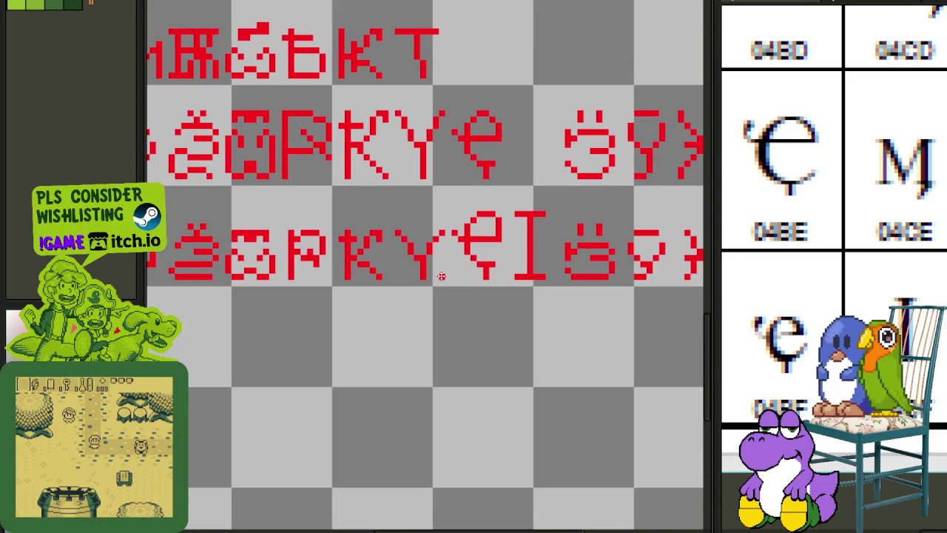
pyautogui.press('Tab')
pyautogui.press('Tab')
pyautogui.scroll(3, 500, 218)
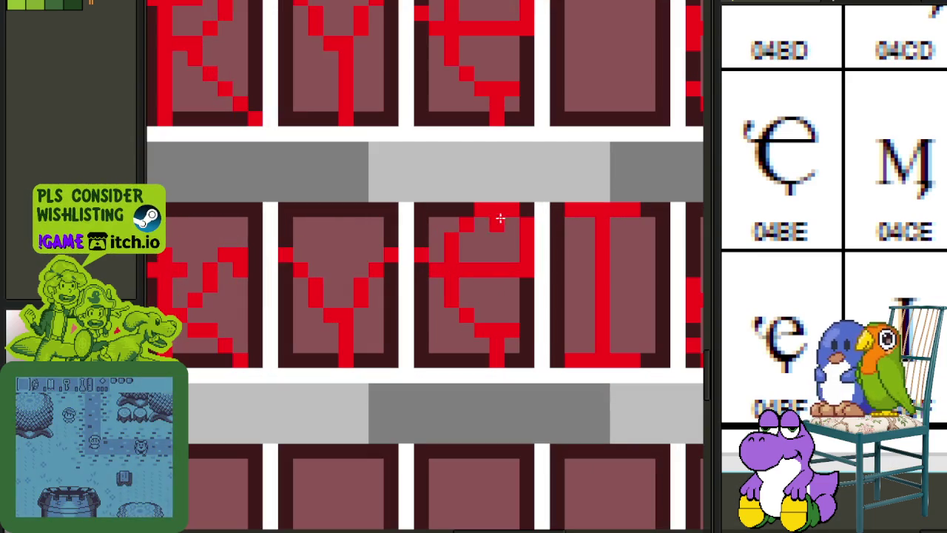
pyautogui.moveTo(524, 184); pyautogui.dragTo(406, 117)
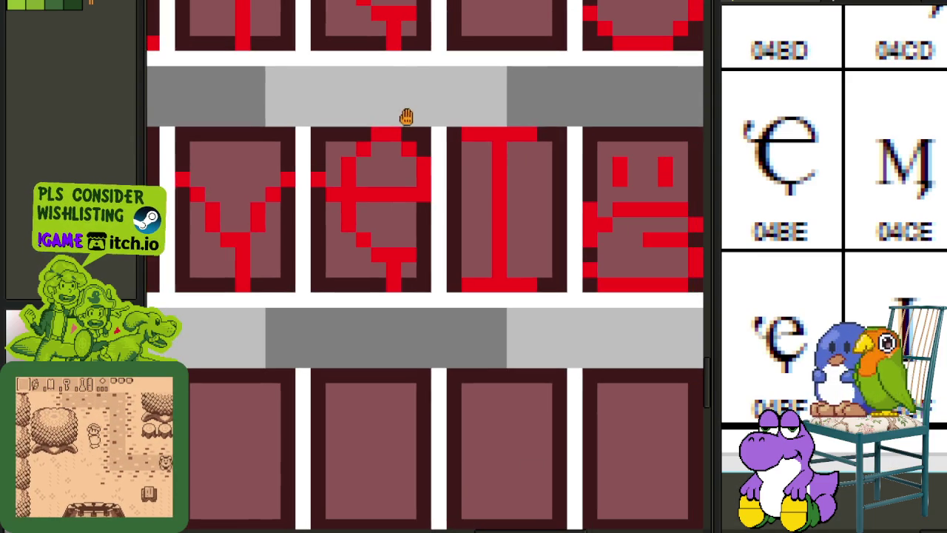
pyautogui.moveTo(296, 117); pyautogui.dragTo(444, 222)
pyautogui.press('Down')
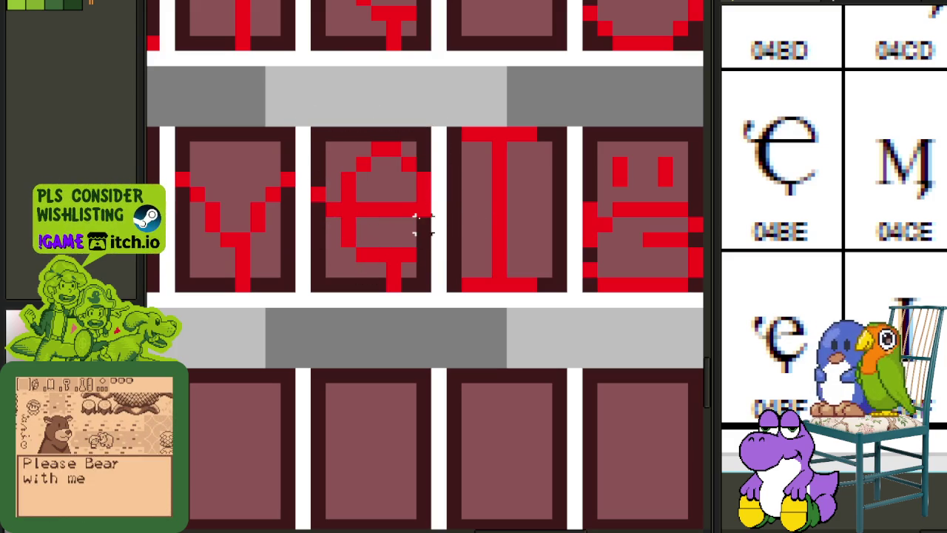
pyautogui.moveTo(302, 148)
pyautogui.mouseDown()
pyautogui.moveTo(406, 148)
pyautogui.moveTo(426, 159)
pyautogui.mouseUp()
pyautogui.press('Down')
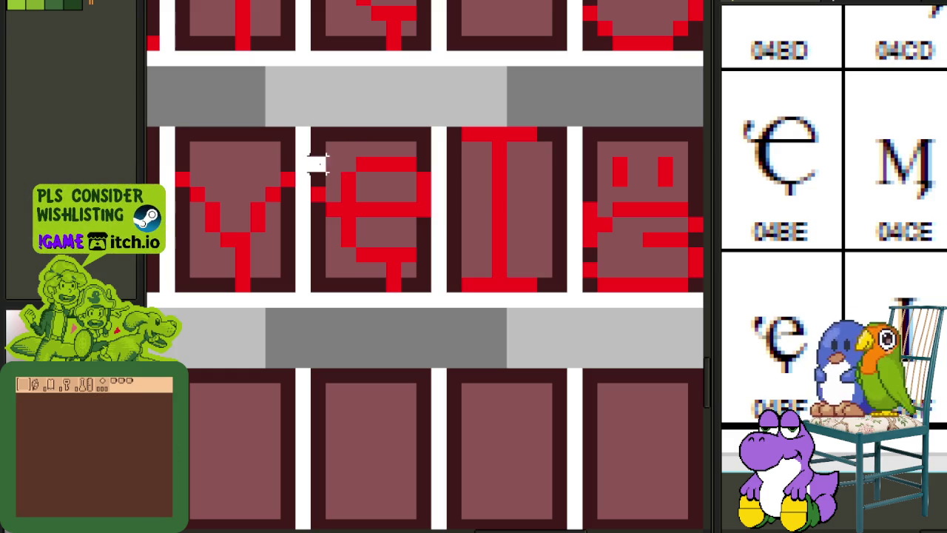
pyautogui.moveTo(309, 155); pyautogui.dragTo(450, 233)
pyautogui.click(499, 220)
pyautogui.moveTo(318, 164); pyautogui.dragTo(444, 275)
pyautogui.click(483, 239)
pyautogui.scroll(-1, 480, 161)
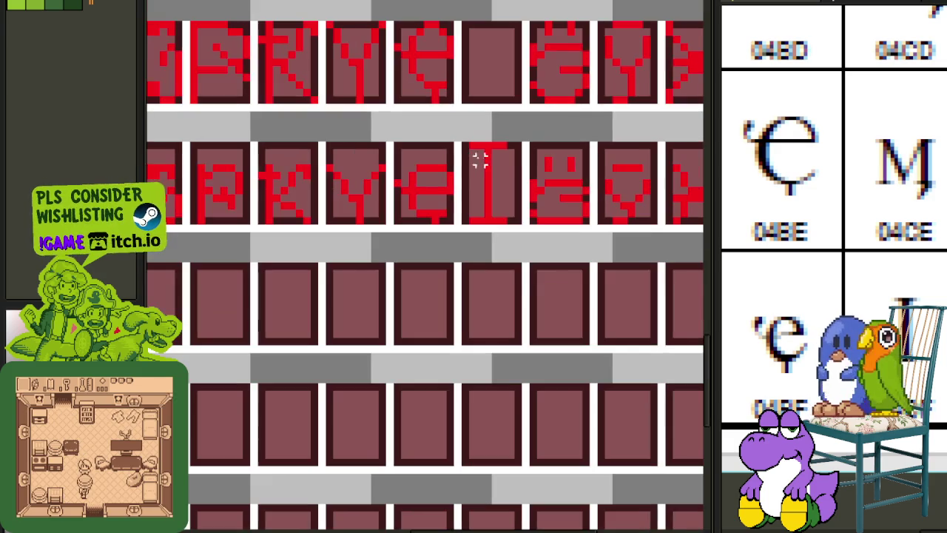
pyautogui.scroll(-1, 541, 161)
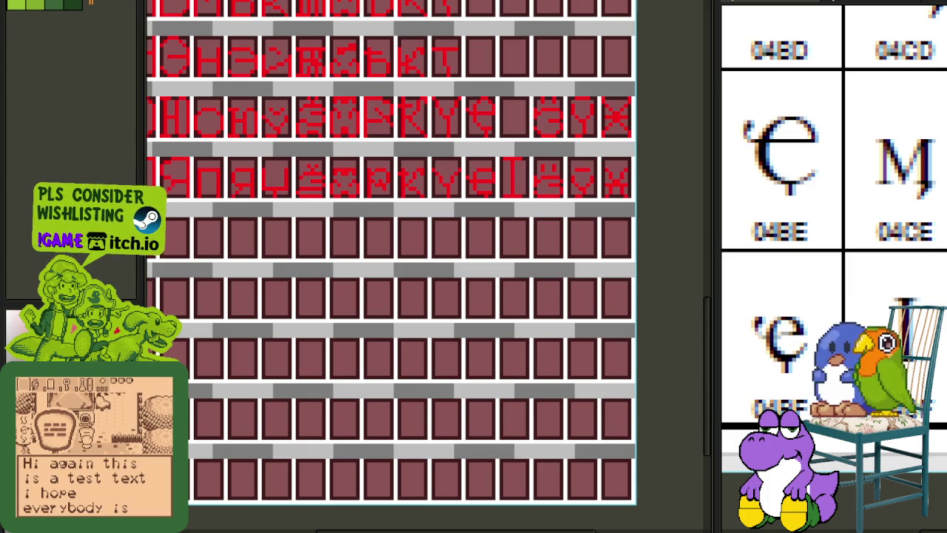
pyautogui.scroll(-1, 840, 239)
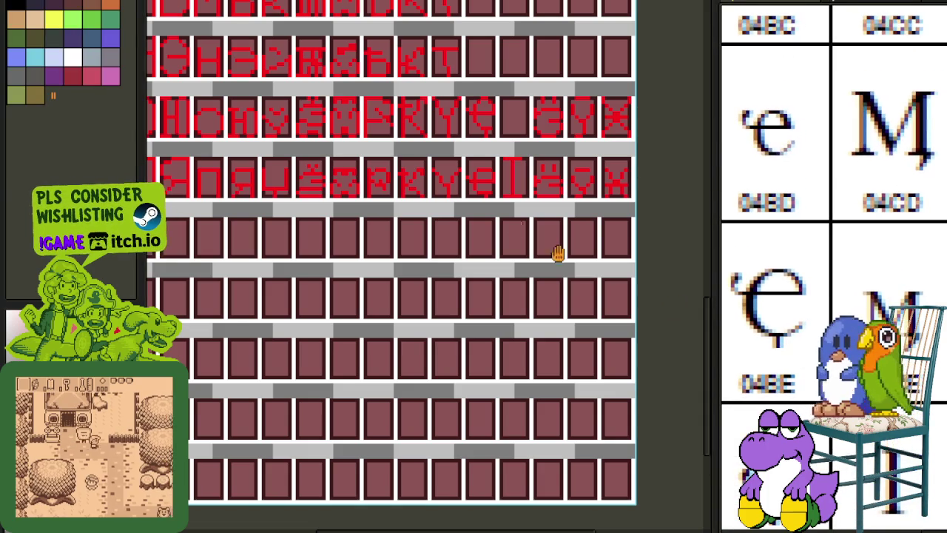
pyautogui.scroll(1, 422, 328)
pyautogui.scroll(1, 422, 327)
pyautogui.moveTo(799, 278); pyautogui.dragTo(822, 302)
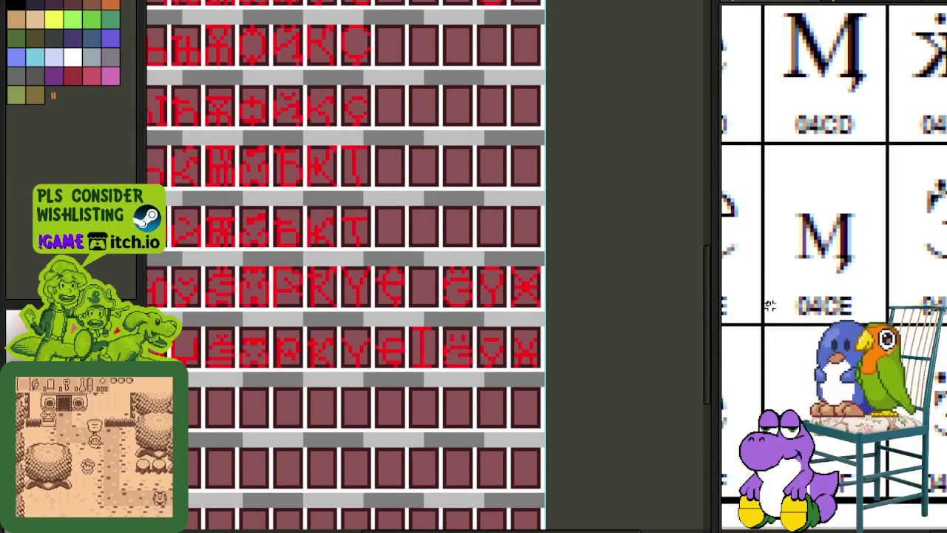
pyautogui.scroll(-1, 850, 260)
pyautogui.scroll(3, 482, 282)
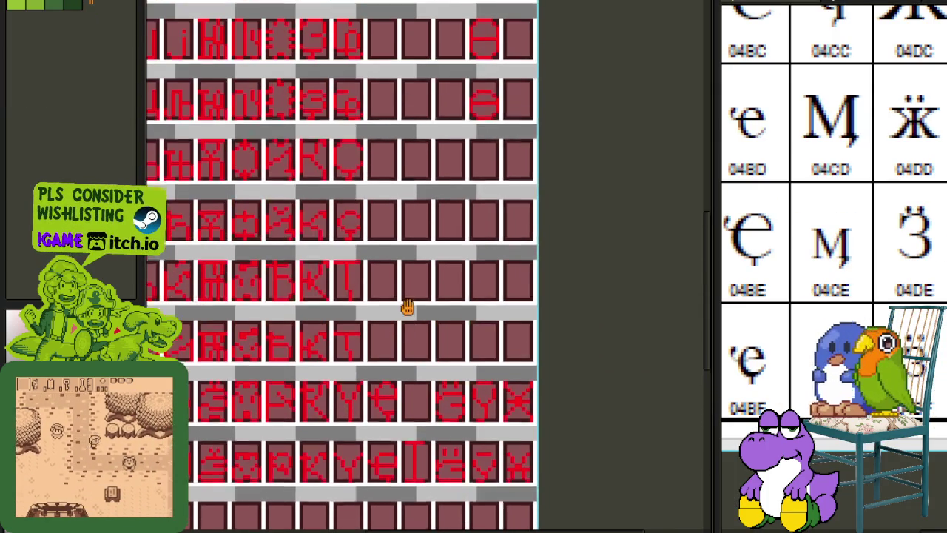
pyautogui.scroll(-2, 463, 328)
pyautogui.moveTo(886, 311)
pyautogui.mouseDown()
pyautogui.moveTo(720, 391)
pyautogui.moveTo(890, 416)
pyautogui.mouseUp()
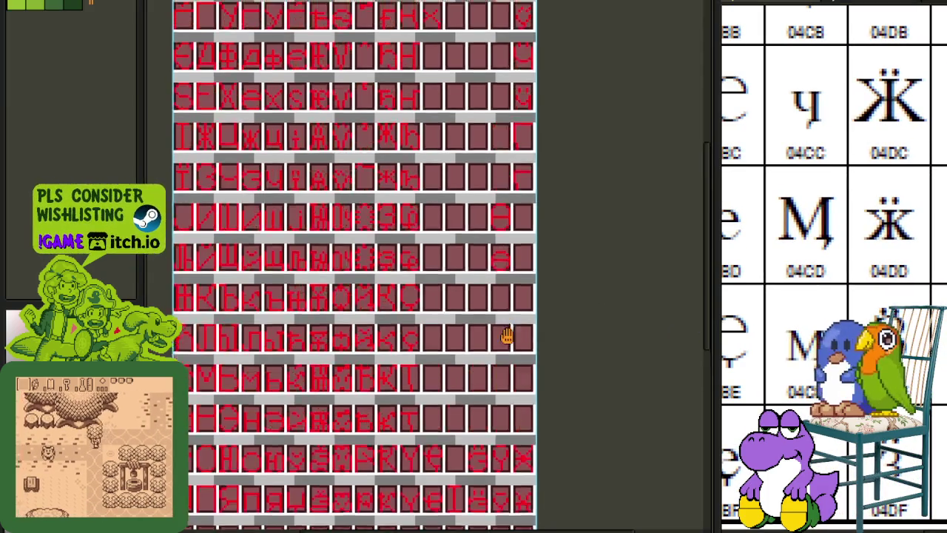
pyautogui.moveTo(507, 252); pyautogui.dragTo(506, 433)
pyautogui.scroll(-1, 508, 369)
pyautogui.scroll(-2, 510, 313)
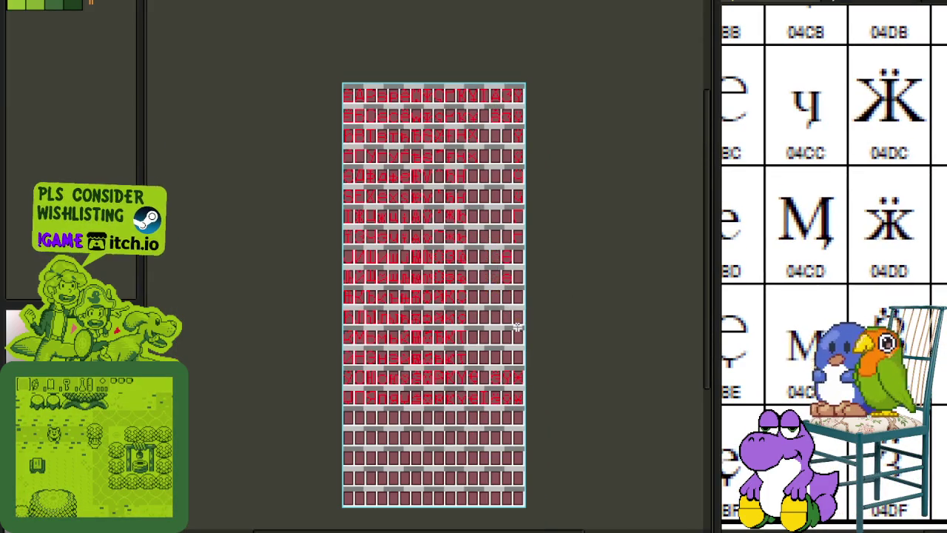
pyautogui.scroll(1, 411, 251)
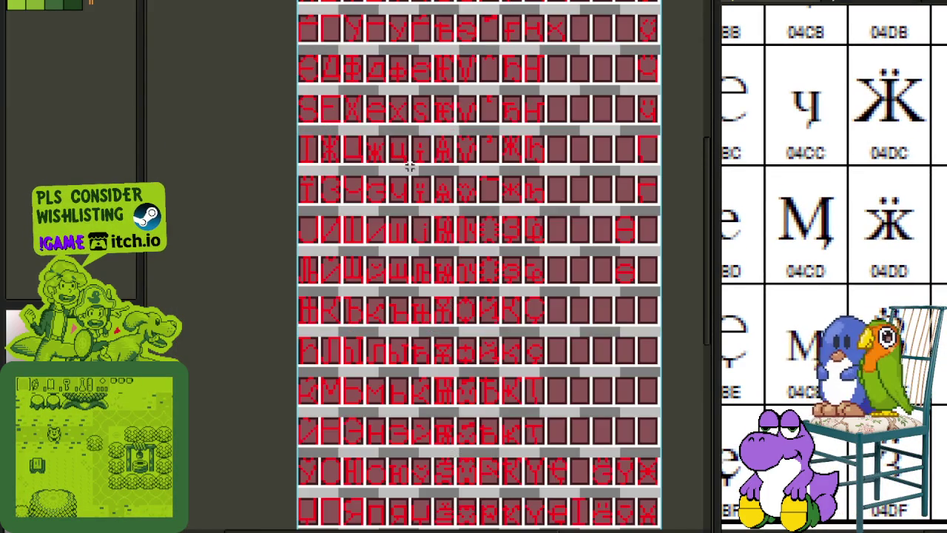
pyautogui.hotkey('ctrl', 'Tab')
# Copy the M glyph from the green pixel font's A–Z letters.
pyautogui.scroll(-1, 363, 148)
pyautogui.moveTo(351, 163); pyautogui.dragTo(379, 409)
pyautogui.scroll(2, 430, 174)
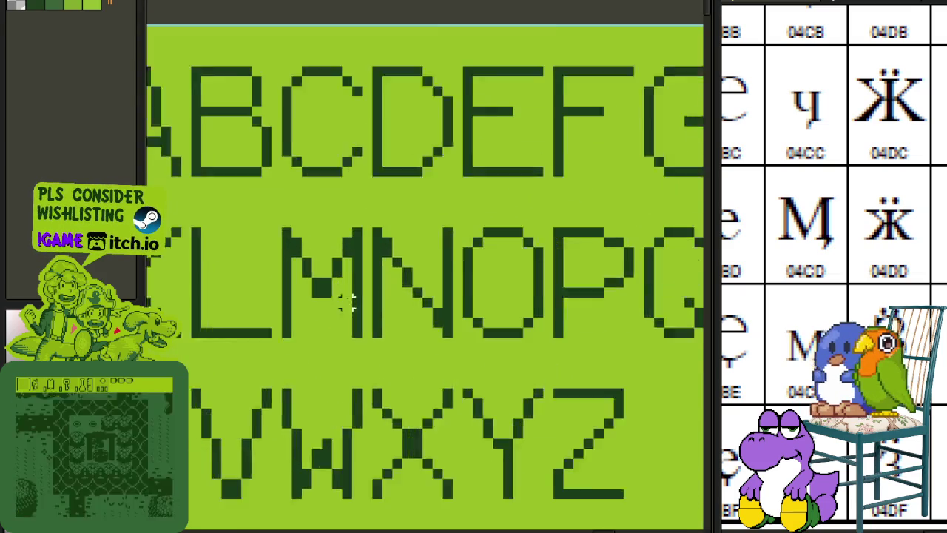
pyautogui.scroll(2, 360, 327)
pyautogui.moveTo(368, 355); pyautogui.dragTo(249, 213)
pyautogui.hotkey('ctrl', 'c')
# Paste the M into the empty cell beside the Ҿ-like glyph.
pyautogui.scroll(-3, 481, 281)
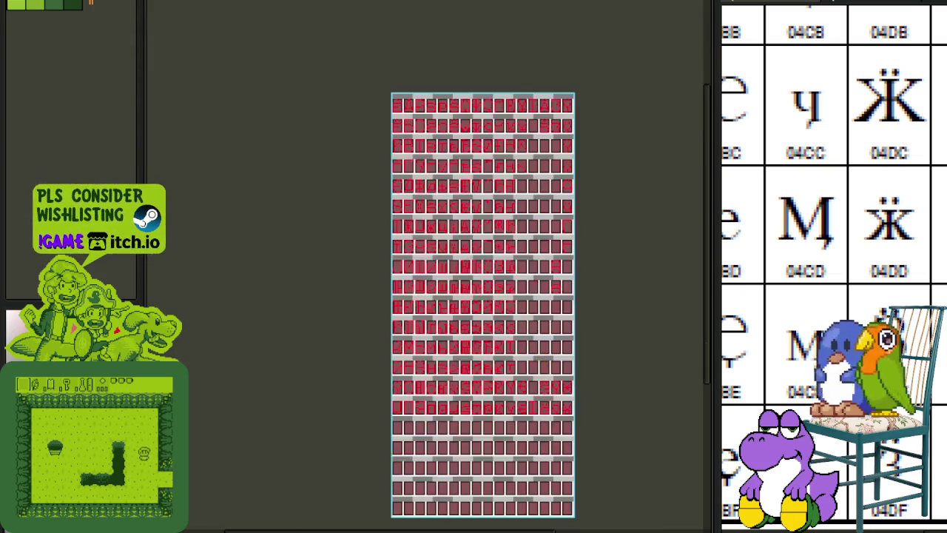
pyautogui.scroll(3, 517, 349)
pyautogui.scroll(2, 495, 354)
pyautogui.hotkey('ctrl', 'v')
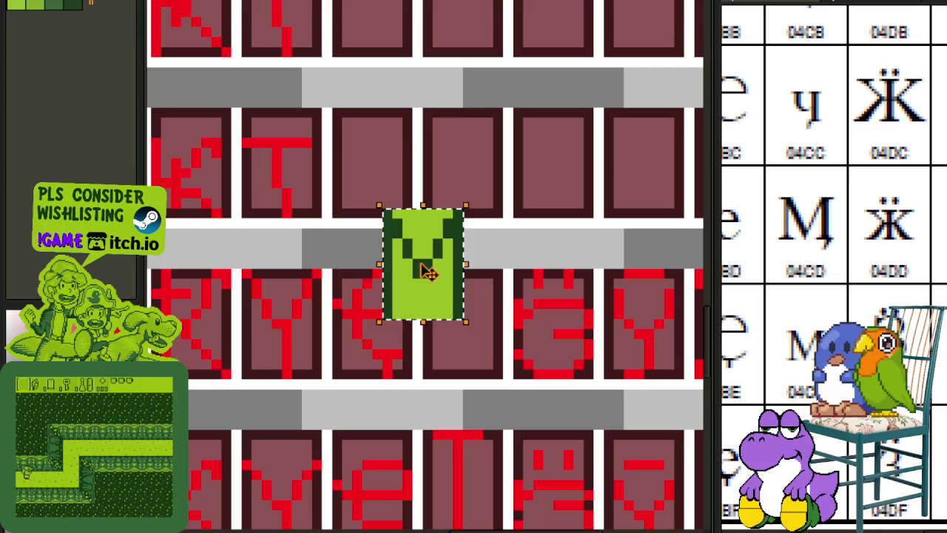
pyautogui.moveTo(423, 270); pyautogui.dragTo(466, 342)
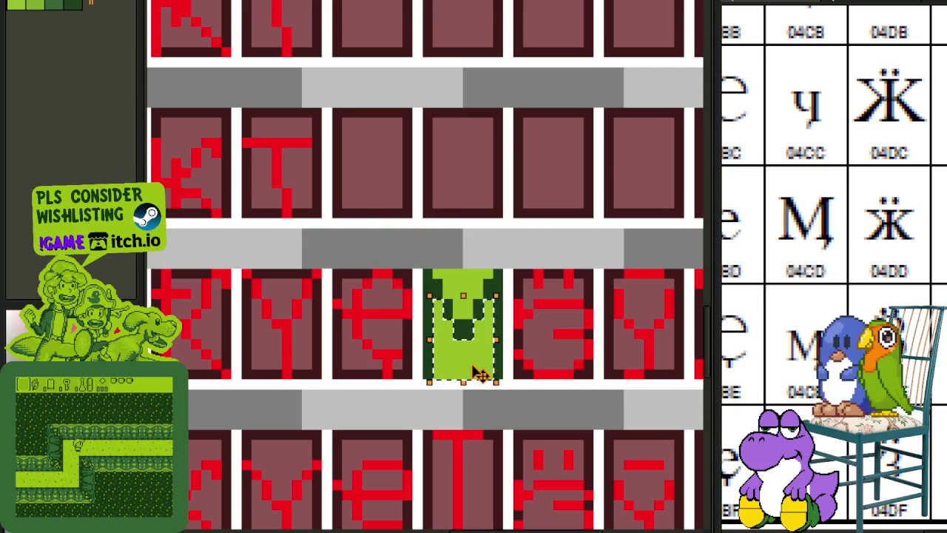
pyautogui.click(497, 251)
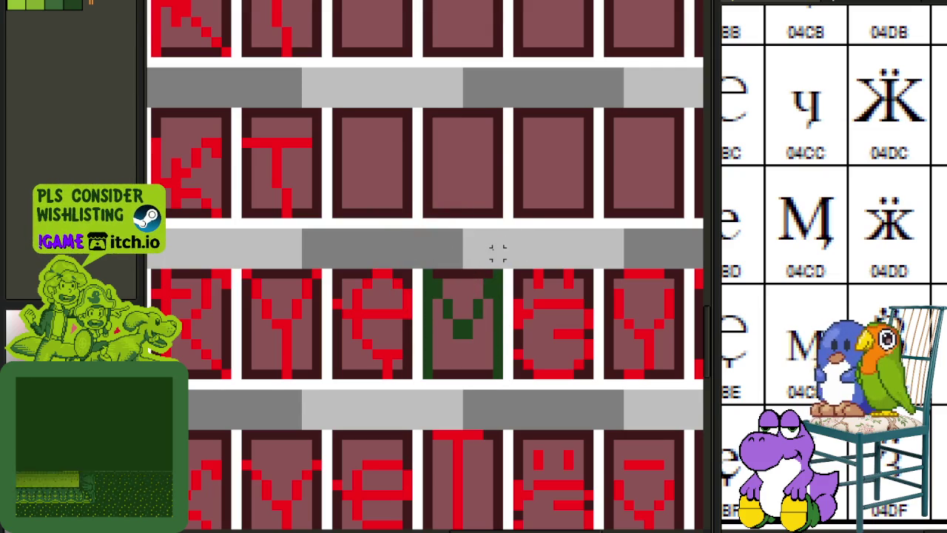
# Replace the M's dark green pixels with red #FF0000.
pyautogui.scroll(1, 523, 303)
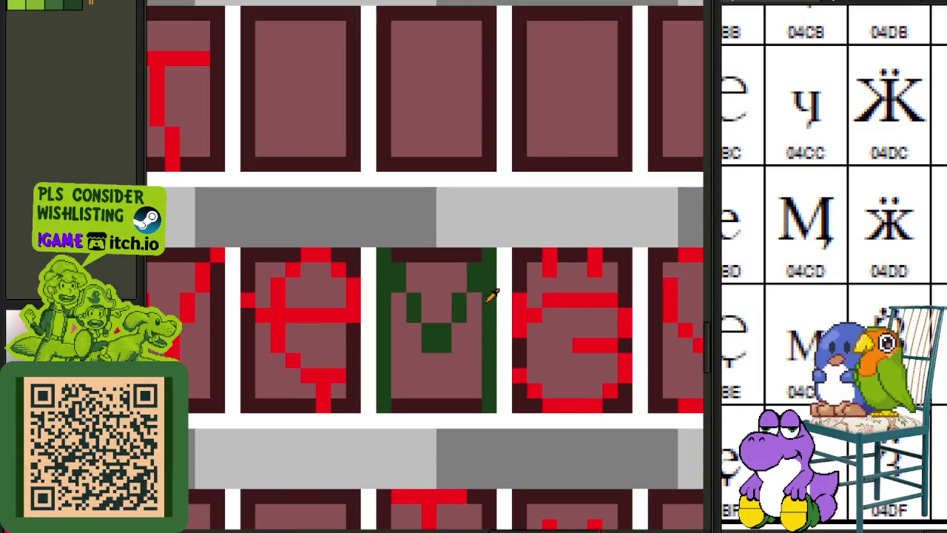
pyautogui.hotkey('shift', 'r')
pyautogui.click(425, 419)
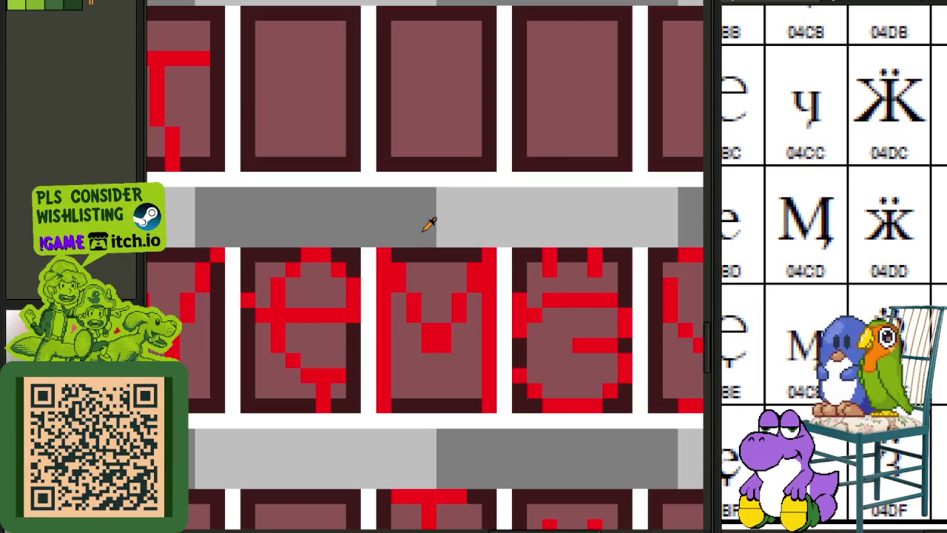
pyautogui.scroll(-3, 429, 224)
pyautogui.scroll(-2, 401, 307)
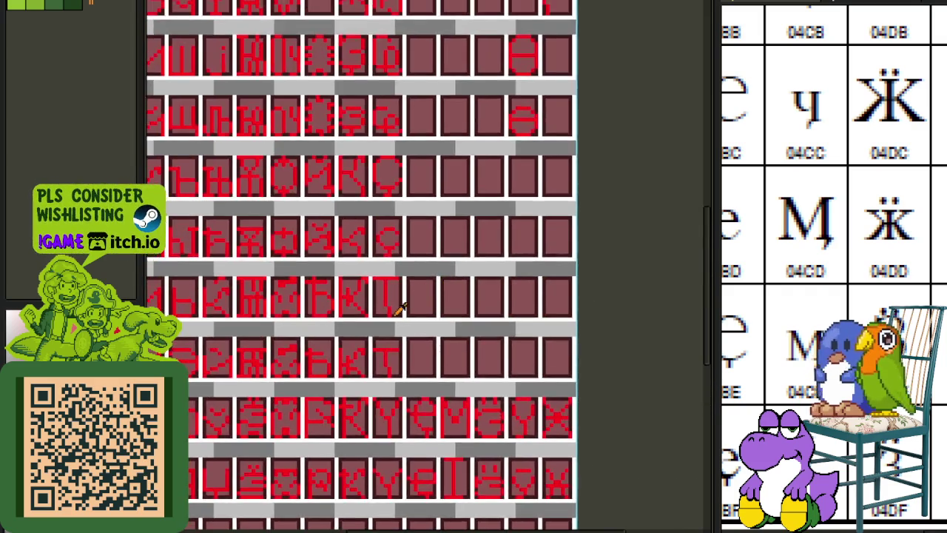
pyautogui.scroll(4, 395, 305)
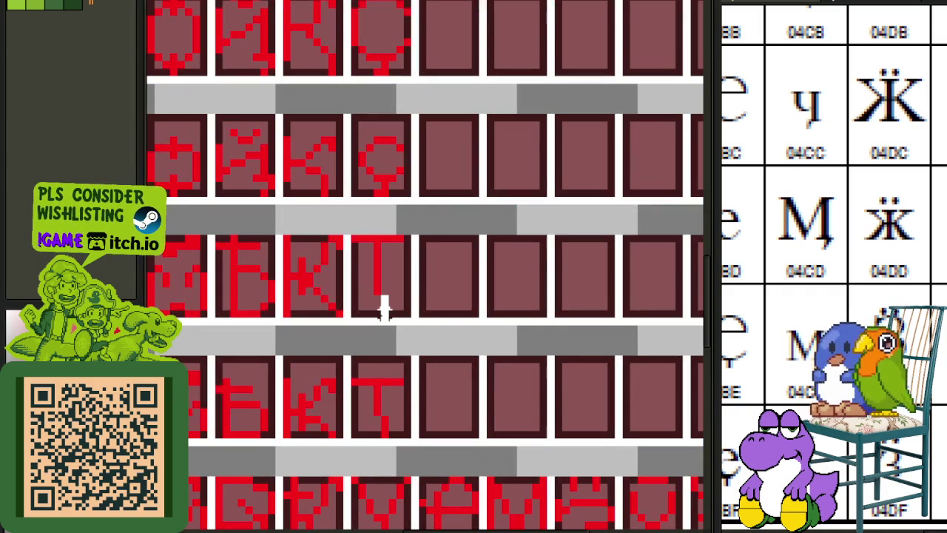
pyautogui.moveTo(430, 320); pyautogui.dragTo(395, 190)
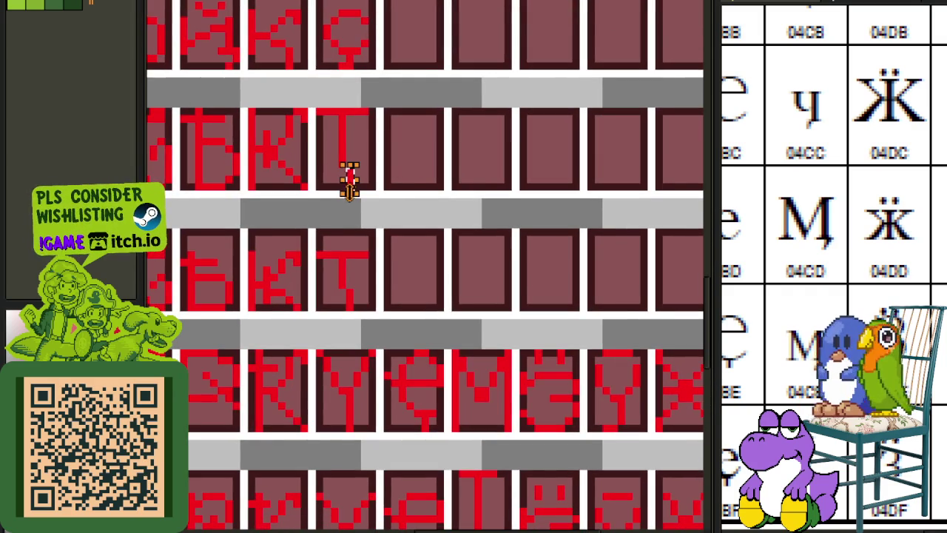
pyautogui.scroll(3, 485, 433)
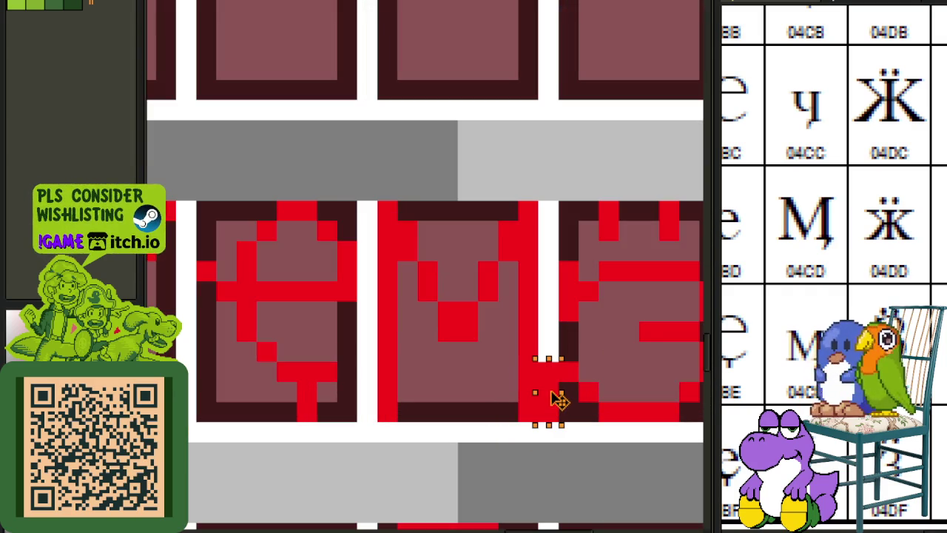
pyautogui.hotkey('ctrl', 'd')
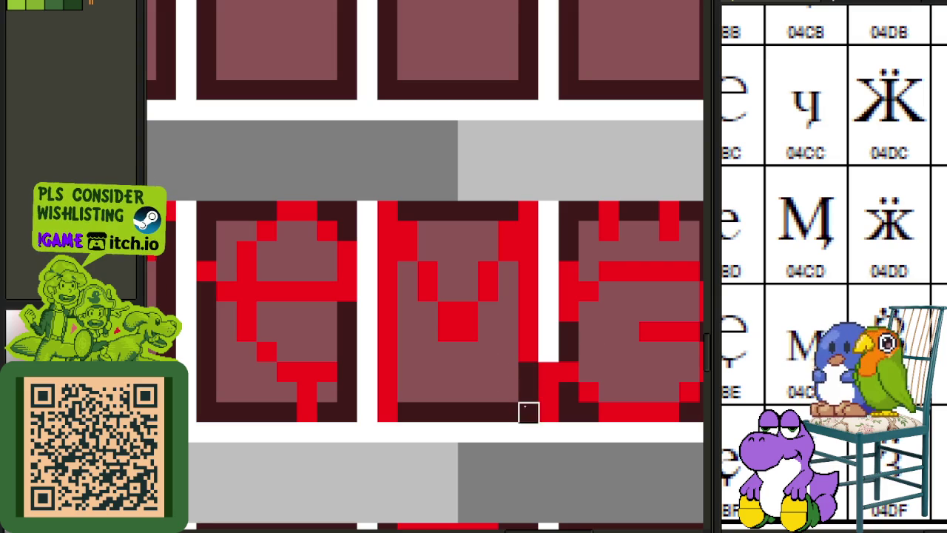
pyautogui.moveTo(467, 211); pyautogui.dragTo(560, 423)
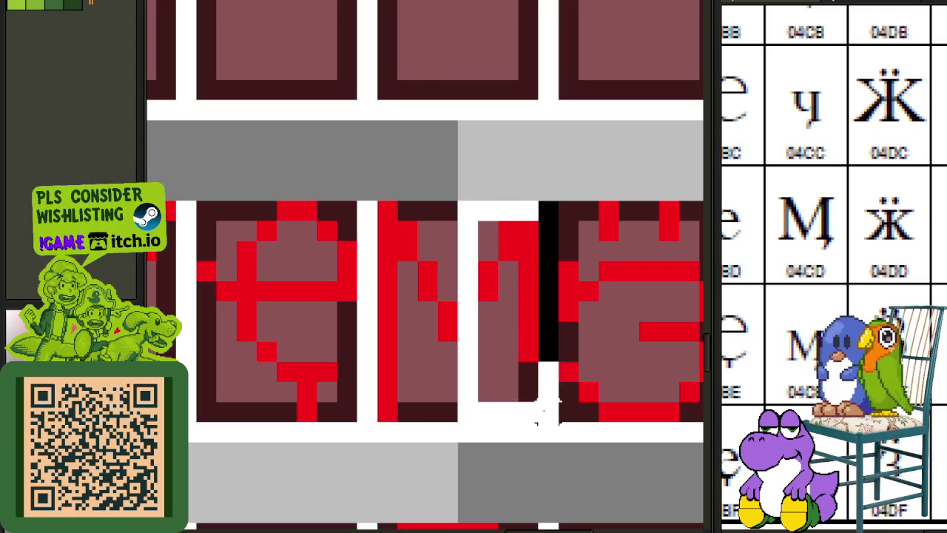
pyautogui.press('Left')
pyautogui.hotkey('ctrl', 'd')
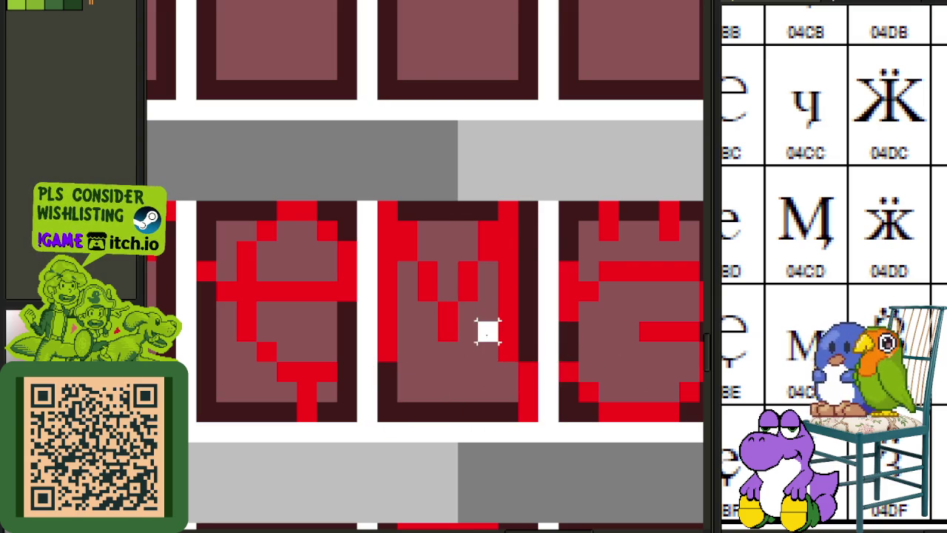
pyautogui.scroll(-3, 486, 330)
pyautogui.scroll(3, 482, 332)
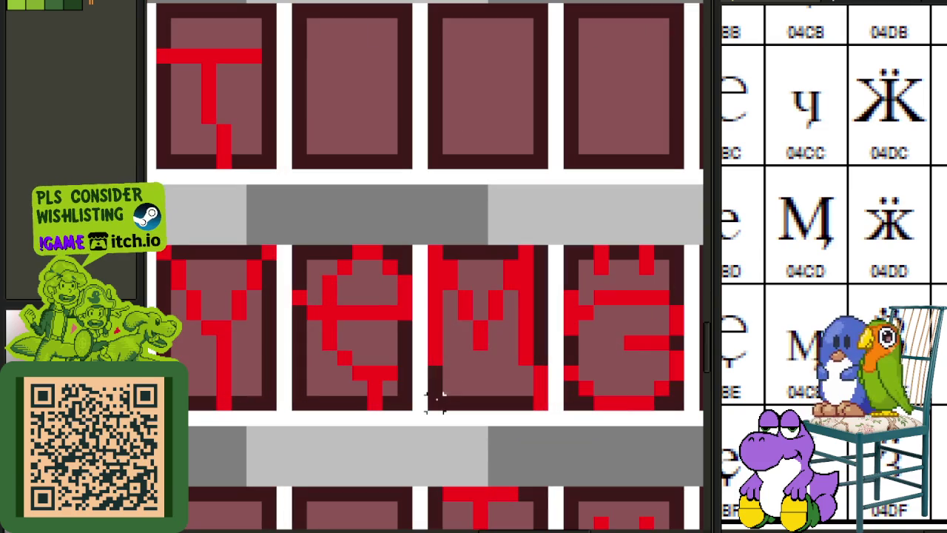
pyautogui.moveTo(428, 411); pyautogui.dragTo(551, 242)
pyautogui.moveTo(523, 332)
pyautogui.mouseDown()
pyautogui.moveTo(518, 116)
pyautogui.moveTo(522, 360)
pyautogui.mouseUp()
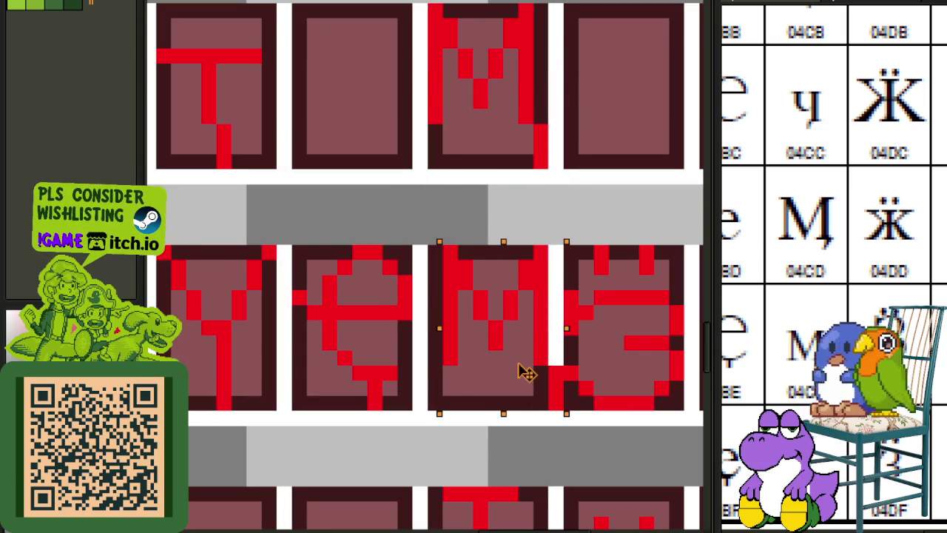
pyautogui.click(526, 325)
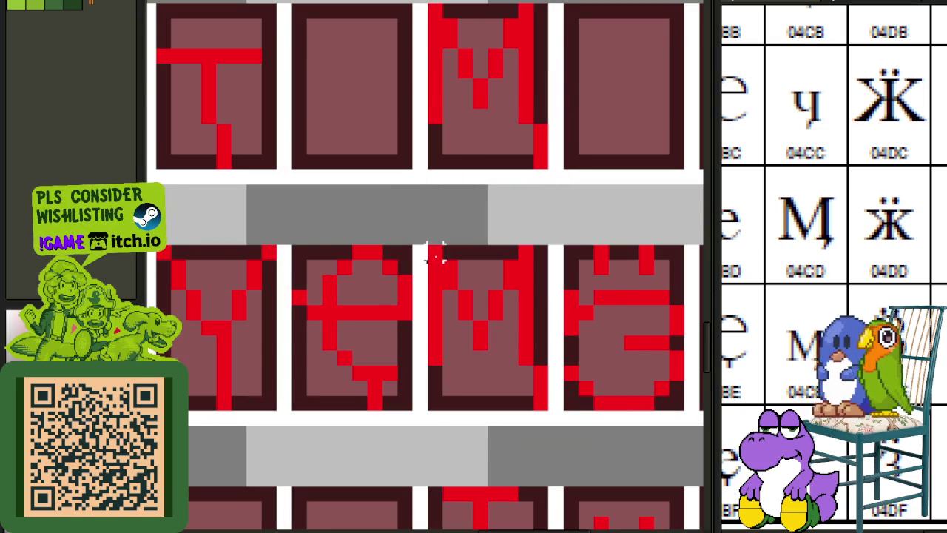
pyautogui.moveTo(434, 254); pyautogui.dragTo(525, 264)
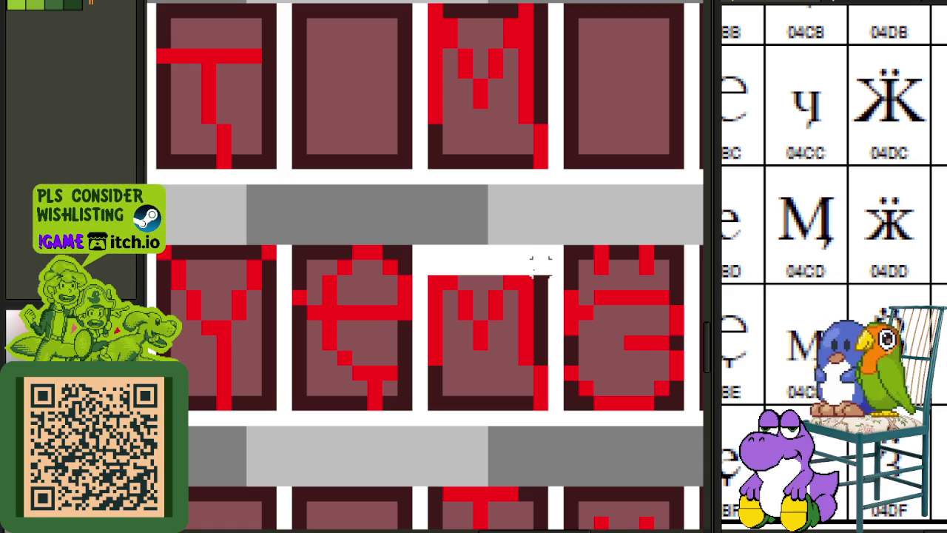
pyautogui.moveTo(425, 240); pyautogui.dragTo(544, 280)
pyautogui.moveTo(424, 254); pyautogui.dragTo(546, 292)
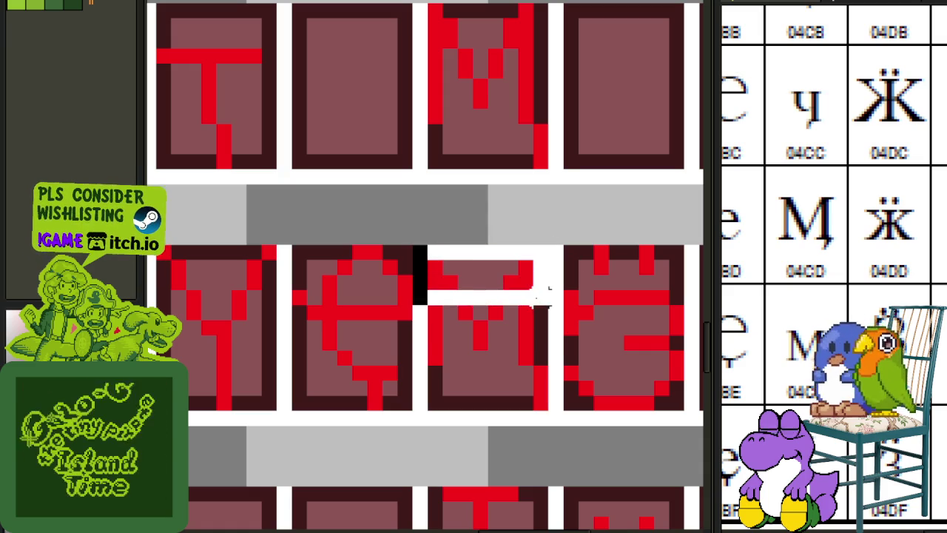
pyautogui.hotkey('ctrl', 'z')
pyautogui.moveTo(436, 281); pyautogui.dragTo(551, 355)
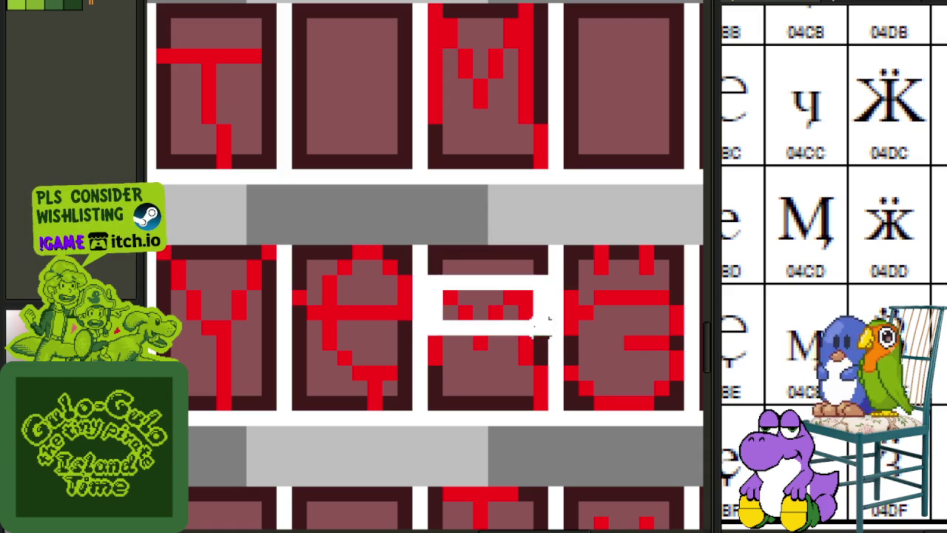
pyautogui.click(616, 251)
pyautogui.scroll(-3, 616, 251)
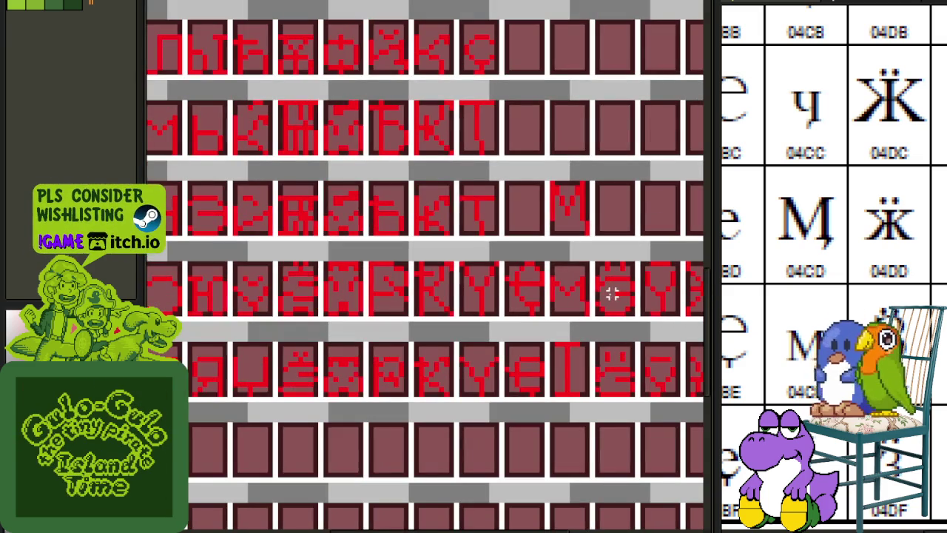
pyautogui.scroll(-1, 592, 274)
pyautogui.scroll(1, 483, 291)
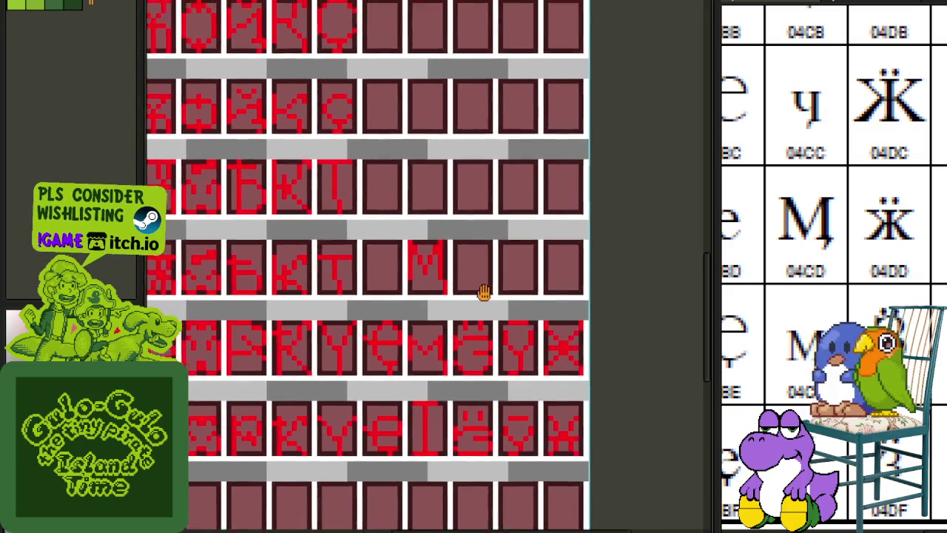
pyautogui.hotkey('ctrl', 's')
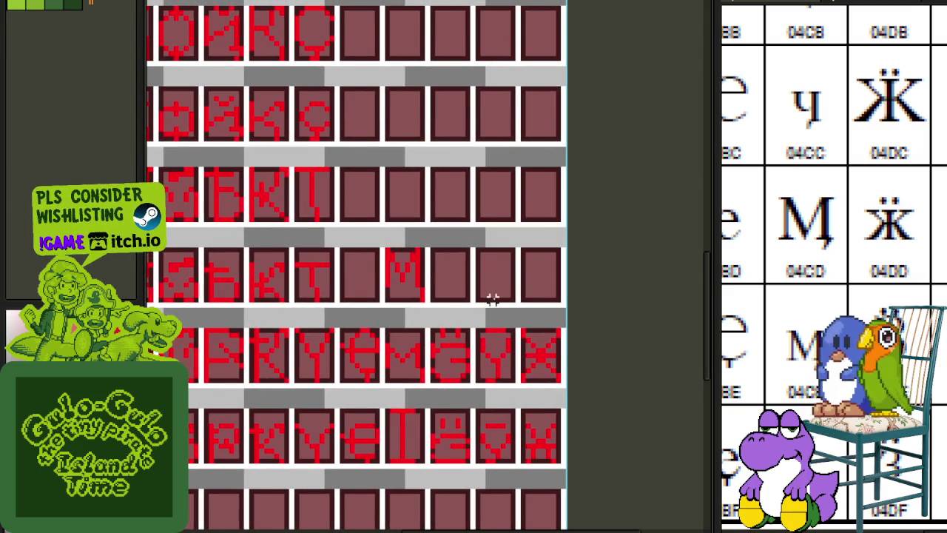
pyautogui.scroll(-1, 493, 299)
pyautogui.scroll(-1, 496, 296)
pyautogui.moveTo(259, 236); pyautogui.dragTo(271, 247)
pyautogui.scroll(1, 271, 247)
pyautogui.scroll(1, 305, 303)
pyautogui.scroll(1, 314, 367)
pyautogui.scroll(1, 344, 404)
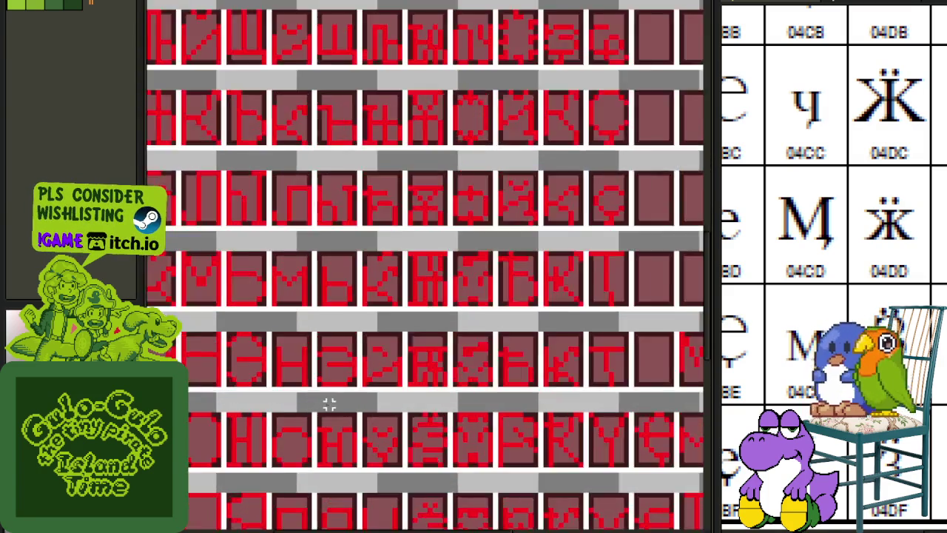
# Copy the Э tile into an empty tile and place the two diaeresis dots above it.
pyautogui.scroll(2, 340, 403)
pyautogui.moveTo(371, 375); pyautogui.dragTo(316, 296)
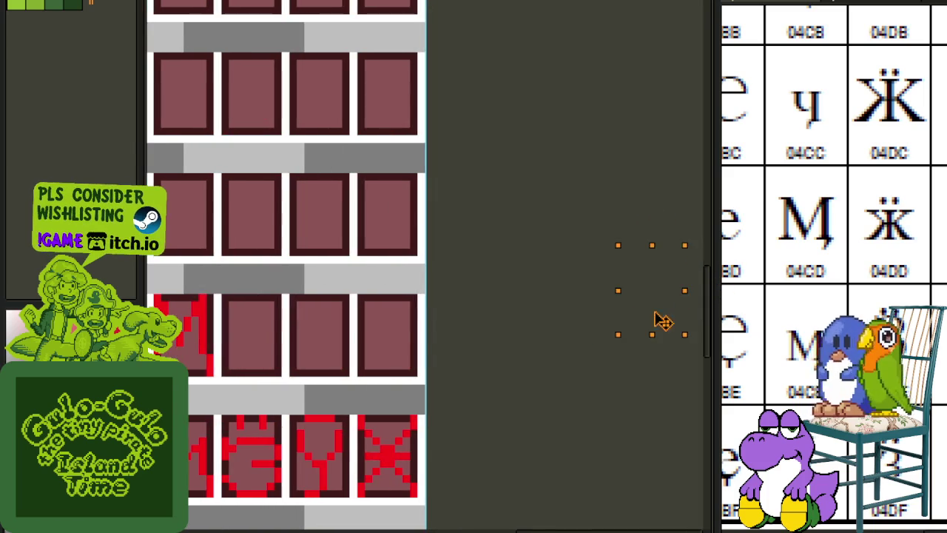
pyautogui.moveTo(660, 321); pyautogui.dragTo(403, 246)
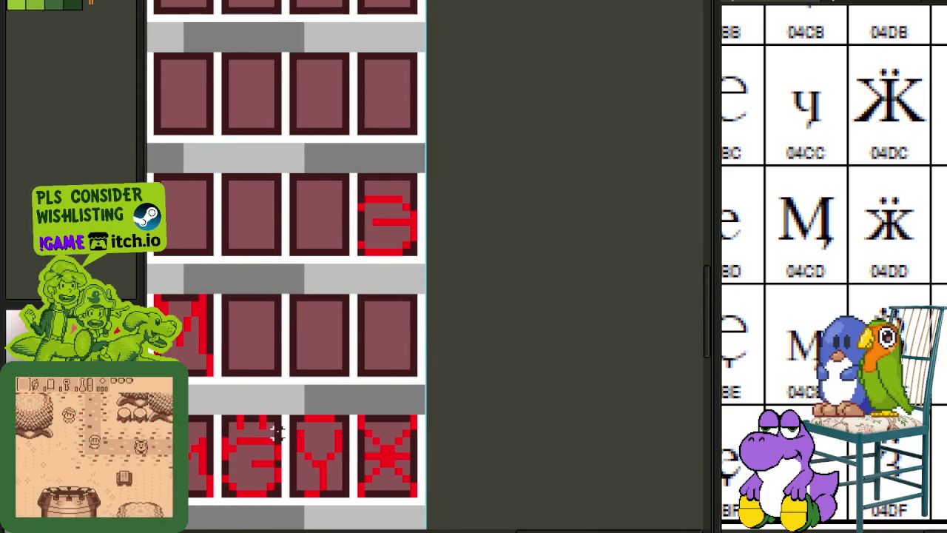
pyautogui.moveTo(281, 411)
pyautogui.mouseDown()
pyautogui.moveTo(219, 438)
pyautogui.moveTo(405, 191)
pyautogui.mouseUp()
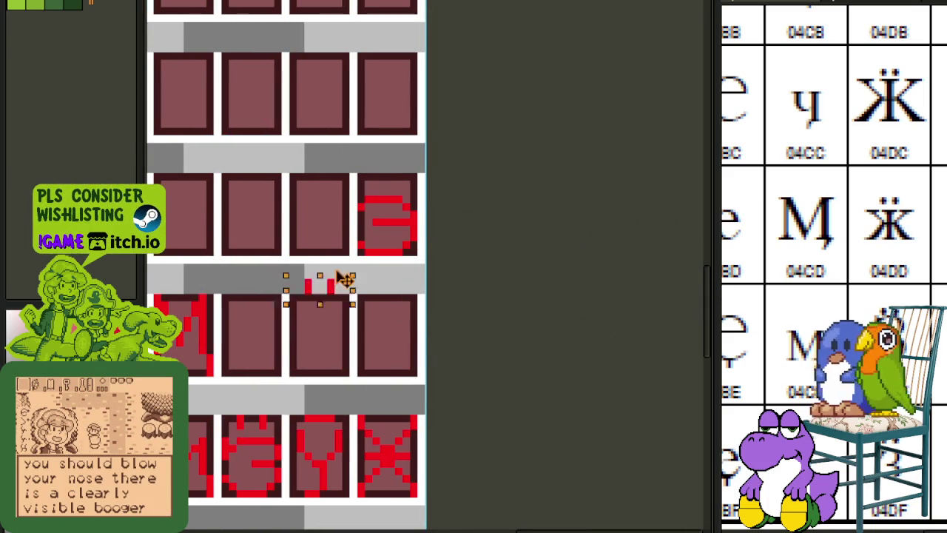
pyautogui.click(488, 160)
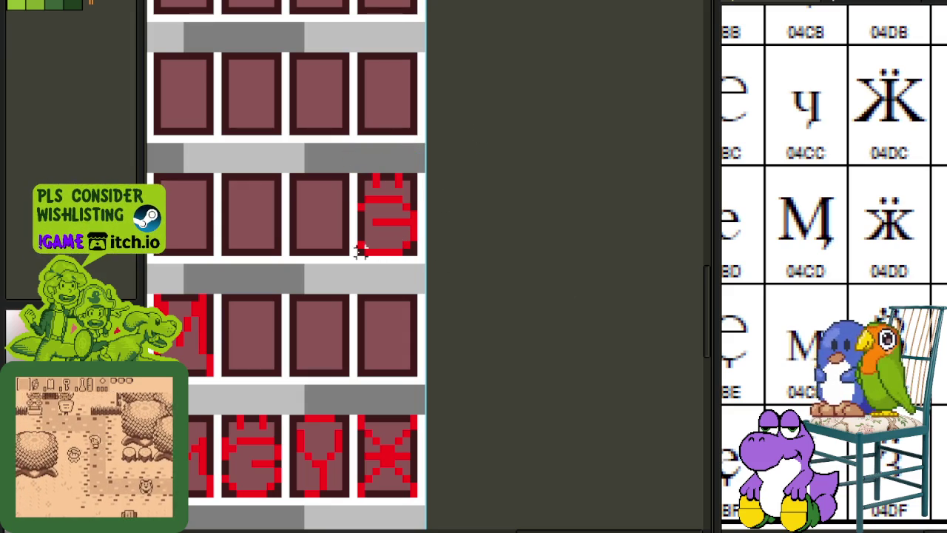
# Duplicate the dotted Э one row down, save, and nudge the copy down one pixel.
pyautogui.moveTo(353, 259); pyautogui.dragTo(421, 170)
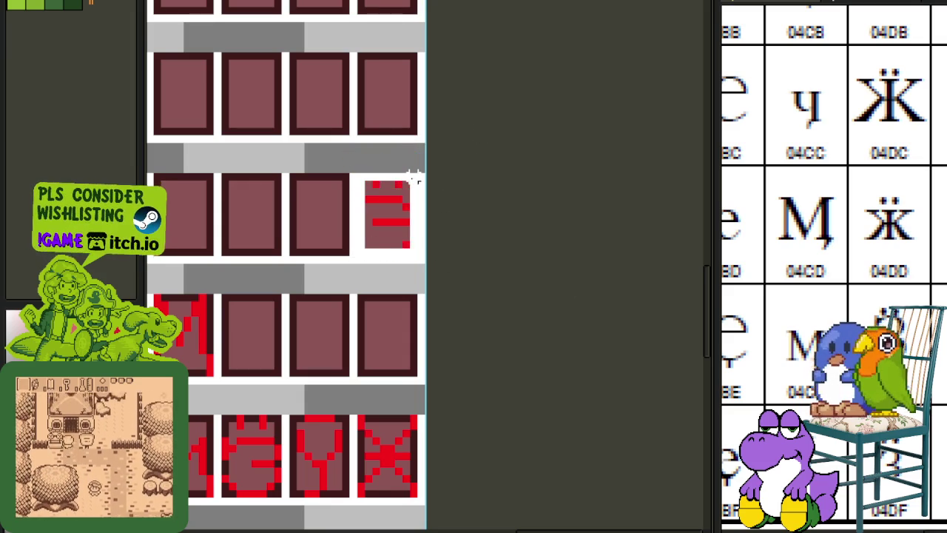
pyautogui.moveTo(411, 207)
pyautogui.mouseDown()
pyautogui.moveTo(403, 329)
pyautogui.moveTo(469, 266)
pyautogui.mouseUp()
pyautogui.hotkey('ctrl', 's')
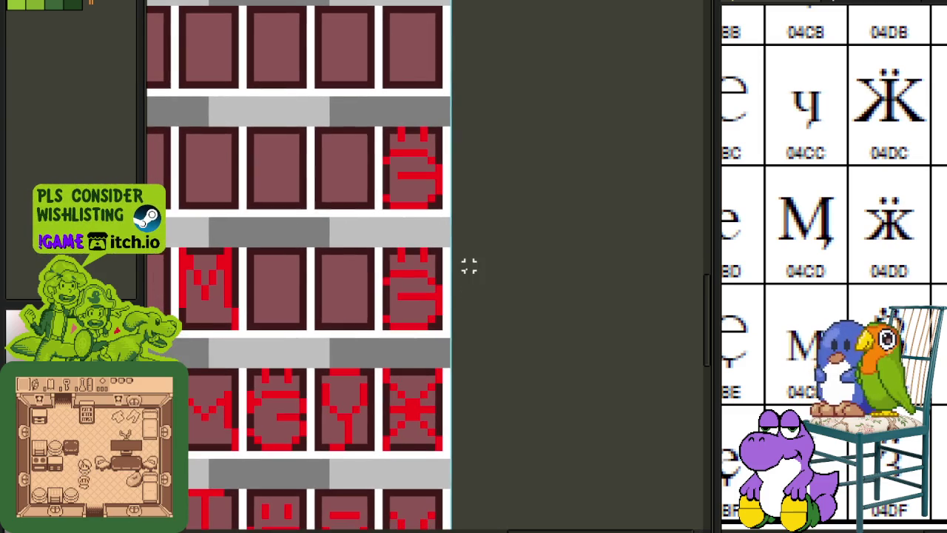
pyautogui.scroll(2, 446, 267)
pyautogui.moveTo(342, 211); pyautogui.dragTo(460, 342)
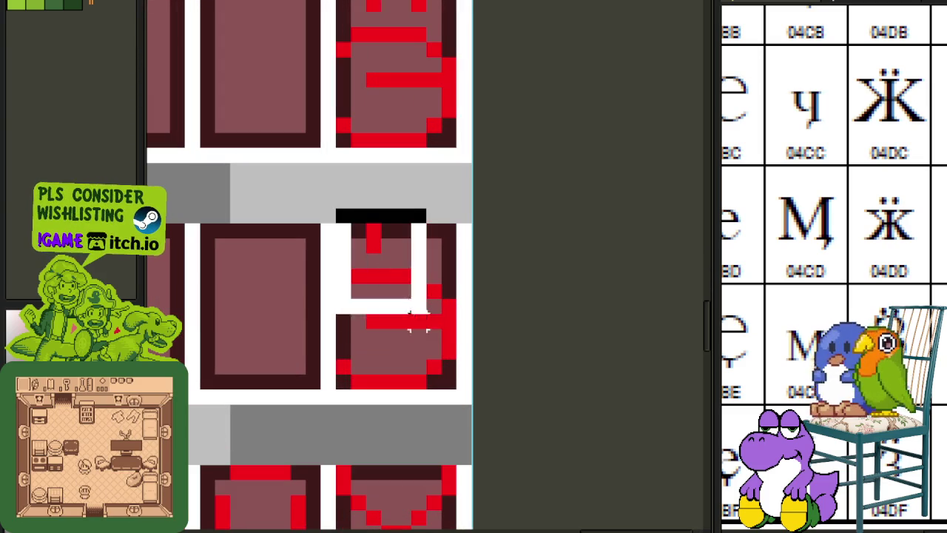
pyautogui.press('Down')
pyautogui.hotkey('ctrl', 'd')
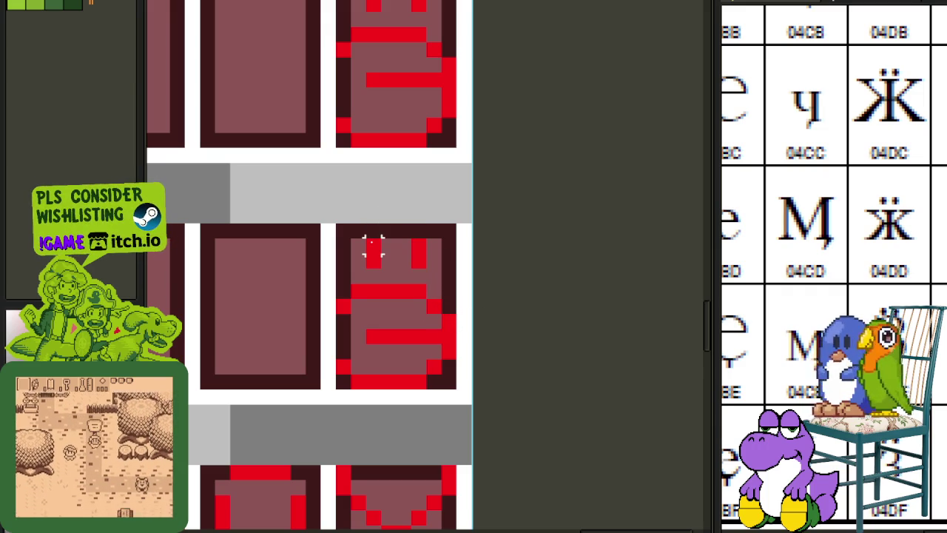
# Move the dotted Э glyph left into an empty tile.
pyautogui.scroll(-1, 373, 250)
pyautogui.scroll(-1, 370, 247)
pyautogui.moveTo(355, 273)
pyautogui.mouseDown()
pyautogui.moveTo(451, 271)
pyautogui.moveTo(481, 307)
pyautogui.mouseUp()
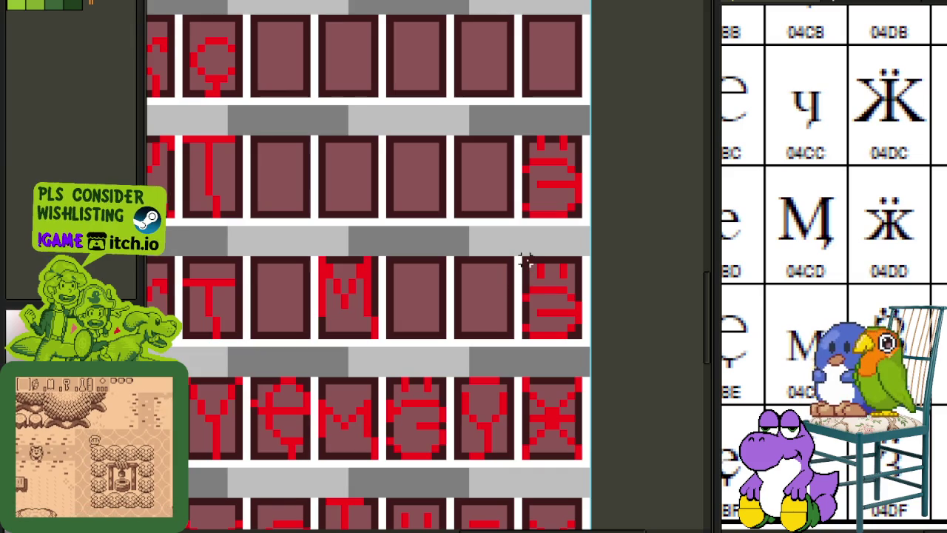
pyautogui.moveTo(575, 332); pyautogui.dragTo(316, 343)
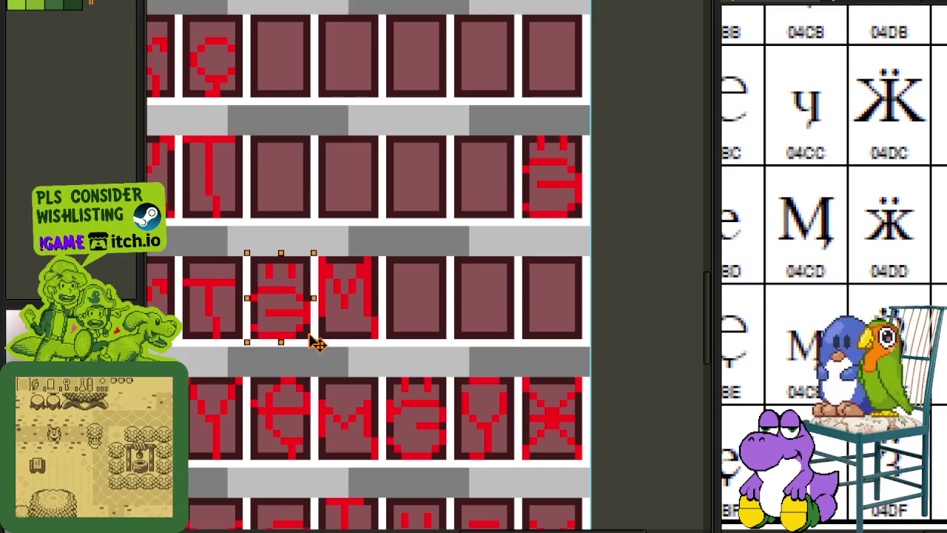
pyautogui.scroll(-2, 375, 304)
pyautogui.scroll(3, 340, 275)
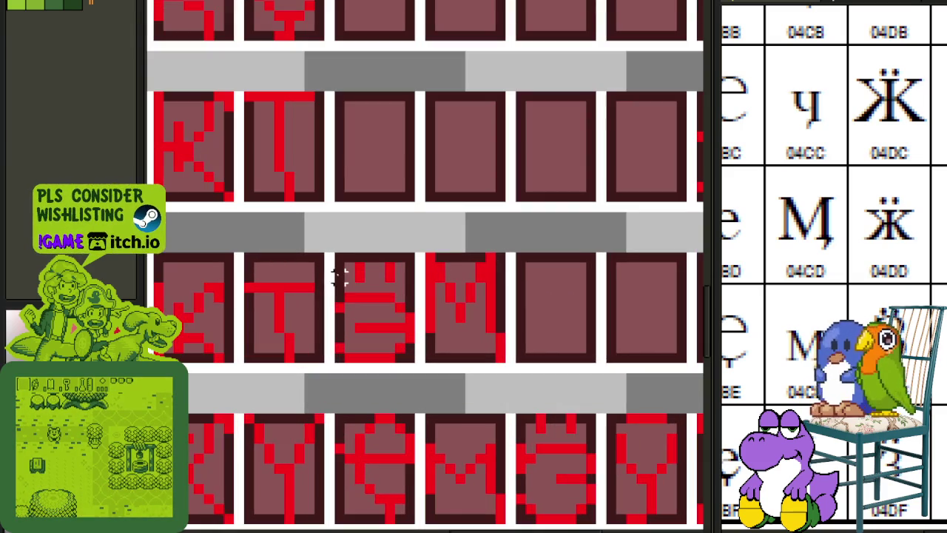
pyautogui.scroll(2, 329, 259)
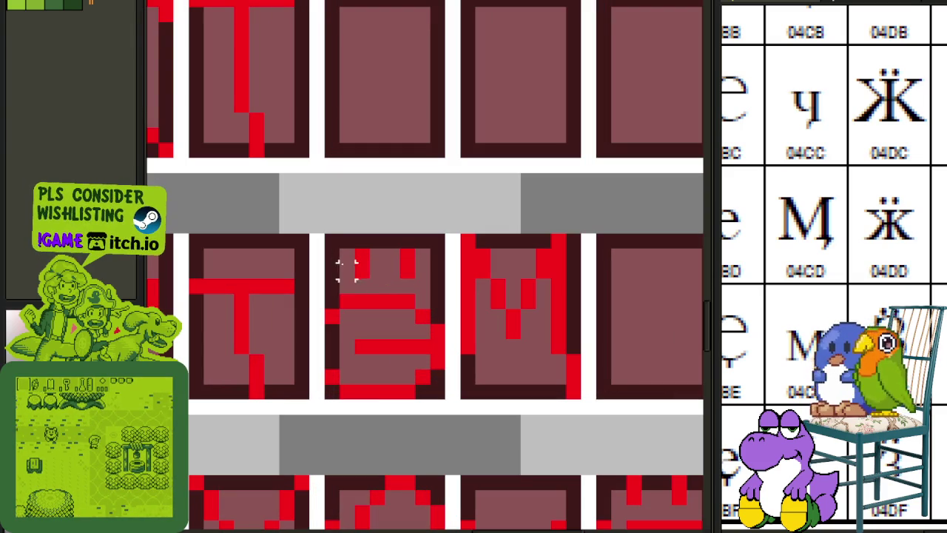
# Undo the last edit to the dotted Э glyph.
pyautogui.moveTo(322, 245); pyautogui.dragTo(446, 401)
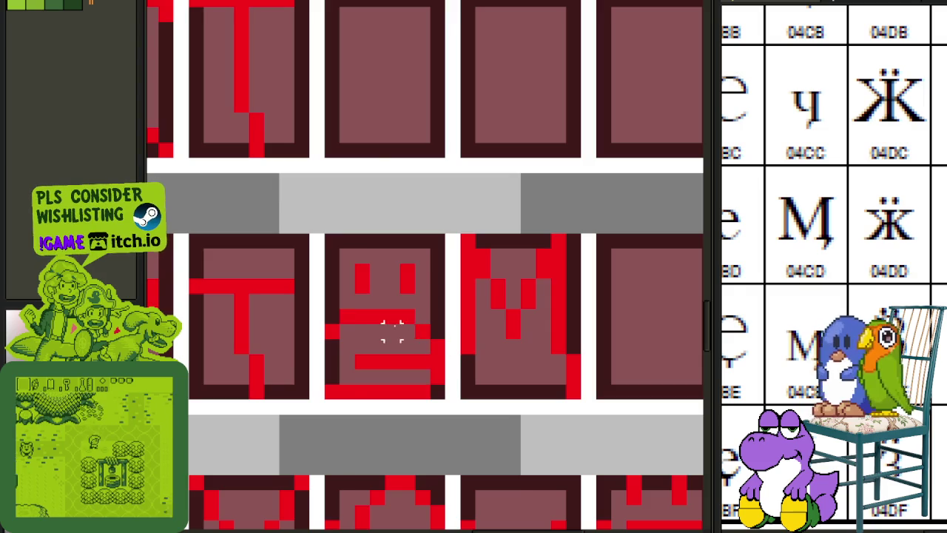
pyautogui.scroll(-2, 391, 329)
pyautogui.scroll(2, 372, 278)
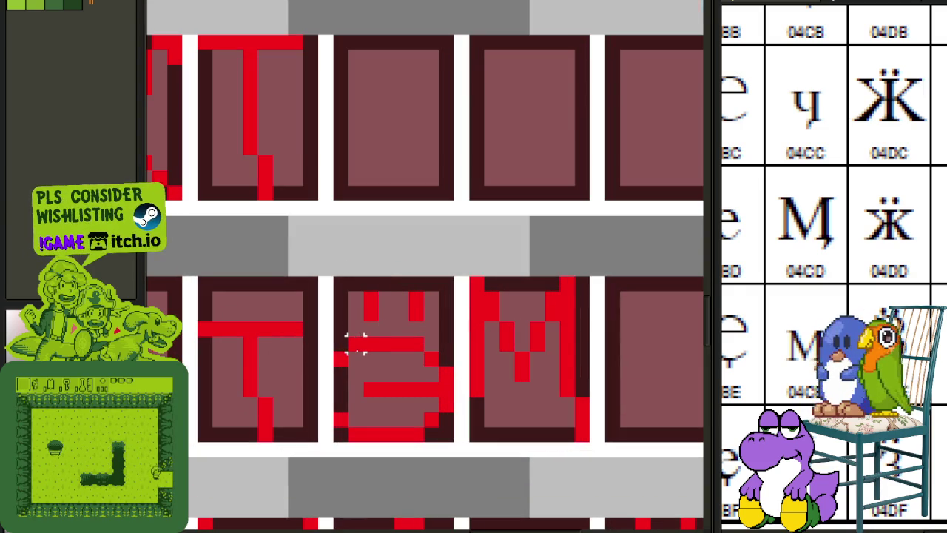
pyautogui.hotkey('ctrl', 'z')
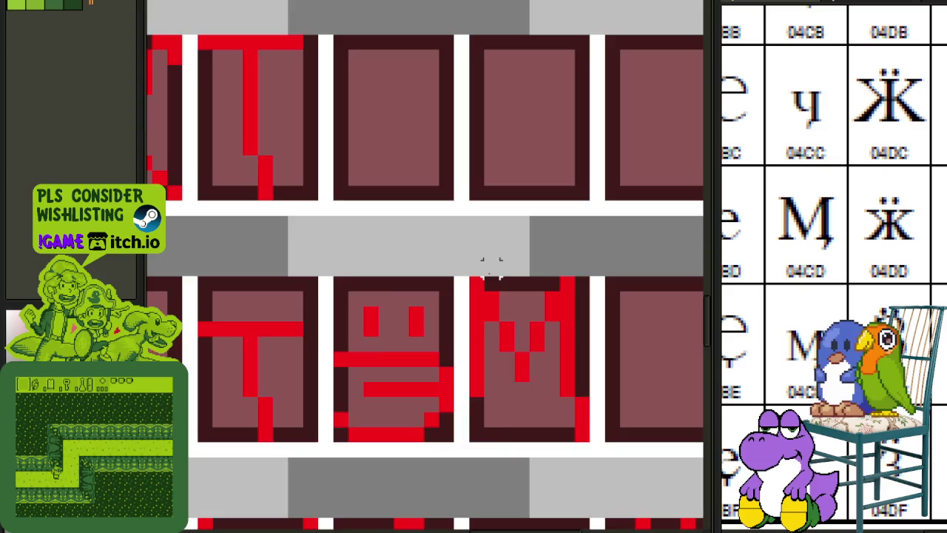
pyautogui.scroll(-3, 491, 266)
pyautogui.scroll(1, 489, 281)
pyautogui.scroll(2, 434, 301)
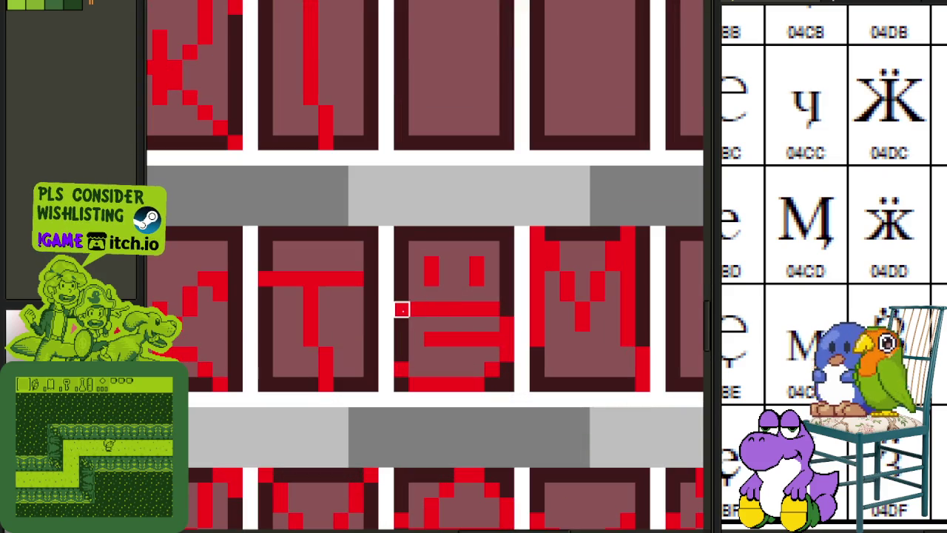
pyautogui.scroll(-3, 436, 264)
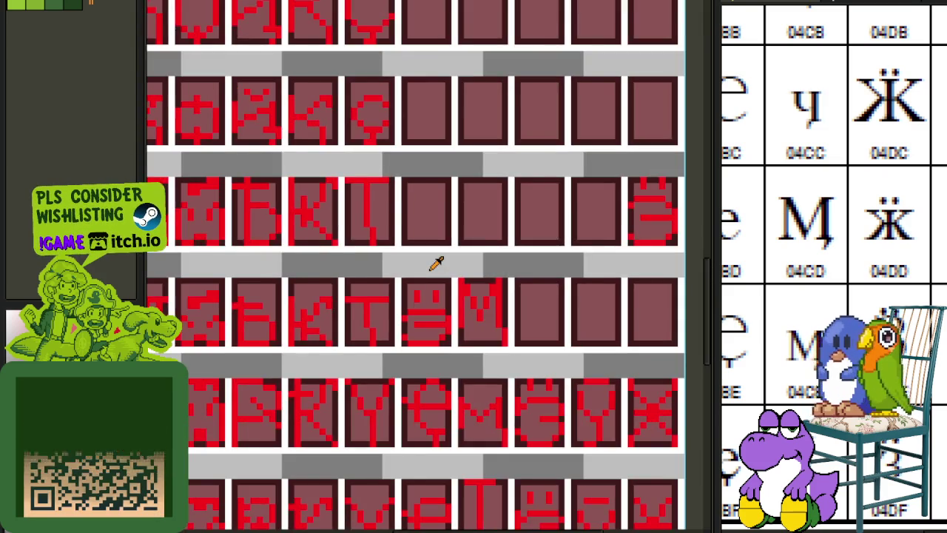
pyautogui.scroll(-1, 442, 263)
pyautogui.scroll(-1, 443, 262)
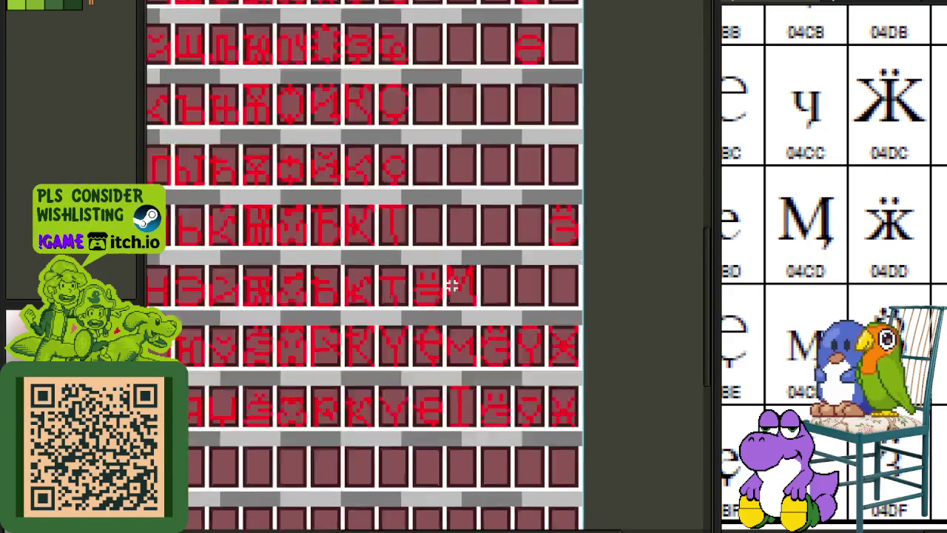
pyautogui.scroll(3, 450, 283)
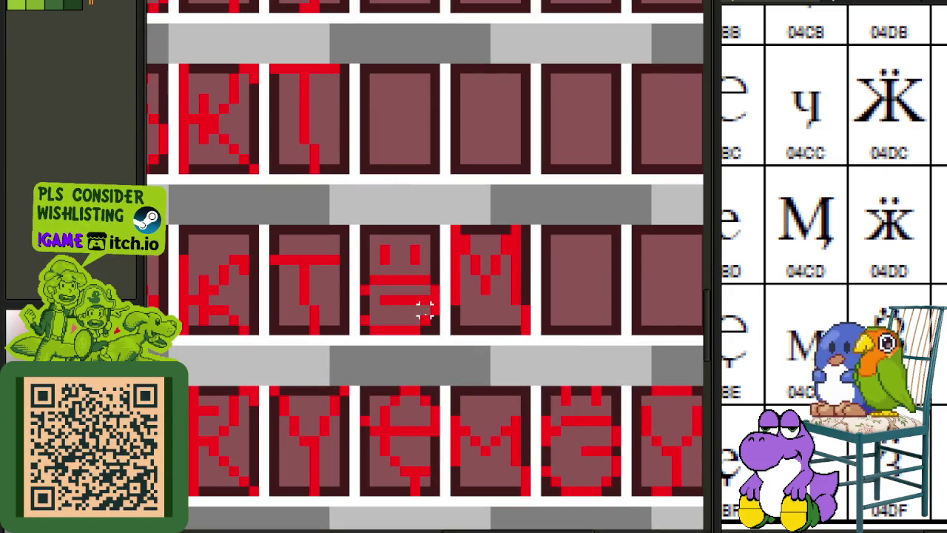
pyautogui.scroll(-2, 424, 311)
pyautogui.scroll(1, 405, 317)
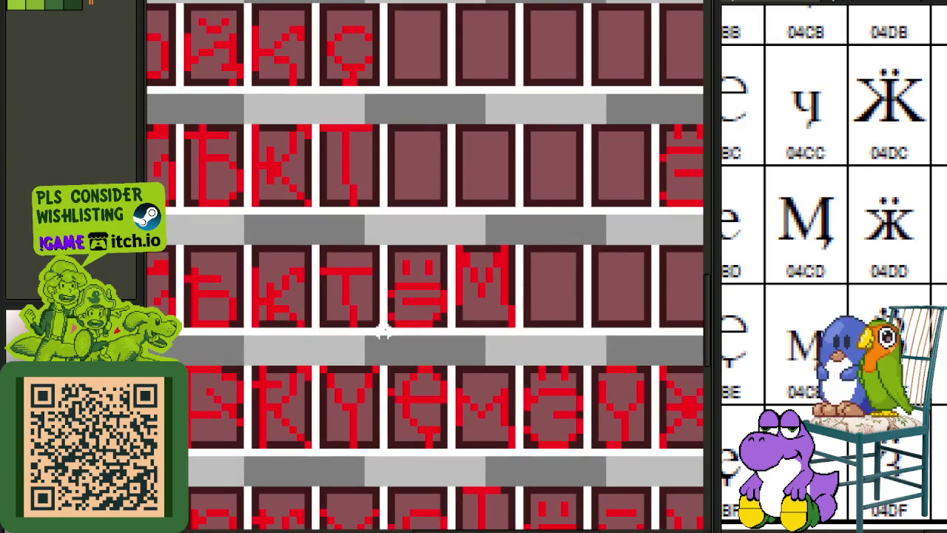
# Move the dotted Э glyph into the right-column tile.
pyautogui.moveTo(391, 320); pyautogui.dragTo(432, 263)
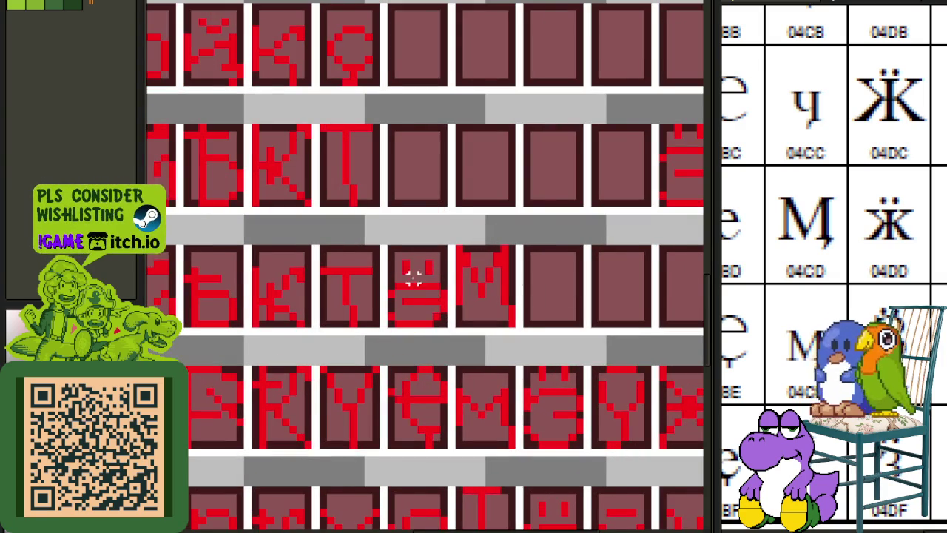
pyautogui.scroll(1, 399, 292)
pyautogui.moveTo(388, 333); pyautogui.dragTo(466, 228)
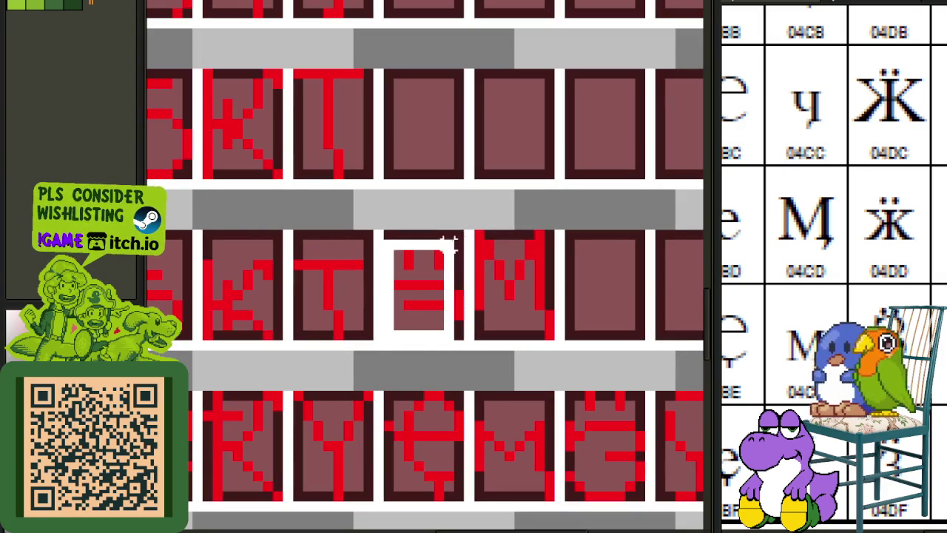
pyautogui.moveTo(451, 274)
pyautogui.mouseDown()
pyautogui.moveTo(706, 289)
pyautogui.moveTo(553, 281)
pyautogui.mouseUp()
pyautogui.click(614, 253)
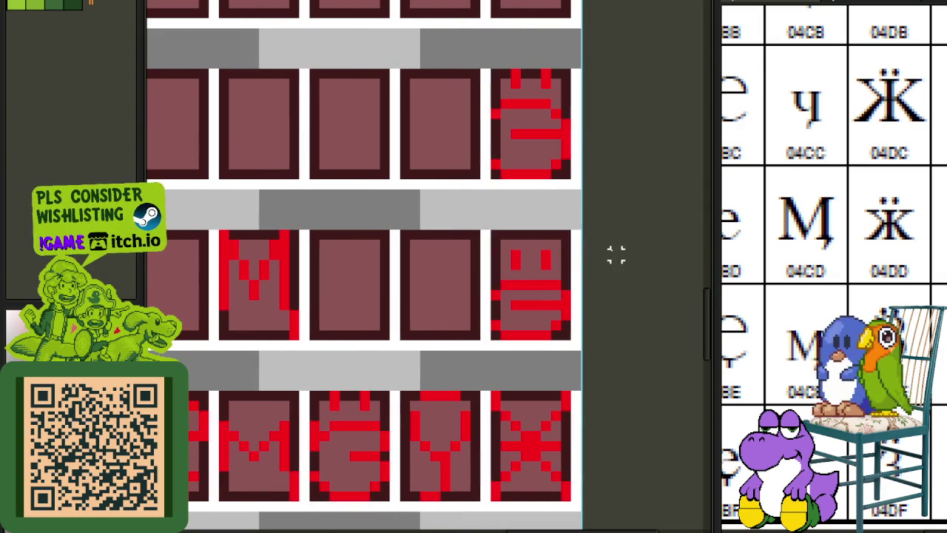
pyautogui.scroll(-2, 892, 301)
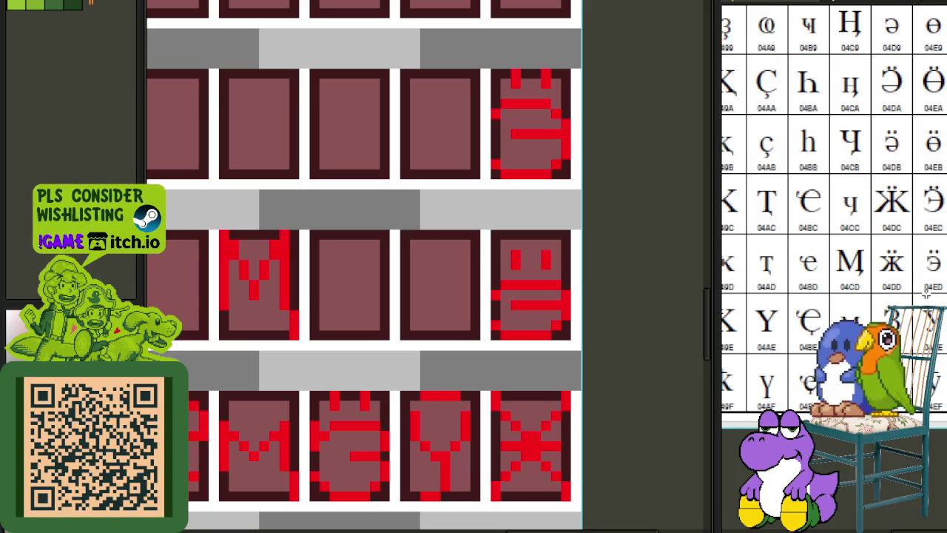
pyautogui.scroll(2, 925, 294)
# Check the dotted Э reference, nudge the glyph one pixel left into its tile, and save.
pyautogui.moveTo(855, 222); pyautogui.dragTo(773, 267)
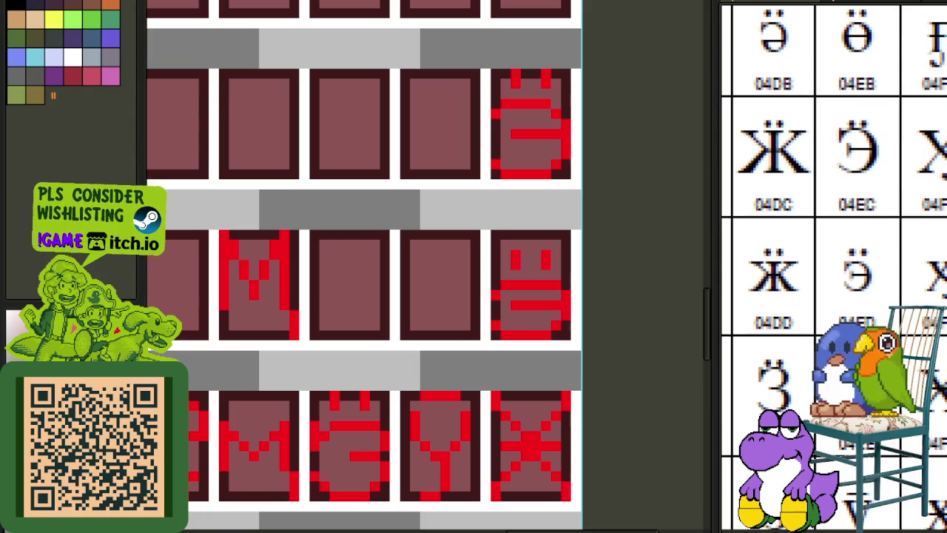
pyautogui.scroll(-1, 605, 315)
pyautogui.scroll(3, 574, 333)
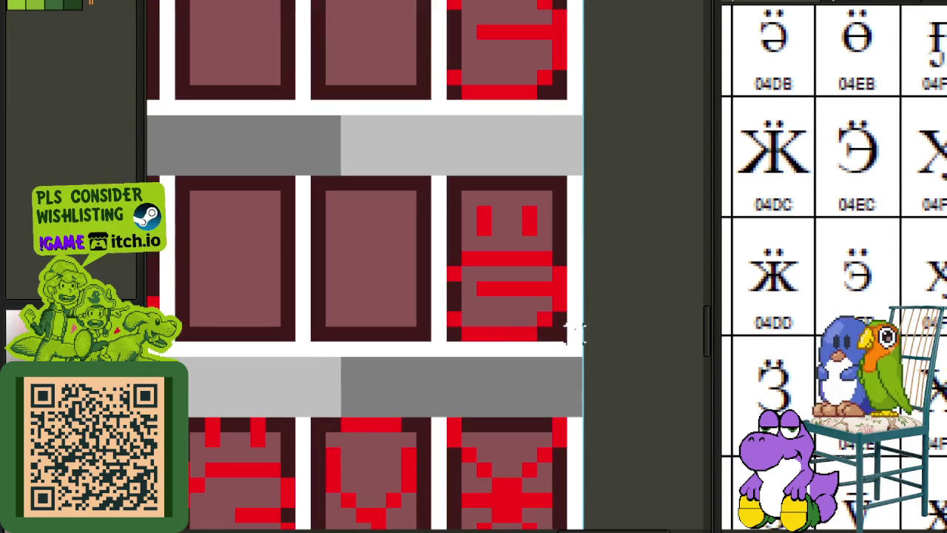
pyautogui.moveTo(453, 332)
pyautogui.mouseDown()
pyautogui.moveTo(553, 15)
pyautogui.moveTo(548, 120)
pyautogui.mouseUp()
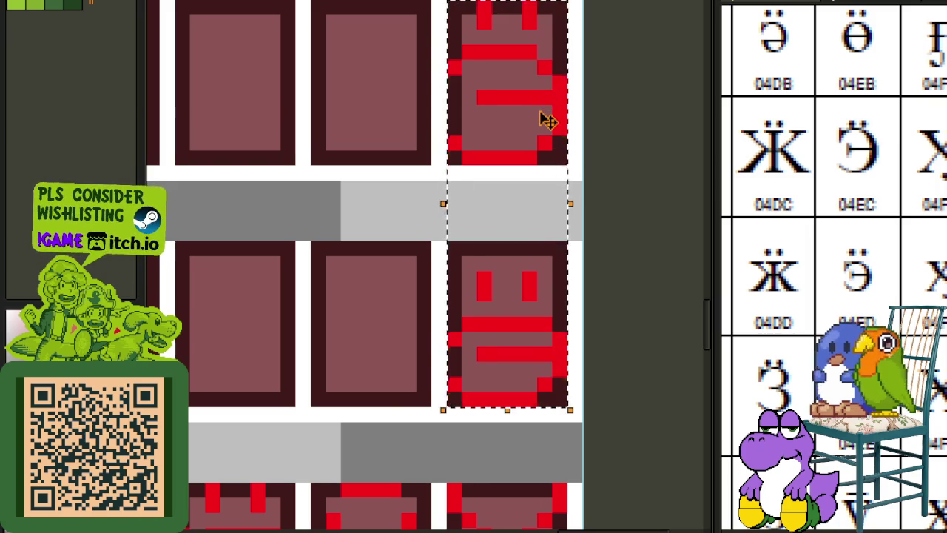
pyautogui.press('Left')
pyautogui.press('Left')
pyautogui.press('Left')
pyautogui.press('Left')
pyautogui.press('Left')
pyautogui.press('Left')
pyautogui.hotkey('ctrl', 's')
pyautogui.scroll(-3, 527, 229)
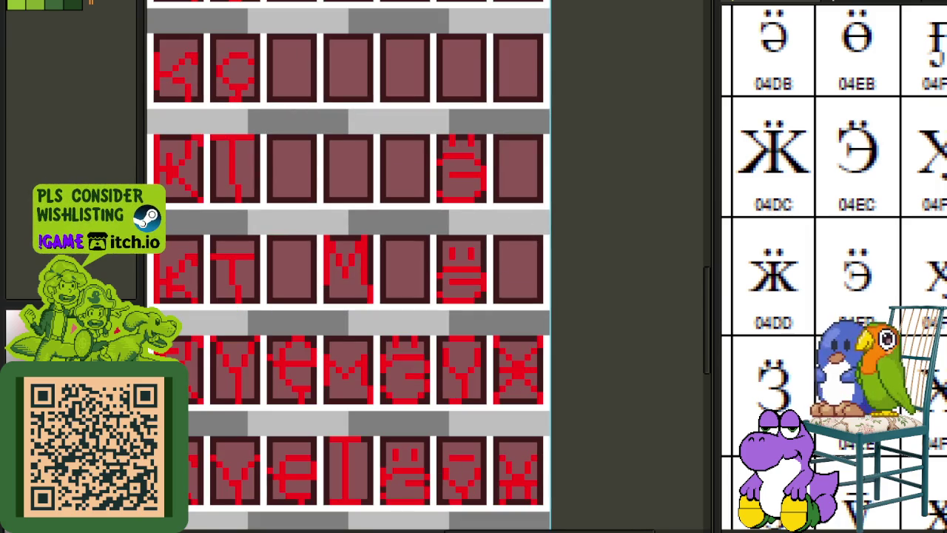
pyautogui.scroll(-2, 833, 266)
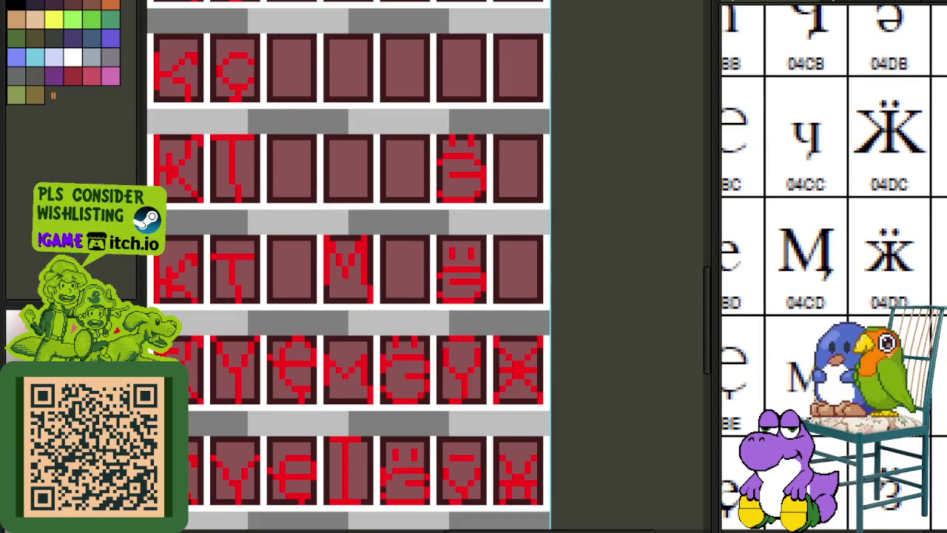
pyautogui.scroll(-2, 524, 263)
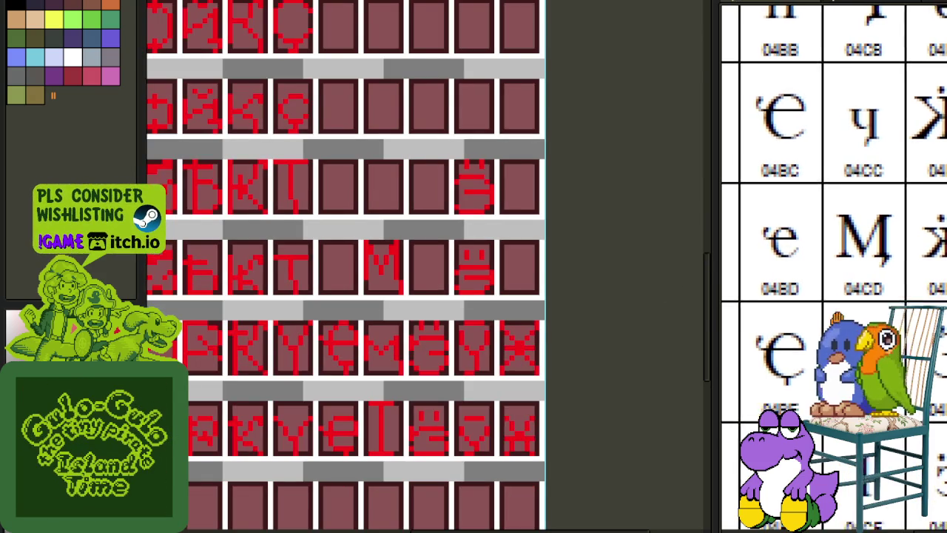
# Select the column of е glyph tiles and drop them in place.
pyautogui.moveTo(834, 330); pyautogui.dragTo(842, 312)
pyautogui.scroll(2, 376, 418)
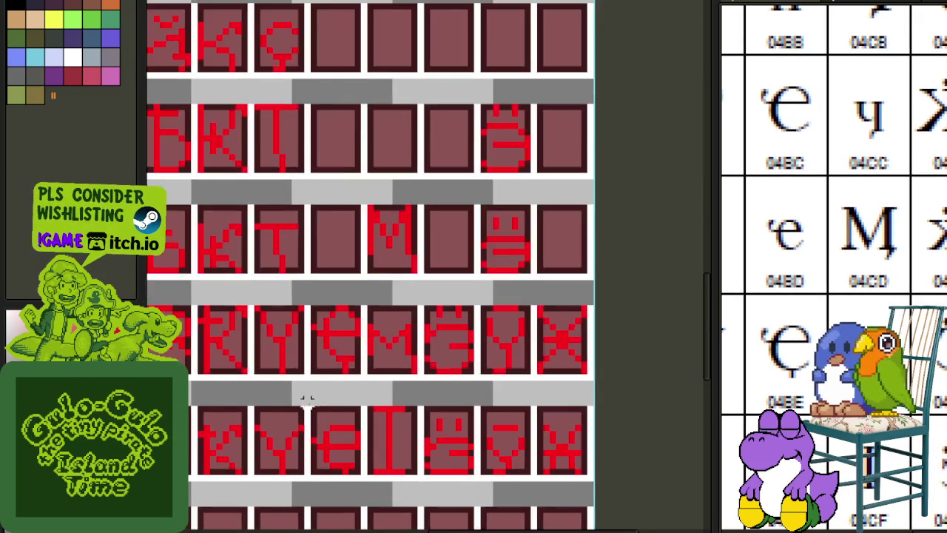
pyautogui.moveTo(325, 477)
pyautogui.mouseDown()
pyautogui.moveTo(402, 218)
pyautogui.moveTo(384, 191)
pyautogui.mouseUp()
pyautogui.scroll(-1, 402, 217)
pyautogui.hotkey('ctrl', 'd')
pyautogui.scroll(1, 379, 329)
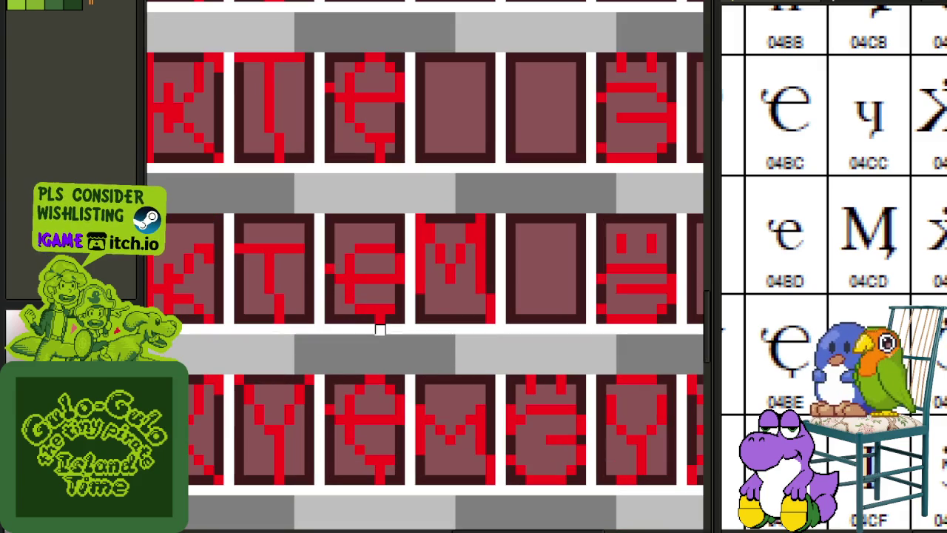
pyautogui.scroll(1, 363, 301)
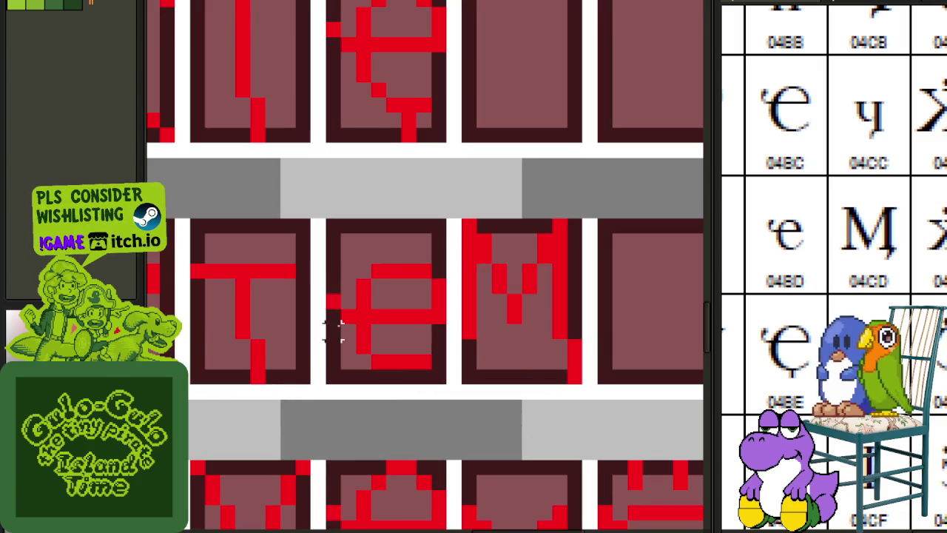
# Move the middle E glyph down one pixel and deselect.
pyautogui.moveTo(331, 378); pyautogui.dragTo(448, 216)
pyautogui.moveTo(378, 285); pyautogui.dragTo(378, 299)
pyautogui.hotkey('ctrl', 'd')
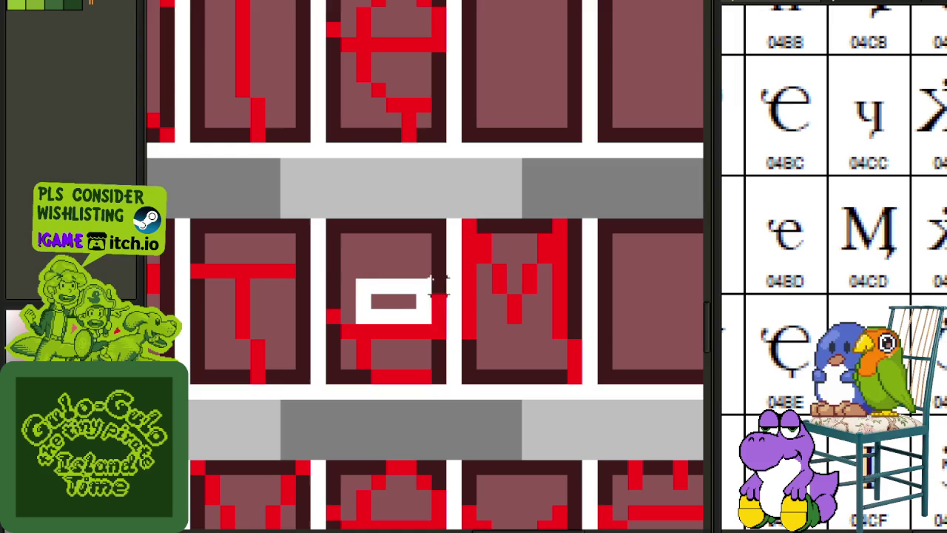
pyautogui.moveTo(363, 304); pyautogui.dragTo(451, 334)
pyautogui.hotkey('ctrl', 'd')
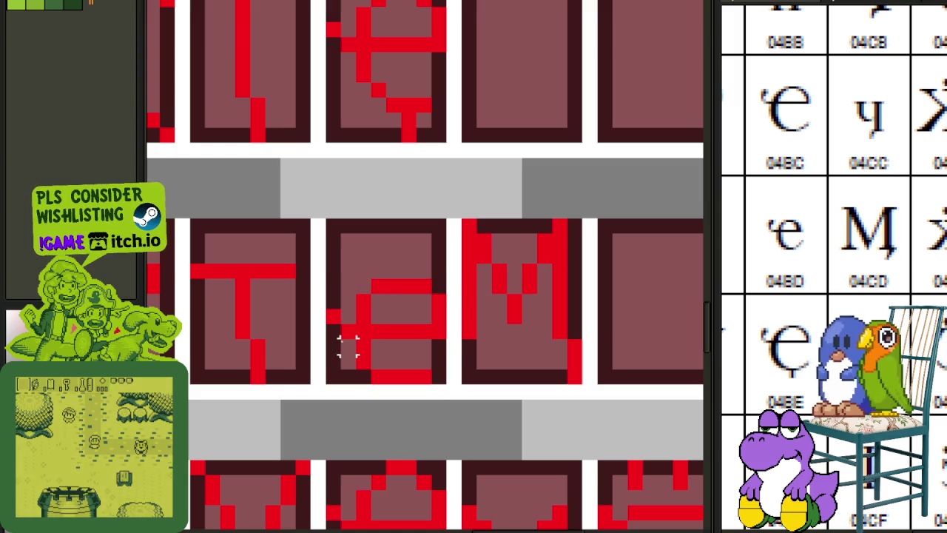
pyautogui.moveTo(327, 368); pyautogui.dragTo(444, 281)
pyautogui.hotkey('ctrl', 'd')
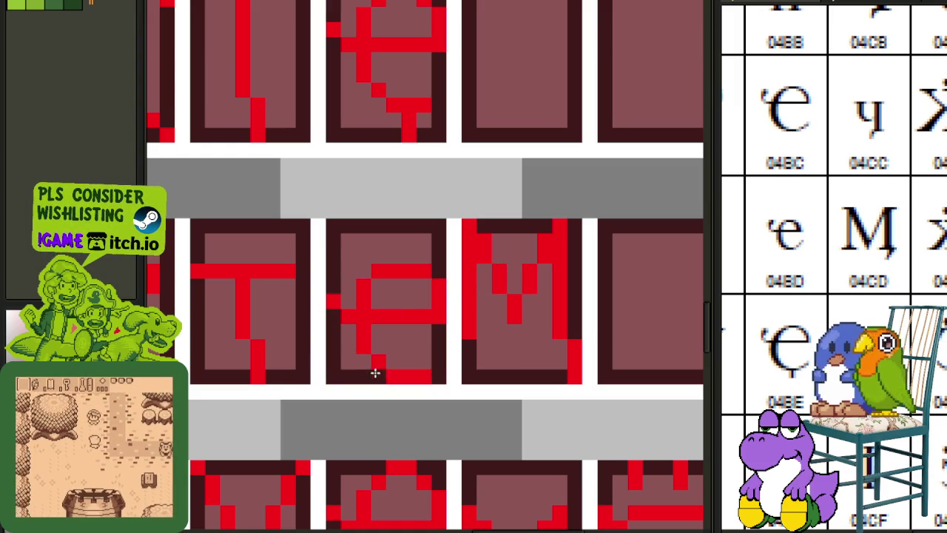
# Try shortening the E's left stem by one pixel, then undo it.
pyautogui.scroll(-3, 372, 366)
pyautogui.scroll(3, 398, 359)
pyautogui.scroll(1, 398, 359)
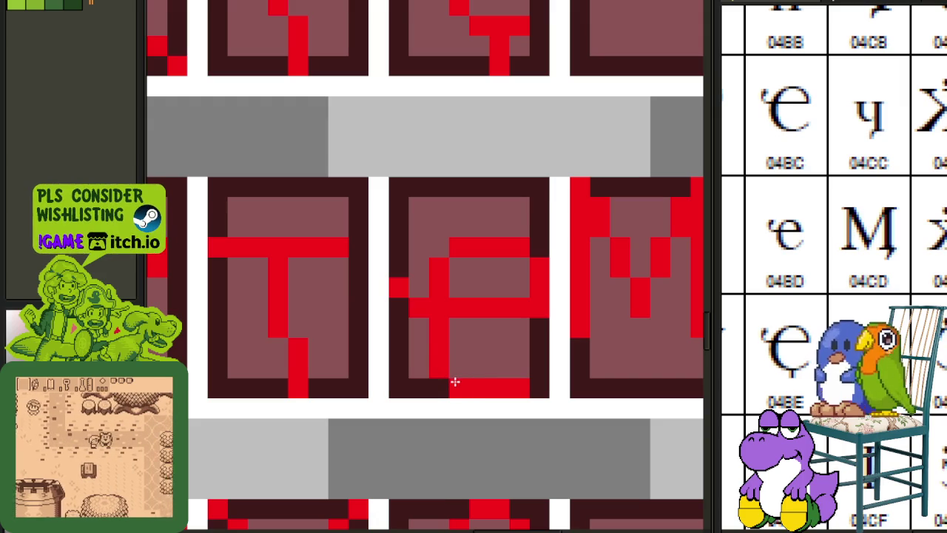
pyautogui.click(441, 368)
pyautogui.scroll(-3, 455, 386)
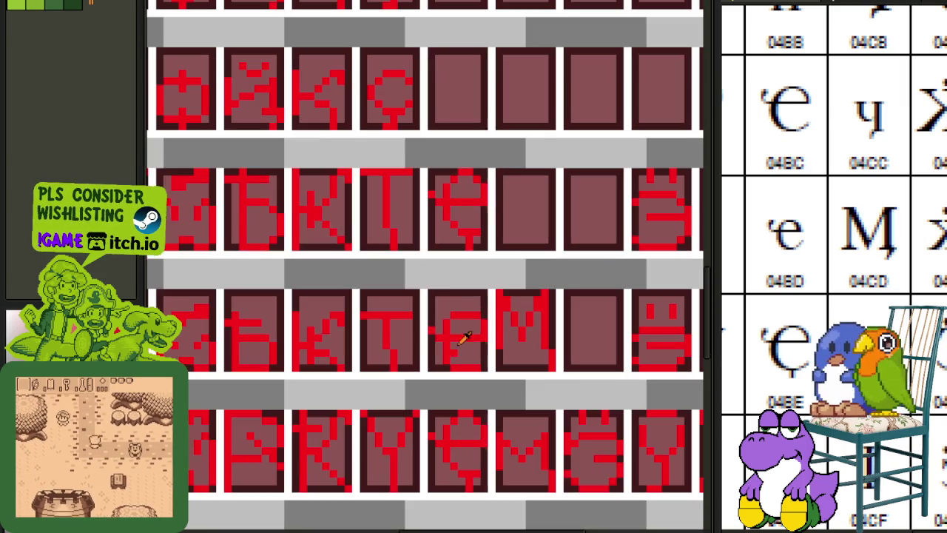
pyautogui.hotkey('ctrl', 'z')
pyautogui.scroll(2, 439, 326)
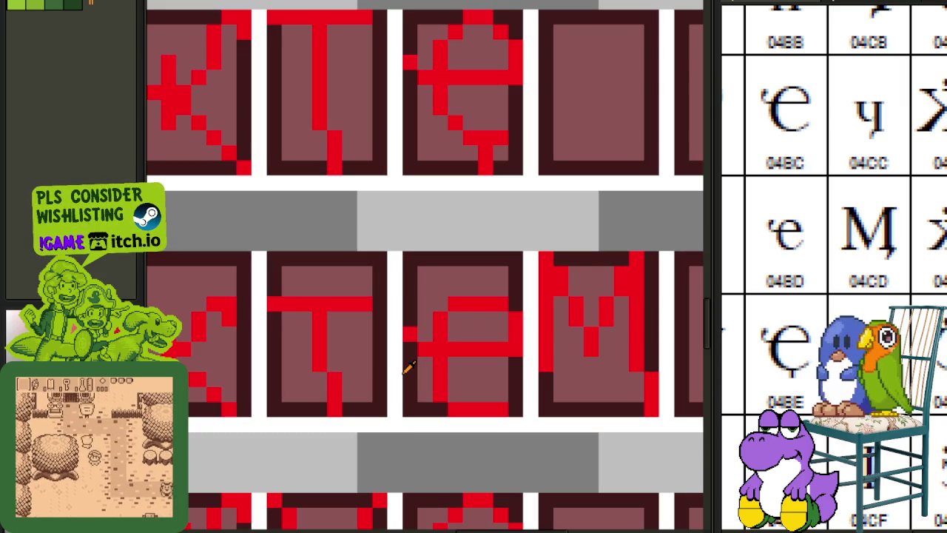
# Shift the E glyph down one pixel and save the font sheet.
pyautogui.moveTo(411, 379); pyautogui.dragTo(527, 277)
pyautogui.moveTo(470, 319); pyautogui.dragTo(470, 334)
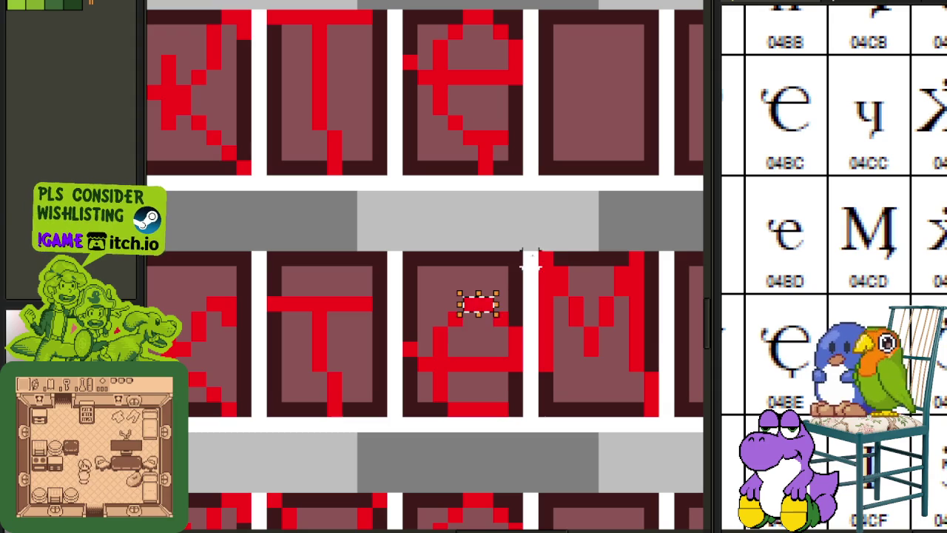
pyautogui.scroll(-3, 545, 244)
pyautogui.hotkey('ctrl', 's')
pyautogui.scroll(2, 562, 230)
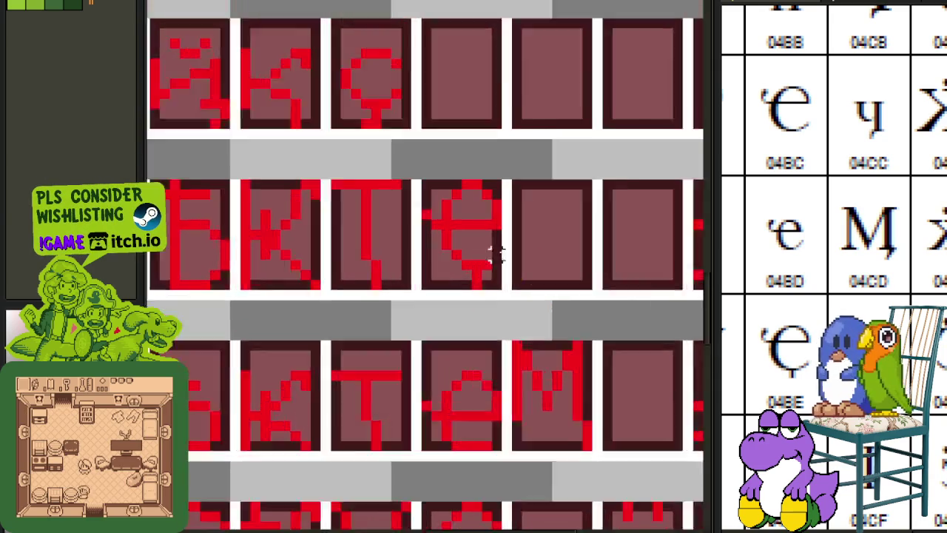
pyautogui.scroll(2, 493, 249)
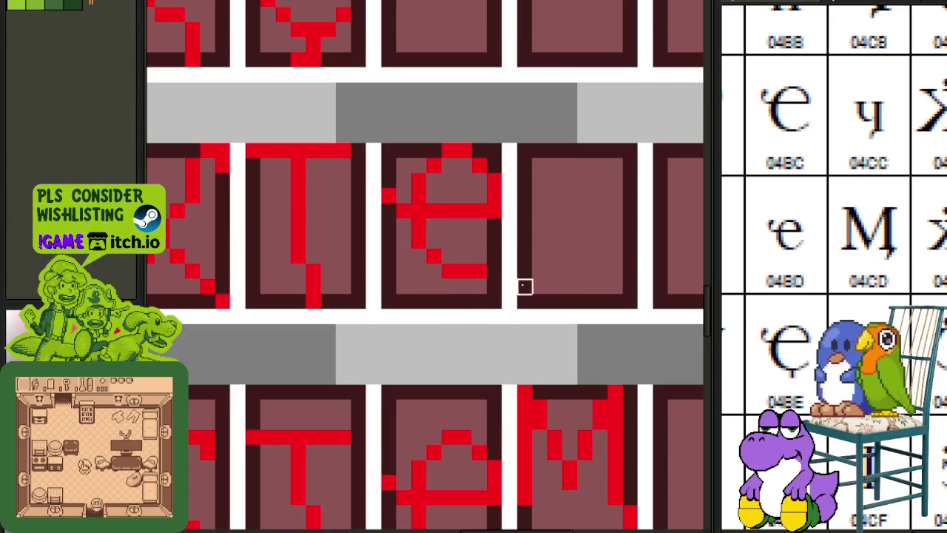
pyautogui.scroll(-1, 817, 192)
pyautogui.scroll(2, 808, 392)
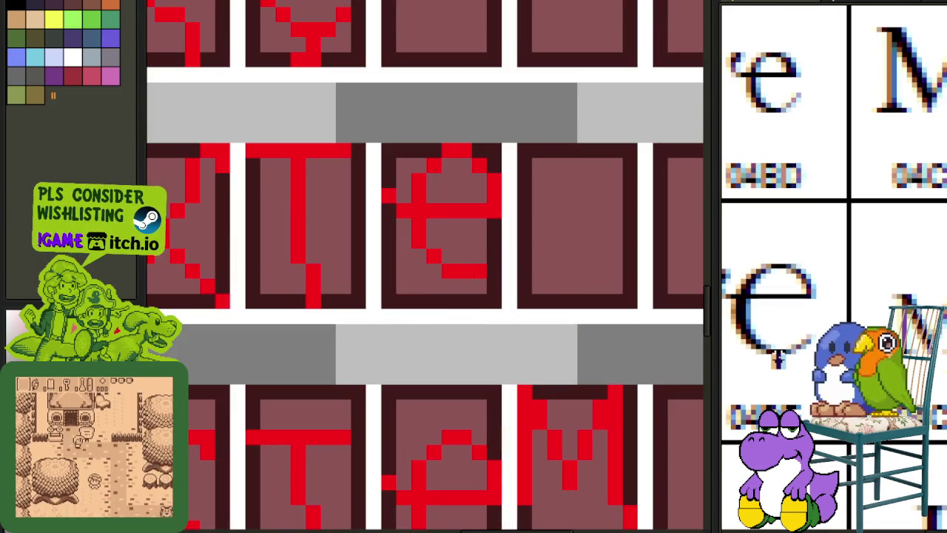
pyautogui.scroll(-1, 829, 209)
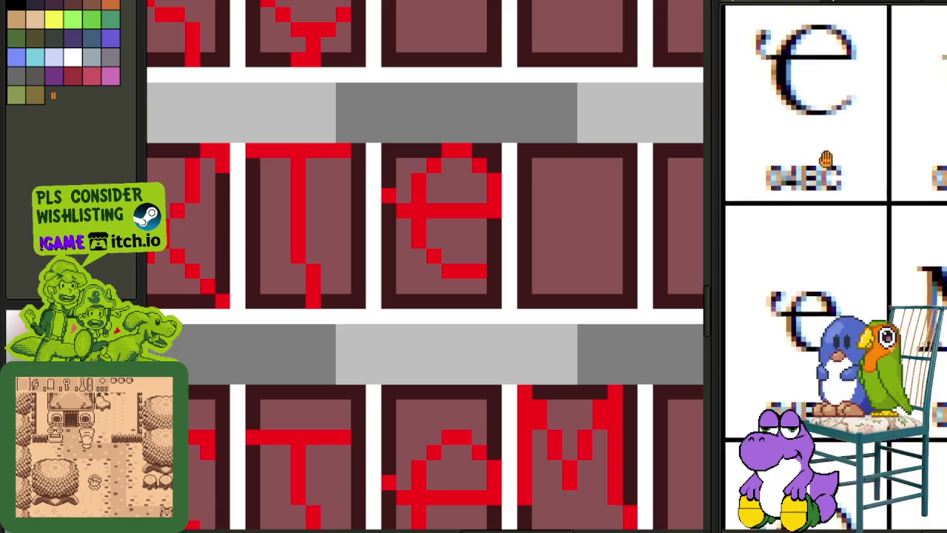
pyautogui.scroll(2, 816, 264)
pyautogui.scroll(-2, 833, 264)
pyautogui.scroll(-1, 830, 269)
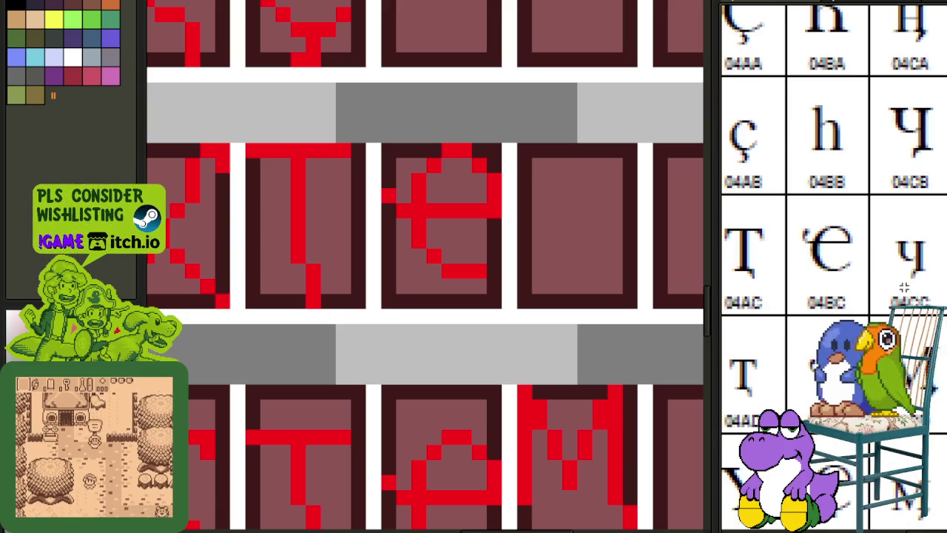
pyautogui.scroll(-1, 828, 271)
pyautogui.scroll(-1, 491, 303)
pyautogui.scroll(-1, 499, 310)
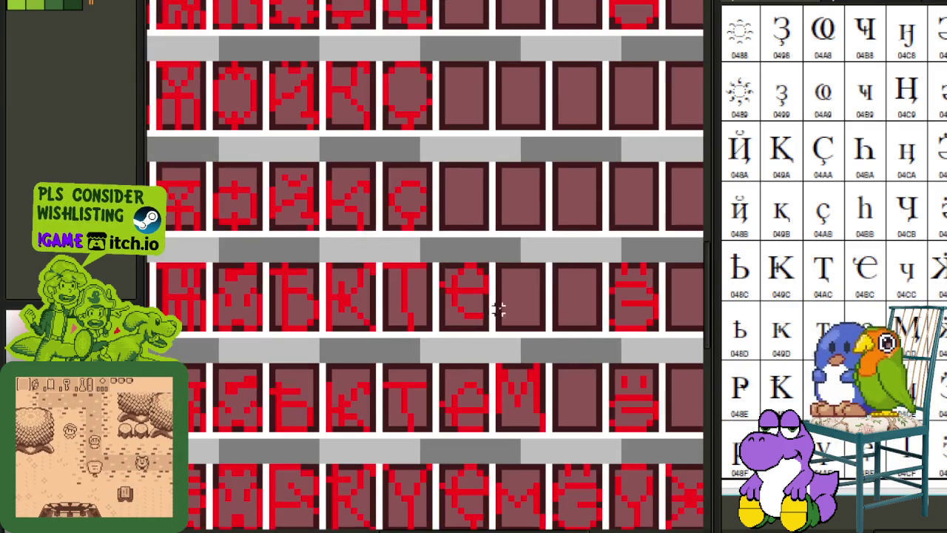
# Select the upper Є-like glyph and stretch it downward to fill its cell height.
pyautogui.scroll(1, 472, 309)
pyautogui.scroll(-1, 484, 222)
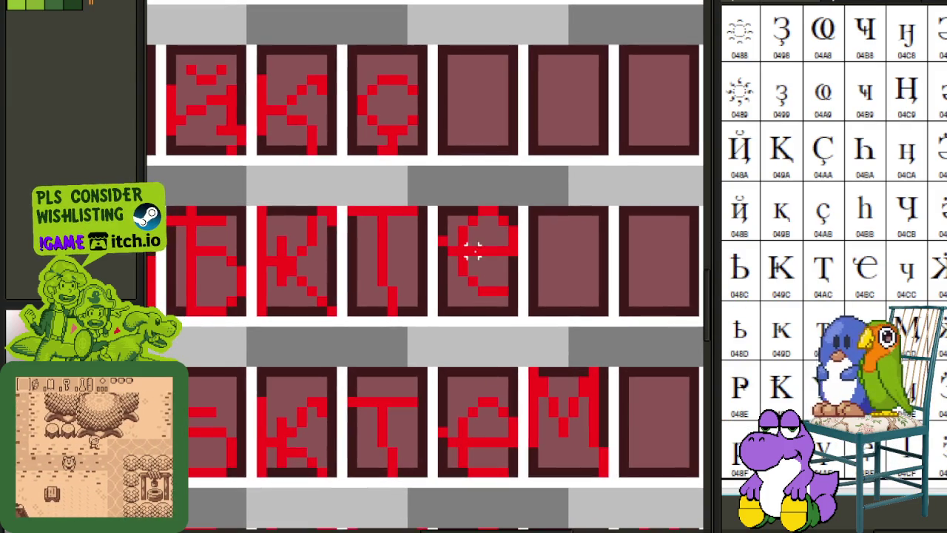
pyautogui.scroll(1, 458, 214)
pyautogui.scroll(1, 437, 193)
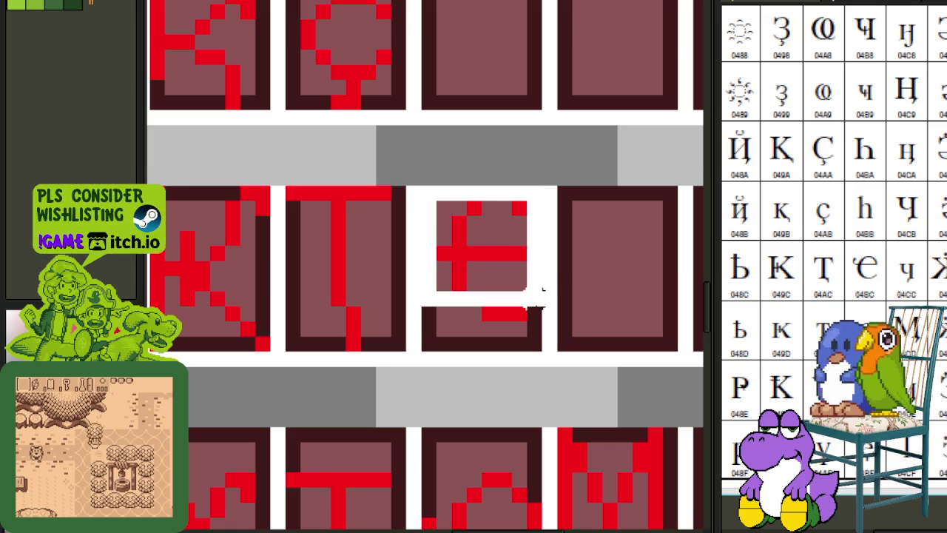
pyautogui.moveTo(419, 182); pyautogui.dragTo(545, 324)
pyautogui.moveTo(481, 324); pyautogui.dragTo(482, 355)
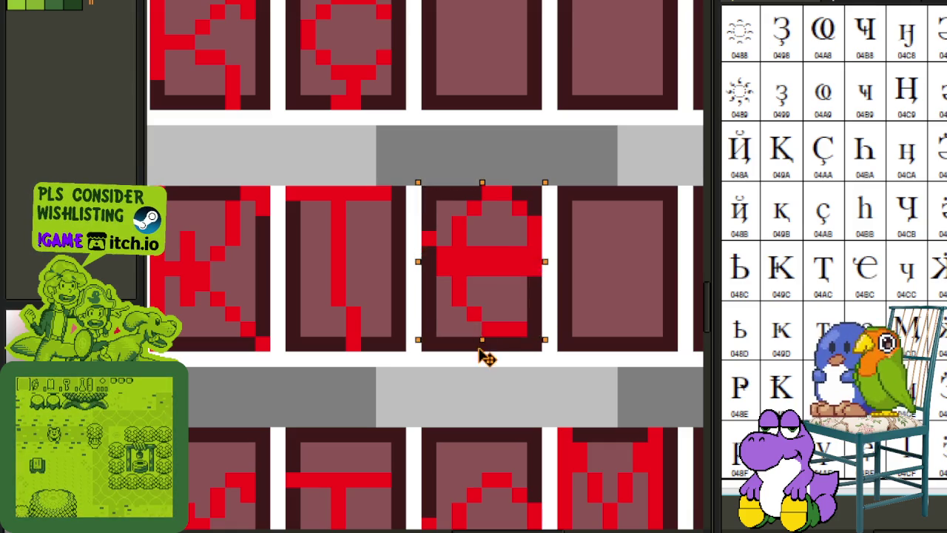
# Redraw the stretched glyph's outline with a clean cyan stroke.
pyautogui.scroll(-1, 610, 268)
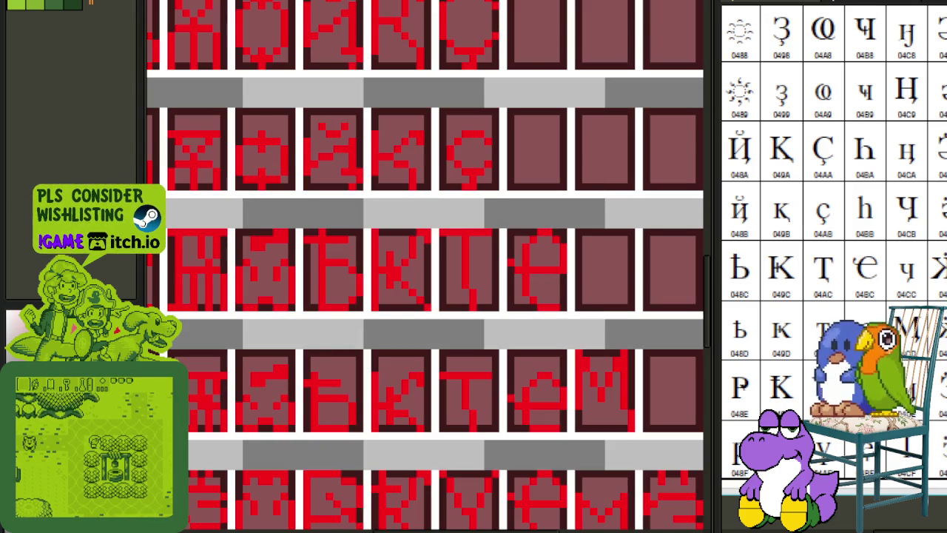
pyautogui.scroll(2, 515, 255)
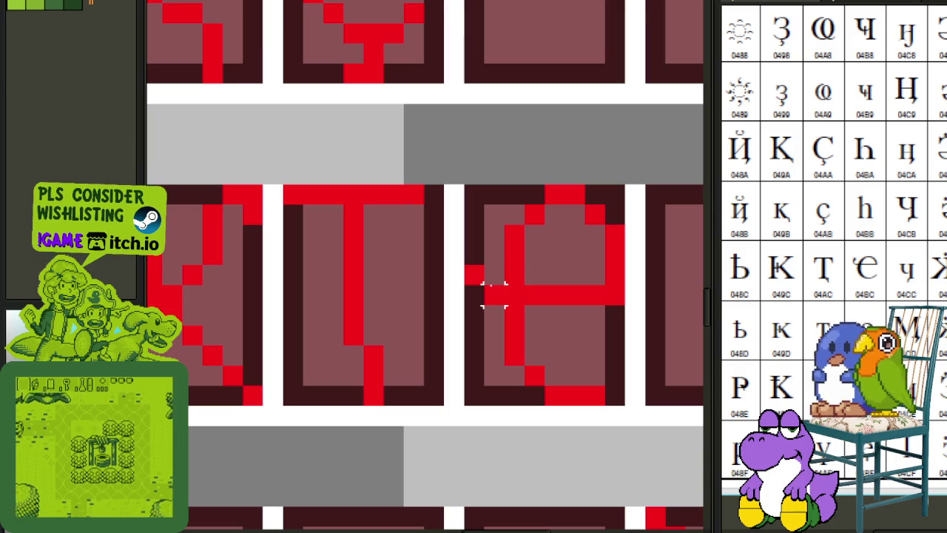
pyautogui.moveTo(494, 293)
pyautogui.mouseDown()
pyautogui.moveTo(431, 293)
pyautogui.moveTo(522, 314)
pyautogui.mouseUp()
pyautogui.moveTo(558, 274)
pyautogui.mouseDown()
pyautogui.moveTo(505, 213)
pyautogui.moveTo(449, 255)
pyautogui.moveTo(447, 355)
pyautogui.moveTo(492, 413)
pyautogui.mouseUp()
# Replace the glyph's cyan pixels with red.
pyautogui.scroll(-3, 531, 416)
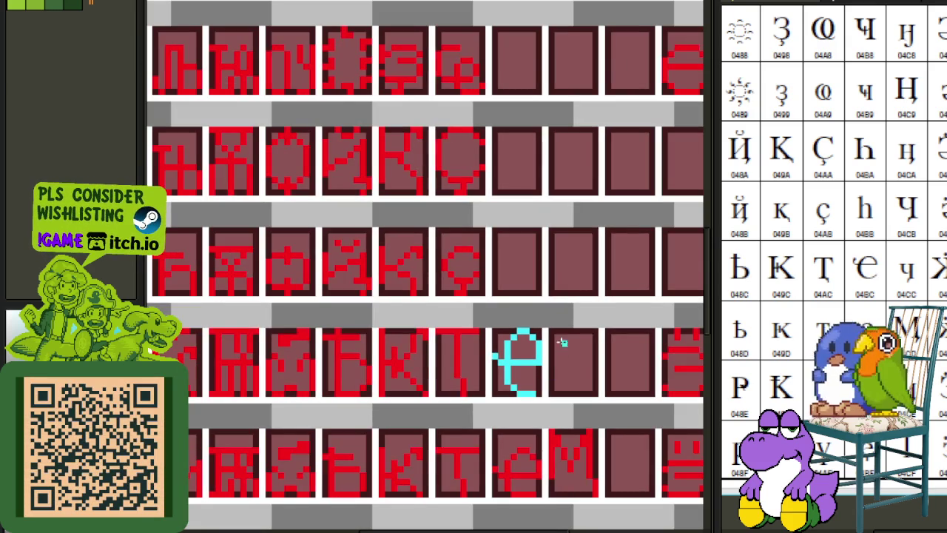
pyautogui.scroll(3, 559, 315)
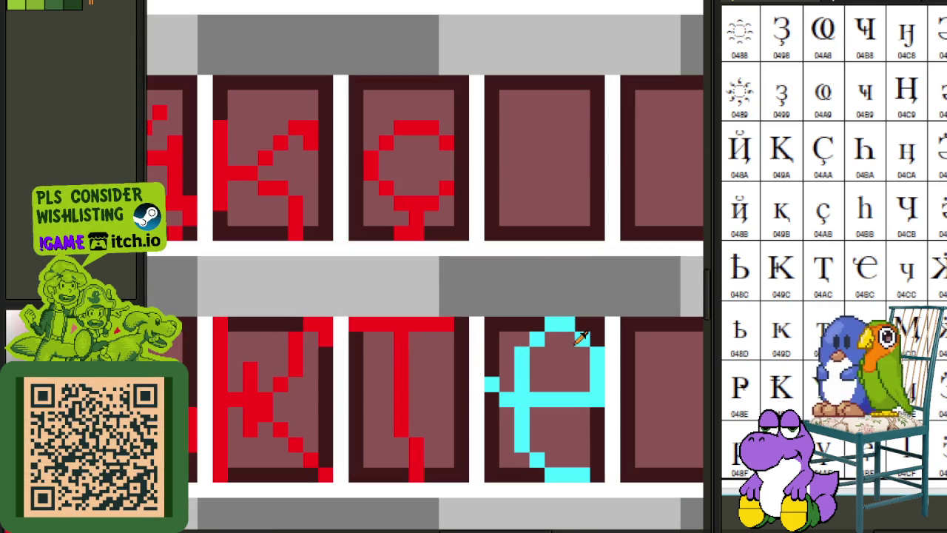
pyautogui.hotkey('shift', 'r')
pyautogui.click(416, 412)
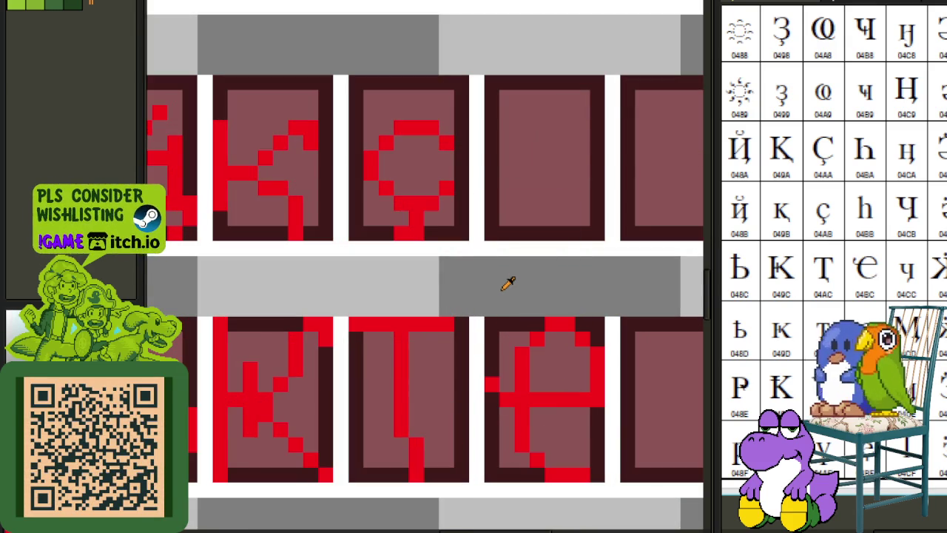
# Save the font sheet and switch to the green Latin alphabet sheet.
pyautogui.scroll(-2, 571, 265)
pyautogui.scroll(-1, 526, 298)
pyautogui.hotkey('ctrl', 's')
pyautogui.scroll(-1, 471, 309)
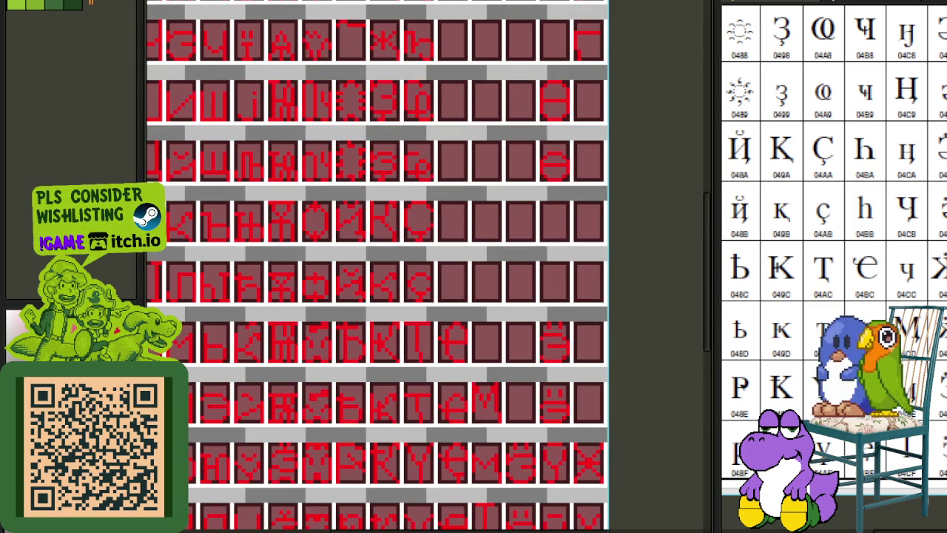
pyautogui.hotkey('alt', 'Tab')
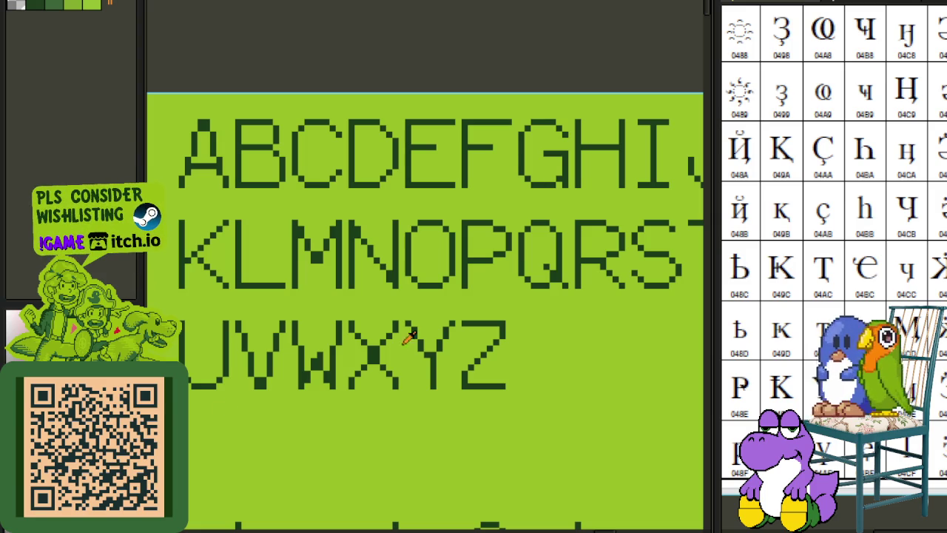
# Scroll the green sheet to show the uppercase letters A–Z across three rows.
pyautogui.scroll(2, 884, 193)
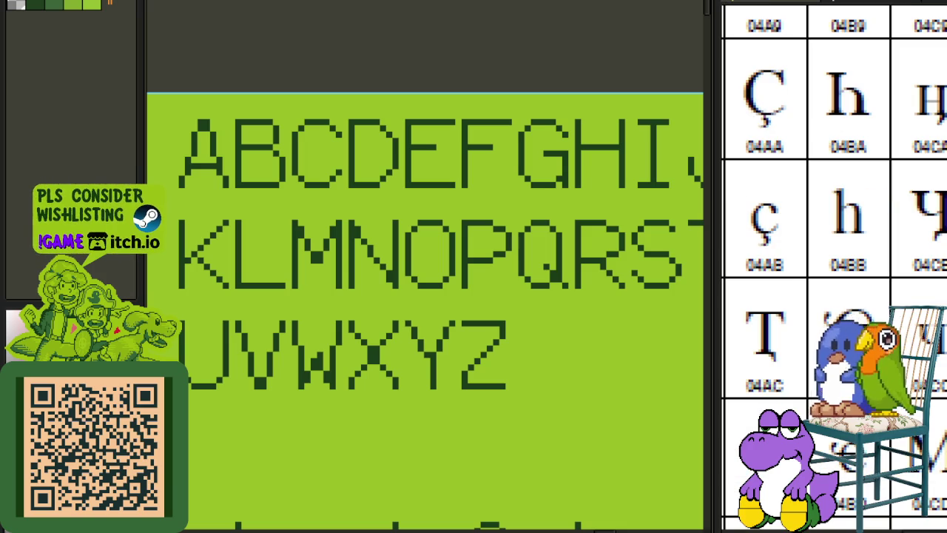
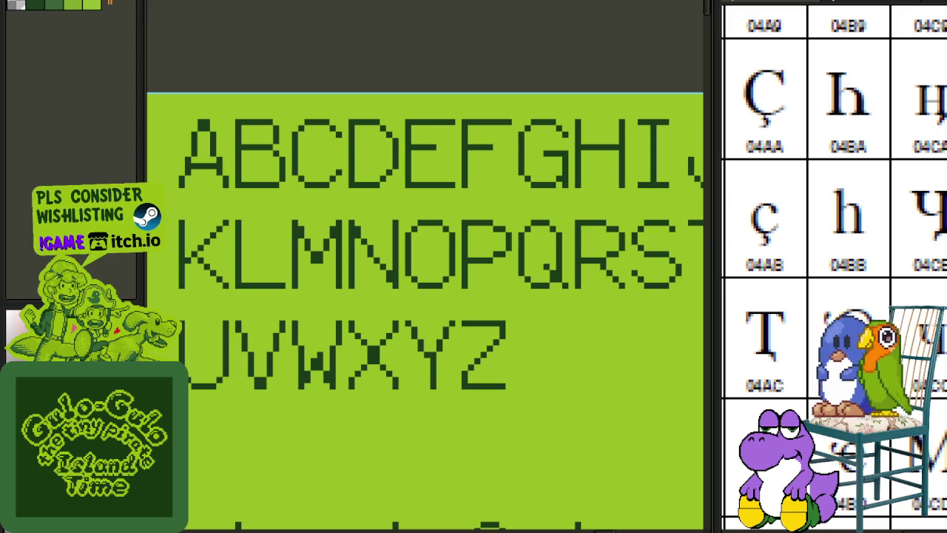
# Select and copy the Latin lowercase h glyph, then switch to the Cyrillic sheet.
pyautogui.scroll(-2, 419, 276)
pyautogui.scroll(-2, 434, 226)
pyautogui.scroll(-2, 443, 214)
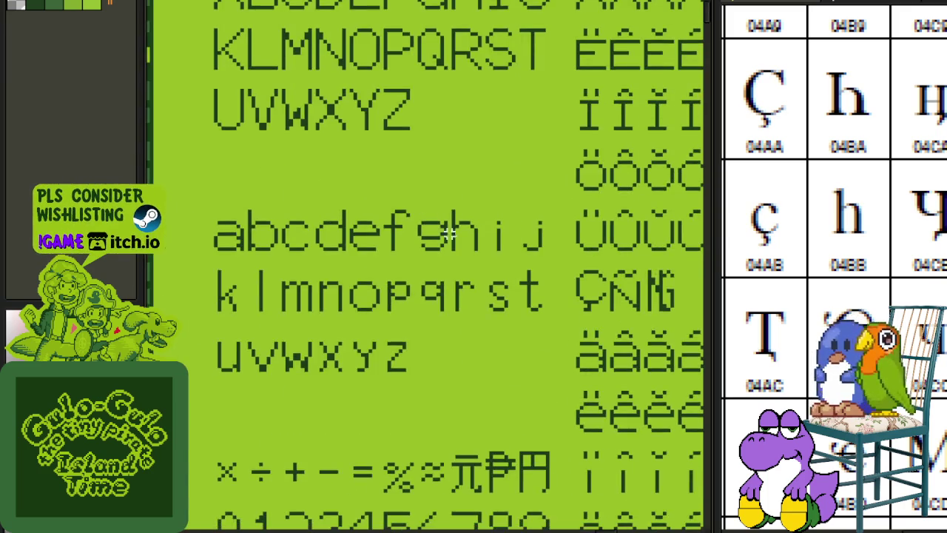
pyautogui.scroll(2, 456, 192)
pyautogui.moveTo(450, 186); pyautogui.dragTo(501, 269)
pyautogui.press('Delete')
pyautogui.hotkey('ctrl', 'z')
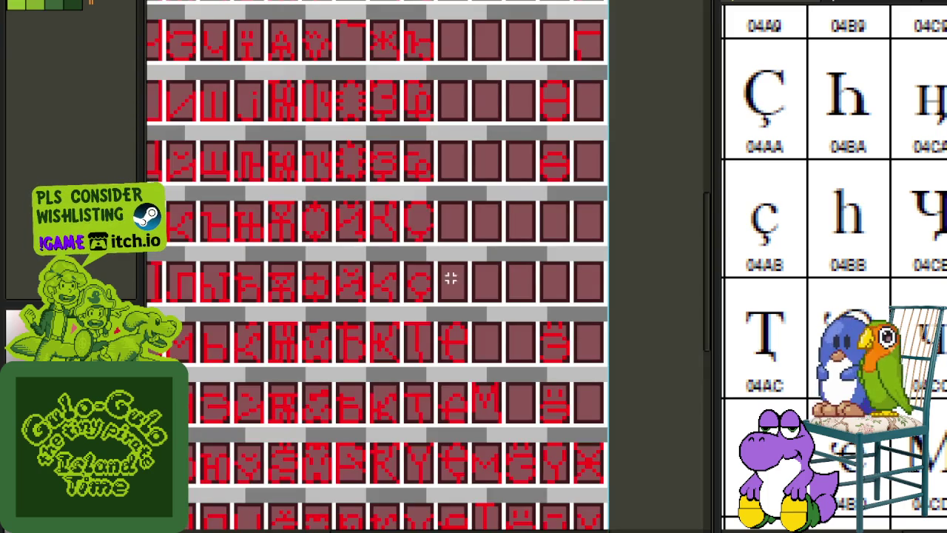
# Paste the h into an empty Cyrillic cell, drop it one pixel lower, and deselect.
pyautogui.scroll(-2, 497, 349)
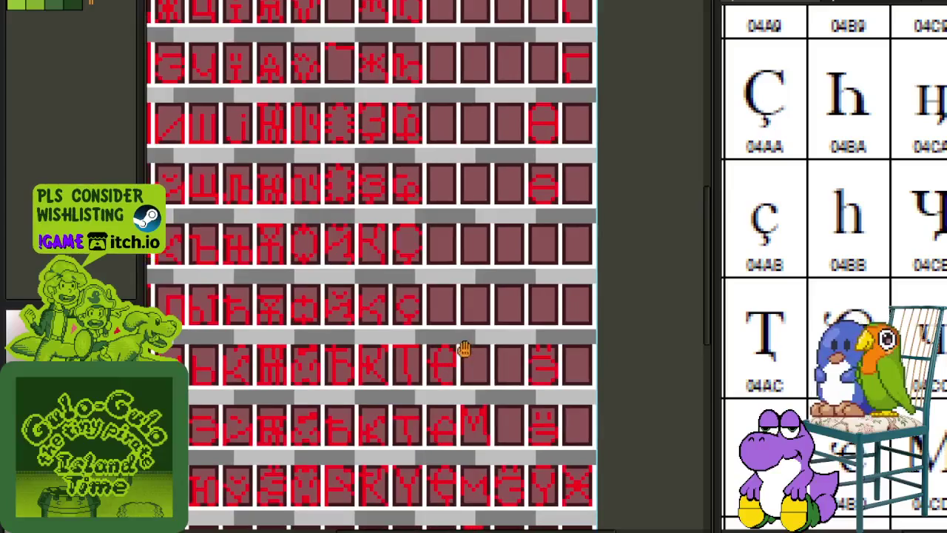
pyautogui.scroll(2, 463, 349)
pyautogui.scroll(2, 454, 289)
pyautogui.scroll(2, 441, 232)
pyautogui.hotkey('ctrl', 'v')
pyautogui.scroll(1, 454, 281)
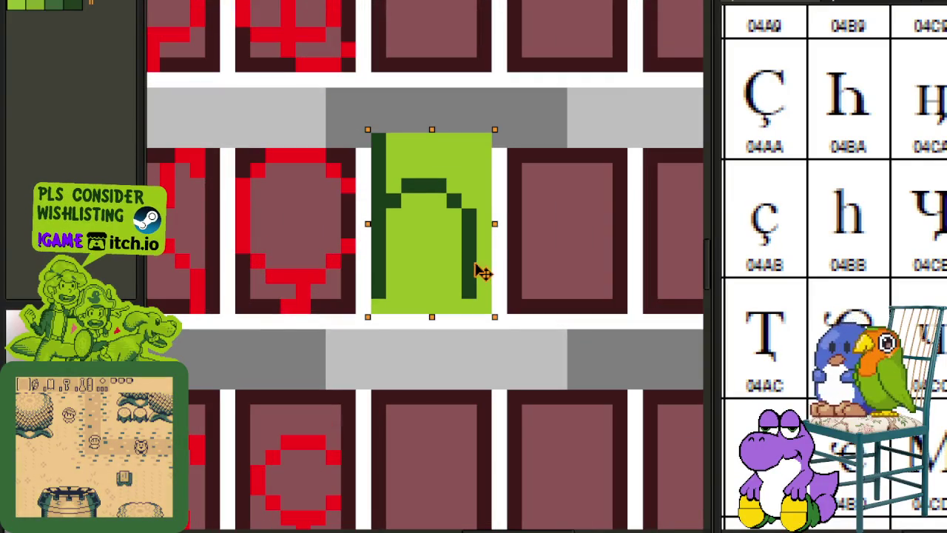
pyautogui.moveTo(473, 272); pyautogui.dragTo(469, 281)
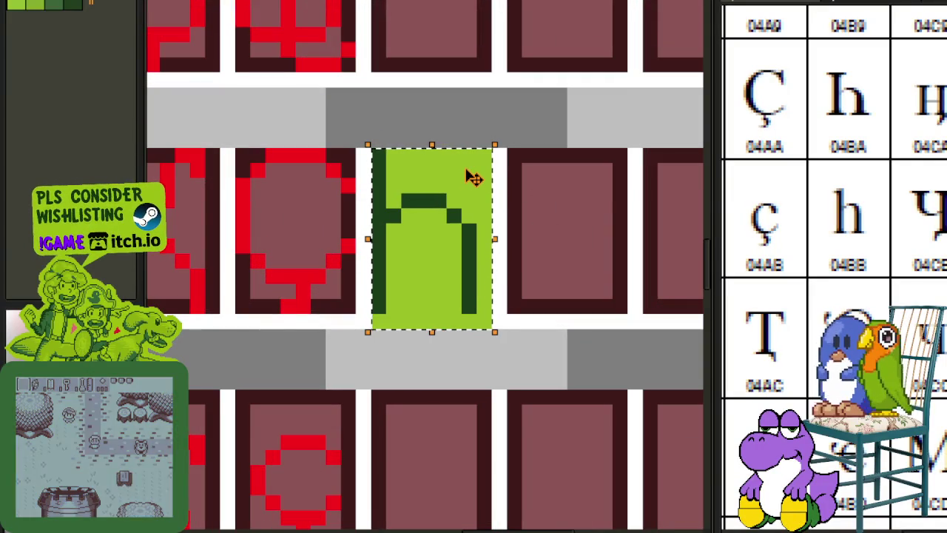
pyautogui.click(607, 110)
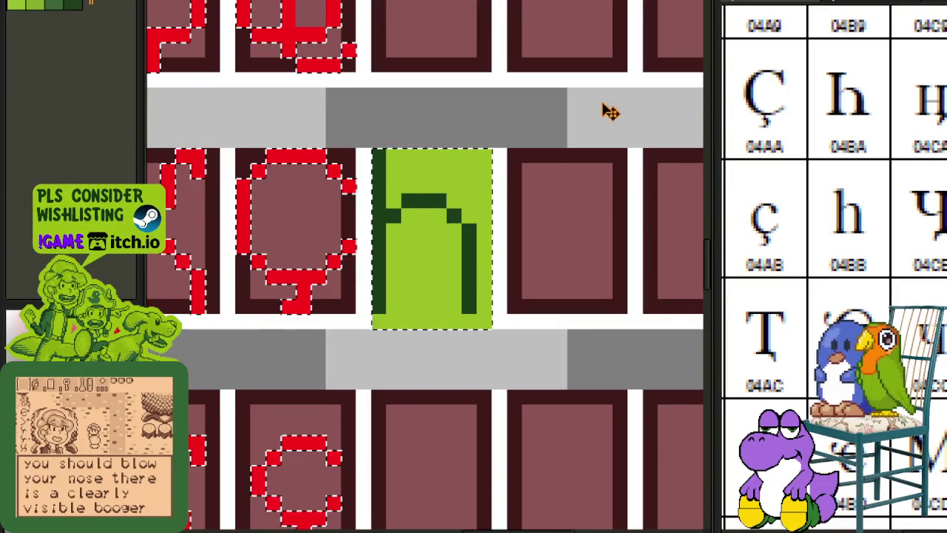
# Remove the pasted h's light-green background, keeping only its dark-green strokes.
pyautogui.scroll(-2, 489, 147)
pyautogui.scroll(-4, 496, 159)
pyautogui.scroll(3, 507, 156)
pyautogui.scroll(1, 510, 184)
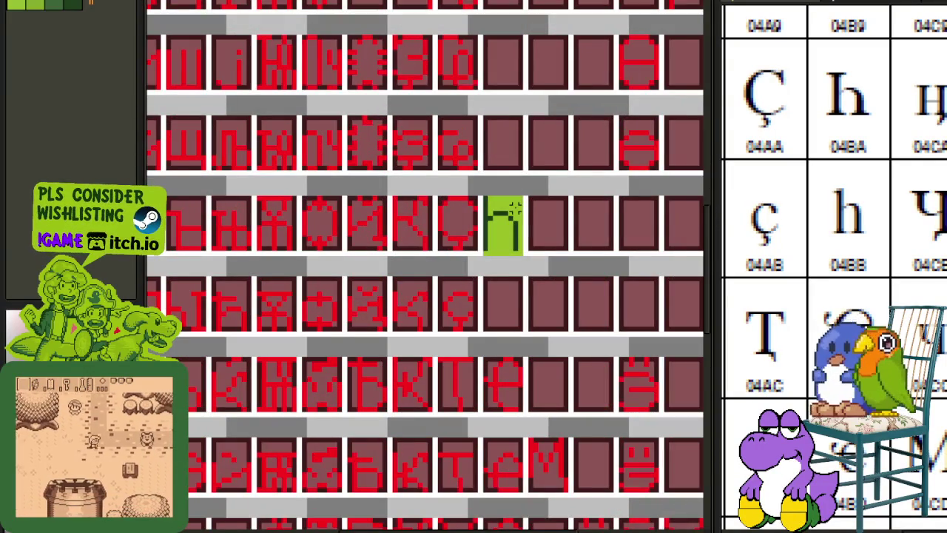
pyautogui.press('Return')
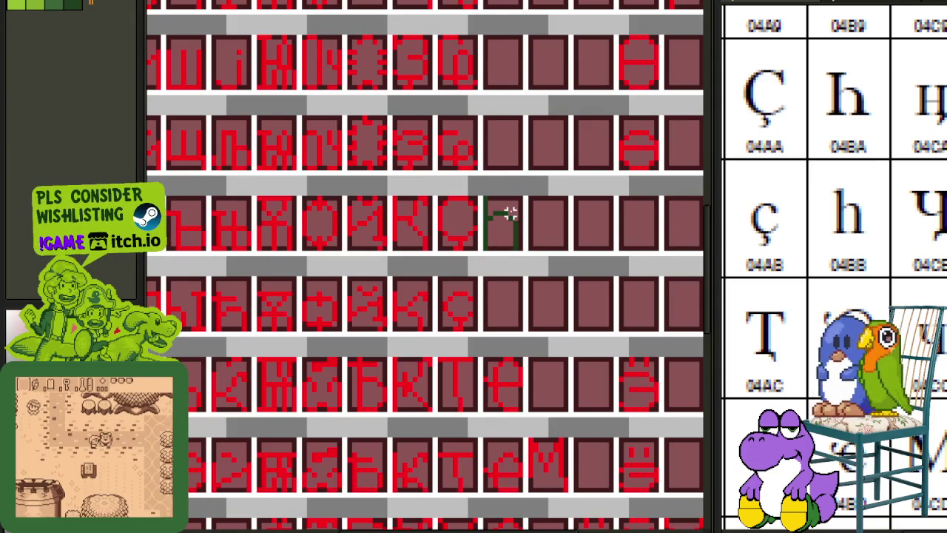
# Widen the h by shifting its right part one pixel and filling the top-stroke gap.
pyautogui.scroll(1, 509, 215)
pyautogui.scroll(1, 501, 212)
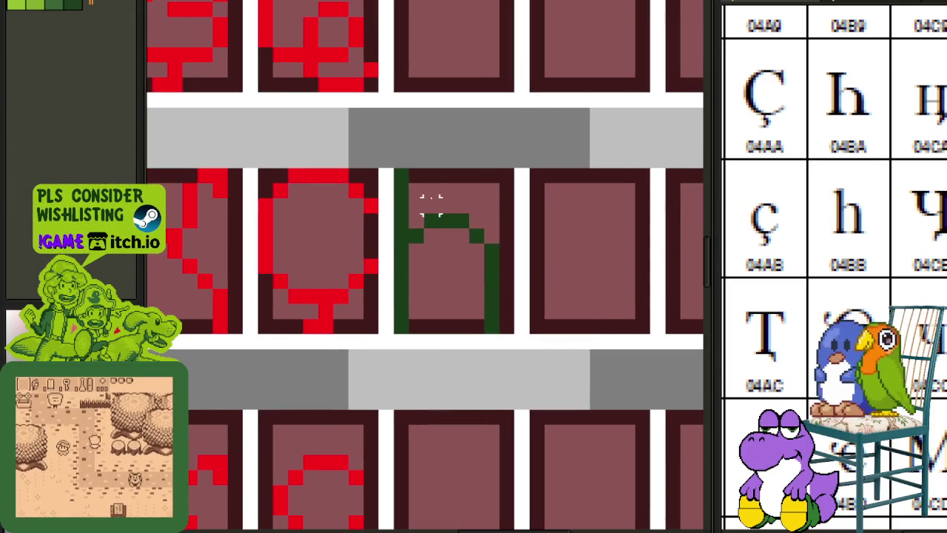
pyautogui.moveTo(443, 218)
pyautogui.mouseDown()
pyautogui.moveTo(518, 338)
pyautogui.moveTo(460, 238)
pyautogui.mouseUp()
pyautogui.click(445, 222)
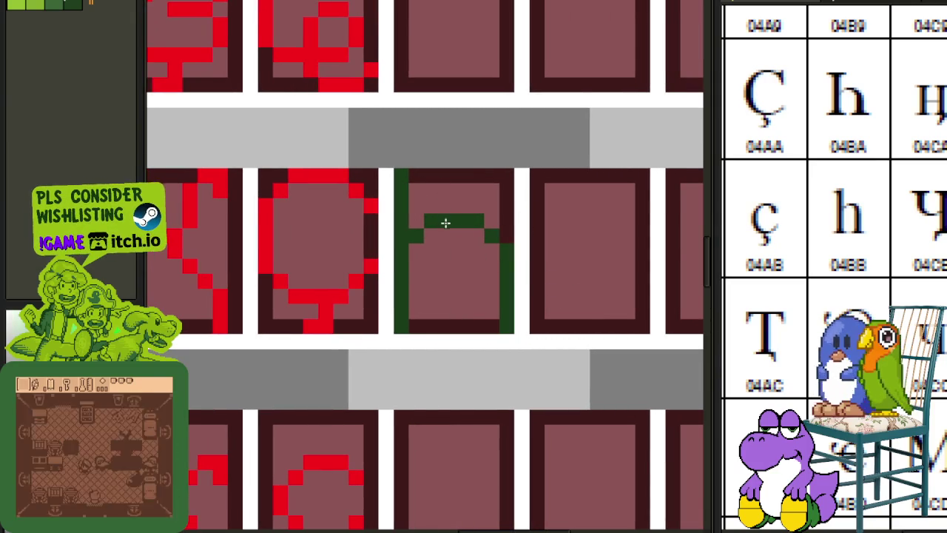
# Put a copy of the finished h in the cell below.
pyautogui.moveTo(400, 177)
pyautogui.mouseDown()
pyautogui.moveTo(514, 311)
pyautogui.moveTo(503, 500)
pyautogui.moveTo(501, 344)
pyautogui.mouseUp()
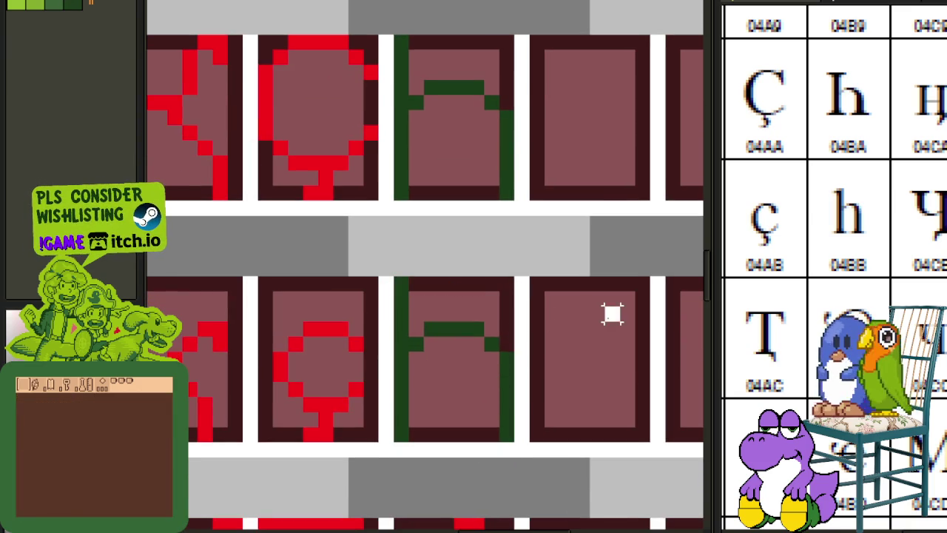
pyautogui.moveTo(397, 264); pyautogui.dragTo(445, 448)
pyautogui.scroll(-2, 530, 336)
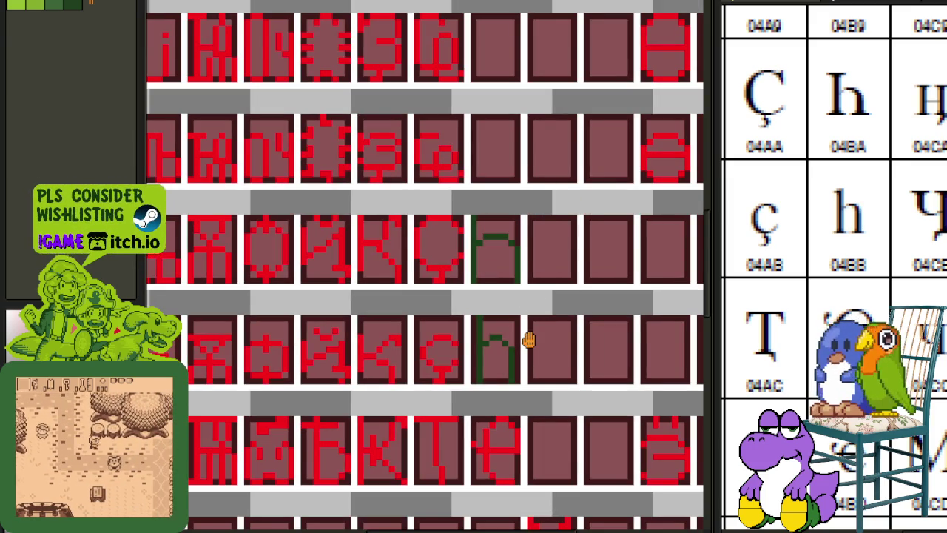
pyautogui.scroll(1, 529, 339)
pyautogui.scroll(1, 530, 339)
pyautogui.moveTo(449, 254)
pyautogui.mouseDown()
pyautogui.moveTo(554, 315)
pyautogui.moveTo(608, 277)
pyautogui.mouseUp()
pyautogui.click(608, 277)
# Save the glyph sheet.
pyautogui.scroll(-2, 609, 275)
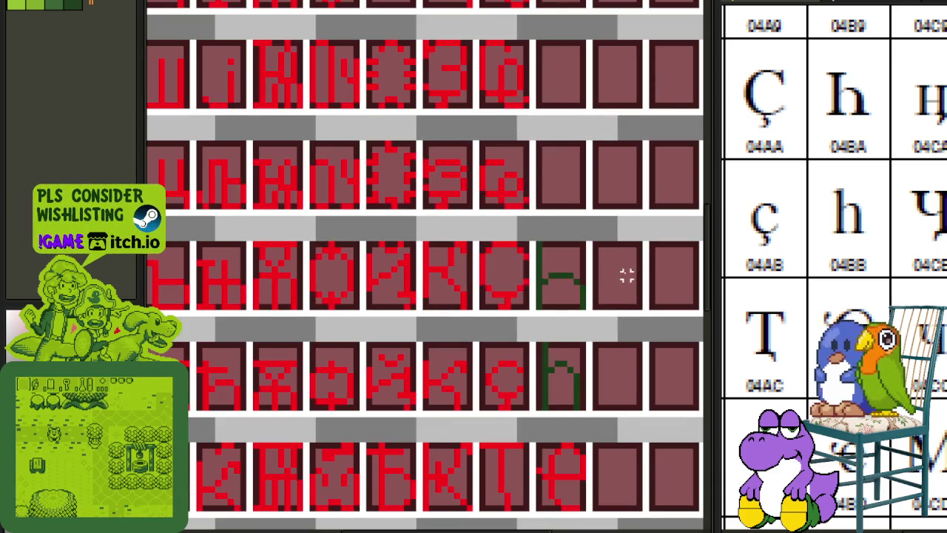
pyautogui.scroll(1, 522, 288)
pyautogui.hotkey('ctrl', 's')
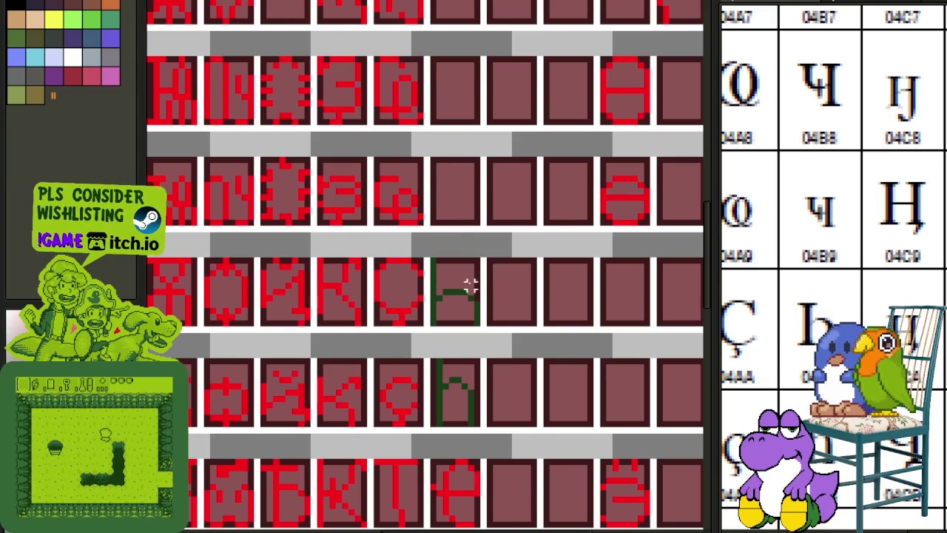
# Copy the Latin lowercase h and return to the Cyrillic sheet.
pyautogui.scroll(-1, 491, 259)
pyautogui.scroll(-1, 493, 262)
pyautogui.scroll(-1, 493, 262)
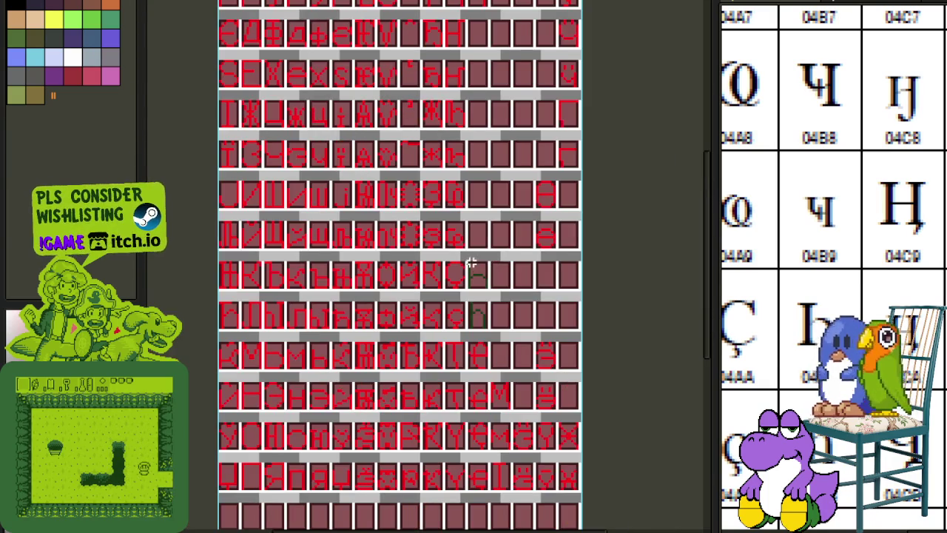
pyautogui.scroll(2, 470, 262)
pyautogui.moveTo(454, 229)
pyautogui.mouseDown()
pyautogui.moveTo(575, 318)
pyautogui.moveTo(564, 429)
pyautogui.mouseUp()
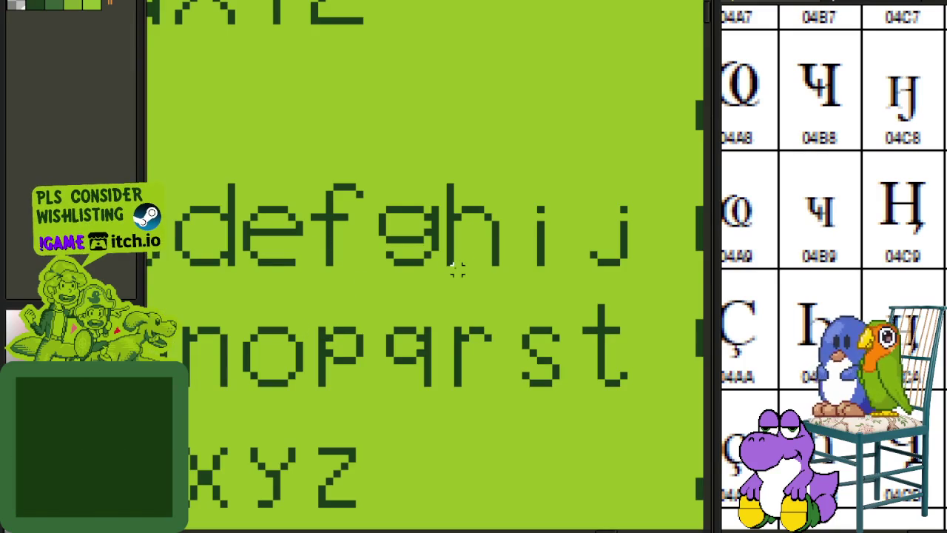
pyautogui.moveTo(449, 264); pyautogui.dragTo(502, 188)
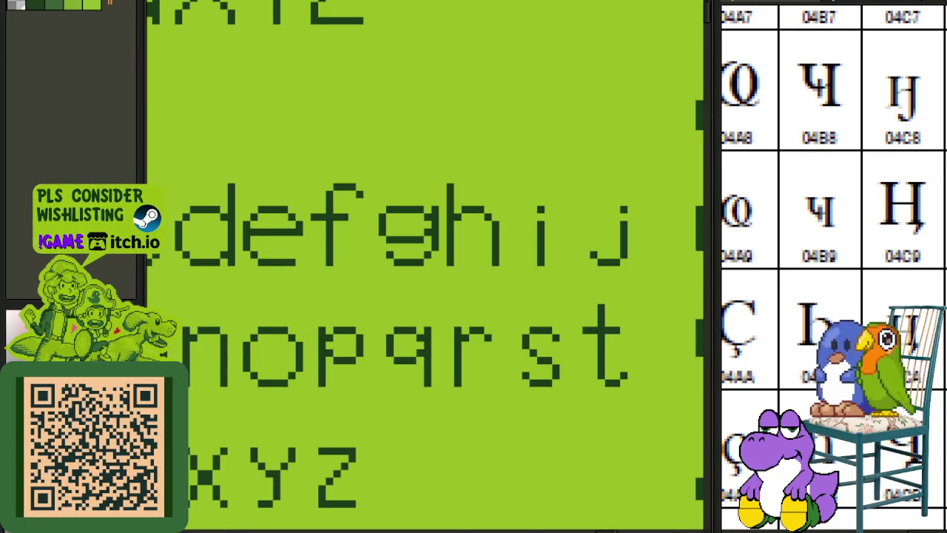
pyautogui.hotkey('ctrl', 'Tab')
# Paste the h into the empty cell above and position it inside the cell.
pyautogui.scroll(-3, 444, 348)
pyautogui.scroll(-3, 422, 328)
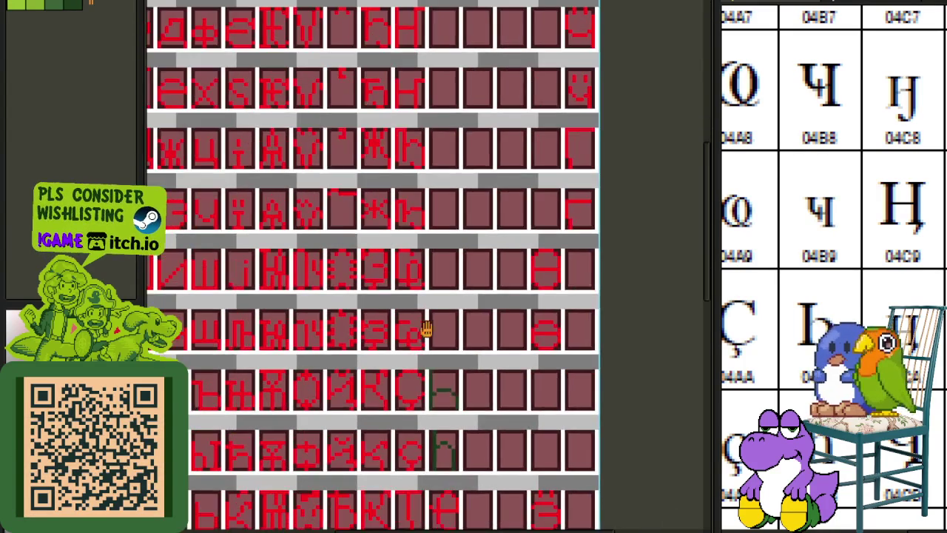
pyautogui.scroll(2, 440, 314)
pyautogui.scroll(1, 439, 313)
pyautogui.scroll(2, 482, 289)
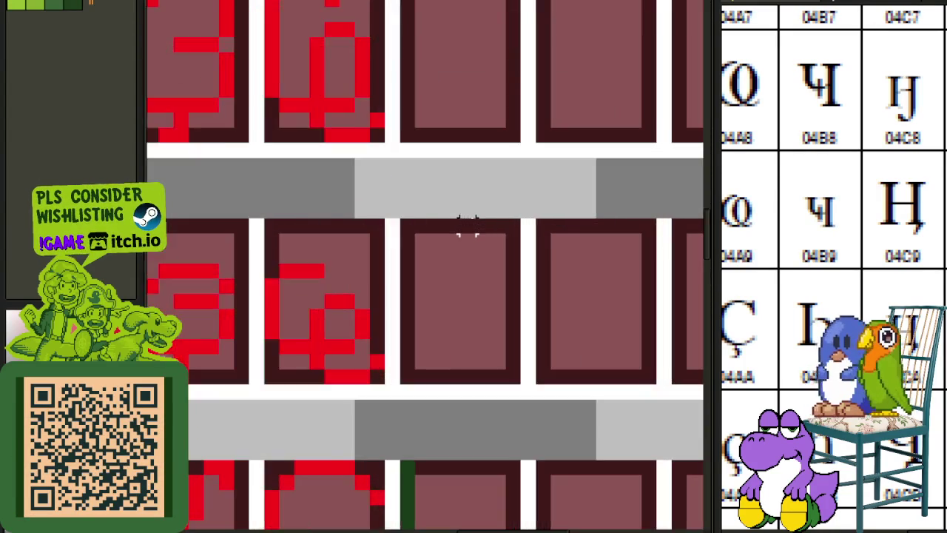
pyautogui.scroll(1, 467, 224)
pyautogui.hotkey('ctrl', 'v')
pyautogui.moveTo(418, 323); pyautogui.dragTo(459, 397)
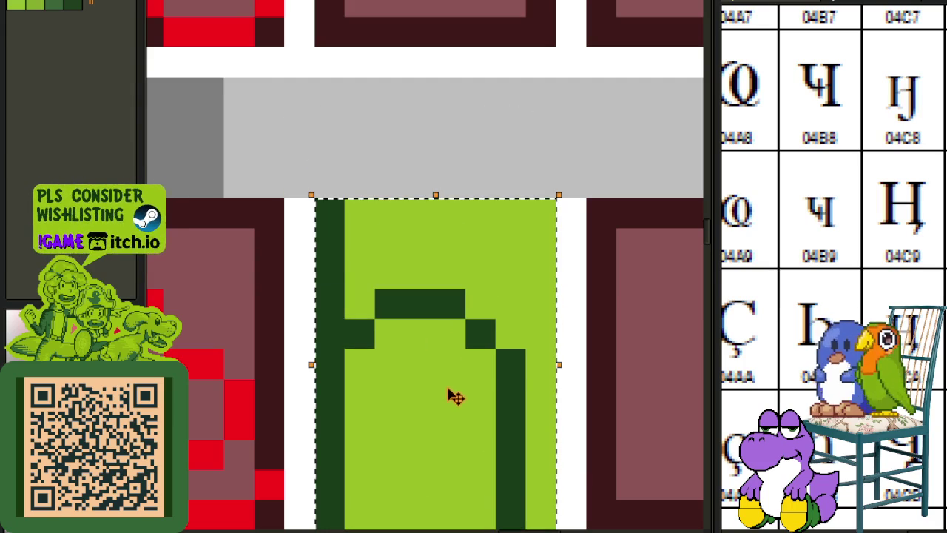
# Flip the pasted h vertically and horizontally and commit it in place.
pyautogui.hotkey('shift', 'v')
pyautogui.hotkey('shift', 'h')
pyautogui.press('Return')
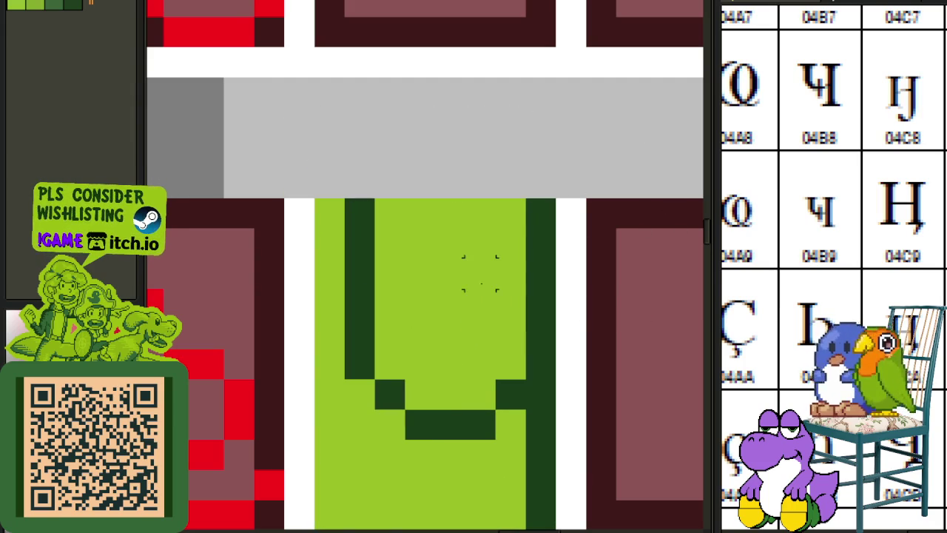
pyautogui.scroll(-3, 481, 264)
pyautogui.scroll(-2, 469, 306)
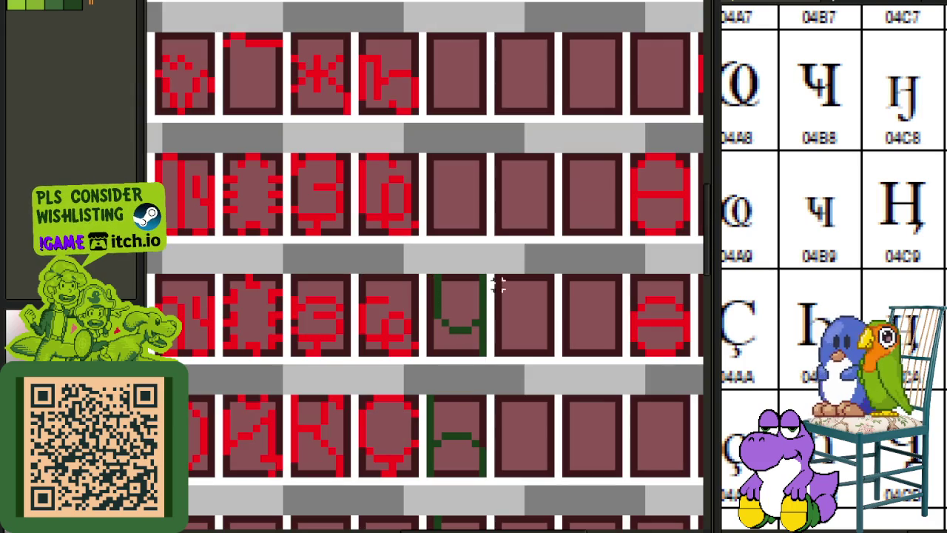
# Nudge the flipped glyph one pixel left, give it a stem, and copy it up a row.
pyautogui.scroll(2, 498, 277)
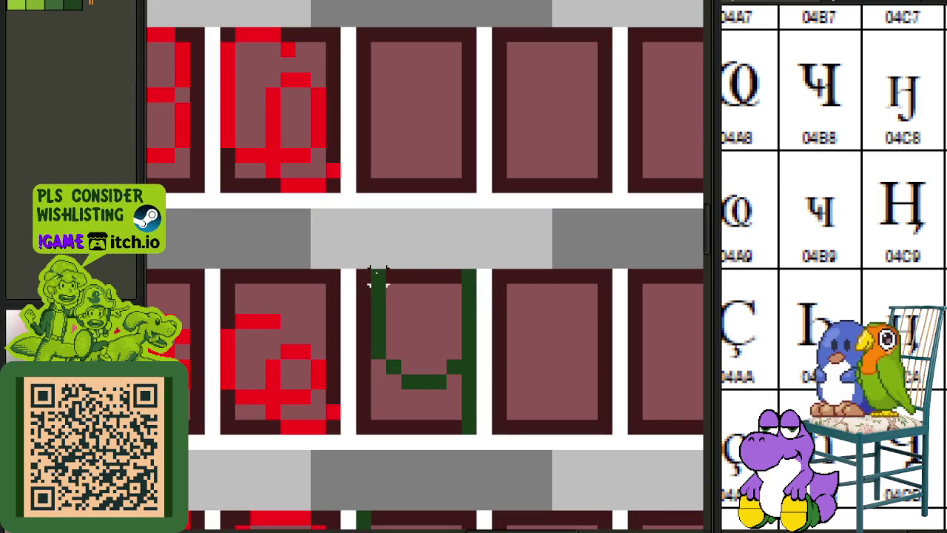
pyautogui.press('Left')
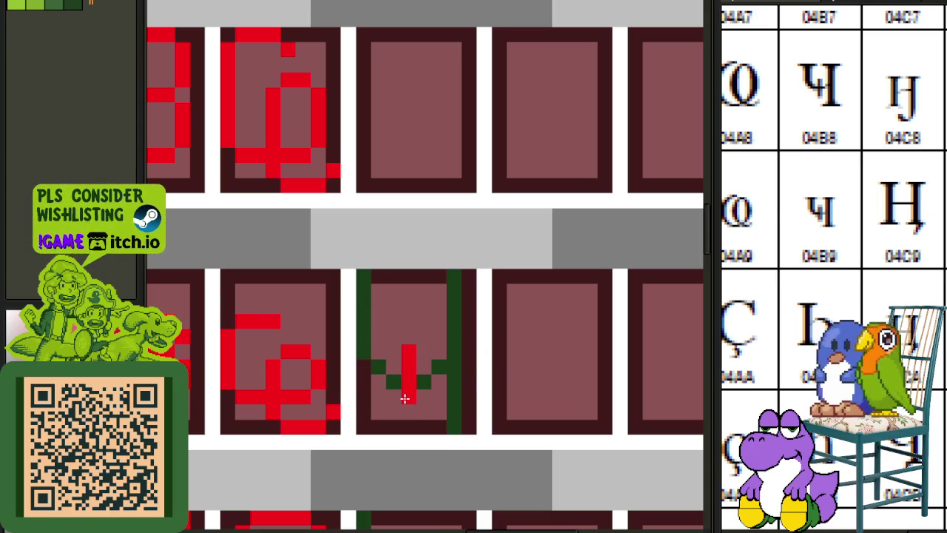
pyautogui.scroll(-1, 405, 391)
pyautogui.moveTo(385, 321)
pyautogui.mouseDown()
pyautogui.moveTo(448, 414)
pyautogui.moveTo(448, 264)
pyautogui.mouseUp()
# Replace the green glyph colour with red.
pyautogui.scroll(1, 448, 264)
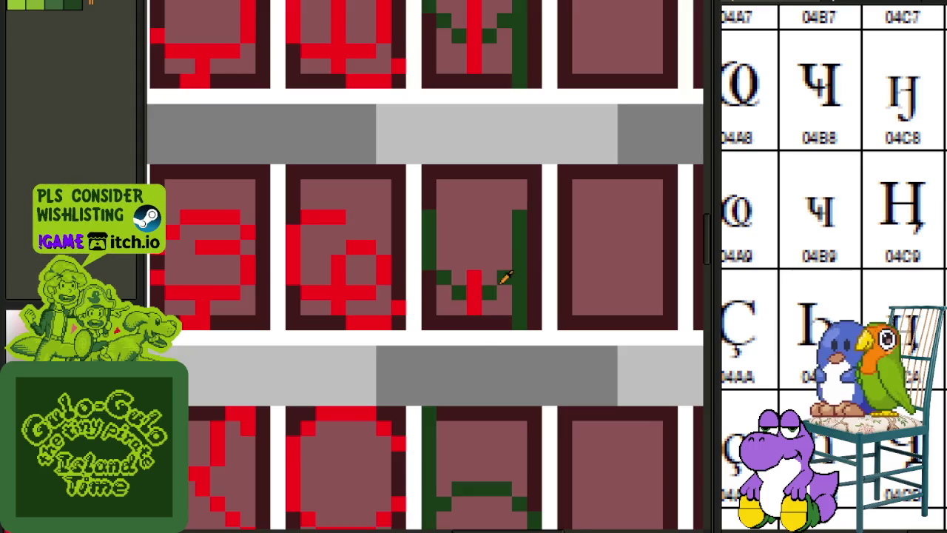
pyautogui.hotkey('shift', 'r')
pyautogui.click(419, 412)
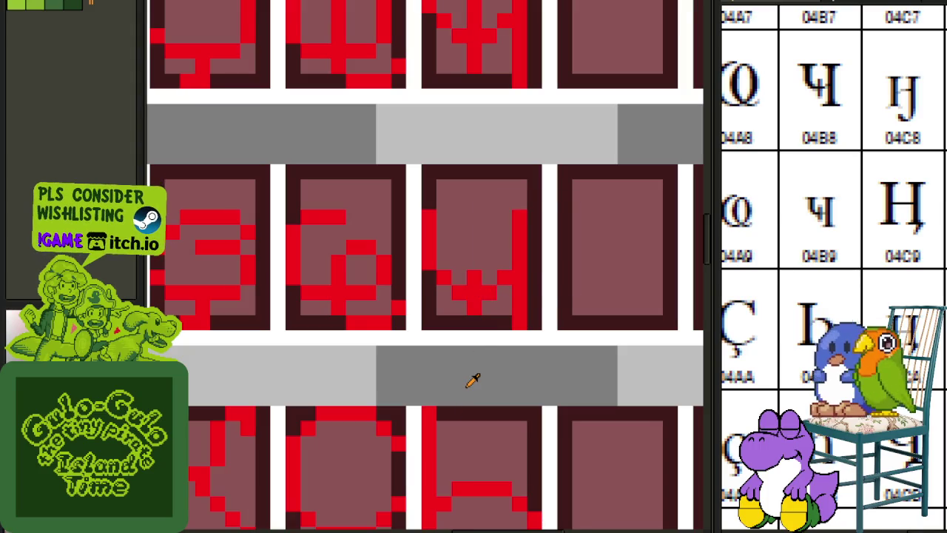
# Save the glyph sheet.
pyautogui.scroll(-1, 472, 379)
pyautogui.hotkey('ctrl', 's')
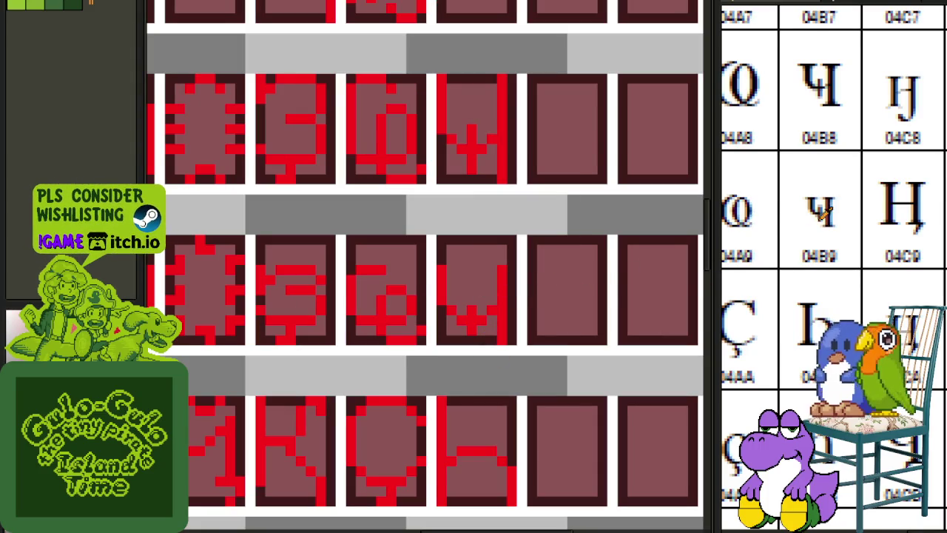
pyautogui.moveTo(817, 211); pyautogui.dragTo(801, 405)
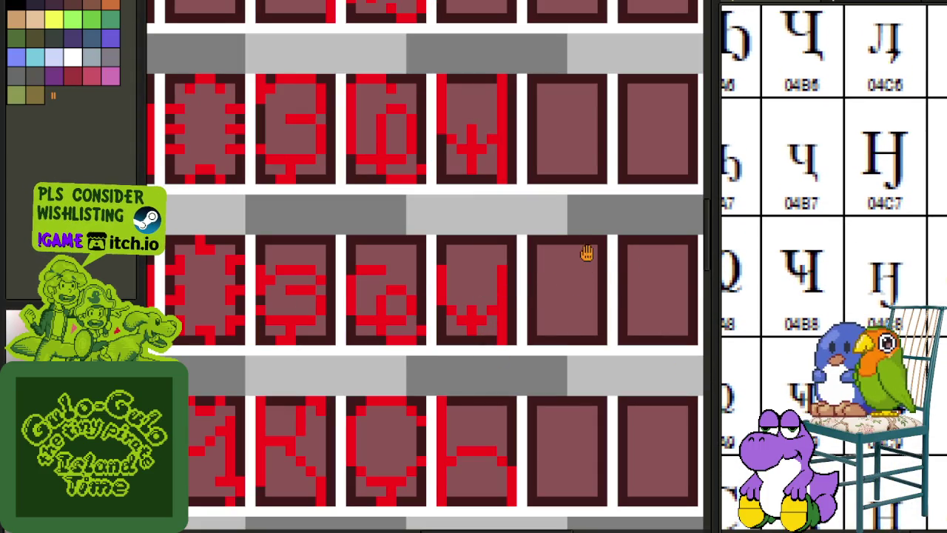
# Move the Ч-like glyph in the third column up into the upper row.
pyautogui.moveTo(587, 186); pyautogui.dragTo(570, 310)
pyautogui.scroll(-1, 570, 311)
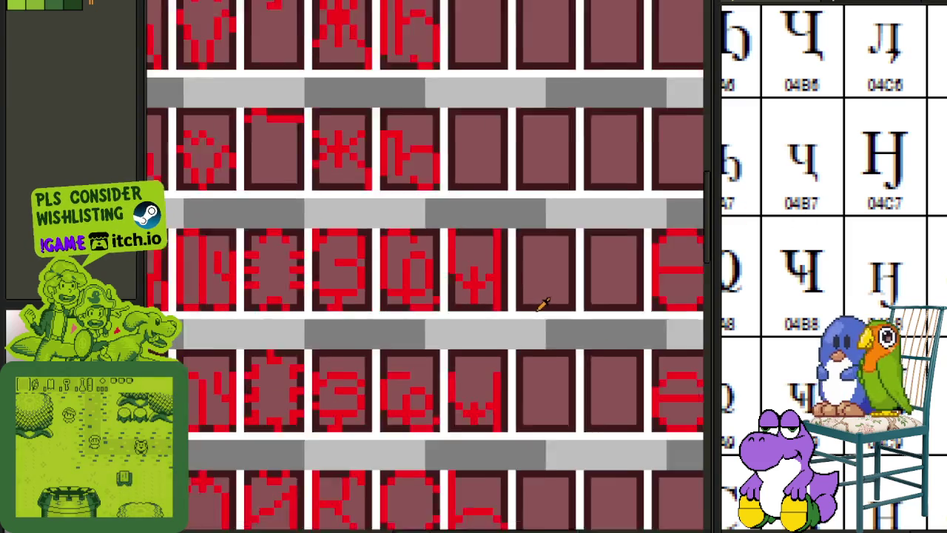
pyautogui.scroll(-1, 542, 304)
pyautogui.scroll(1, 507, 302)
pyautogui.scroll(1, 492, 323)
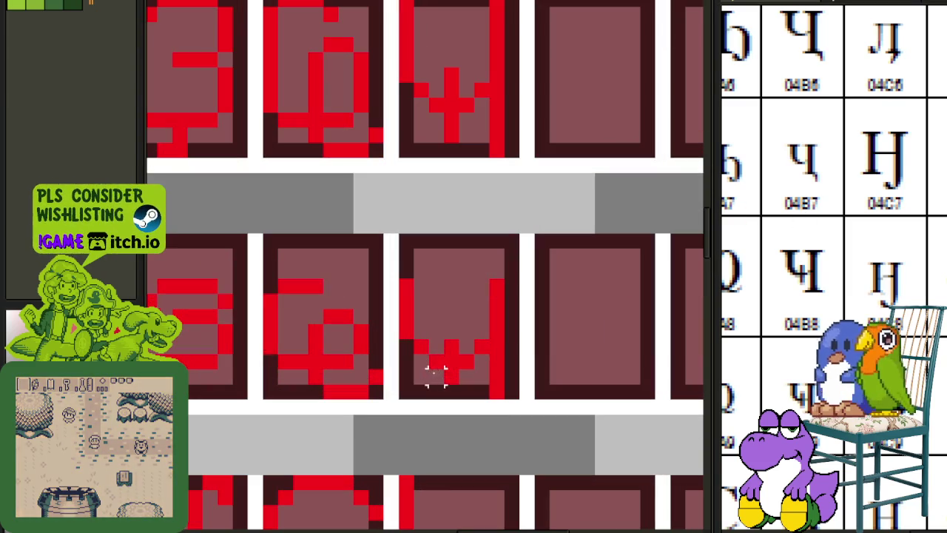
pyautogui.click(444, 296)
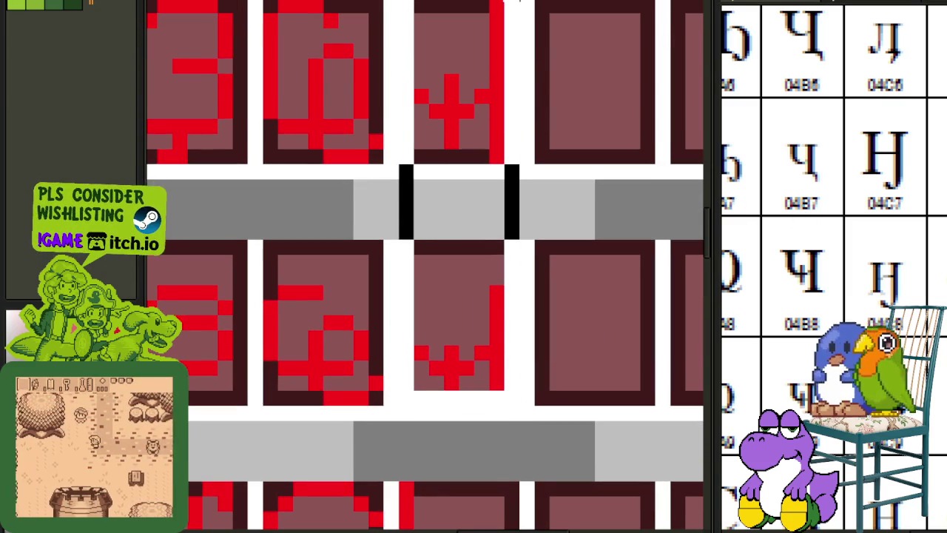
pyautogui.scroll(-1, 481, 296)
pyautogui.scroll(1, 497, 289)
pyautogui.moveTo(490, 327); pyautogui.dragTo(518, 3)
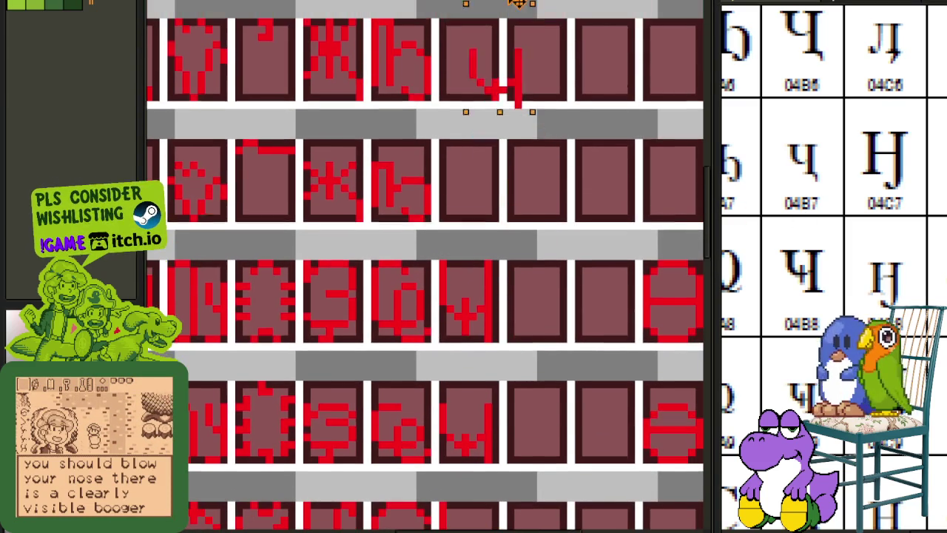
pyautogui.scroll(1, 465, 71)
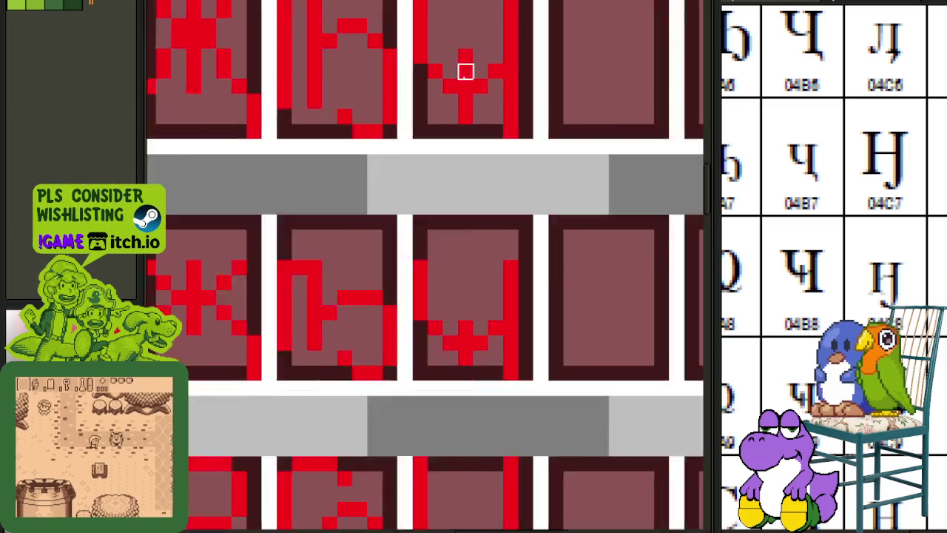
pyautogui.scroll(1, 465, 71)
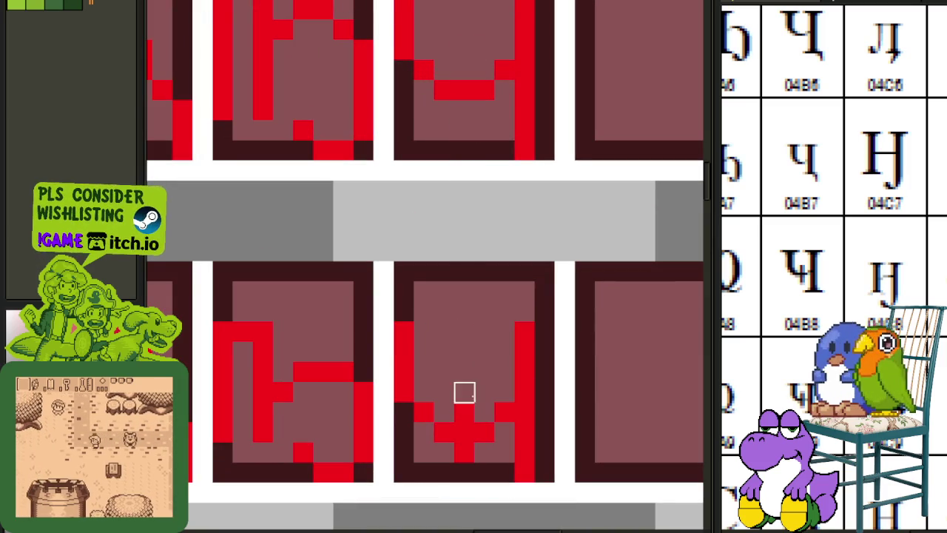
# Raise the lower-cell Ч-like glyph higher within its cell.
pyautogui.scroll(-1, 463, 433)
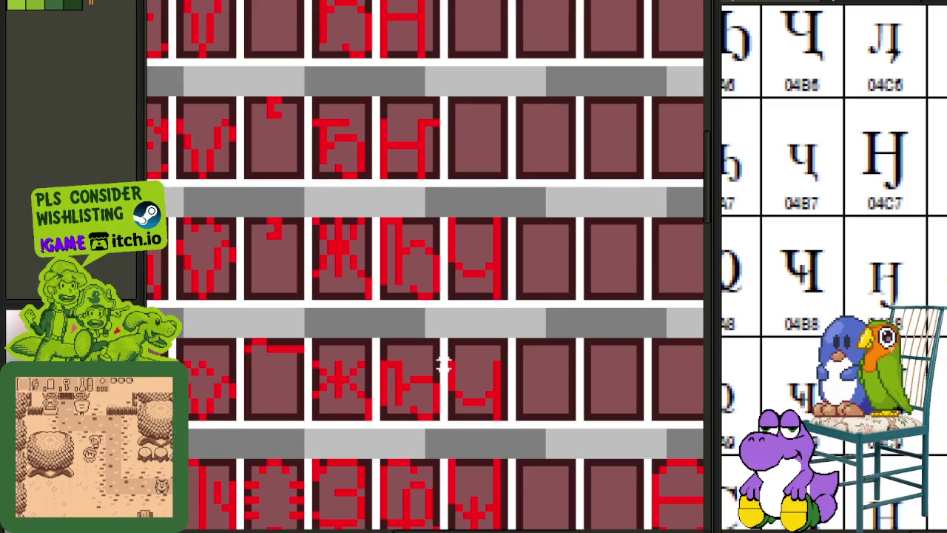
pyautogui.moveTo(448, 361); pyautogui.dragTo(505, 442)
pyautogui.moveTo(473, 385); pyautogui.dragTo(474, 361)
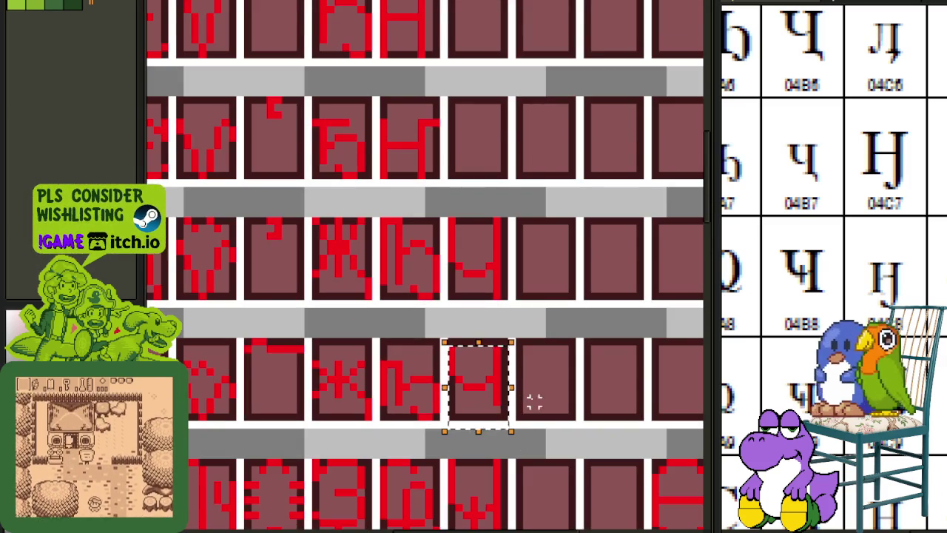
pyautogui.scroll(-1, 548, 395)
pyautogui.scroll(2, 480, 402)
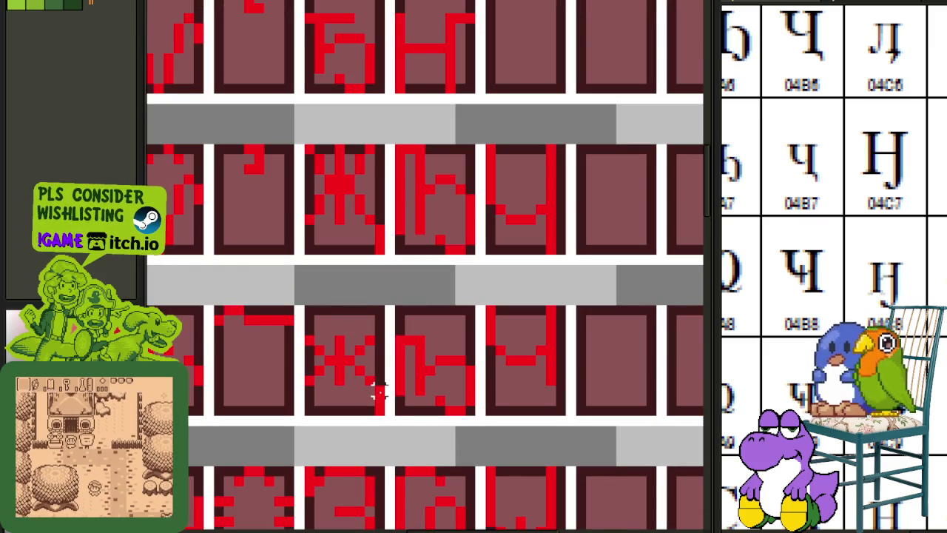
# Commit the moved pixels and save the glyph sheet.
pyautogui.moveTo(377, 393)
pyautogui.mouseDown()
pyautogui.moveTo(300, 403)
pyautogui.moveTo(520, 411)
pyautogui.mouseUp()
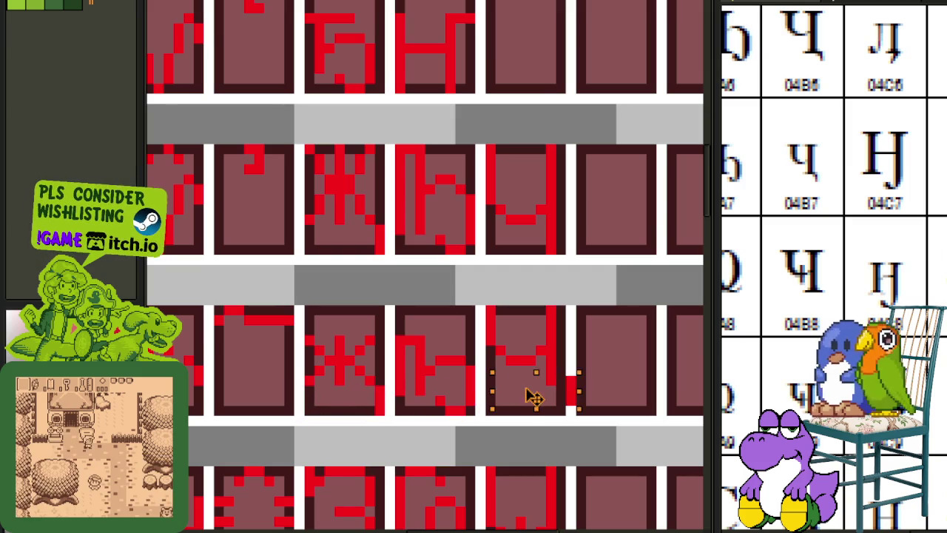
pyautogui.click(611, 341)
pyautogui.hotkey('ctrl', 's')
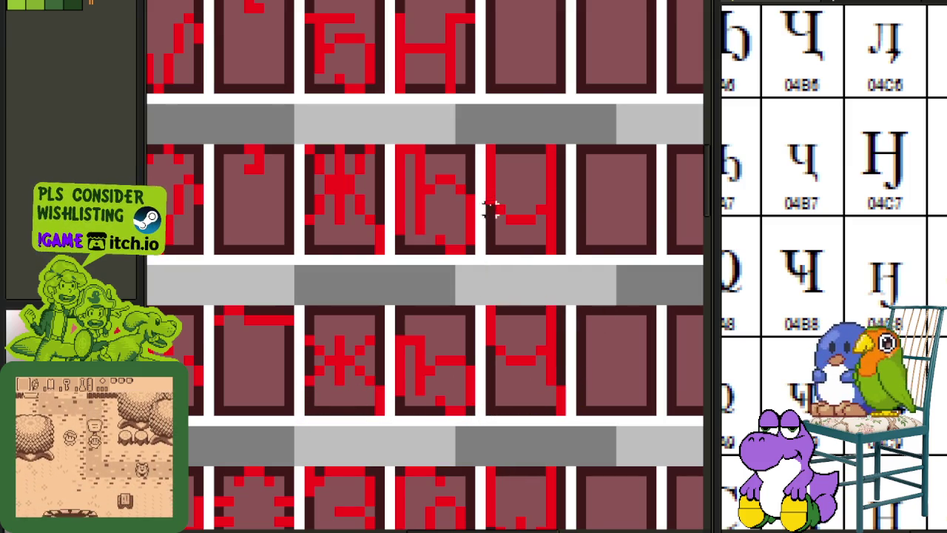
# Move the upper-row Ч-like glyph into the cell below.
pyautogui.moveTo(488, 249)
pyautogui.mouseDown()
pyautogui.moveTo(562, 158)
pyautogui.moveTo(562, 320)
pyautogui.mouseUp()
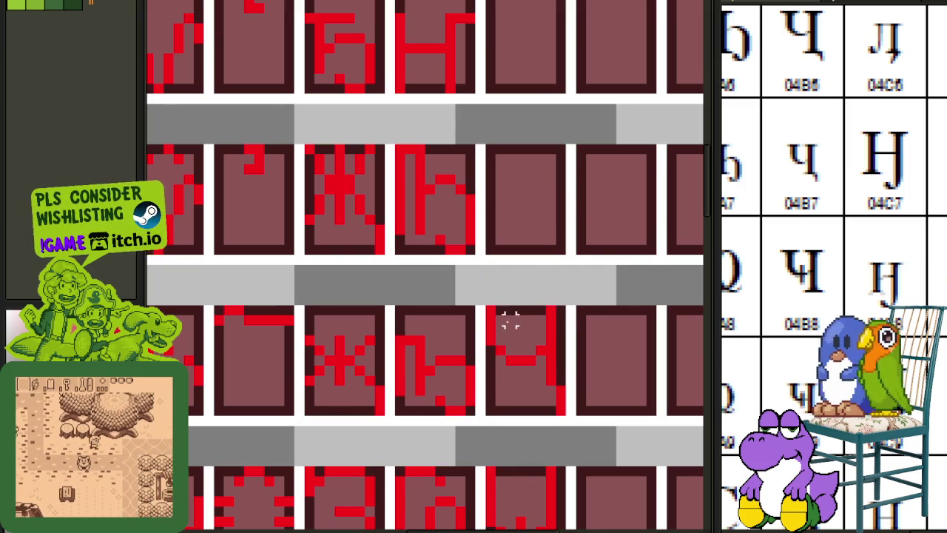
pyautogui.moveTo(490, 308)
pyautogui.mouseDown()
pyautogui.moveTo(562, 420)
pyautogui.moveTo(546, 250)
pyautogui.mouseUp()
pyautogui.hotkey('ctrl', 'd')
pyautogui.moveTo(598, 332); pyautogui.dragTo(525, 289)
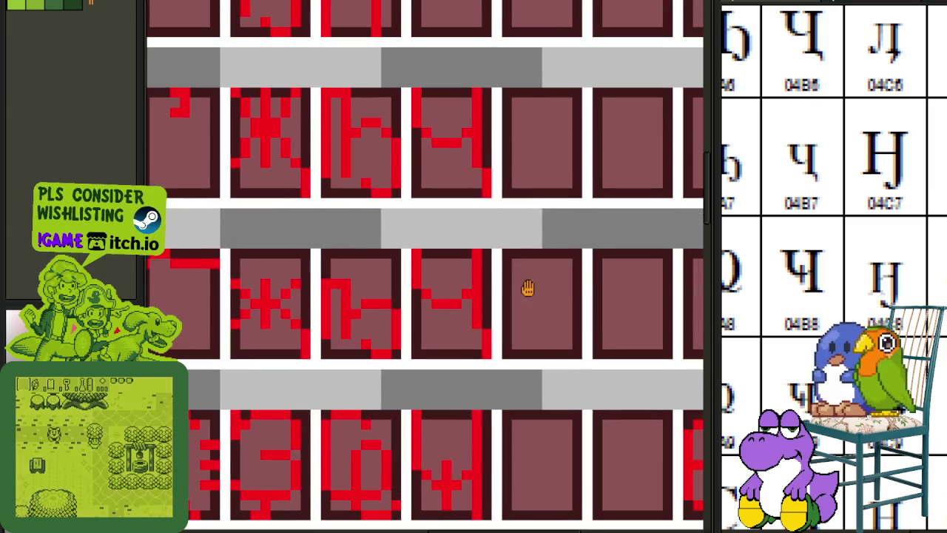
pyautogui.moveTo(506, 234); pyautogui.dragTo(490, 254)
pyautogui.scroll(1, 409, 282)
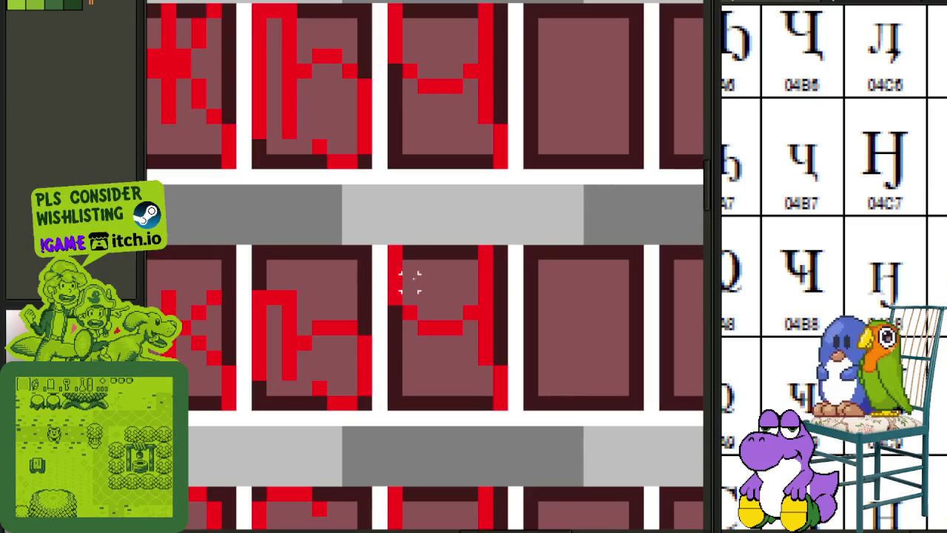
# Erase the glyph's top row of red pixels and raise the crossbar level with the strokes.
pyautogui.moveTo(395, 230); pyautogui.dragTo(506, 326)
pyautogui.hotkey('ctrl', 'd')
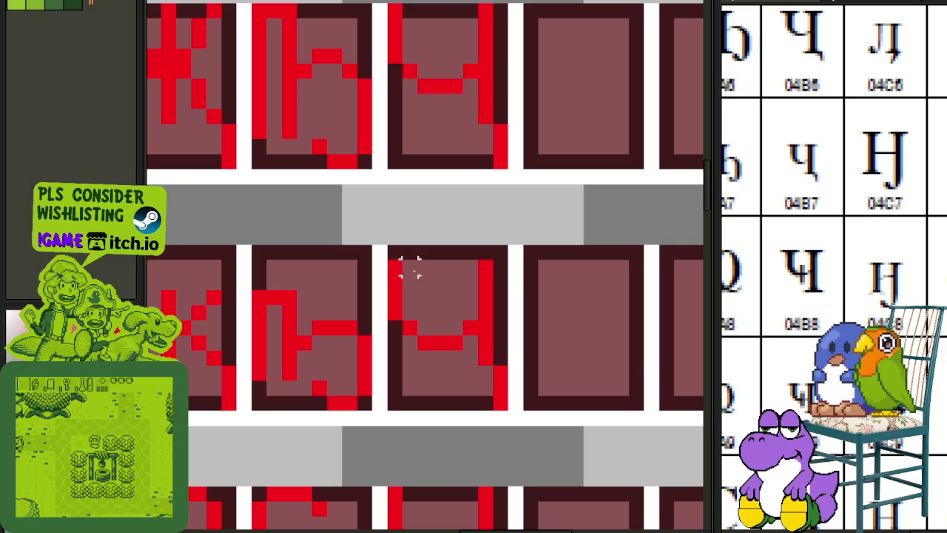
pyautogui.moveTo(394, 267); pyautogui.dragTo(493, 267)
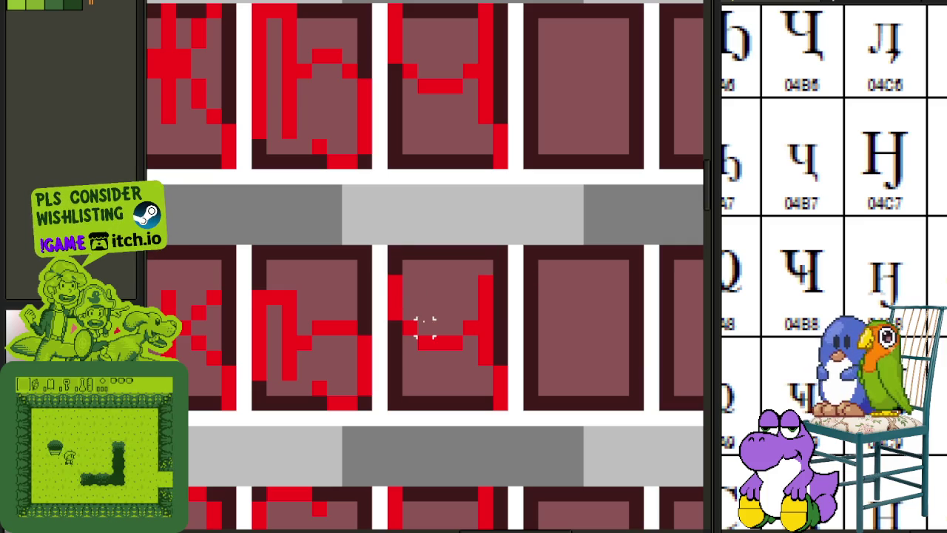
pyautogui.moveTo(439, 341); pyautogui.dragTo(440, 327)
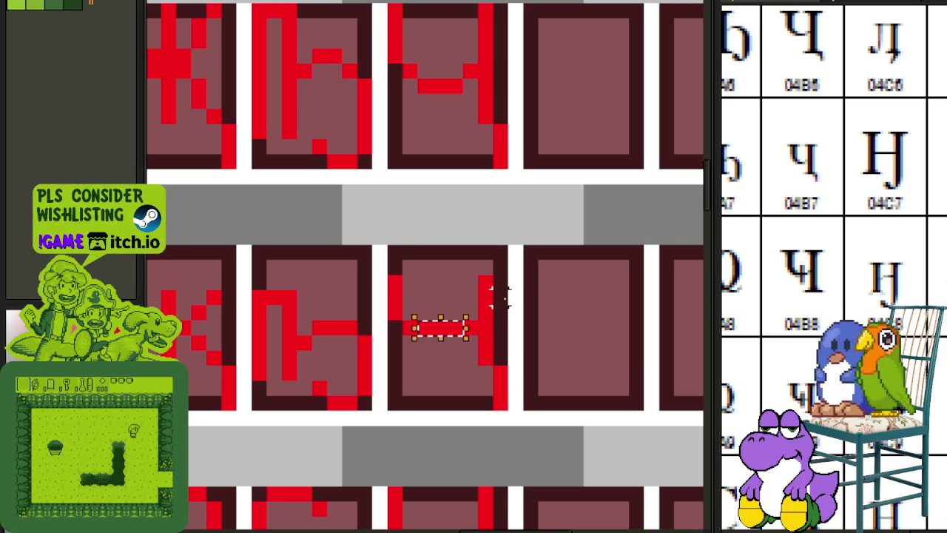
pyautogui.hotkey('ctrl', 'd')
# Realign the glyph's strokes with one-pixel nudges right, left and down.
pyautogui.moveTo(372, 260); pyautogui.dragTo(440, 344)
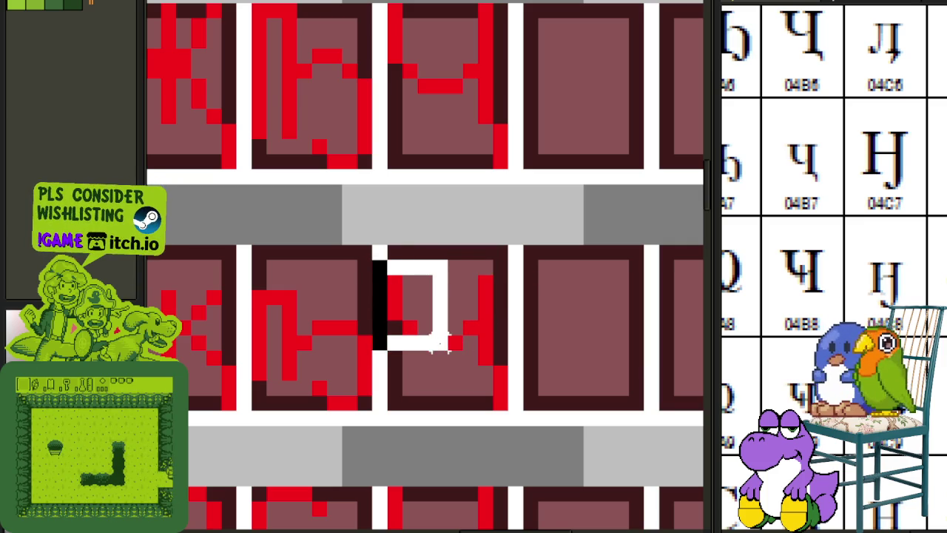
pyautogui.press('Right')
pyautogui.moveTo(404, 273); pyautogui.dragTo(517, 404)
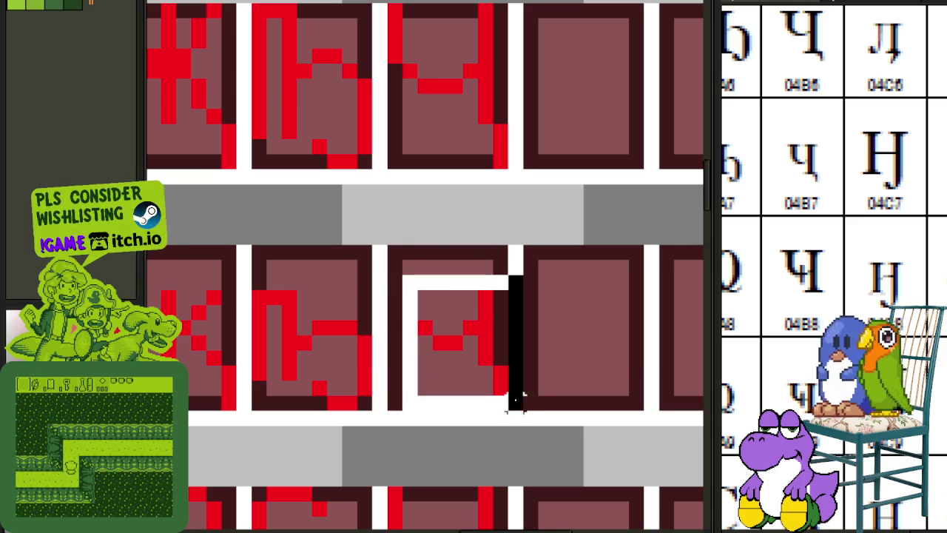
pyautogui.press('Left')
pyautogui.hotkey('ctrl', 'd')
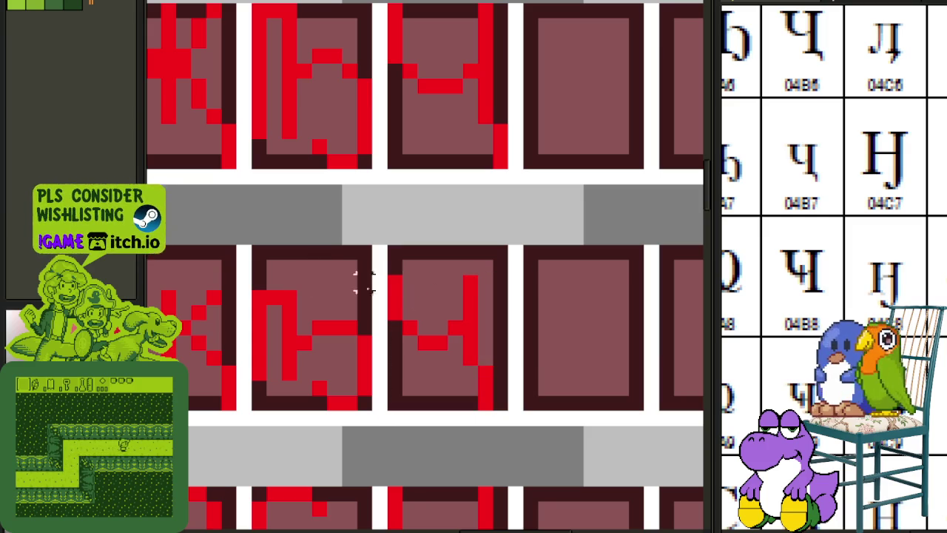
pyautogui.moveTo(376, 263); pyautogui.dragTo(488, 358)
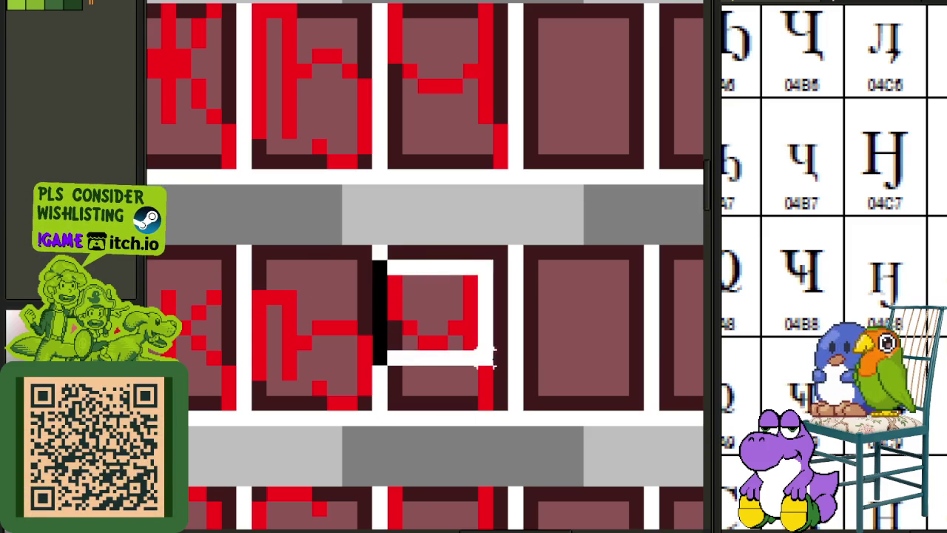
pyautogui.press('Down')
pyautogui.hotkey('ctrl', 'd')
pyautogui.scroll(-1, 547, 318)
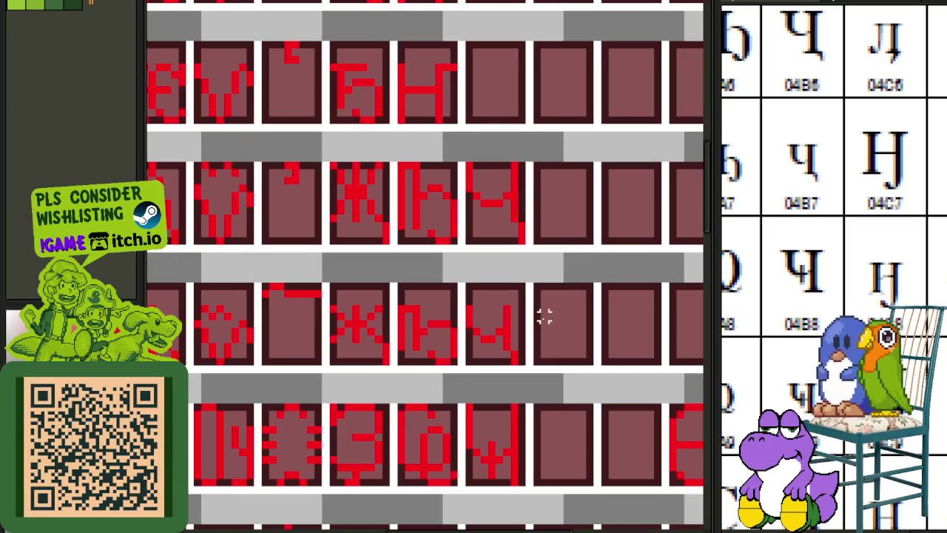
pyautogui.scroll(1, 528, 313)
pyautogui.scroll(-2, 568, 337)
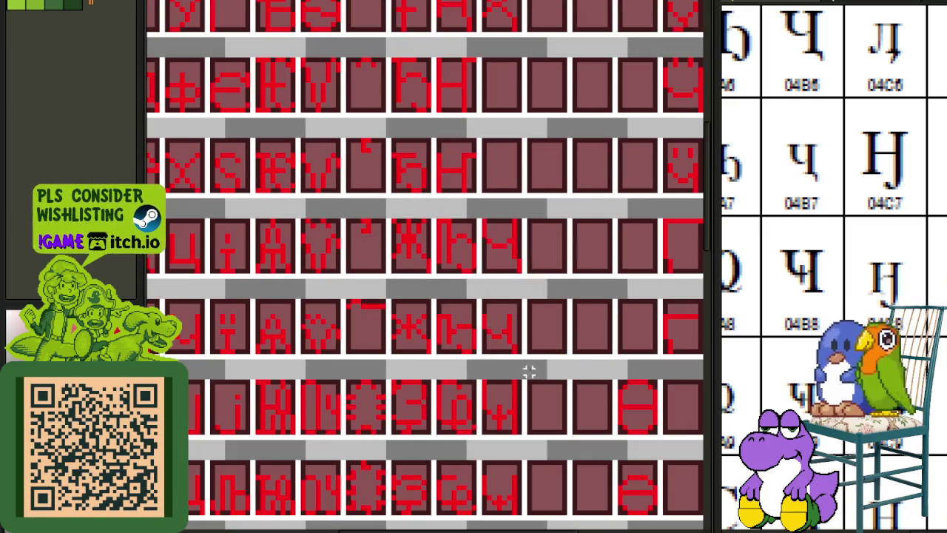
pyautogui.moveTo(853, 303); pyautogui.dragTo(835, 488)
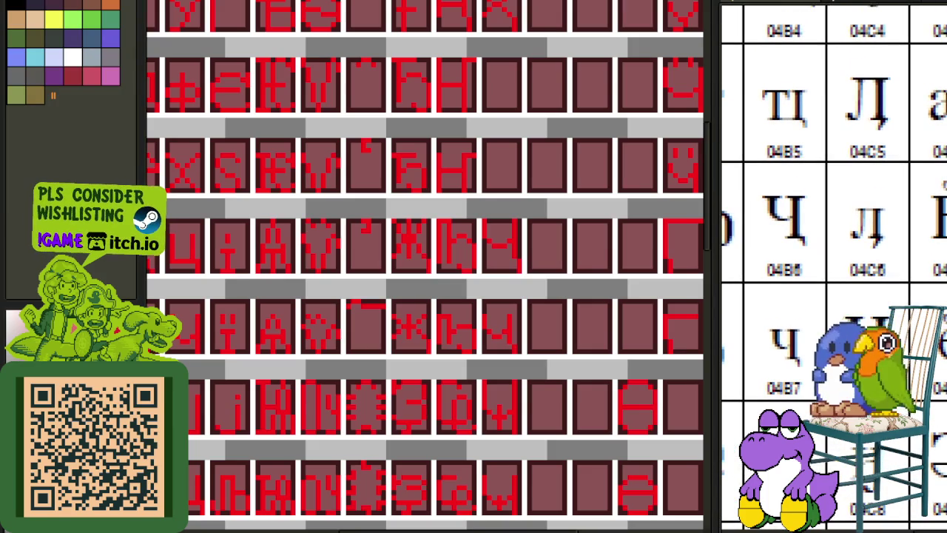
pyautogui.moveTo(867, 435)
pyautogui.mouseDown()
pyautogui.moveTo(838, 224)
pyautogui.moveTo(810, 192)
pyautogui.mouseUp()
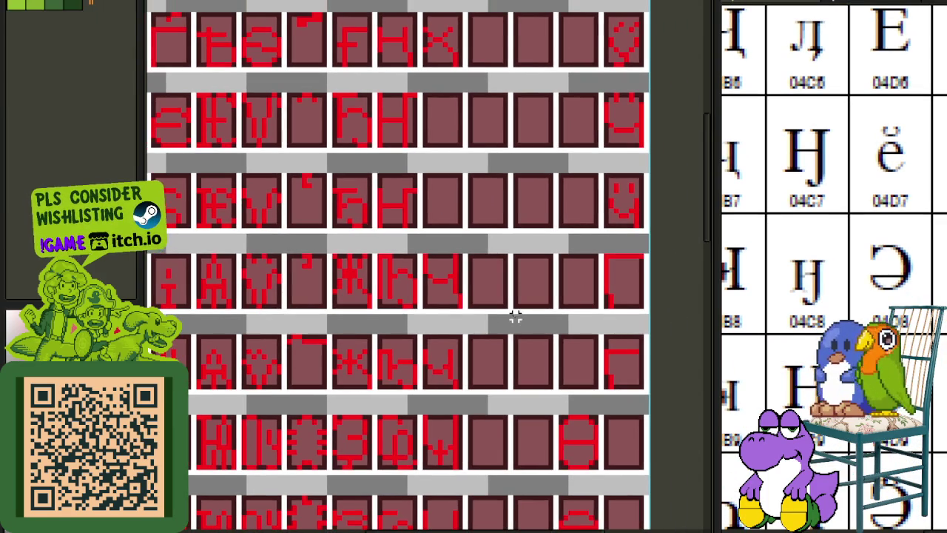
pyautogui.scroll(-1, 515, 317)
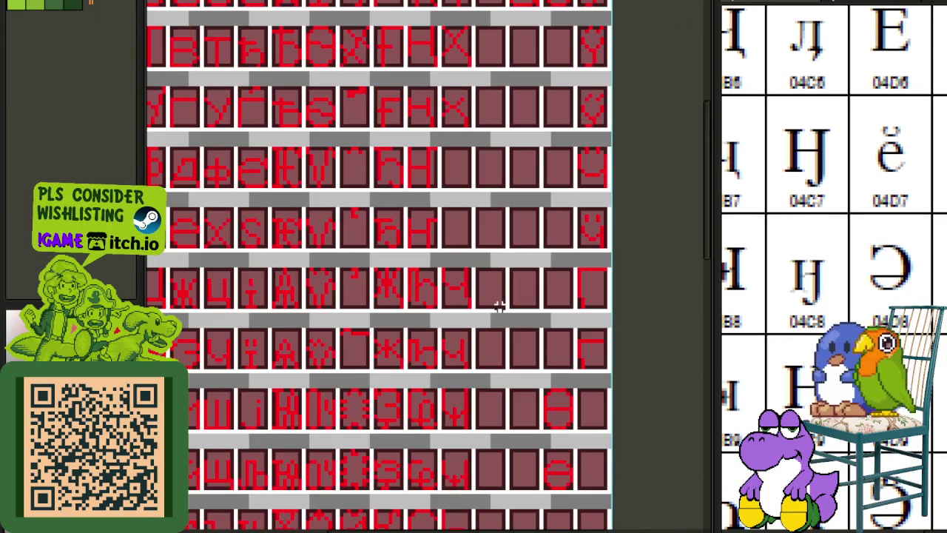
pyautogui.moveTo(471, 215)
pyautogui.mouseDown()
pyautogui.moveTo(564, 375)
pyautogui.moveTo(578, 377)
pyautogui.mouseUp()
pyautogui.scroll(5, 791, 268)
pyautogui.scroll(2, 791, 269)
pyautogui.scroll(1, 791, 269)
pyautogui.scroll(2, 791, 268)
pyautogui.scroll(-5, 834, 287)
pyautogui.scroll(-2, 833, 287)
pyautogui.scroll(-1, 833, 287)
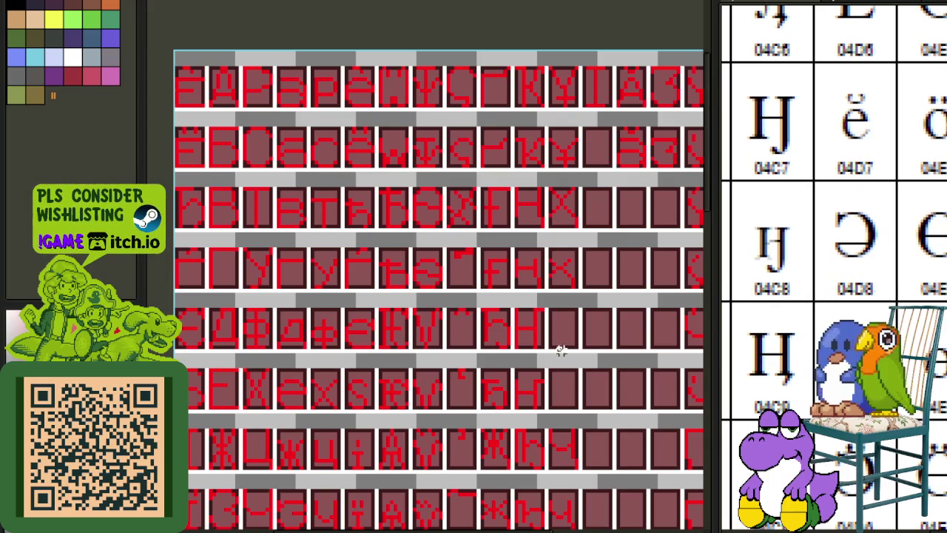
pyautogui.scroll(-2, 560, 350)
pyautogui.scroll(2, 564, 338)
pyautogui.moveTo(832, 325)
pyautogui.mouseDown()
pyautogui.moveTo(917, 296)
pyautogui.moveTo(930, 264)
pyautogui.moveTo(907, 249)
pyautogui.mouseUp()
pyautogui.scroll(-4, 919, 297)
pyautogui.moveTo(586, 334); pyautogui.dragTo(578, 334)
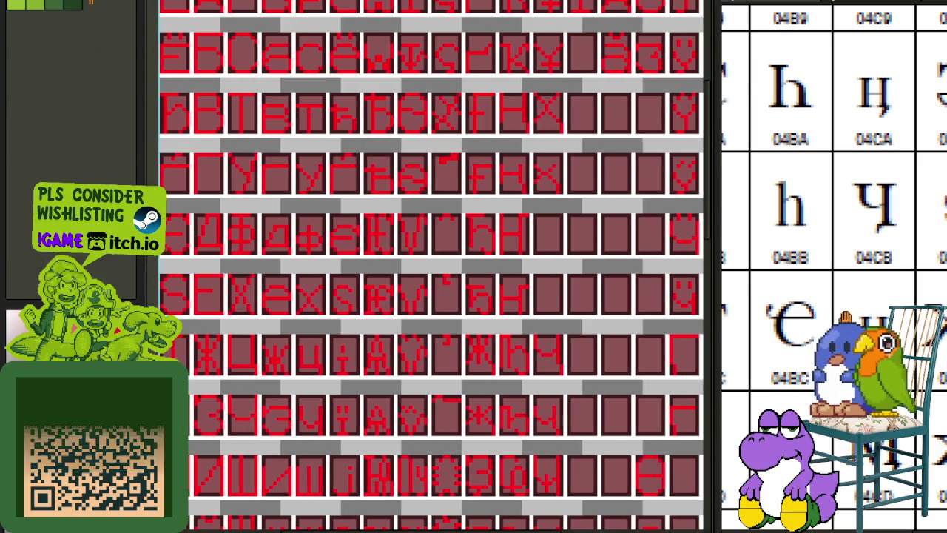
pyautogui.moveTo(850, 222); pyautogui.dragTo(892, 219)
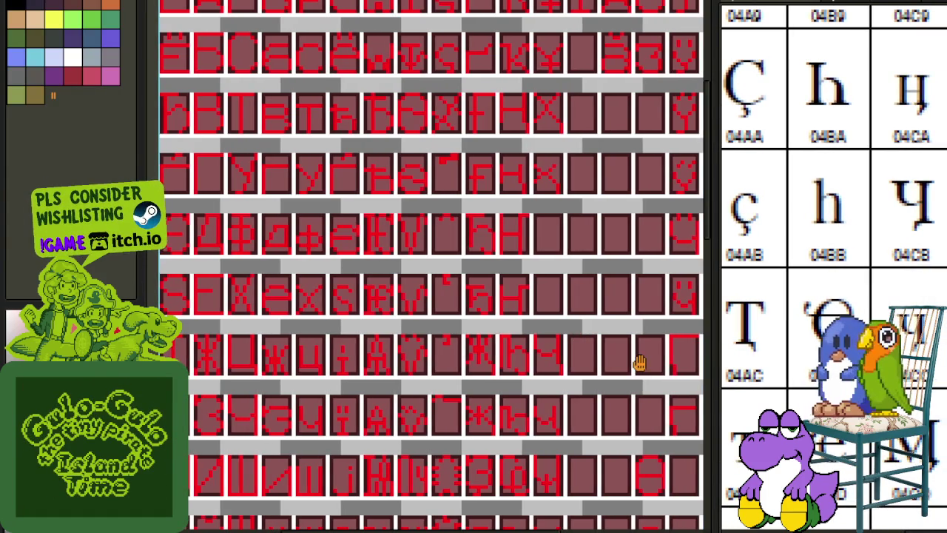
pyautogui.moveTo(638, 363); pyautogui.dragTo(605, 301)
pyautogui.moveTo(921, 360)
pyautogui.mouseDown()
pyautogui.moveTo(851, 311)
pyautogui.moveTo(860, 361)
pyautogui.mouseUp()
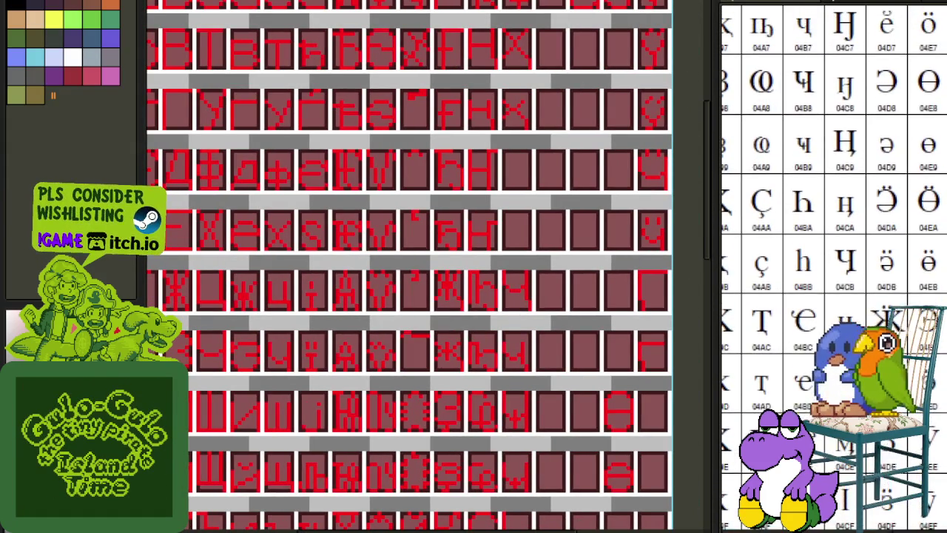
pyautogui.scroll(-3, 638, 411)
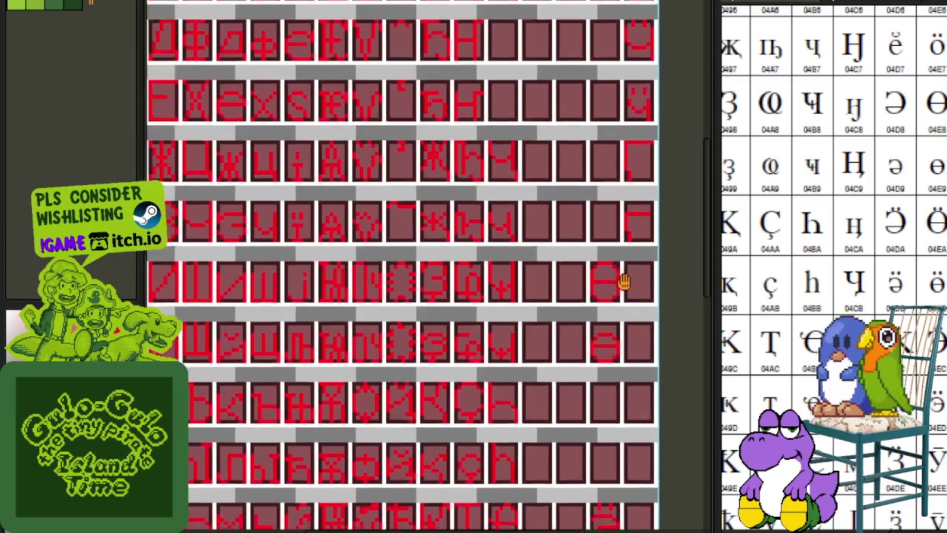
pyautogui.scroll(-2, 624, 247)
pyautogui.moveTo(589, 396); pyautogui.dragTo(586, 289)
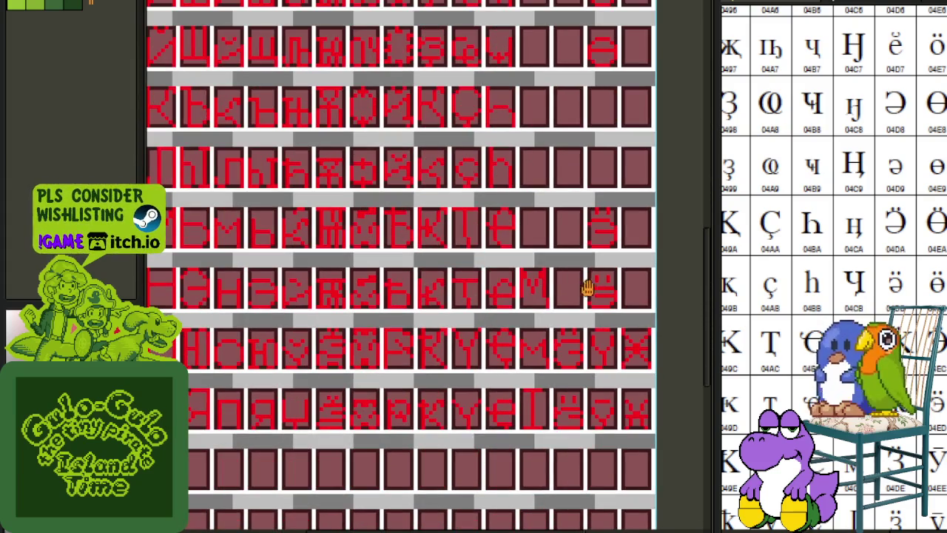
pyautogui.scroll(-2, 494, 273)
pyautogui.moveTo(480, 296); pyautogui.dragTo(511, 402)
pyautogui.scroll(2, 540, 294)
pyautogui.moveTo(541, 294); pyautogui.dragTo(584, 474)
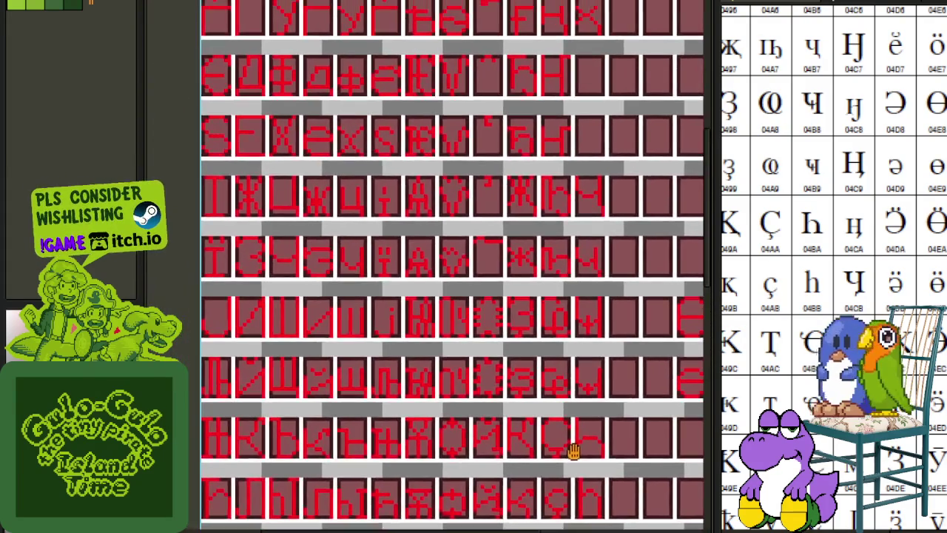
pyautogui.scroll(-1, 513, 308)
pyautogui.scroll(-1, 519, 338)
pyautogui.scroll(-1, 513, 429)
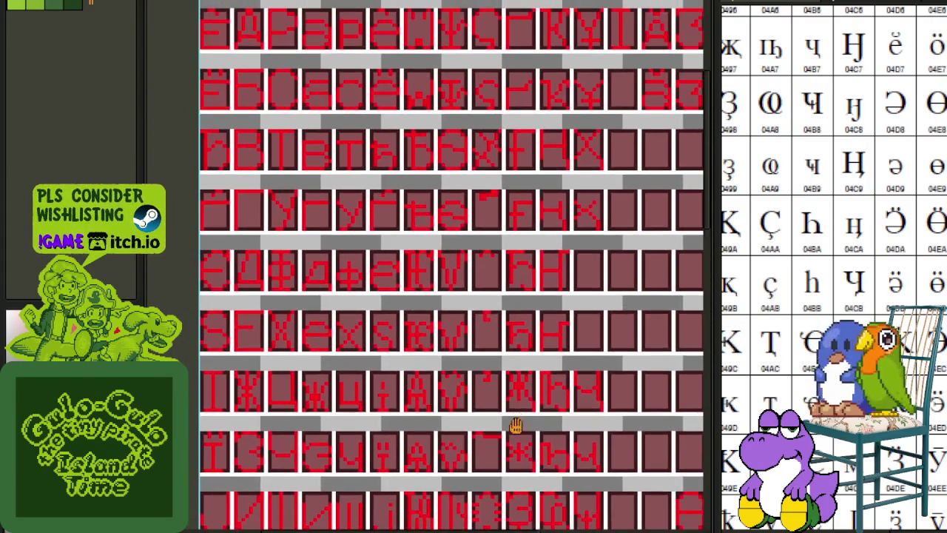
# Hide the cell background layer.
pyautogui.scroll(3, 513, 429)
pyautogui.press('Tab')
pyautogui.press('Tab')
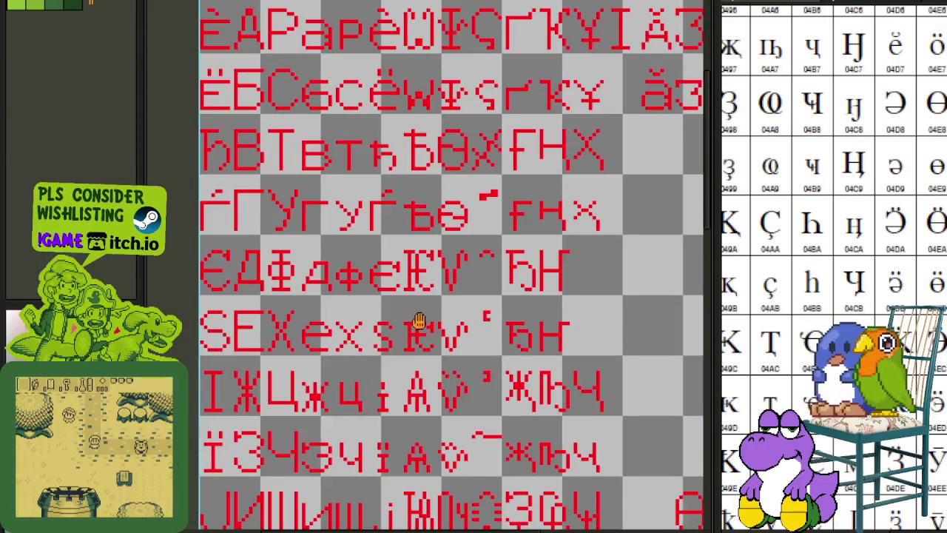
pyautogui.moveTo(424, 406); pyautogui.dragTo(435, 333)
pyautogui.scroll(-3, 436, 336)
pyautogui.scroll(-2, 444, 348)
pyautogui.scroll(-3, 452, 359)
pyautogui.scroll(-2, 459, 368)
pyautogui.scroll(-3, 455, 359)
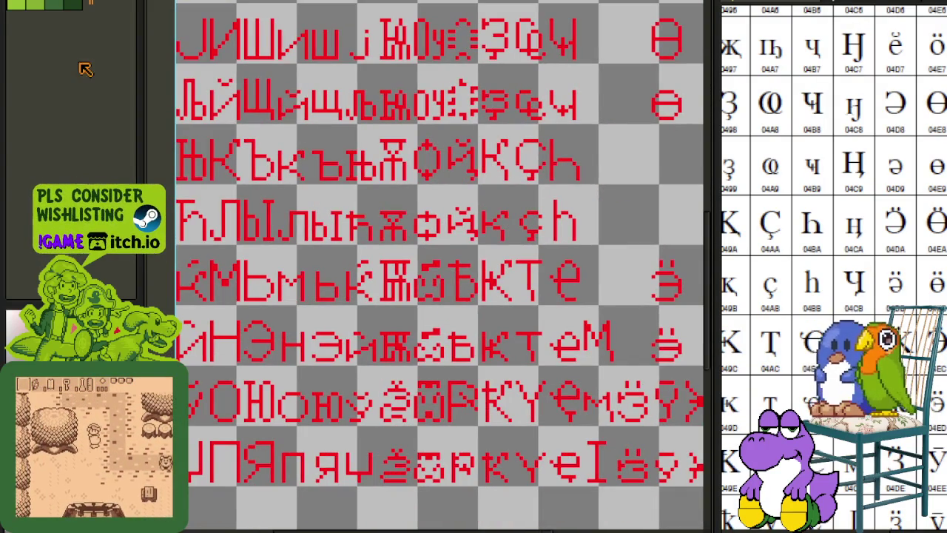
pyautogui.scroll(2, 503, 296)
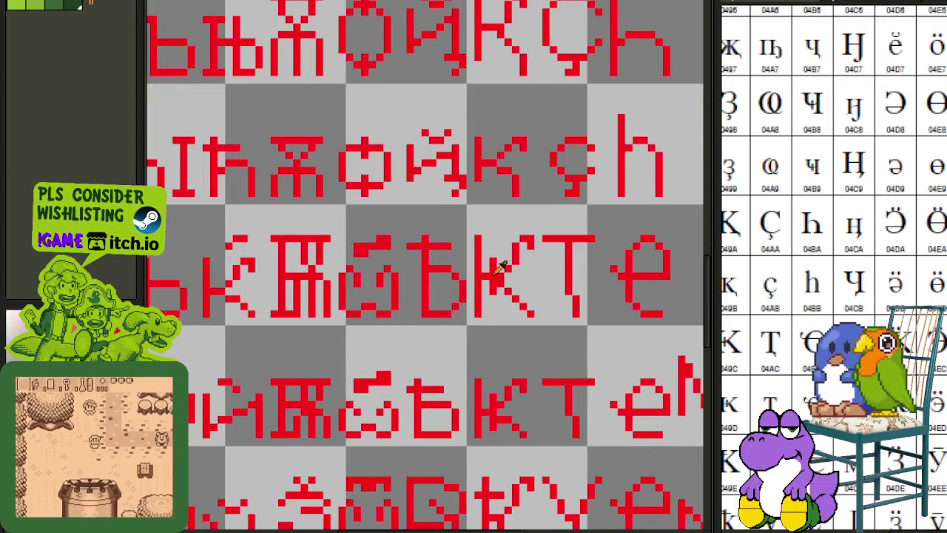
# Replace the red #FF0000 glyph colour with dark-green palette index 3.
pyautogui.hotkey('shift', 'r')
pyautogui.click(415, 413)
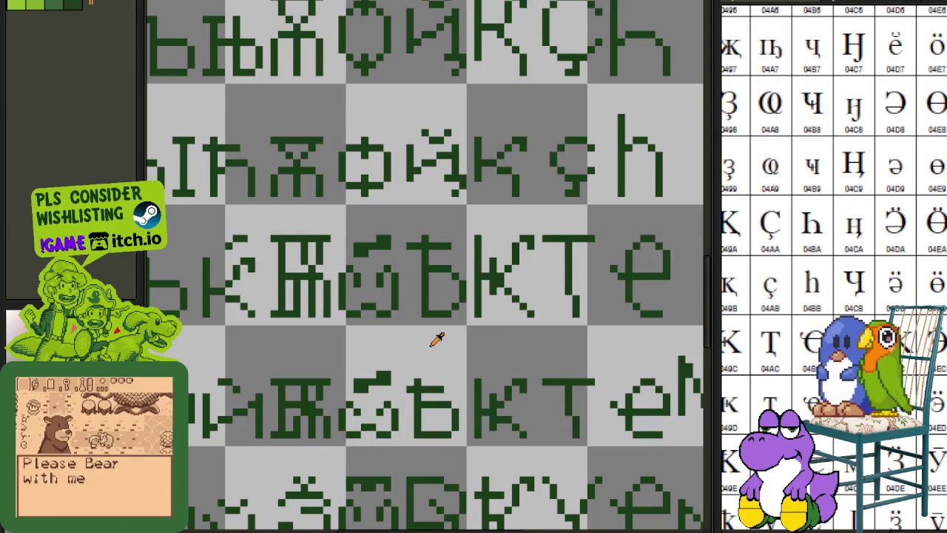
pyautogui.scroll(-2, 435, 338)
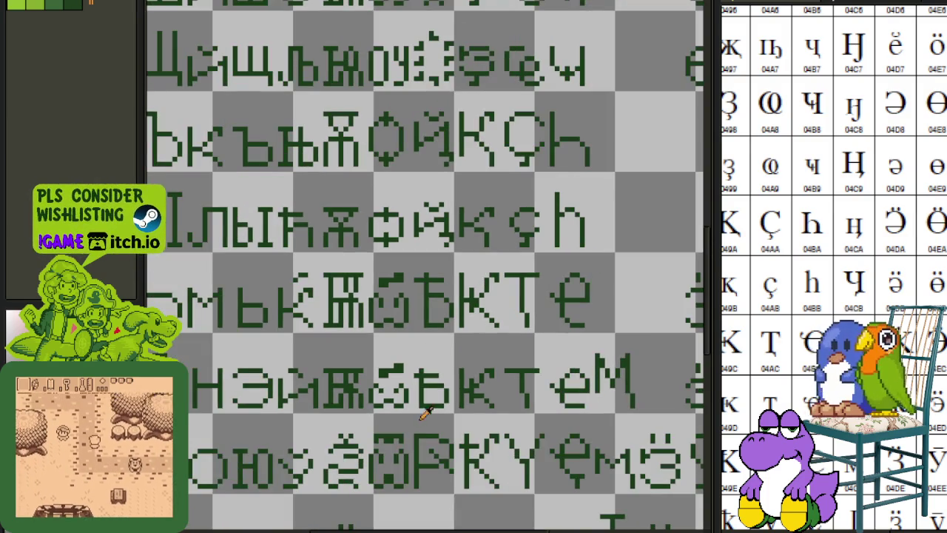
pyautogui.moveTo(435, 338); pyautogui.dragTo(442, 288)
pyautogui.scroll(-1, 444, 292)
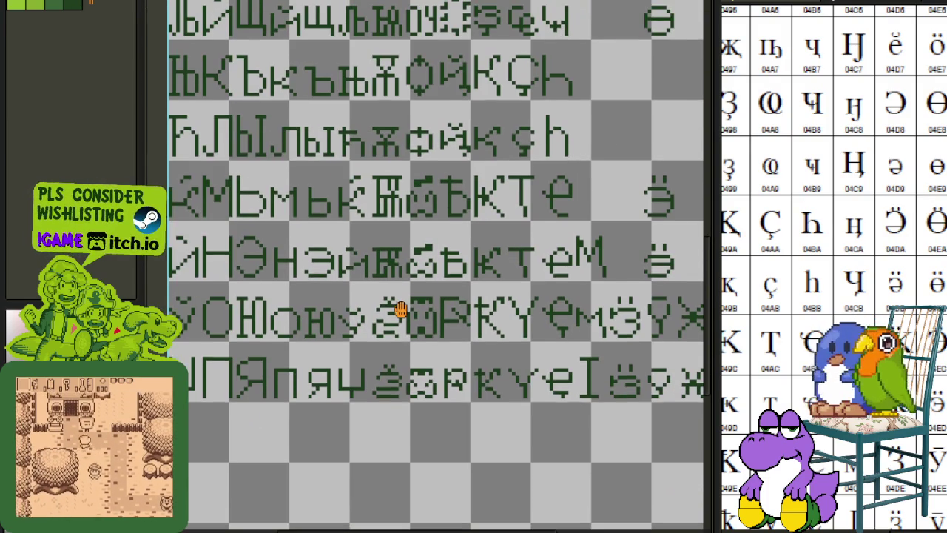
pyautogui.moveTo(398, 315); pyautogui.dragTo(398, 468)
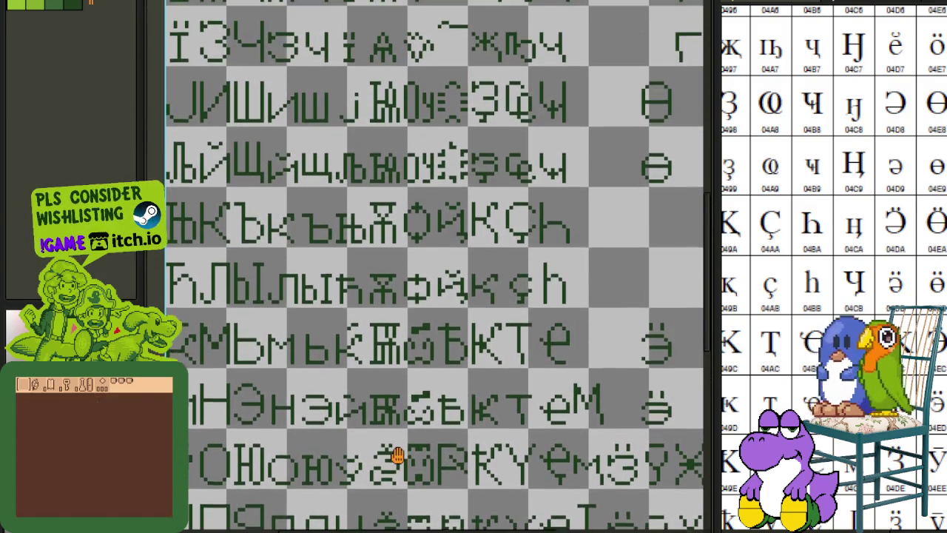
pyautogui.moveTo(391, 417); pyautogui.dragTo(390, 508)
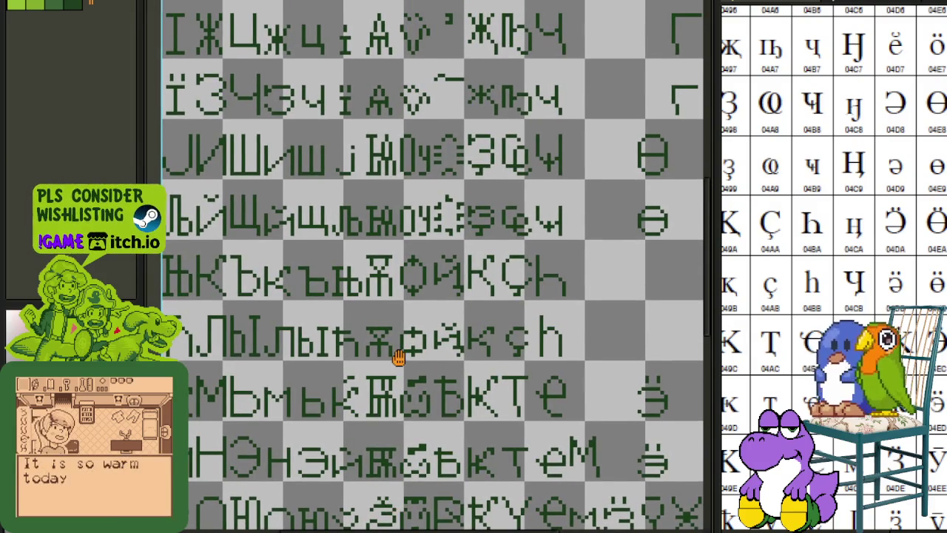
pyautogui.moveTo(397, 355); pyautogui.dragTo(397, 370)
pyautogui.scroll(2, 461, 296)
pyautogui.scroll(2, 496, 318)
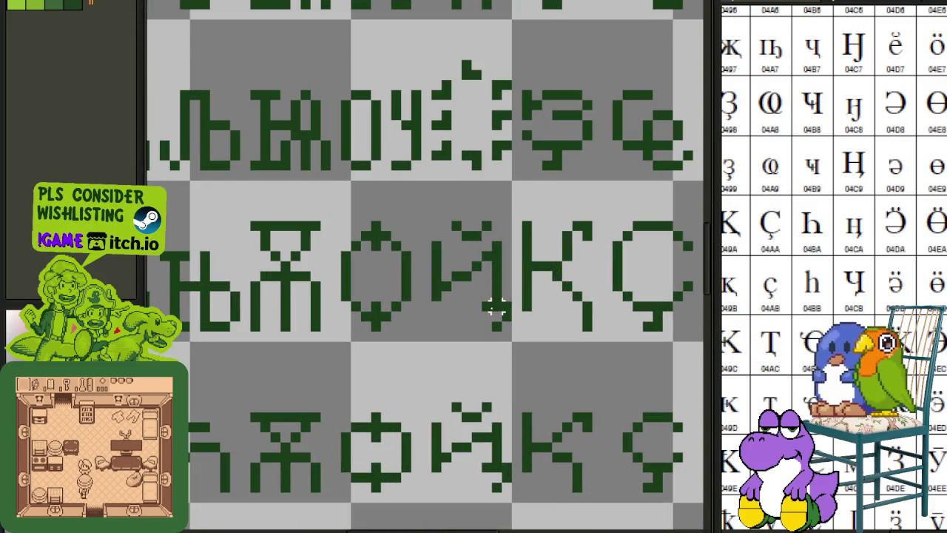
pyautogui.scroll(-3, 556, 334)
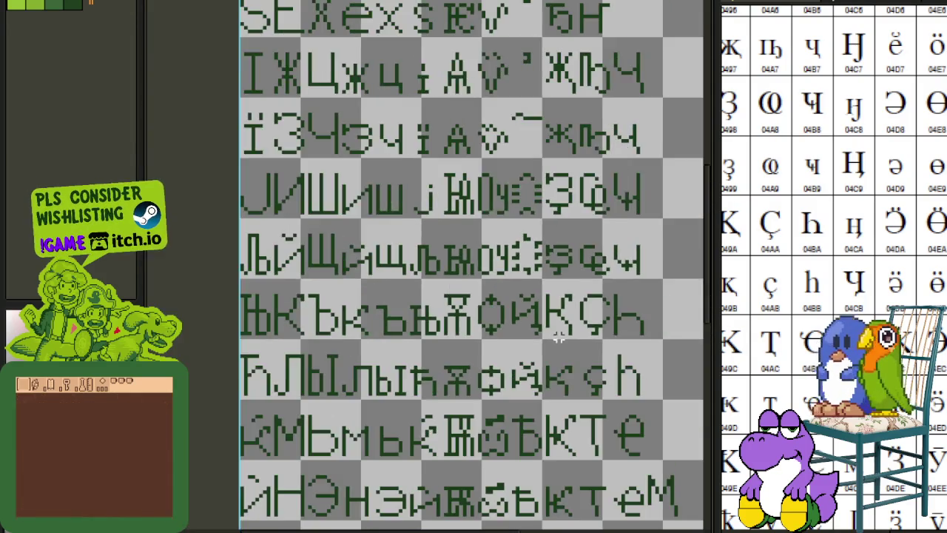
# Show the cell background layer again and hide the dark-green copy layer.
pyautogui.moveTo(560, 327); pyautogui.dragTo(433, 271)
pyautogui.press('Tab')
pyautogui.click(191, 379)
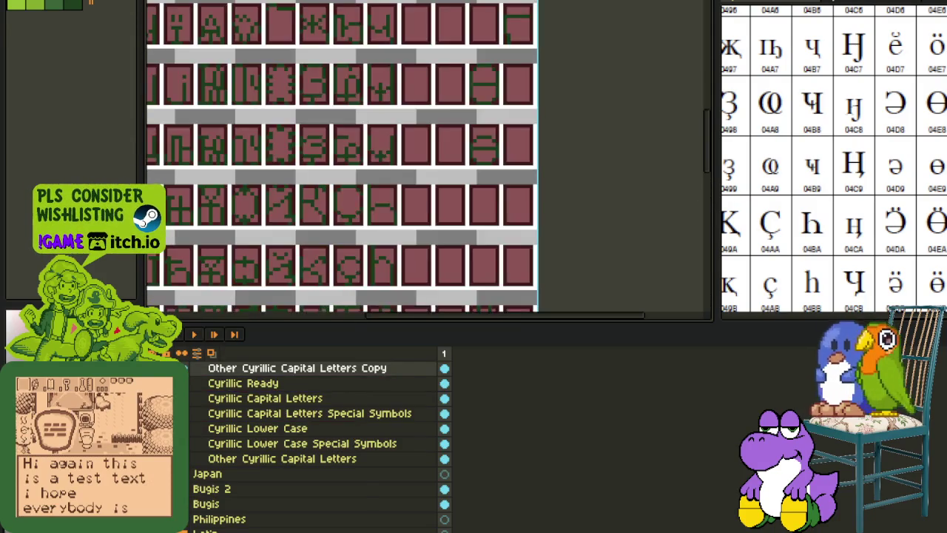
pyautogui.press('Tab')
pyautogui.scroll(-3, 433, 339)
pyautogui.scroll(3, 444, 355)
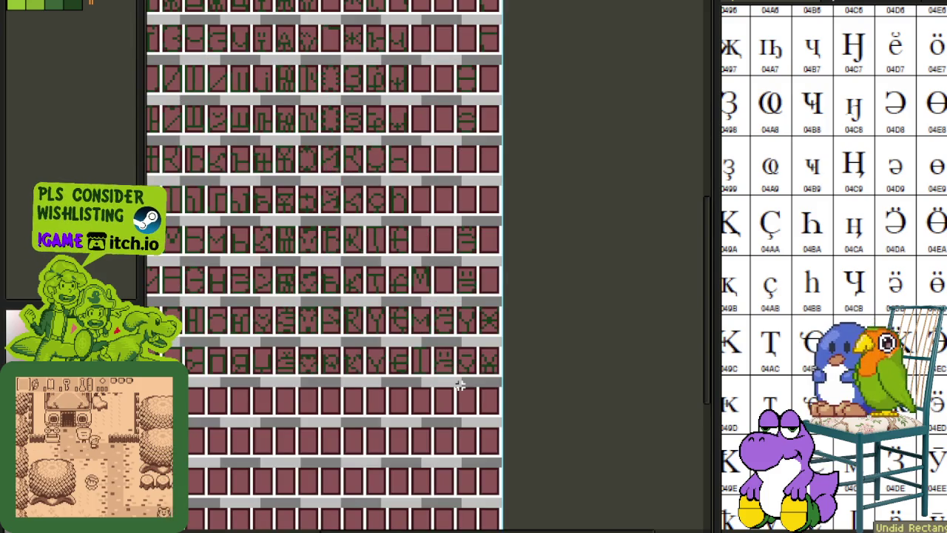
pyautogui.press('Tab')
pyautogui.press('Tab')
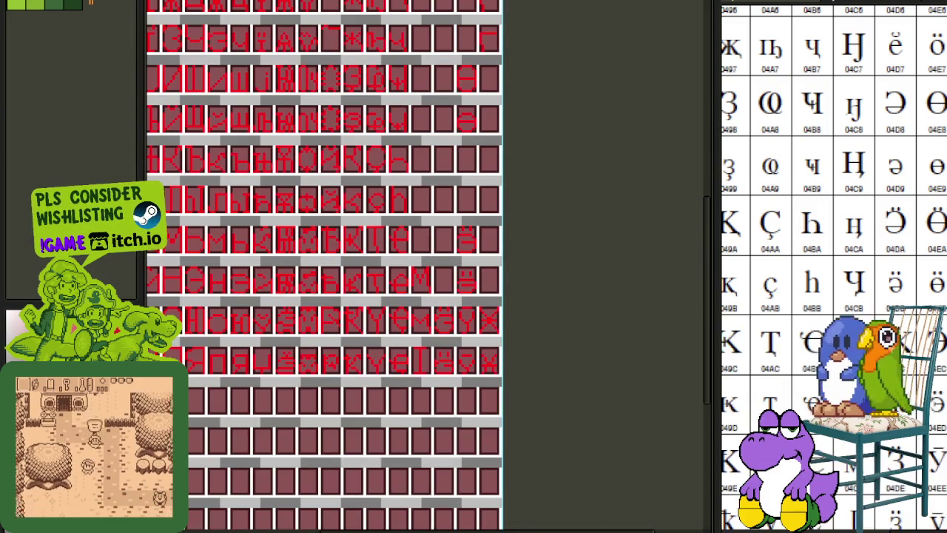
pyautogui.moveTo(855, 388); pyautogui.dragTo(854, 262)
pyautogui.scroll(1, 406, 302)
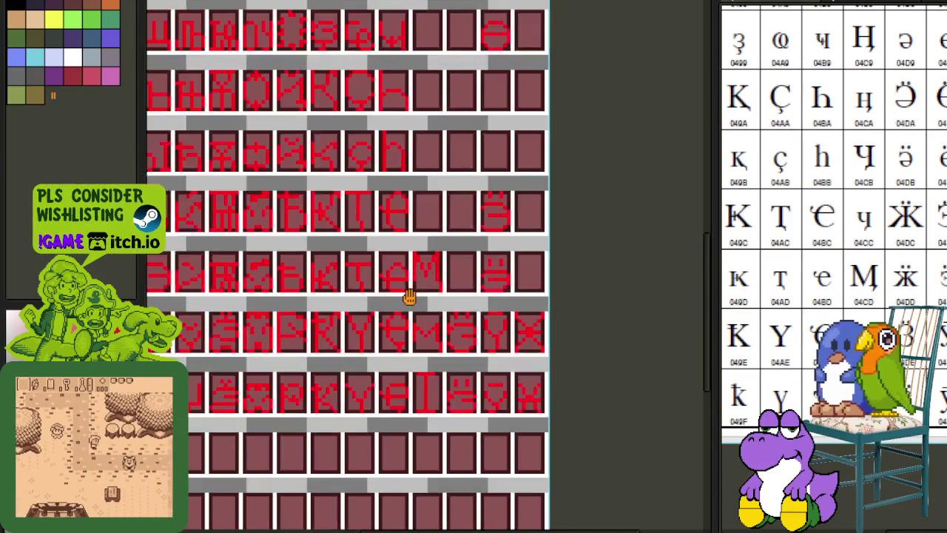
# Drag the green tail piece onto the lower right of the M glyph and deselect it.
pyautogui.scroll(1, 426, 299)
pyautogui.scroll(1, 444, 305)
pyautogui.scroll(1, 453, 348)
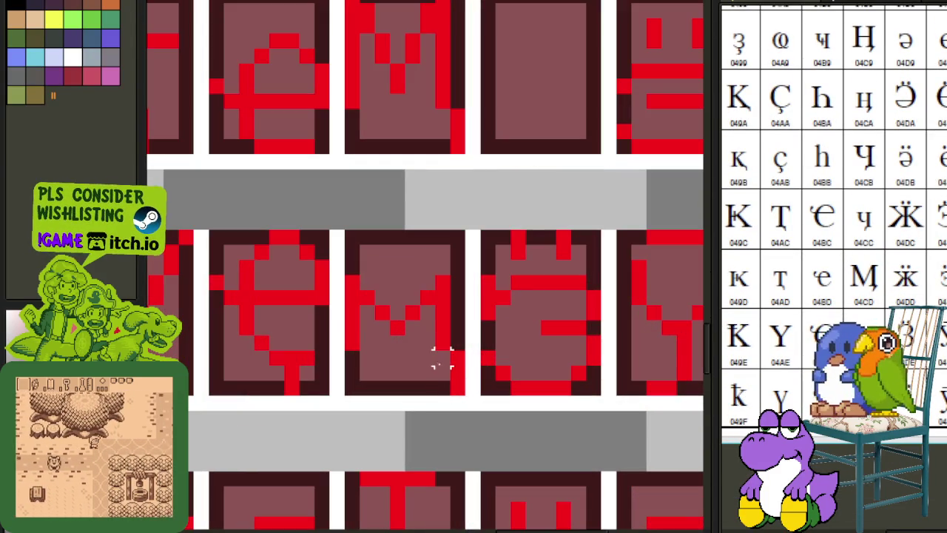
pyautogui.moveTo(438, 264)
pyautogui.mouseDown()
pyautogui.moveTo(453, 384)
pyautogui.moveTo(532, 139)
pyautogui.mouseUp()
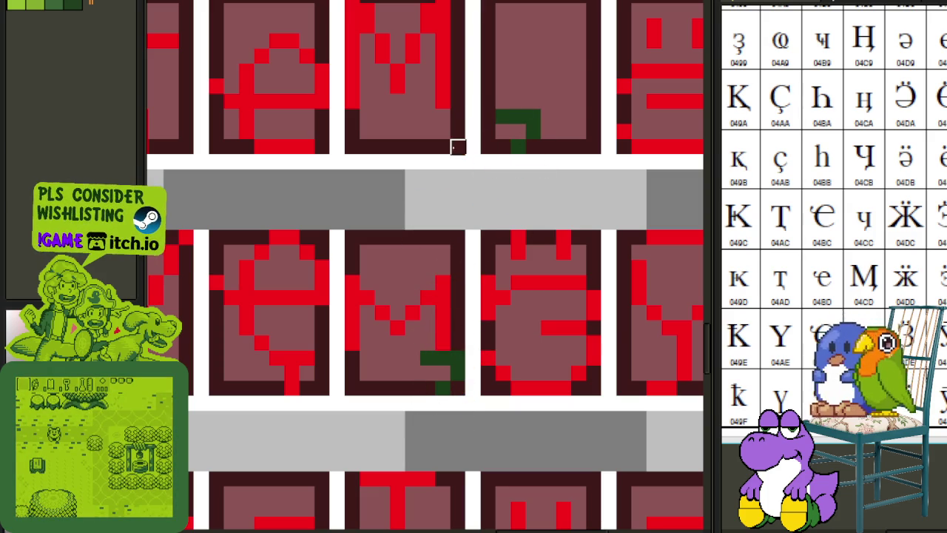
pyautogui.moveTo(524, 140); pyautogui.dragTo(461, 148)
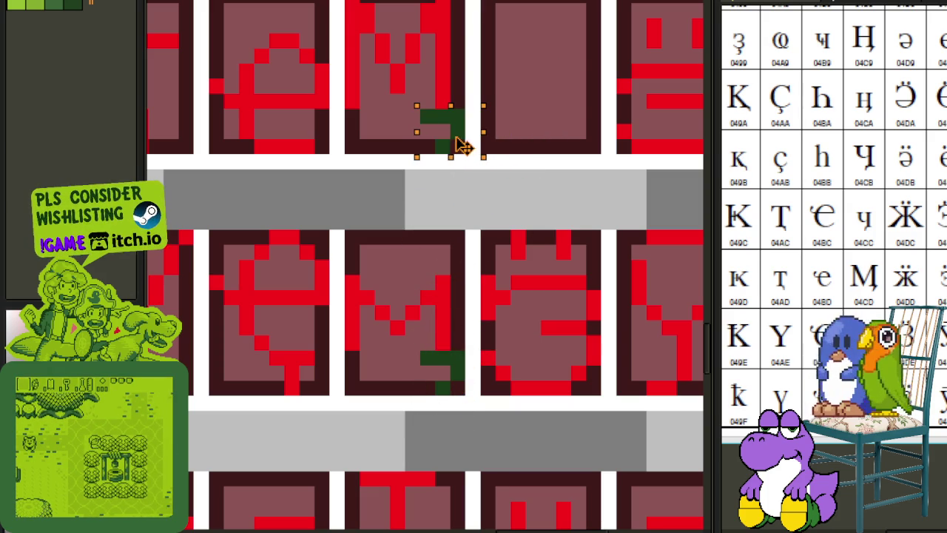
pyautogui.click(562, 119)
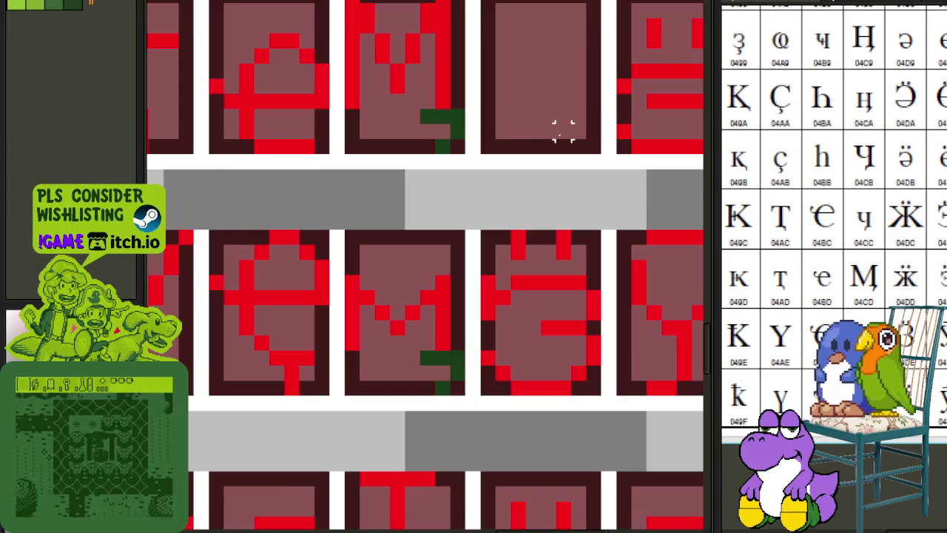
# Save the glyph sheet with Ctrl+S and pan back over the upper tile rows.
pyautogui.scroll(-1, 562, 118)
pyautogui.moveTo(541, 88); pyautogui.dragTo(532, 271)
pyautogui.hotkey('ctrl', 's')
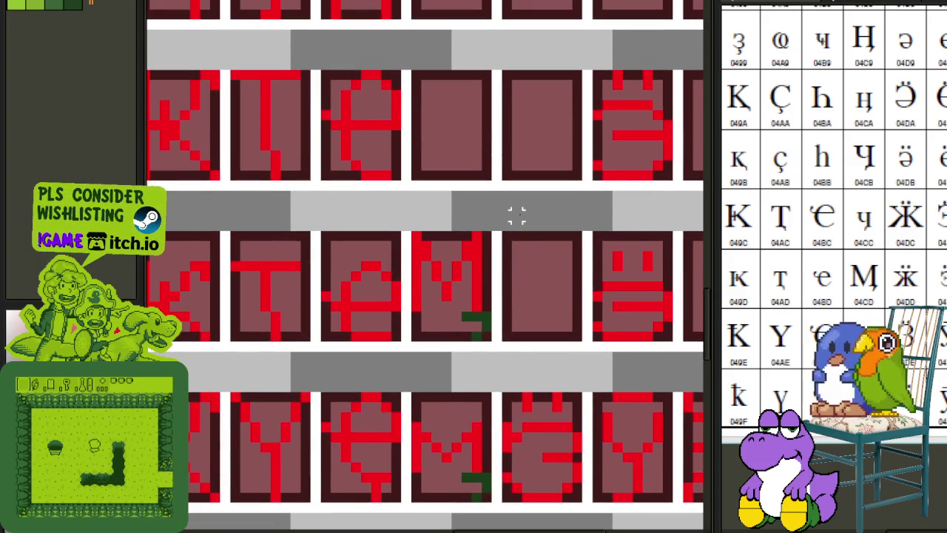
pyautogui.scroll(-1, 518, 214)
pyautogui.moveTo(518, 150)
pyautogui.mouseDown()
pyautogui.moveTo(496, 422)
pyautogui.moveTo(499, 398)
pyautogui.mouseUp()
pyautogui.scroll(-1, 499, 397)
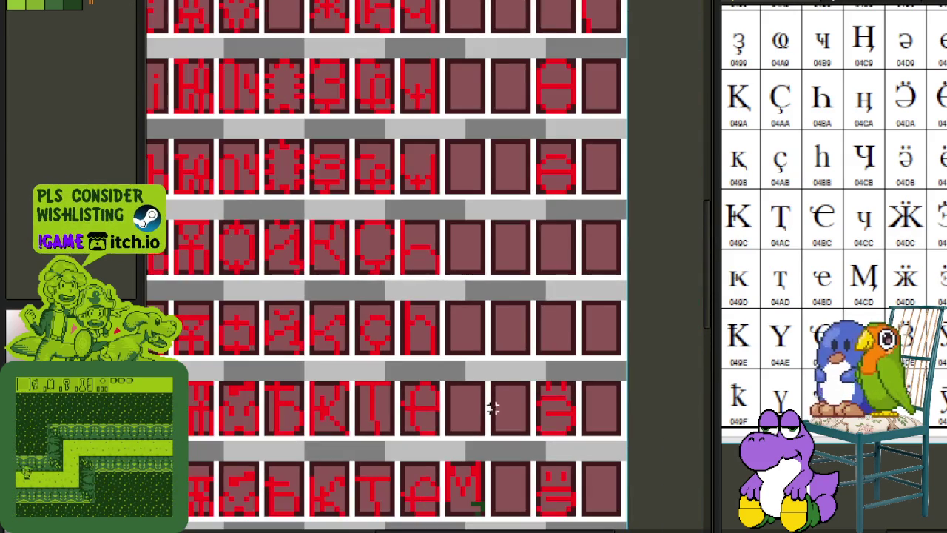
pyautogui.scroll(1, 467, 296)
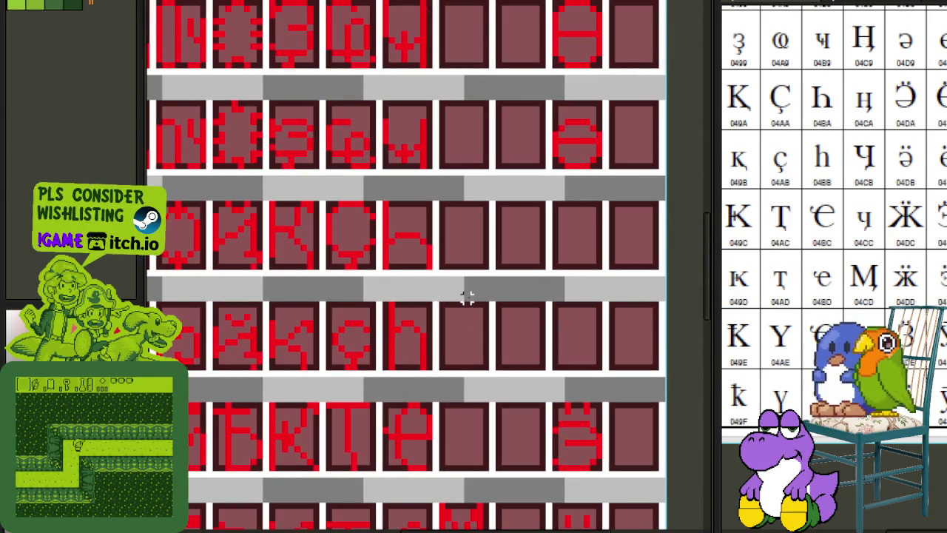
pyautogui.moveTo(469, 255)
pyautogui.mouseDown()
pyautogui.moveTo(463, 321)
pyautogui.moveTo(464, 266)
pyautogui.mouseUp()
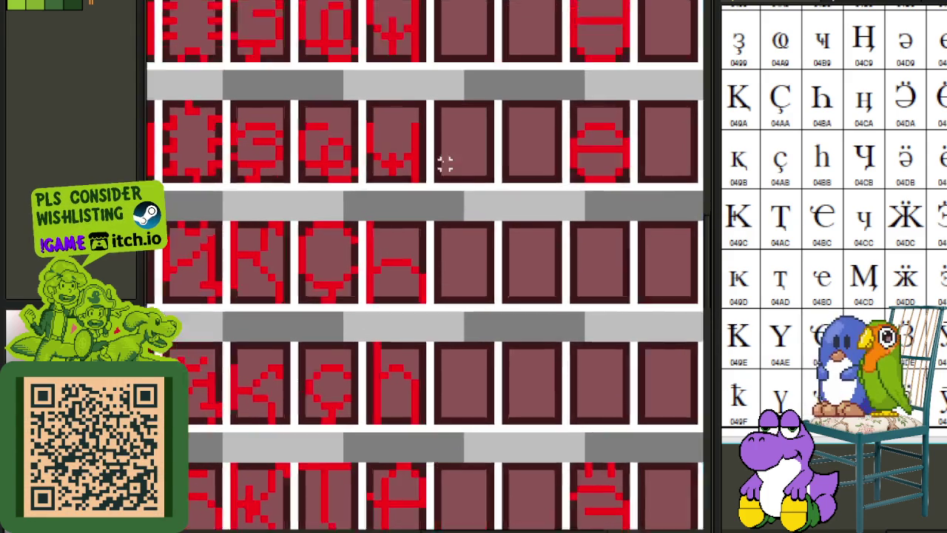
pyautogui.scroll(2, 439, 164)
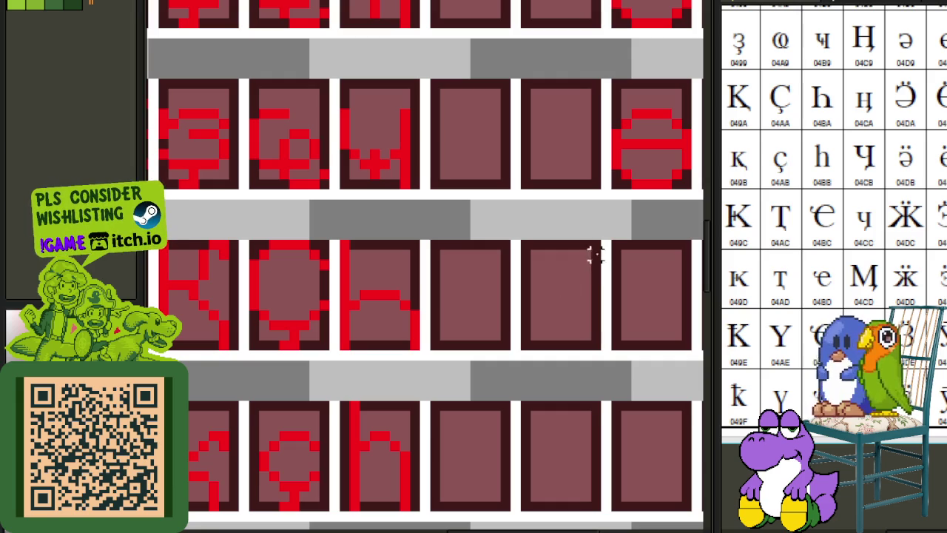
# Paste the dark-green tail piece and drag it toward the lower right.
pyautogui.scroll(-1, 591, 255)
pyautogui.scroll(-1, 529, 266)
pyautogui.moveTo(516, 370); pyautogui.dragTo(432, 426)
pyautogui.moveTo(437, 140); pyautogui.dragTo(429, 184)
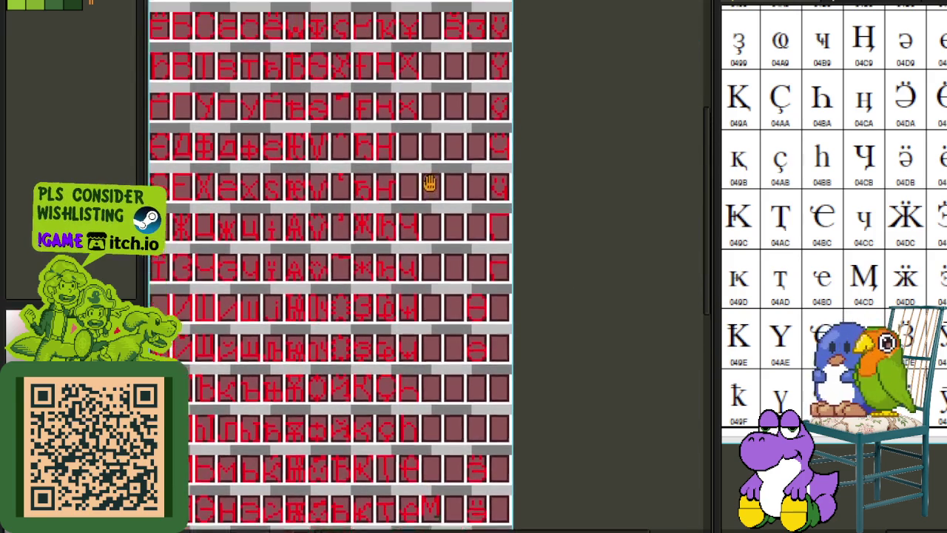
pyautogui.scroll(4, 853, 269)
pyautogui.scroll(1, 834, 266)
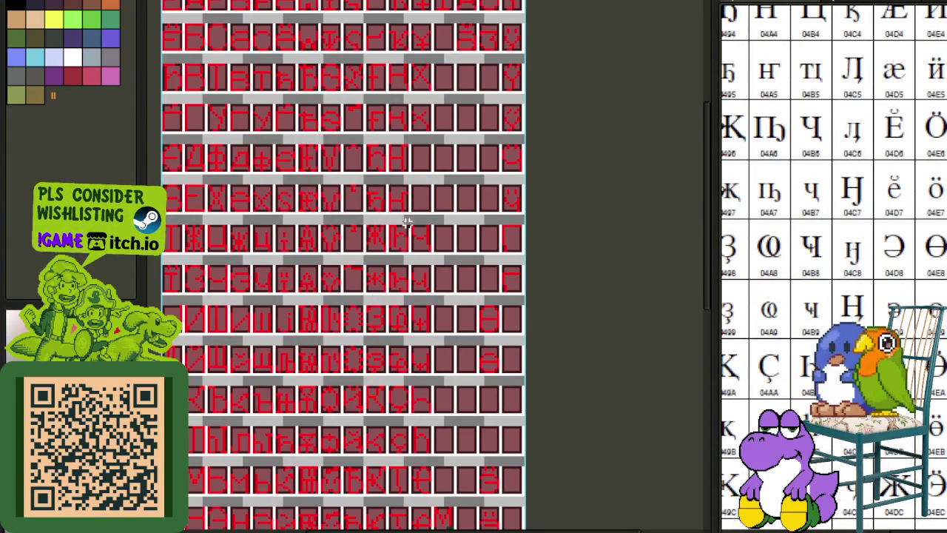
pyautogui.scroll(1, 410, 189)
pyautogui.scroll(4, 416, 196)
pyautogui.scroll(2, 444, 226)
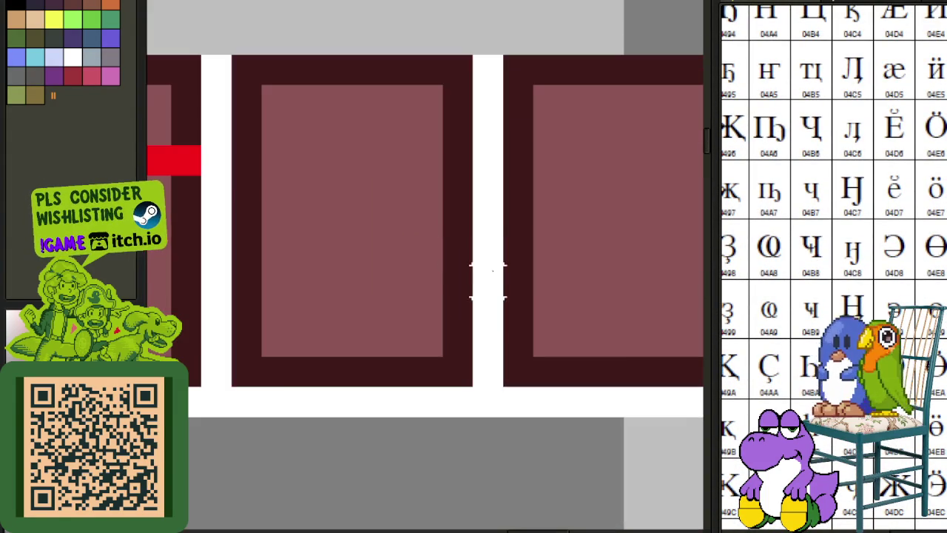
pyautogui.hotkey('ctrl', 'v')
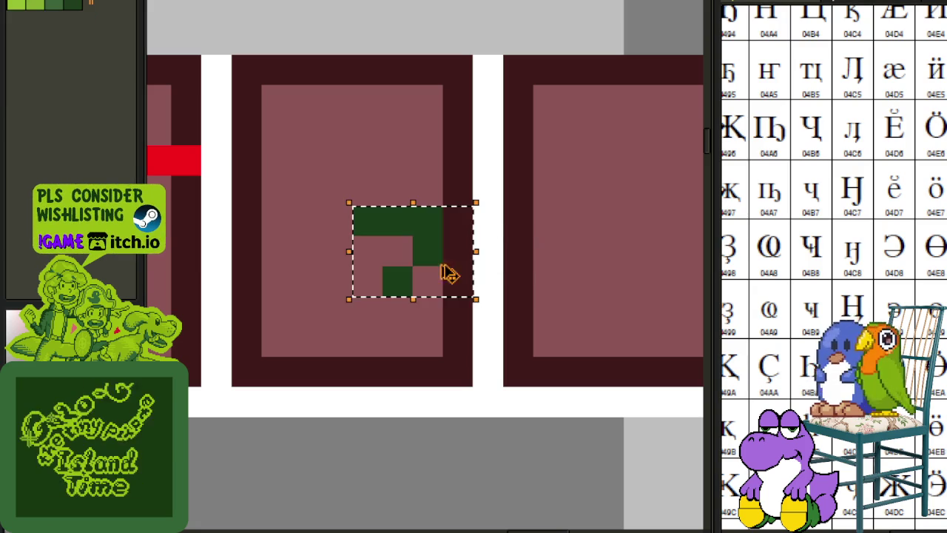
pyautogui.moveTo(429, 264); pyautogui.dragTo(464, 351)
# Select the two cells with green tail marks and drag them down into the empty stacked cells.
pyautogui.scroll(-5, 446, 360)
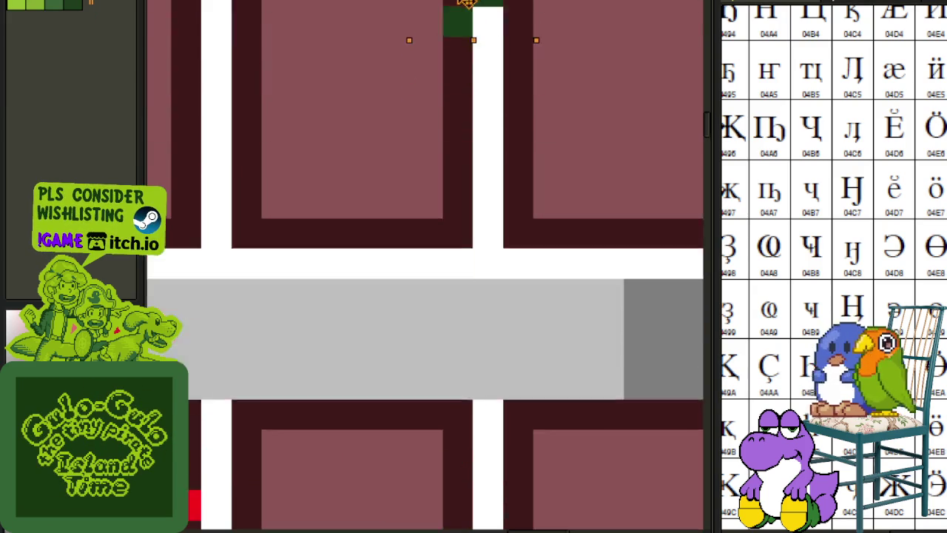
pyautogui.scroll(4, 448, 326)
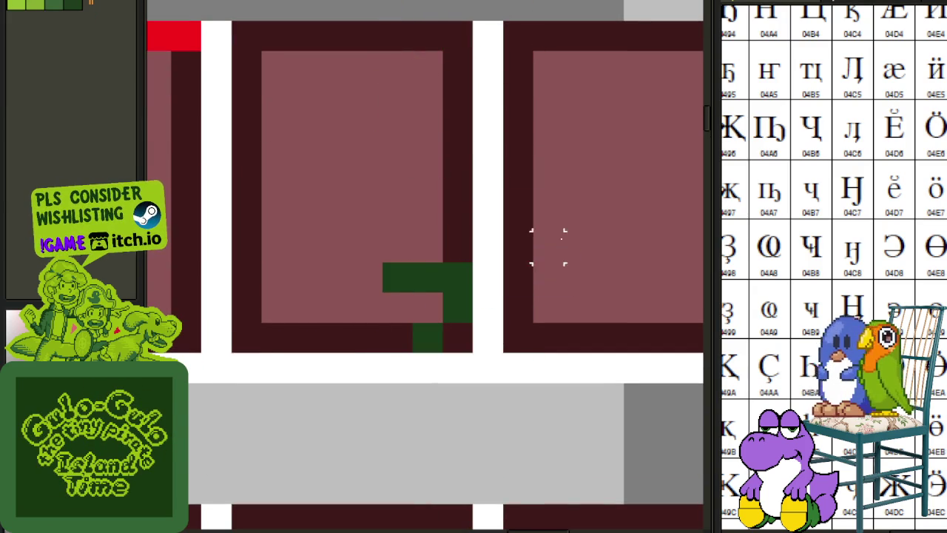
pyautogui.scroll(-3, 548, 246)
pyautogui.scroll(-2, 546, 250)
pyautogui.scroll(1, 549, 239)
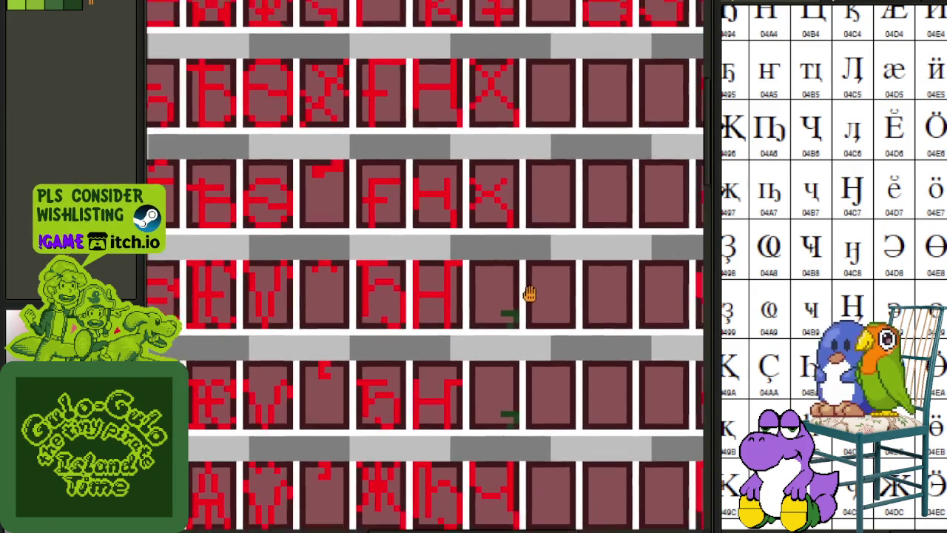
pyautogui.scroll(2, 856, 203)
pyautogui.scroll(1, 856, 204)
pyautogui.scroll(1, 855, 206)
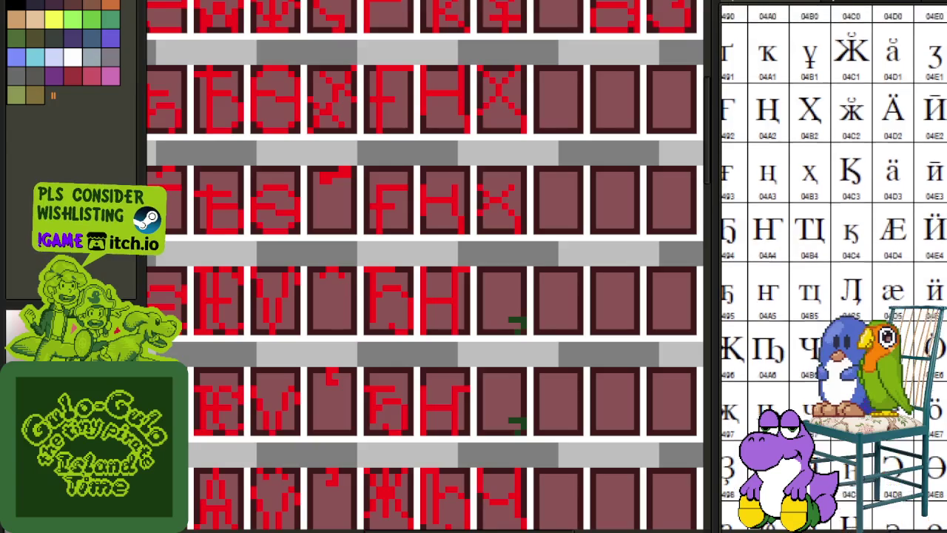
pyautogui.scroll(1, 834, 267)
pyautogui.scroll(1, 833, 266)
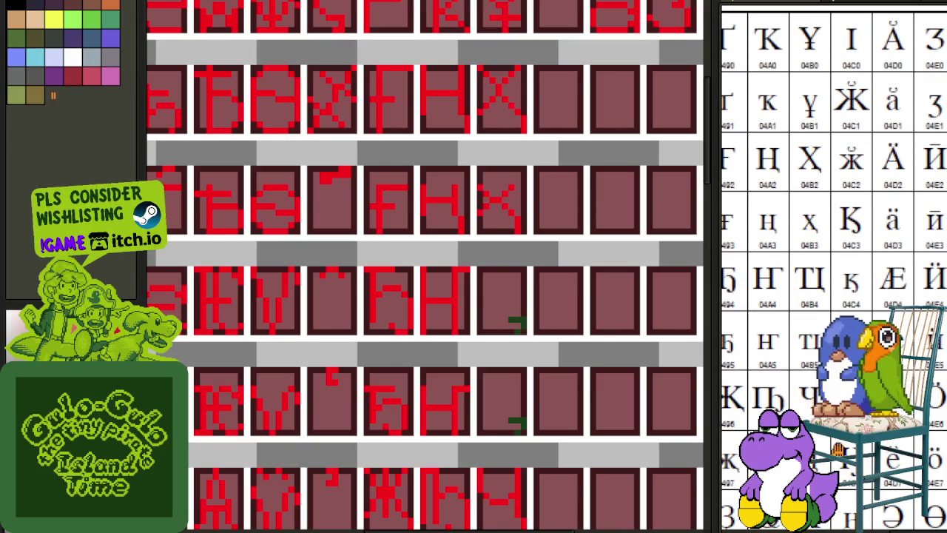
pyautogui.moveTo(795, 290); pyautogui.dragTo(805, 275)
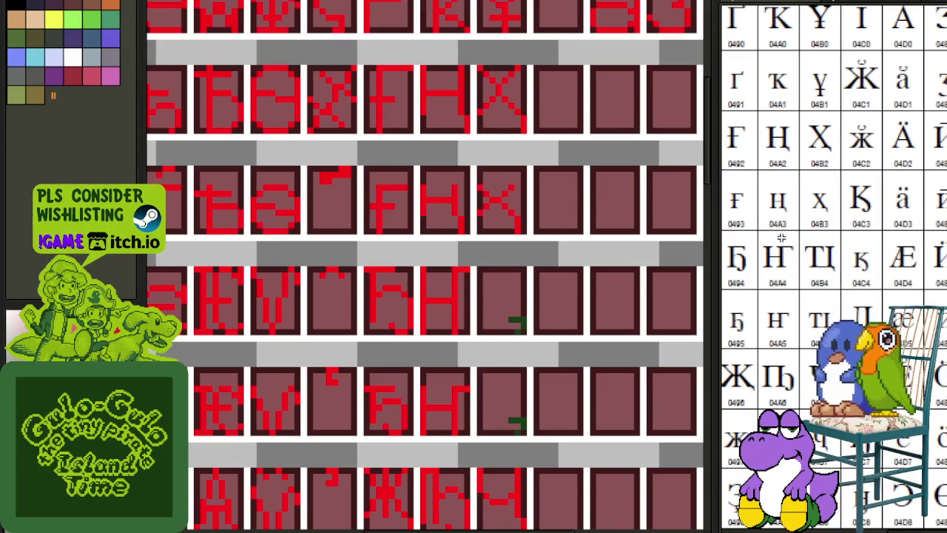
pyautogui.moveTo(661, 299)
pyautogui.mouseDown()
pyautogui.moveTo(540, 239)
pyautogui.moveTo(507, 200)
pyautogui.moveTo(503, 228)
pyautogui.mouseUp()
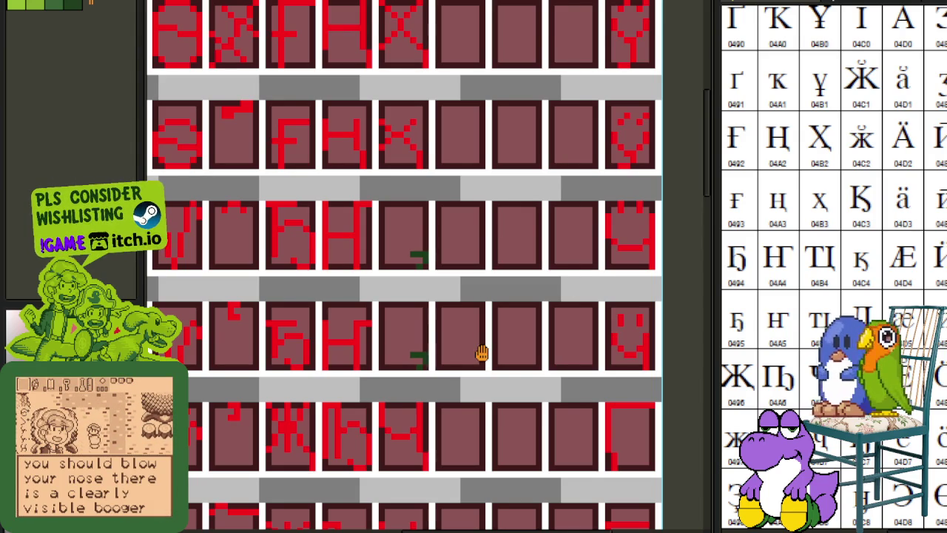
pyautogui.moveTo(481, 354); pyautogui.dragTo(511, 294)
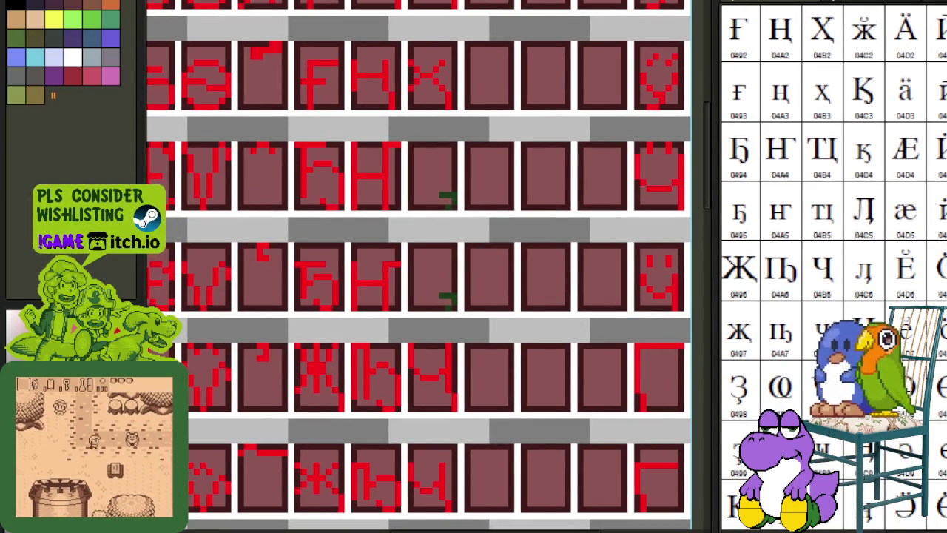
pyautogui.moveTo(577, 387); pyautogui.dragTo(549, 332)
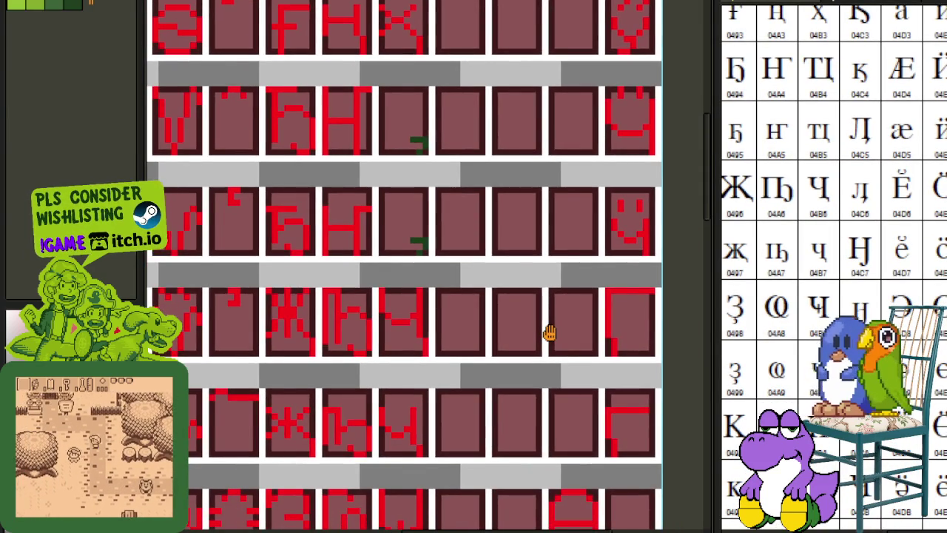
pyautogui.scroll(1, 387, 267)
pyautogui.moveTo(387, 243); pyautogui.dragTo(423, 92)
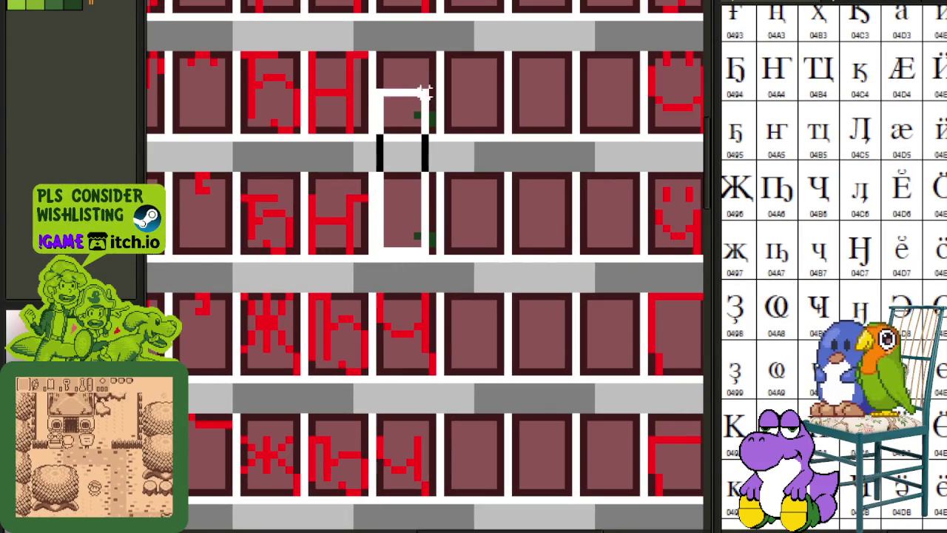
pyautogui.scroll(-1, 427, 178)
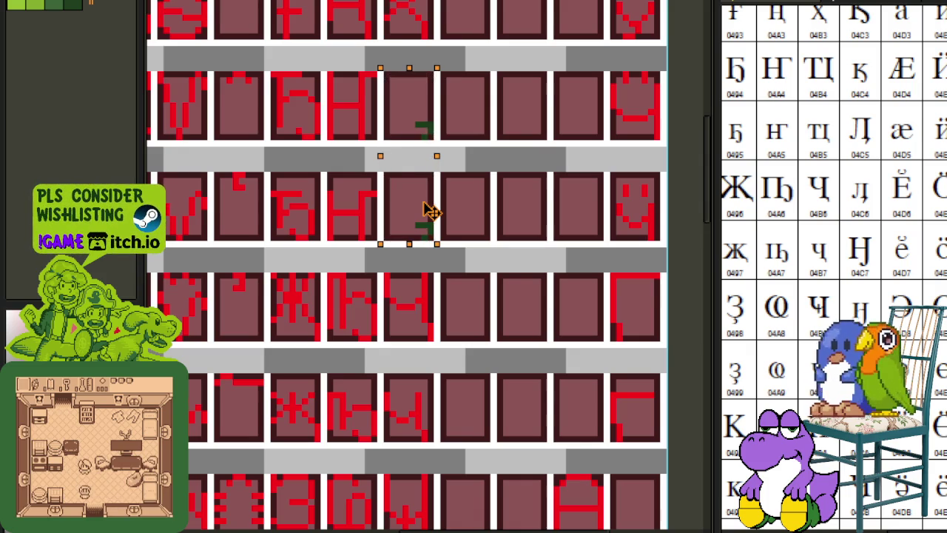
pyautogui.moveTo(577, 497); pyautogui.dragTo(481, 284)
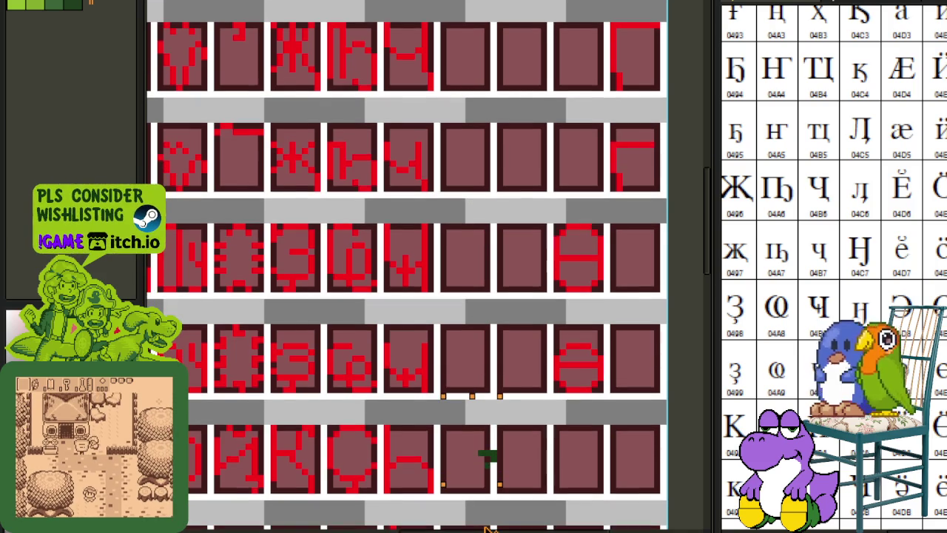
pyautogui.moveTo(481, 309); pyautogui.dragTo(465, 429)
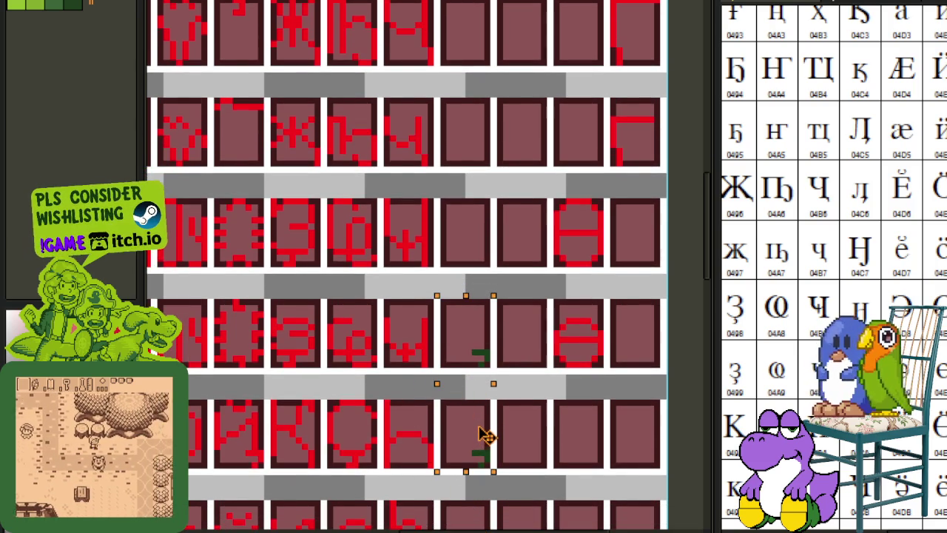
pyautogui.scroll(-1, 534, 406)
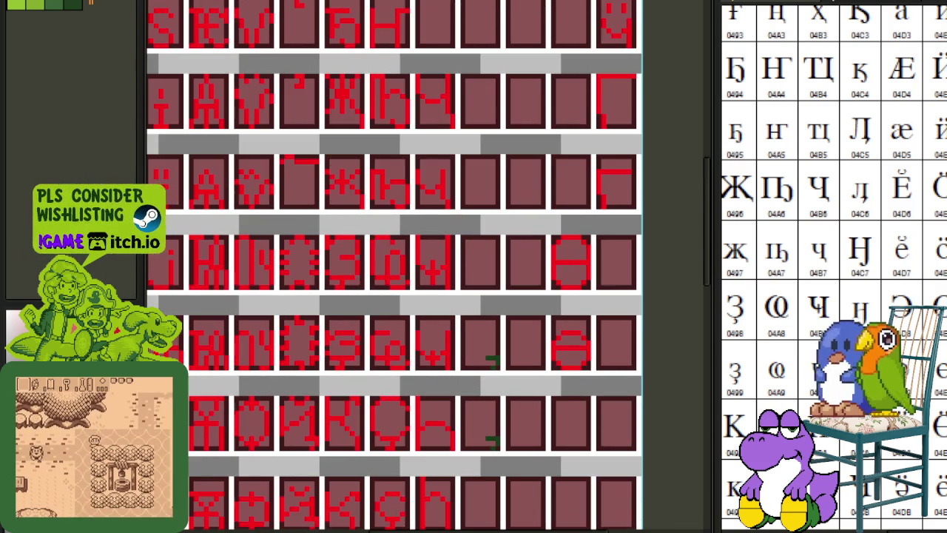
# Select the Latin H on the green font sheet.
pyautogui.hotkey('ctrl', 'Tab')
pyautogui.scroll(-1, 299, 87)
pyautogui.moveTo(299, 88); pyautogui.dragTo(394, 339)
pyautogui.scroll(1, 426, 194)
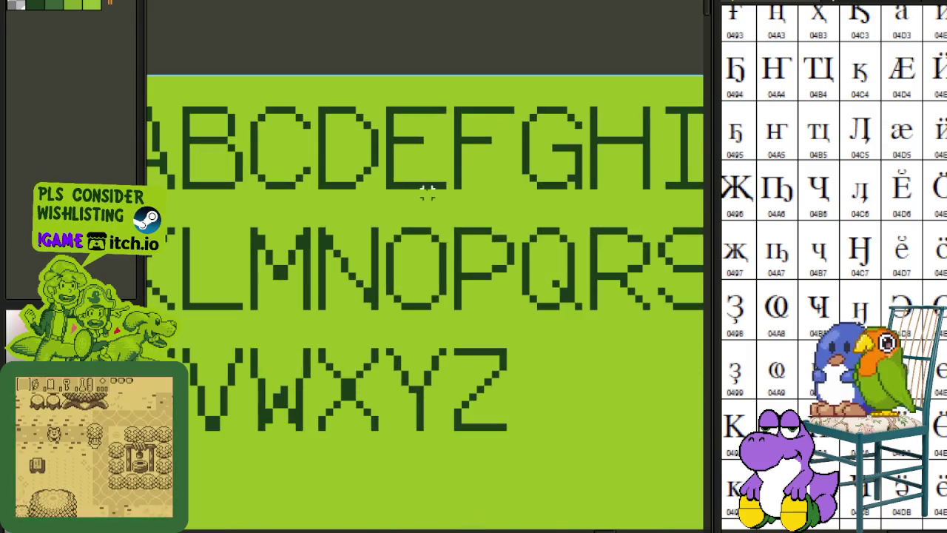
pyautogui.scroll(1, 478, 241)
pyautogui.scroll(1, 479, 240)
pyautogui.moveTo(471, 252); pyautogui.dragTo(596, 80)
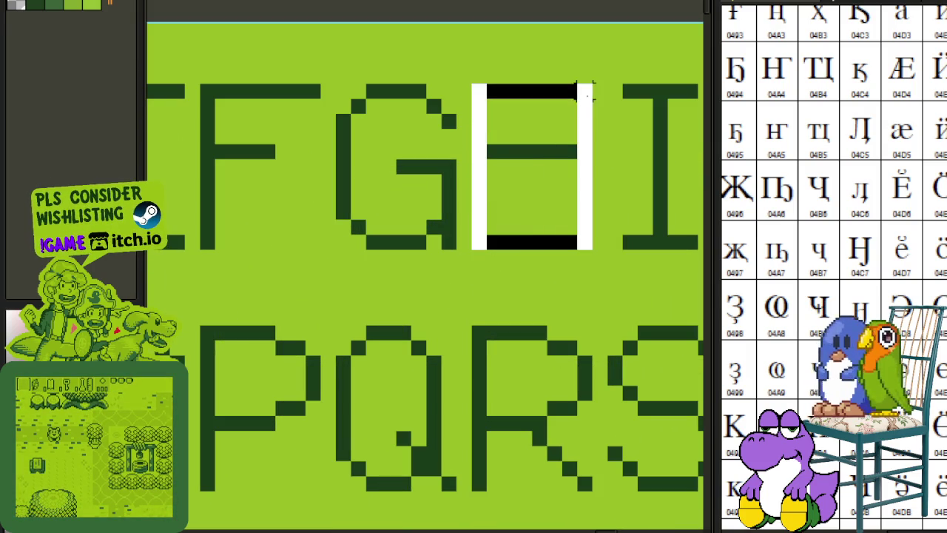
# Paste the H into an empty cell of the red glyph grid and commit it.
pyautogui.hotkey('ctrl', 'Tab')
pyautogui.scroll(-2, 401, 209)
pyautogui.scroll(-1, 402, 210)
pyautogui.scroll(1, 453, 266)
pyautogui.scroll(1, 454, 118)
pyautogui.scroll(2, 480, 222)
pyautogui.scroll(1, 458, 285)
pyautogui.hotkey('ctrl', 'v')
pyautogui.moveTo(455, 281); pyautogui.dragTo(394, 287)
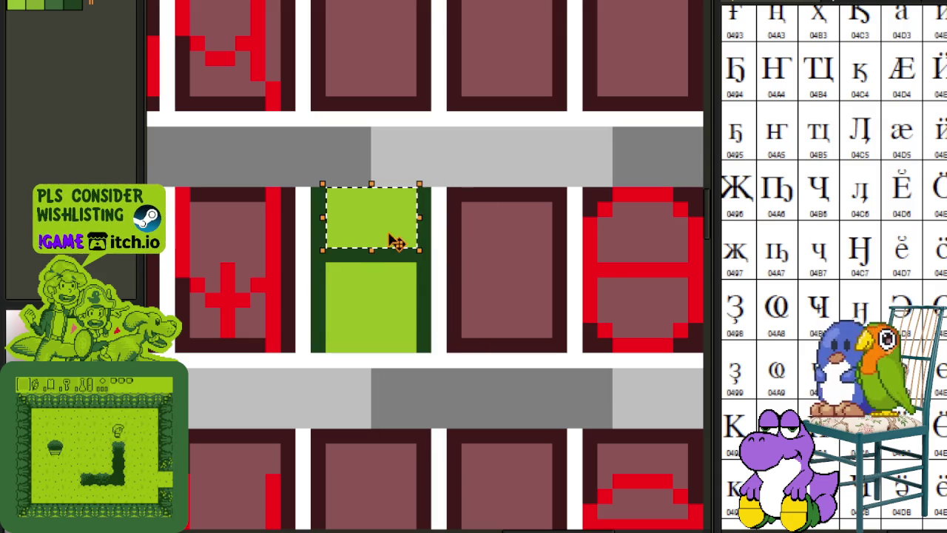
pyautogui.press('Return')
# Delete the H's stray pixels and move the green H down into its cell.
pyautogui.scroll(-1, 363, 300)
pyautogui.moveTo(338, 247)
pyautogui.mouseDown()
pyautogui.moveTo(383, 323)
pyautogui.moveTo(283, 281)
pyautogui.mouseUp()
pyautogui.scroll(1, 392, 322)
pyautogui.press('Delete')
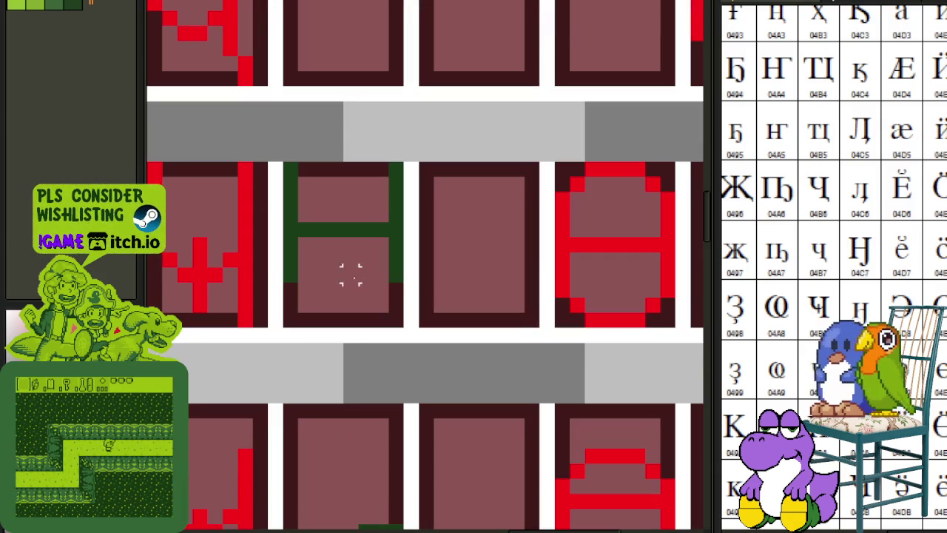
pyautogui.moveTo(403, 328); pyautogui.dragTo(287, 164)
pyautogui.moveTo(334, 222)
pyautogui.mouseDown()
pyautogui.moveTo(298, 497)
pyautogui.moveTo(346, 316)
pyautogui.mouseUp()
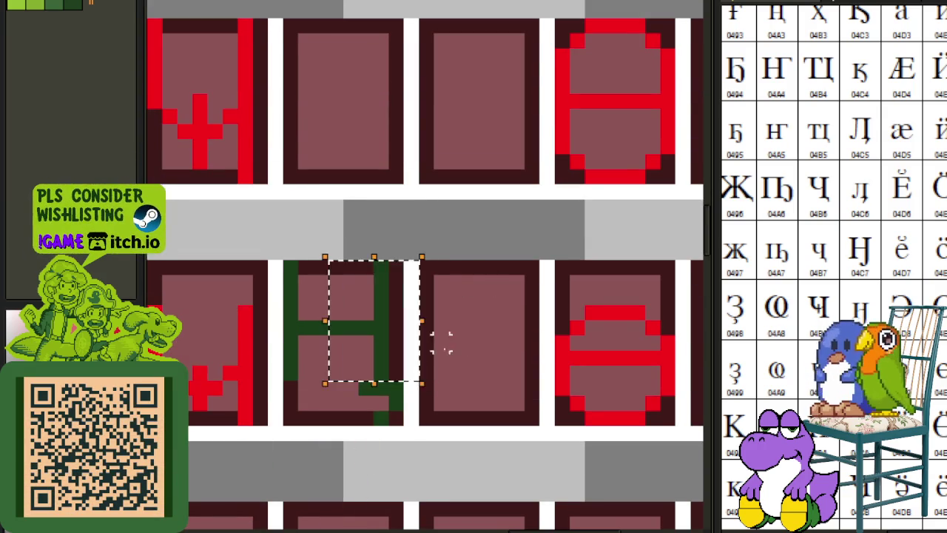
pyautogui.scroll(-2, 443, 329)
pyautogui.moveTo(465, 351); pyautogui.dragTo(466, 255)
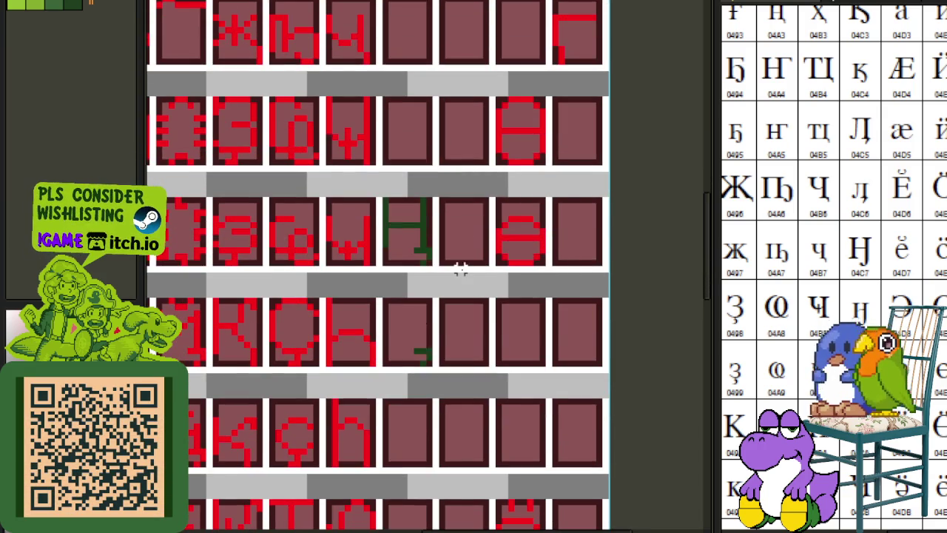
# Move the green H glyph into the cell below.
pyautogui.scroll(2, 411, 216)
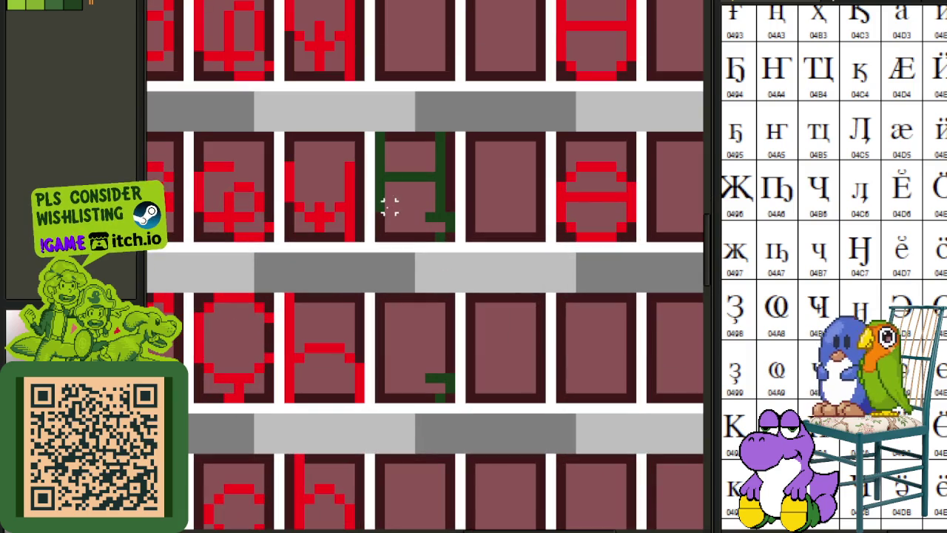
pyautogui.moveTo(380, 207); pyautogui.dragTo(439, 145)
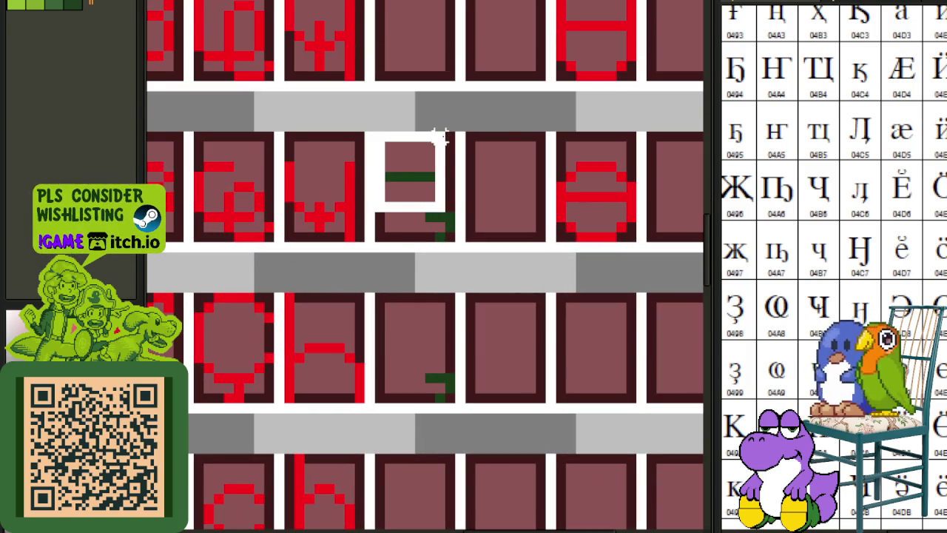
pyautogui.scroll(-2, 441, 140)
pyautogui.moveTo(436, 166); pyautogui.dragTo(425, 331)
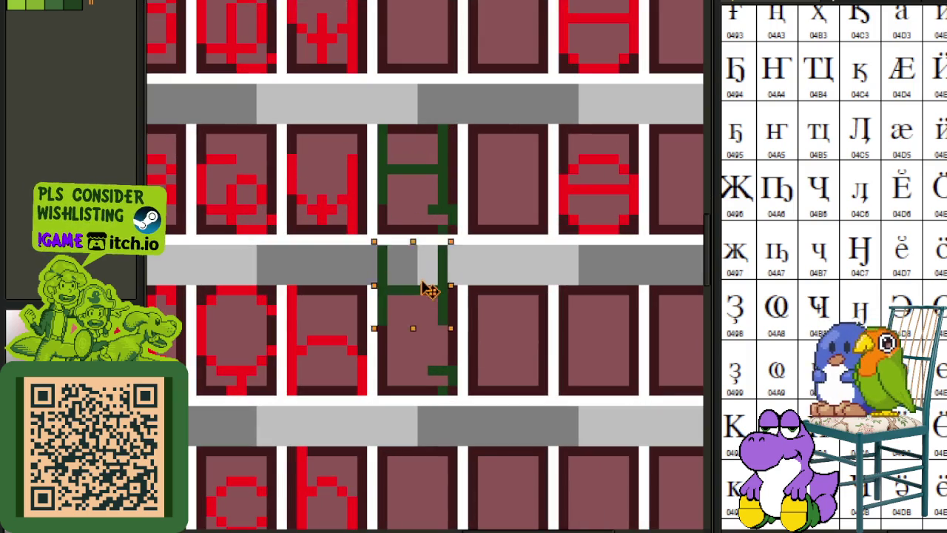
# Select a red H and drop it lined up over the green H.
pyautogui.scroll(-2, 524, 272)
pyautogui.scroll(-1, 523, 272)
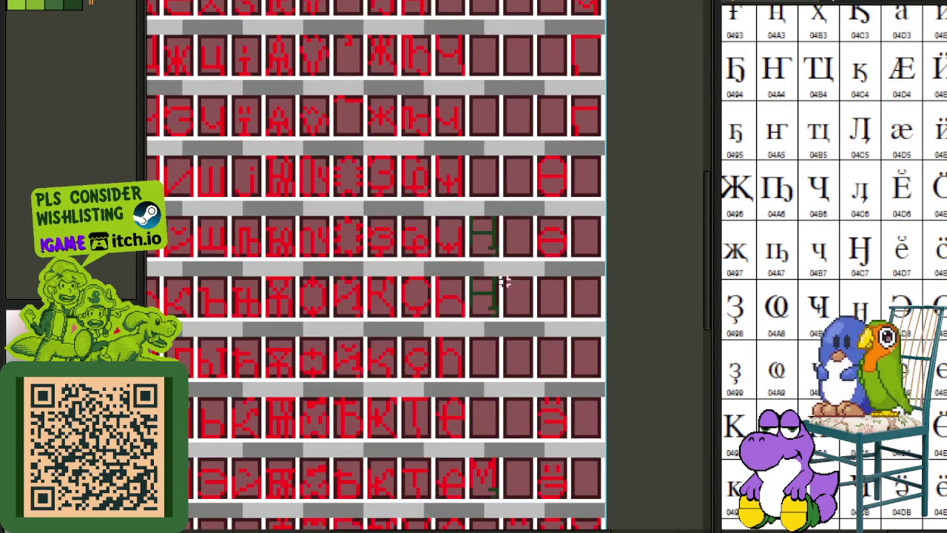
pyautogui.scroll(-2, 432, 345)
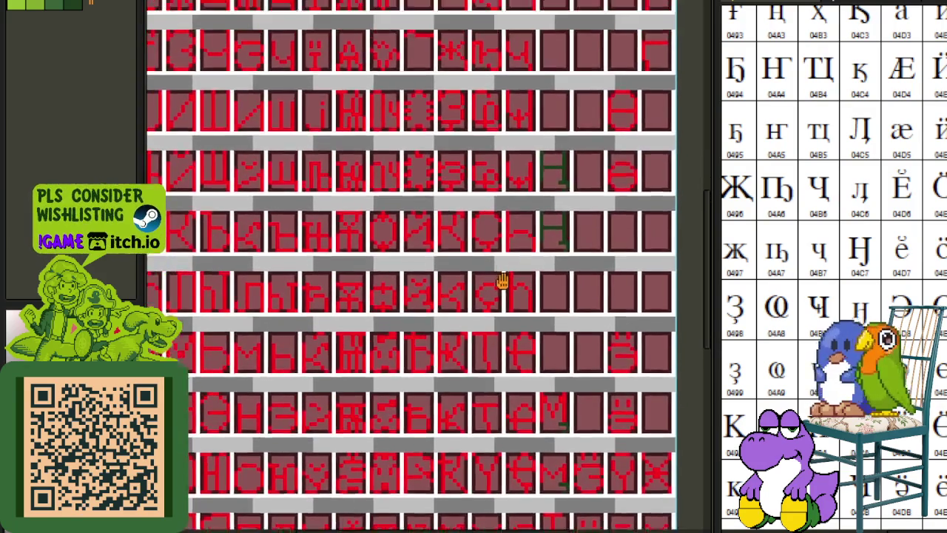
pyautogui.scroll(2, 477, 394)
pyautogui.scroll(-2, 477, 394)
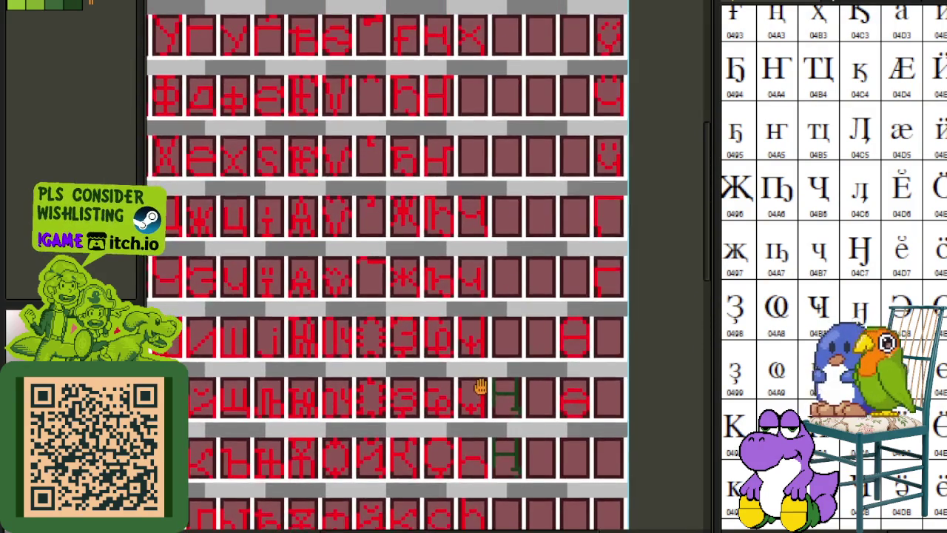
pyautogui.scroll(2, 461, 194)
pyautogui.scroll(3, 460, 194)
pyautogui.moveTo(424, 96)
pyautogui.mouseDown()
pyautogui.moveTo(371, 168)
pyautogui.moveTo(702, 453)
pyautogui.mouseUp()
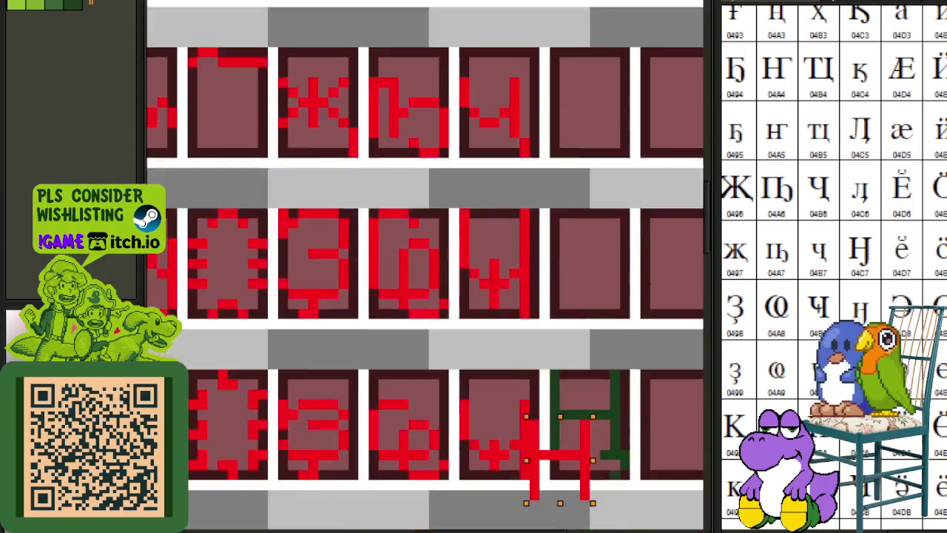
pyautogui.scroll(2, 703, 453)
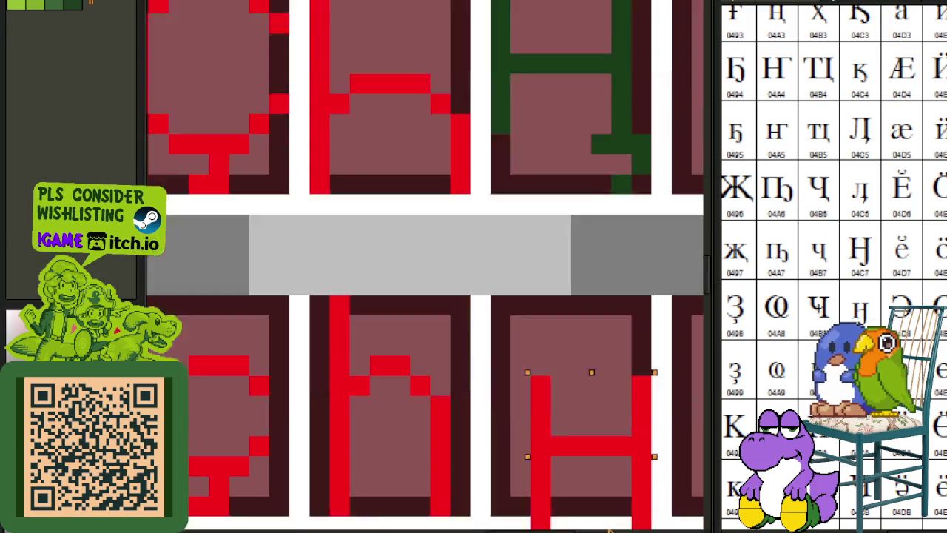
pyautogui.scroll(-4, 680, 390)
pyautogui.scroll(2, 651, 358)
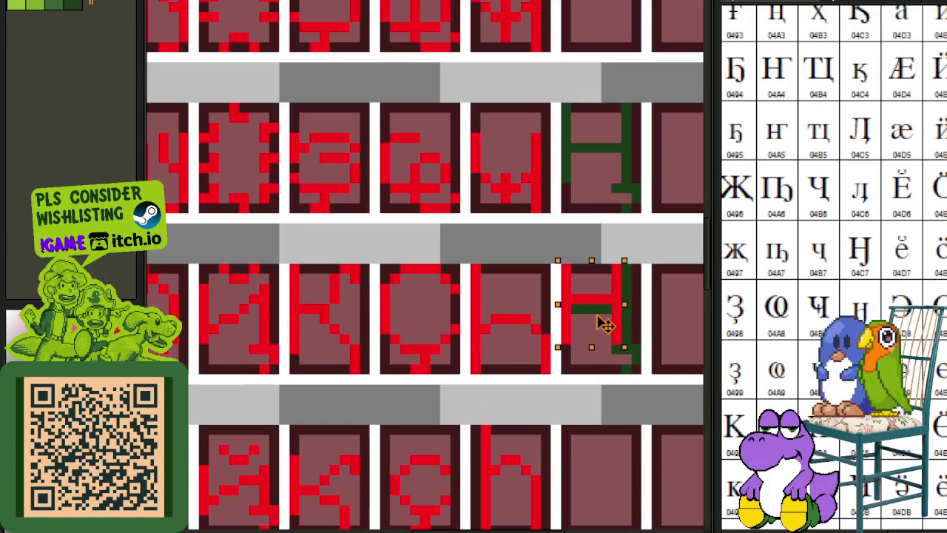
pyautogui.moveTo(608, 324)
pyautogui.mouseDown()
pyautogui.moveTo(588, 249)
pyautogui.moveTo(611, 337)
pyautogui.mouseUp()
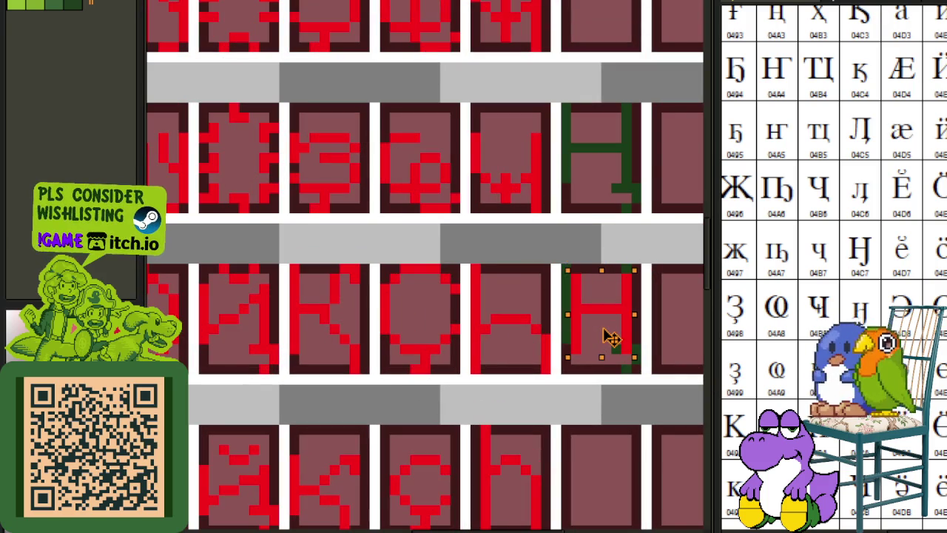
pyautogui.click(636, 323)
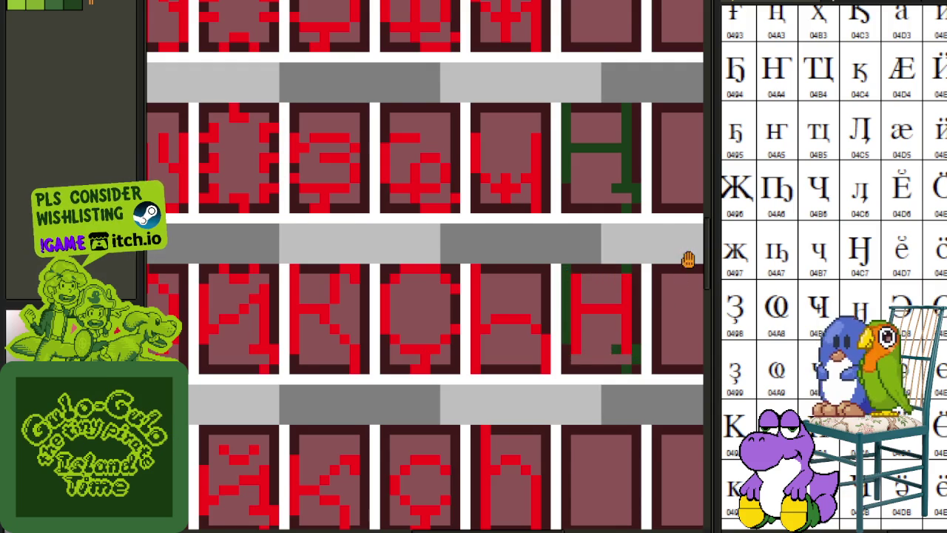
# Paint over the leftover green strip and move the lower H into the cell above-right.
pyautogui.moveTo(688, 259); pyautogui.dragTo(599, 307)
pyautogui.scroll(2, 599, 307)
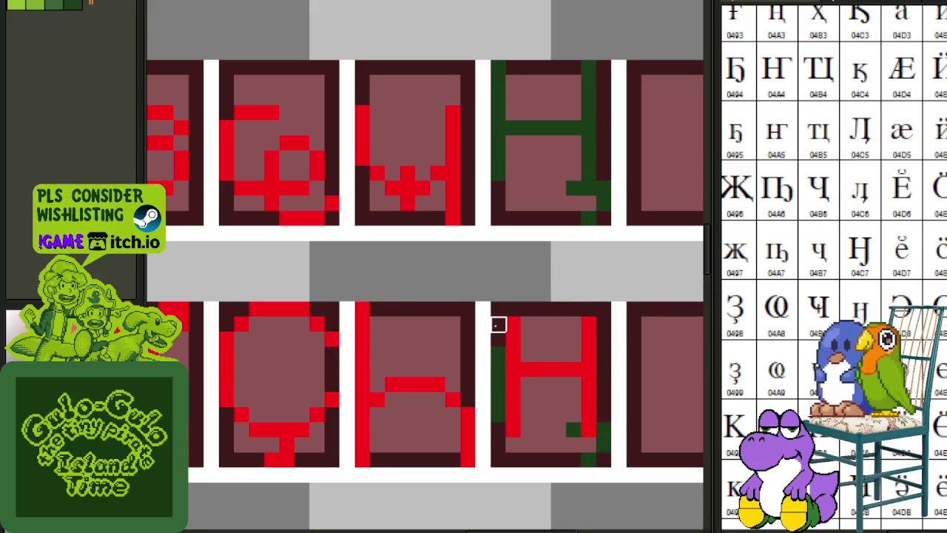
pyautogui.moveTo(498, 324); pyautogui.dragTo(497, 399)
pyautogui.moveTo(497, 309)
pyautogui.mouseDown()
pyautogui.moveTo(597, 463)
pyautogui.moveTo(695, 197)
pyautogui.mouseUp()
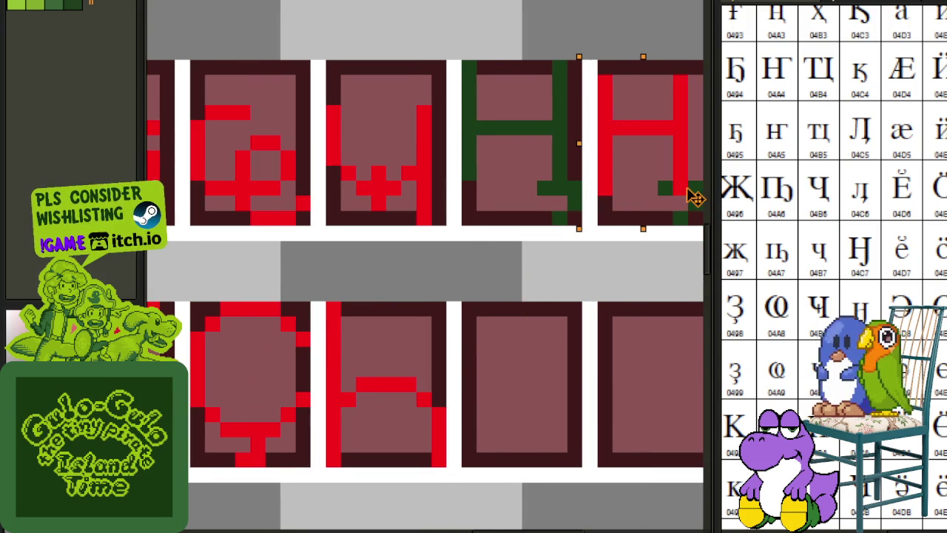
pyautogui.scroll(2, 609, 229)
pyautogui.click(348, 214)
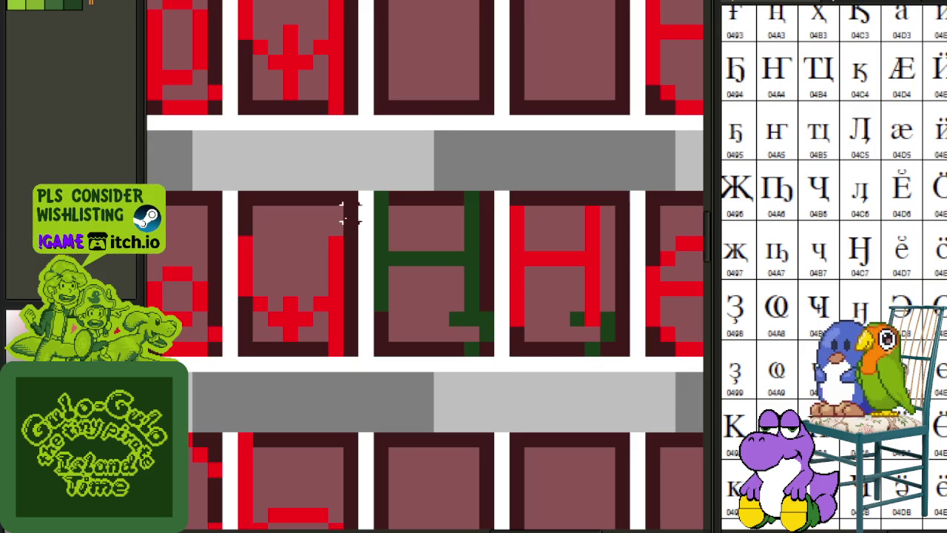
# Move the red H down-left into the cell below, joining the green tail.
pyautogui.moveTo(335, 226)
pyautogui.mouseDown()
pyautogui.moveTo(503, 198)
pyautogui.moveTo(614, 274)
pyautogui.mouseUp()
pyautogui.click(478, 205)
pyautogui.click(650, 225)
pyautogui.moveTo(517, 229); pyautogui.dragTo(604, 207)
pyautogui.click(604, 210)
pyautogui.scroll(-2, 603, 210)
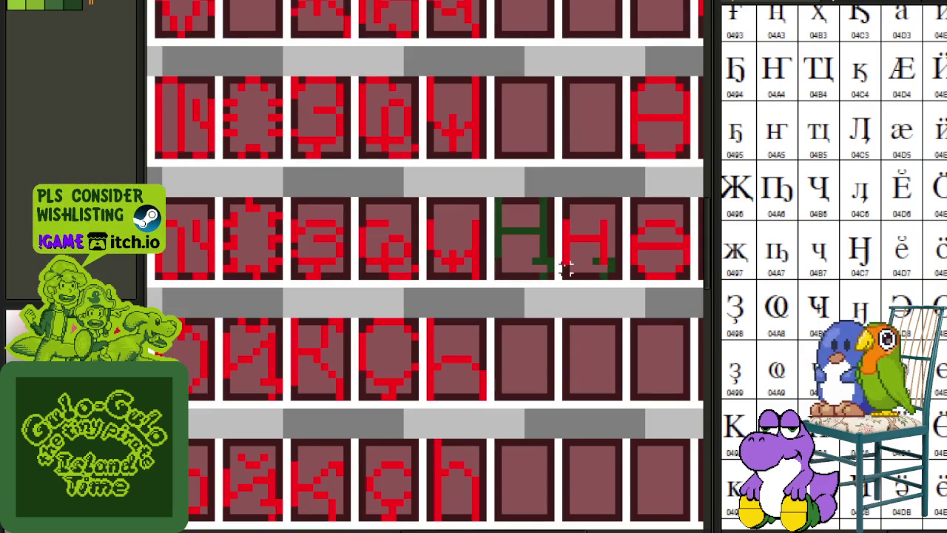
pyautogui.moveTo(563, 273)
pyautogui.mouseDown()
pyautogui.moveTo(628, 200)
pyautogui.moveTo(592, 287)
pyautogui.moveTo(534, 374)
pyautogui.mouseUp()
pyautogui.click(587, 334)
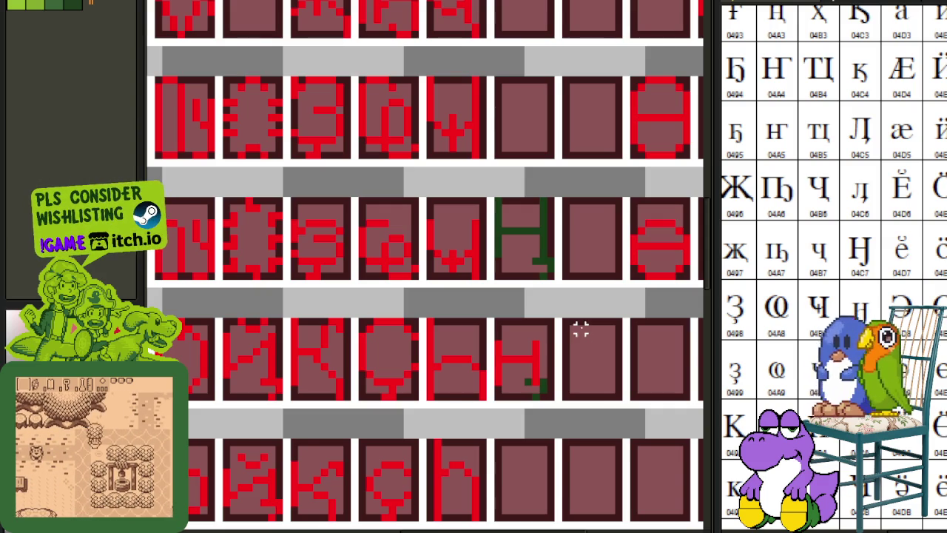
# Replace the glyph's green pixels with red using Replace Color.
pyautogui.scroll(1, 360, 355)
pyautogui.scroll(1, 412, 362)
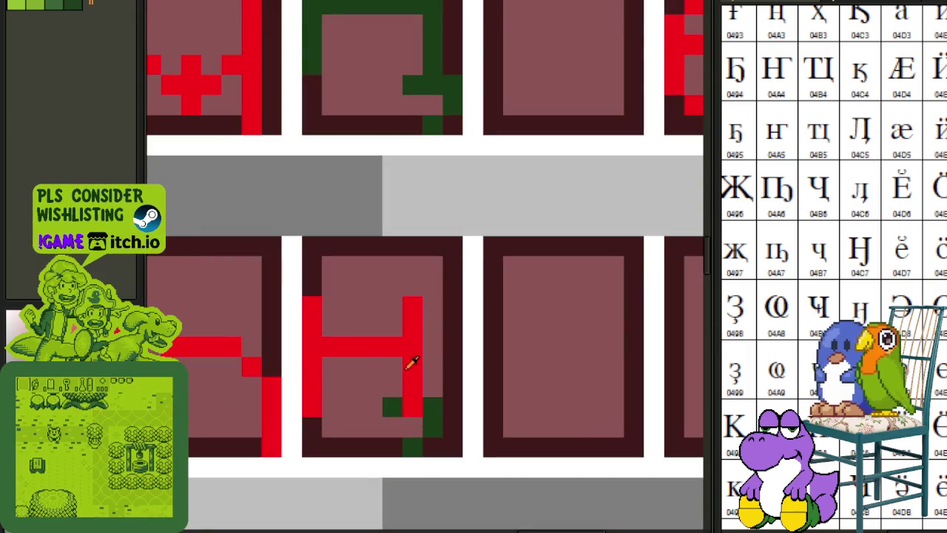
pyautogui.hotkey('shift', 'r')
pyautogui.press('Return')
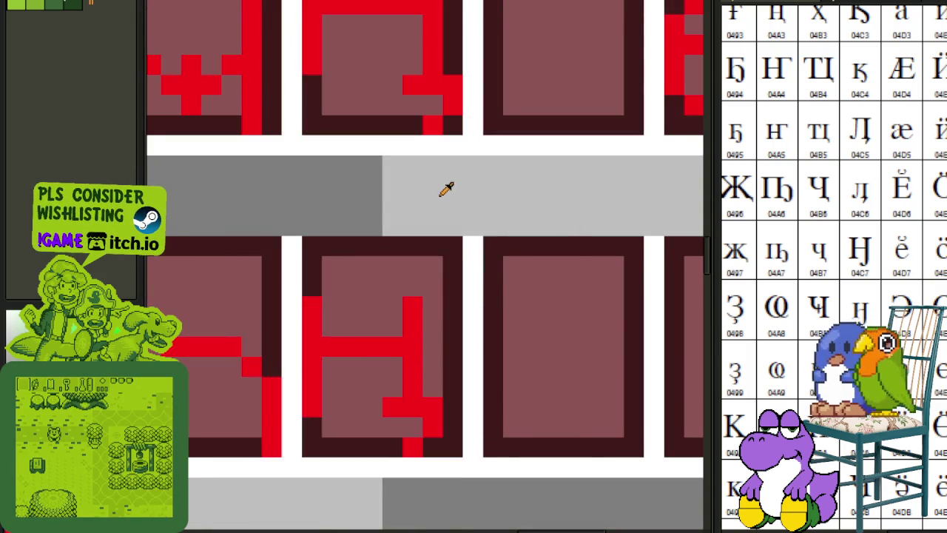
# Zoom out and pan the reference chart up to the later Cyrillic letters.
pyautogui.scroll(-2, 443, 186)
pyautogui.scroll(-3, 444, 186)
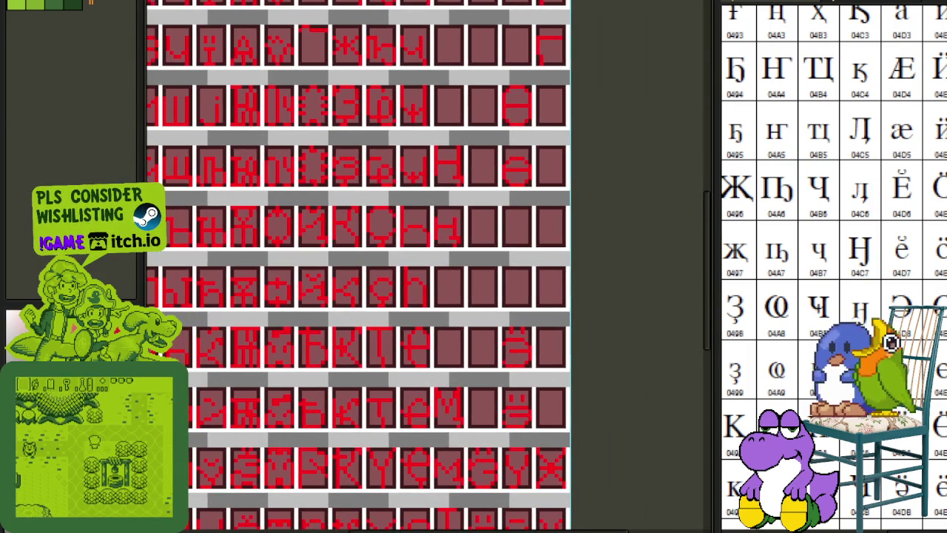
pyautogui.moveTo(830, 369); pyautogui.dragTo(793, 308)
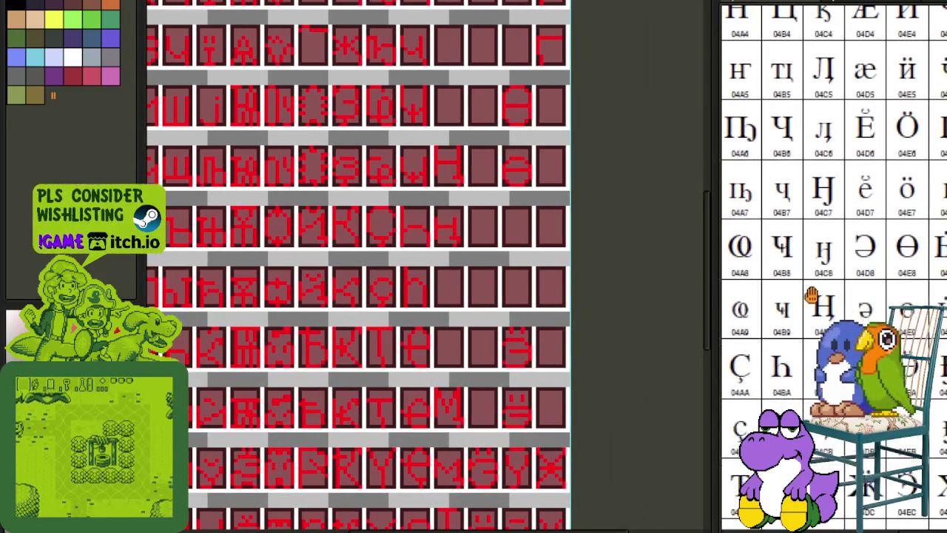
pyautogui.moveTo(822, 370); pyautogui.dragTo(823, 251)
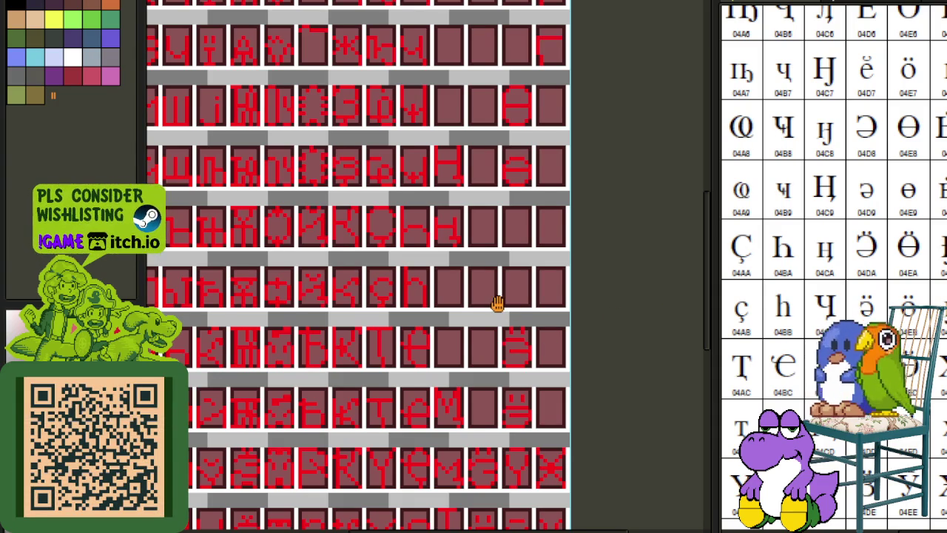
# Duplicate the stacked h glyphs into the neighbouring empty cells.
pyautogui.scroll(1, 485, 316)
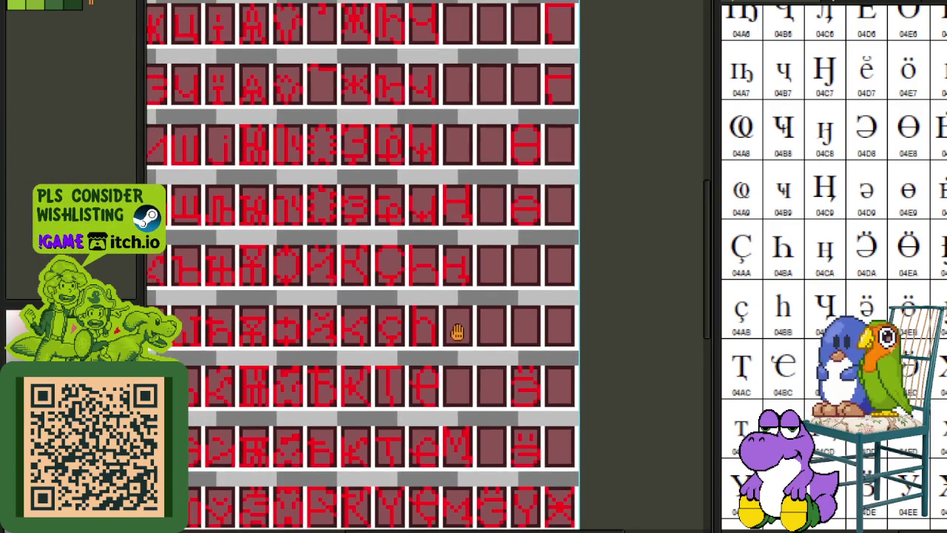
pyautogui.scroll(2, 454, 332)
pyautogui.moveTo(441, 352); pyautogui.dragTo(387, 179)
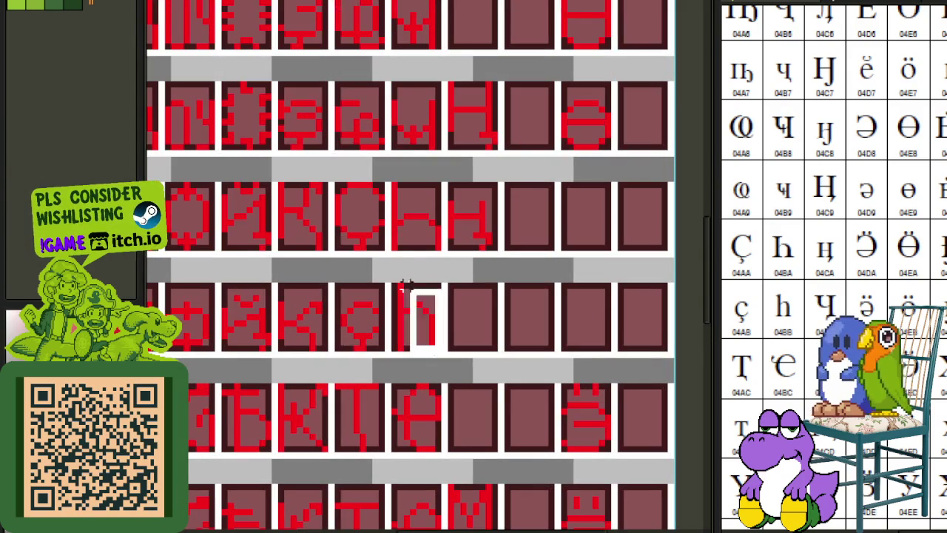
pyautogui.moveTo(424, 267); pyautogui.dragTo(486, 367)
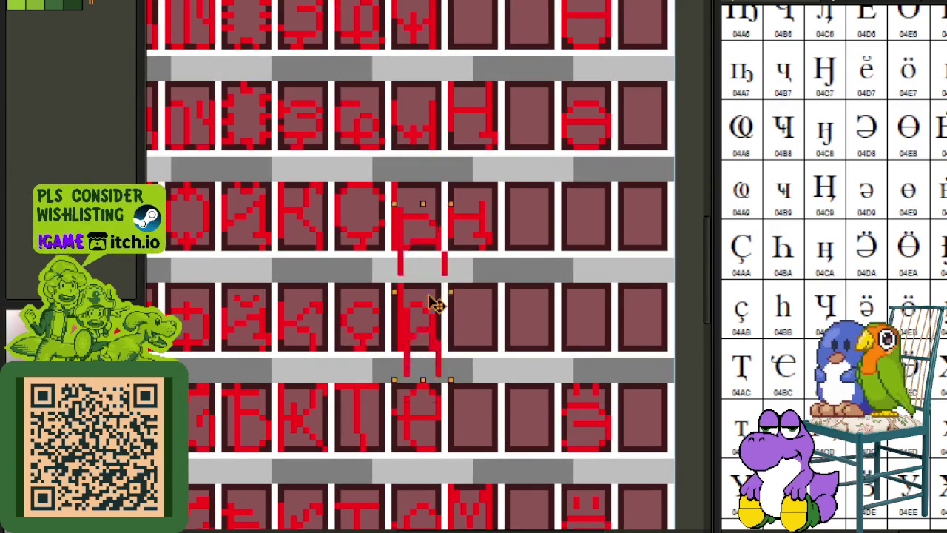
pyautogui.press('Return')
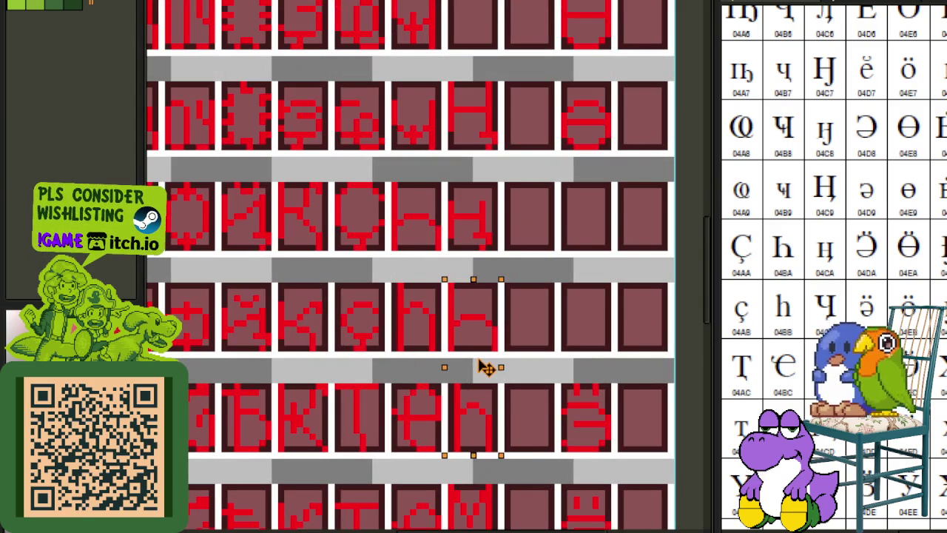
# Flip both copied glyphs horizontally into ч shapes.
pyautogui.moveTo(447, 281); pyautogui.dragTo(502, 354)
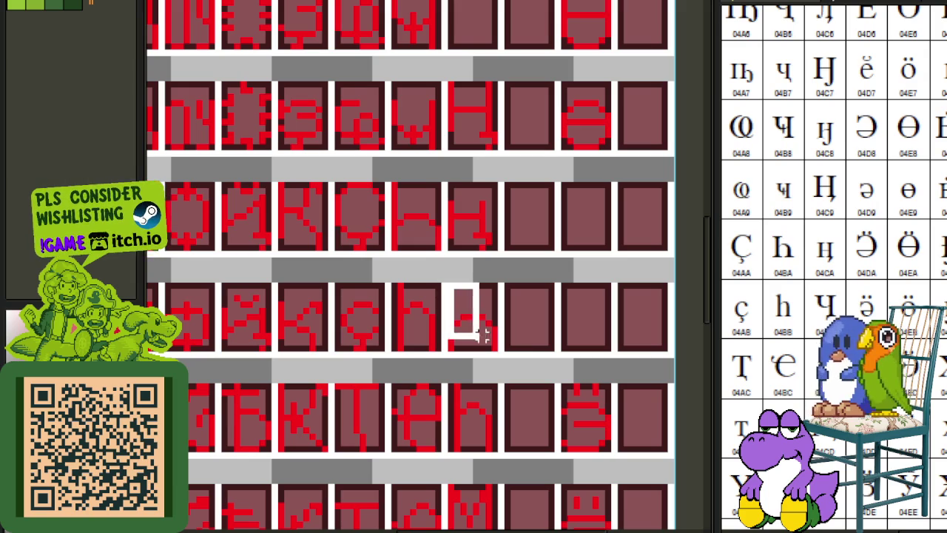
pyautogui.hotkey('shift', 'h')
pyautogui.press('Return')
pyautogui.moveTo(456, 386); pyautogui.dragTo(494, 452)
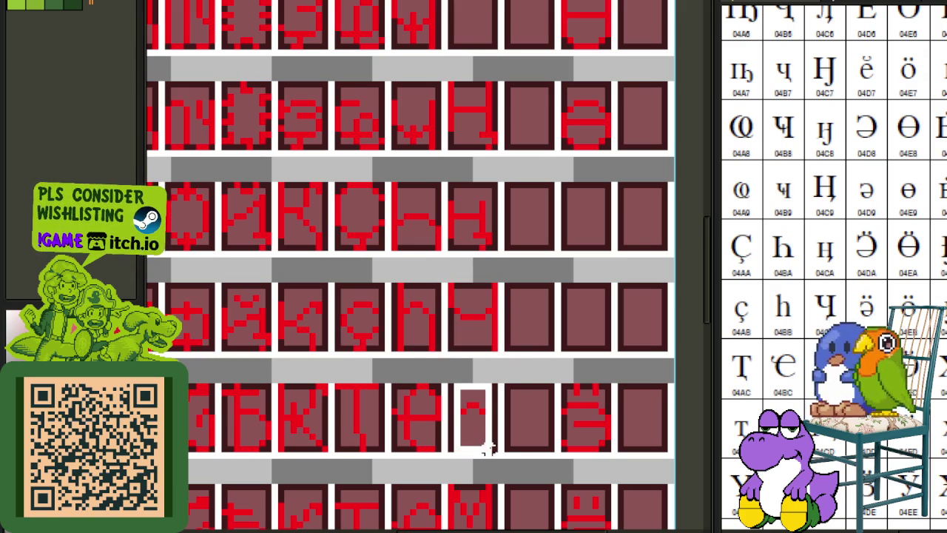
pyautogui.hotkey('shift', 'h')
pyautogui.press('Return')
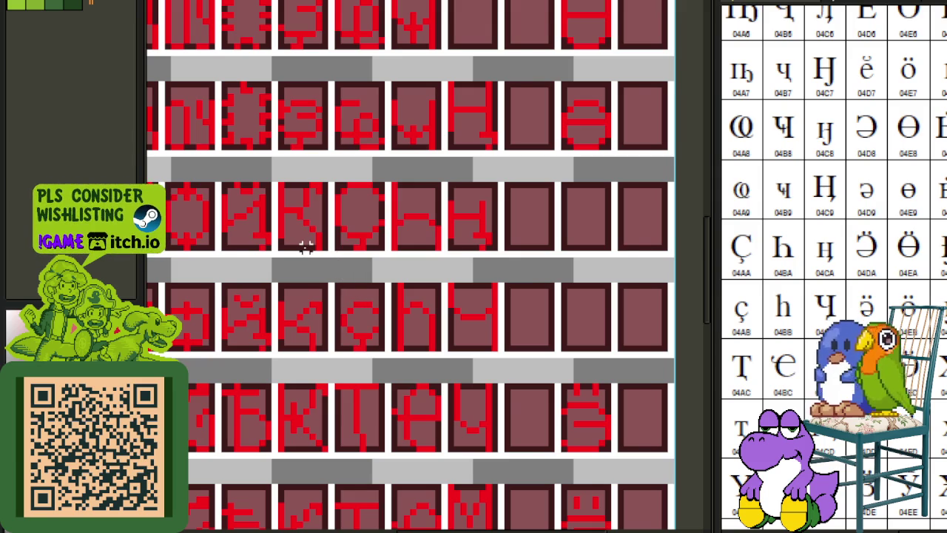
# Move the Ч glyph into the empty cell above.
pyautogui.scroll(1, 305, 246)
pyautogui.moveTo(312, 225)
pyautogui.mouseDown()
pyautogui.moveTo(329, 258)
pyautogui.moveTo(529, 378)
pyautogui.moveTo(521, 511)
pyautogui.moveTo(520, 474)
pyautogui.moveTo(524, 490)
pyautogui.mouseUp()
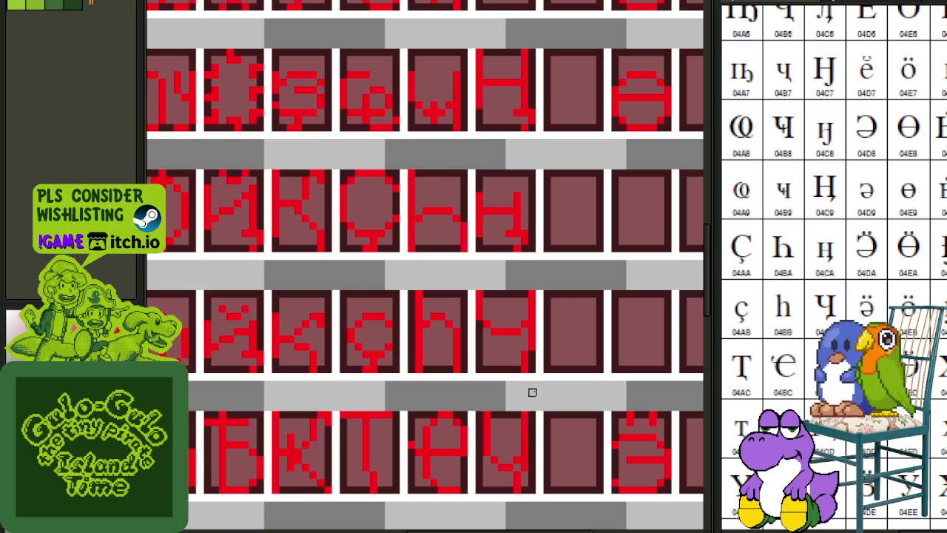
pyautogui.moveTo(547, 390); pyautogui.dragTo(522, 355)
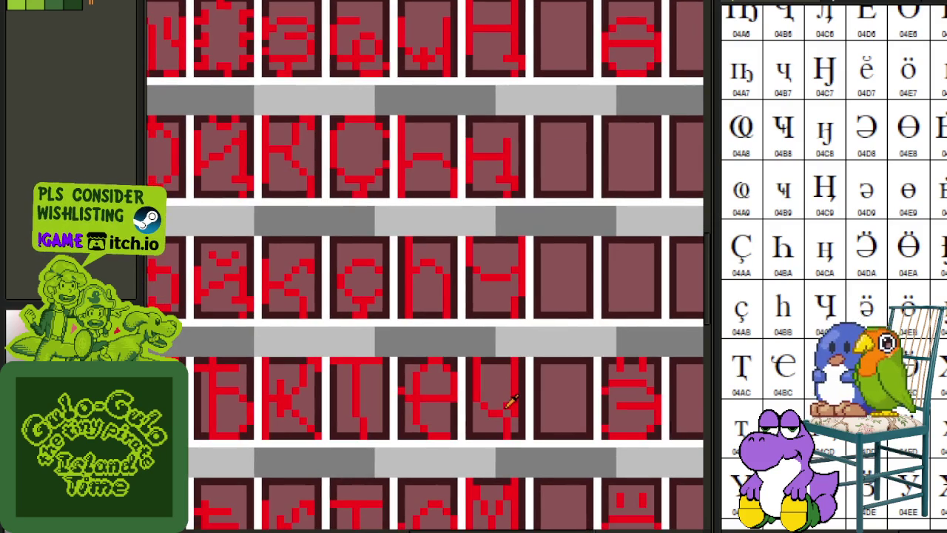
pyautogui.scroll(-1, 508, 403)
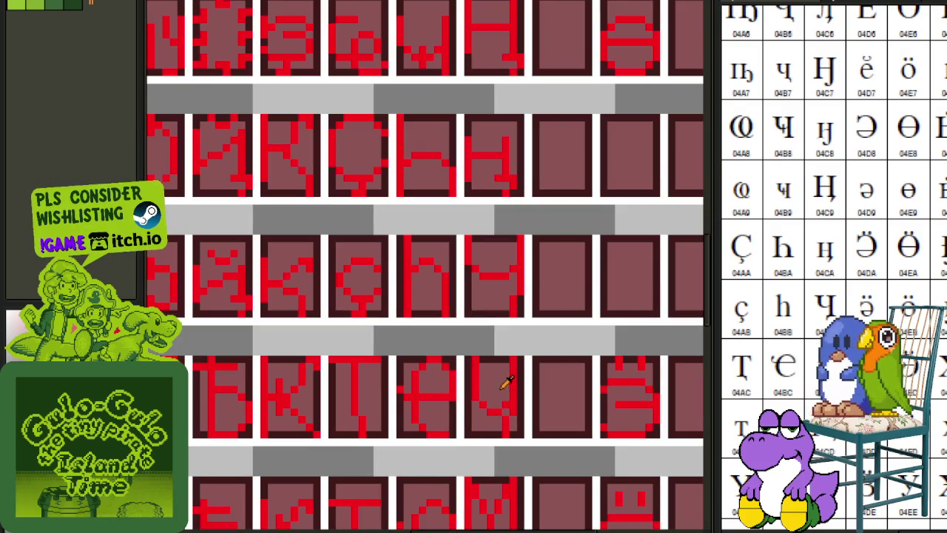
pyautogui.scroll(1, 508, 403)
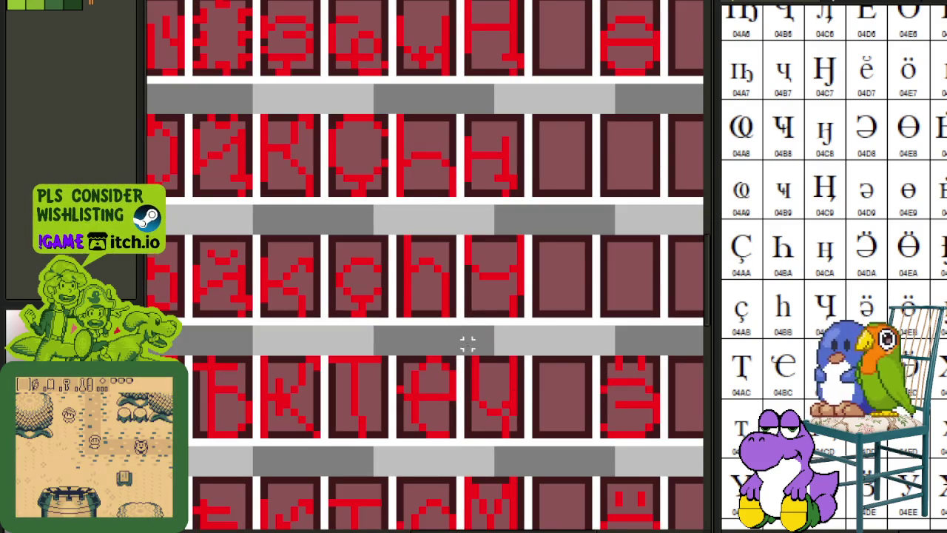
pyautogui.moveTo(470, 358)
pyautogui.mouseDown()
pyautogui.moveTo(520, 423)
pyautogui.moveTo(592, 229)
pyautogui.moveTo(581, 179)
pyautogui.mouseUp()
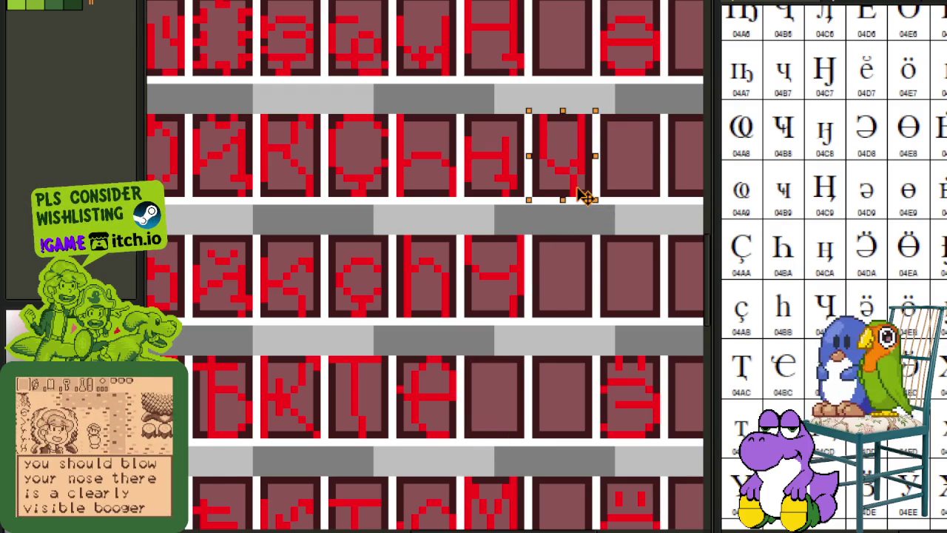
# Raise the Ч's lower-left part one pixel and erase the left stroke's top pixels.
pyautogui.scroll(1, 592, 237)
pyautogui.scroll(2, 533, 251)
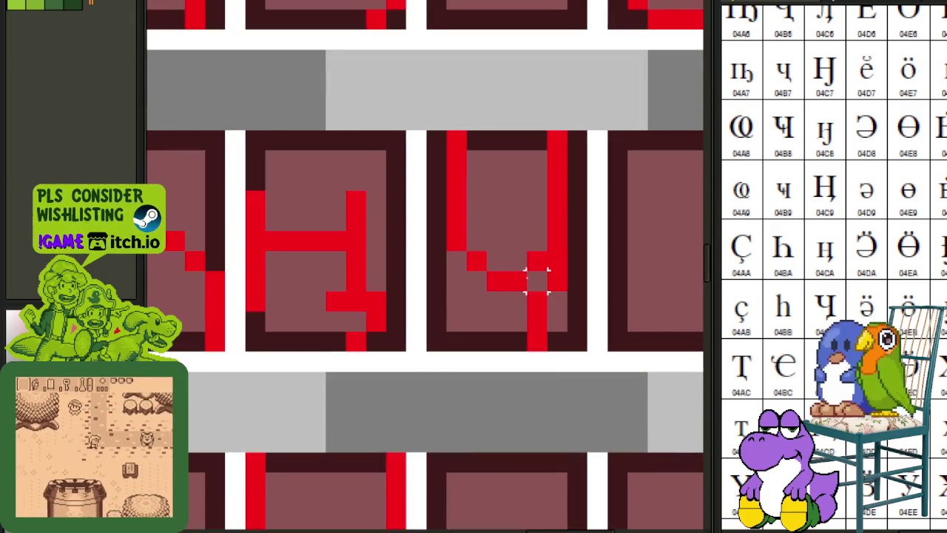
pyautogui.moveTo(446, 216); pyautogui.dragTo(543, 284)
pyautogui.moveTo(488, 251); pyautogui.dragTo(488, 232)
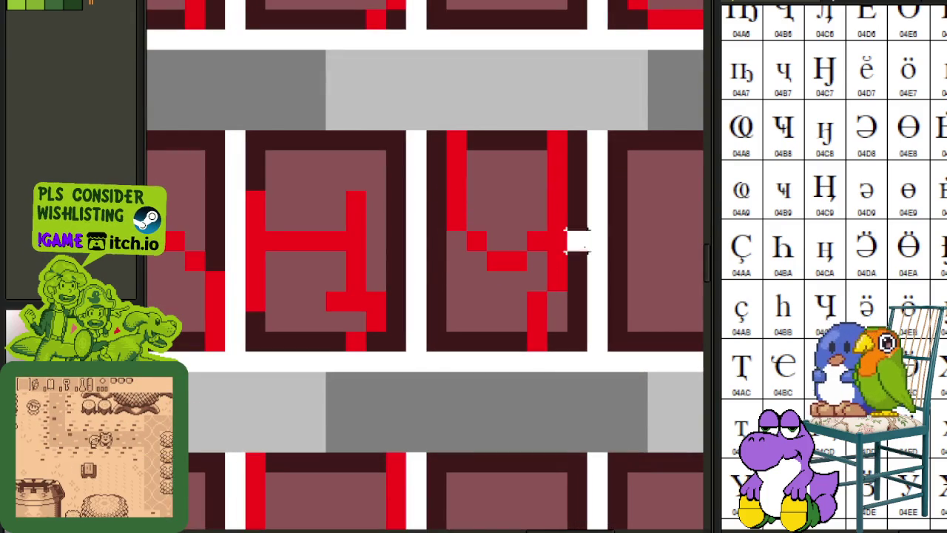
pyautogui.moveTo(456, 160); pyautogui.dragTo(457, 141)
# Move the lowercase glyph down into an empty cell and save the sheet.
pyautogui.scroll(-3, 507, 140)
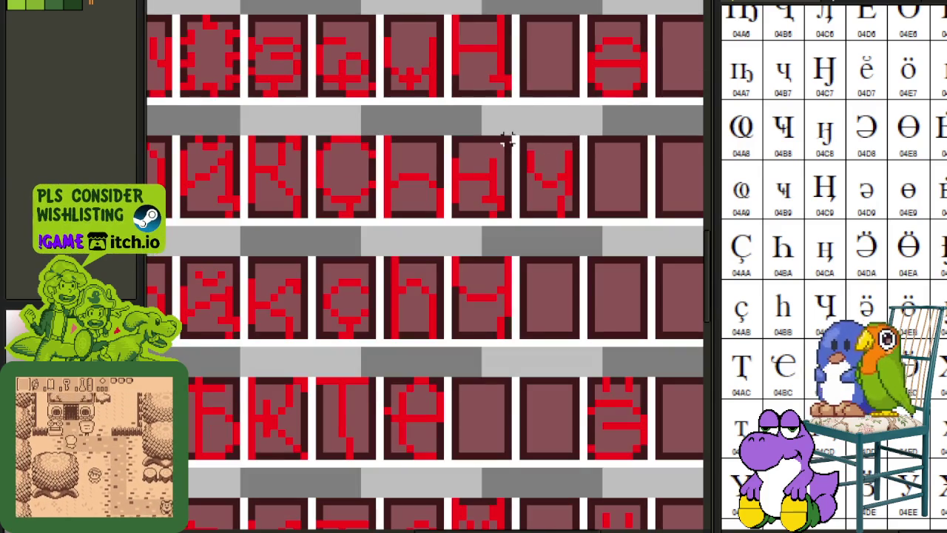
pyautogui.moveTo(523, 145)
pyautogui.mouseDown()
pyautogui.moveTo(571, 213)
pyautogui.moveTo(503, 451)
pyautogui.mouseUp()
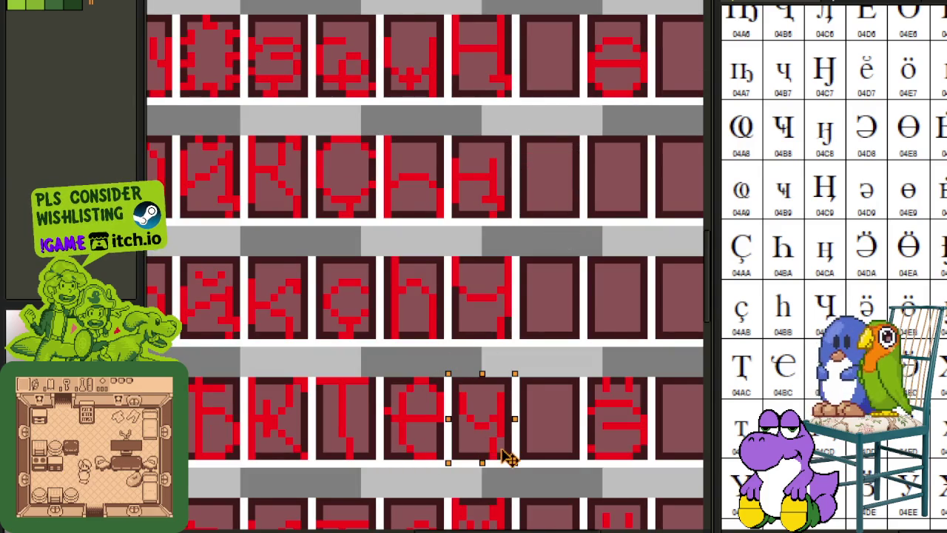
pyautogui.hotkey('ctrl', 'd')
pyautogui.scroll(-3, 528, 298)
pyautogui.hotkey('ctrl', 's')
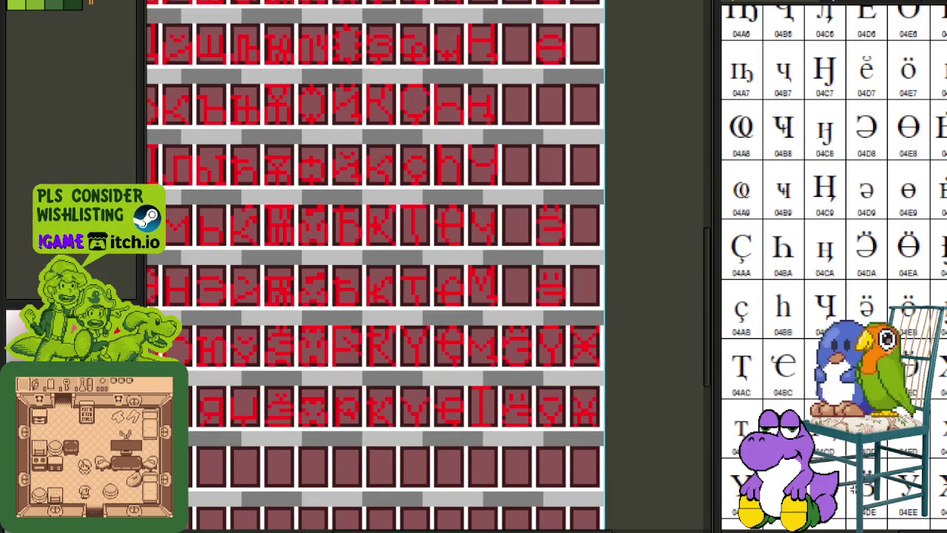
# Move the stacked H-with-descender glyphs further down the grid and drop them in place.
pyautogui.scroll(-3, 832, 222)
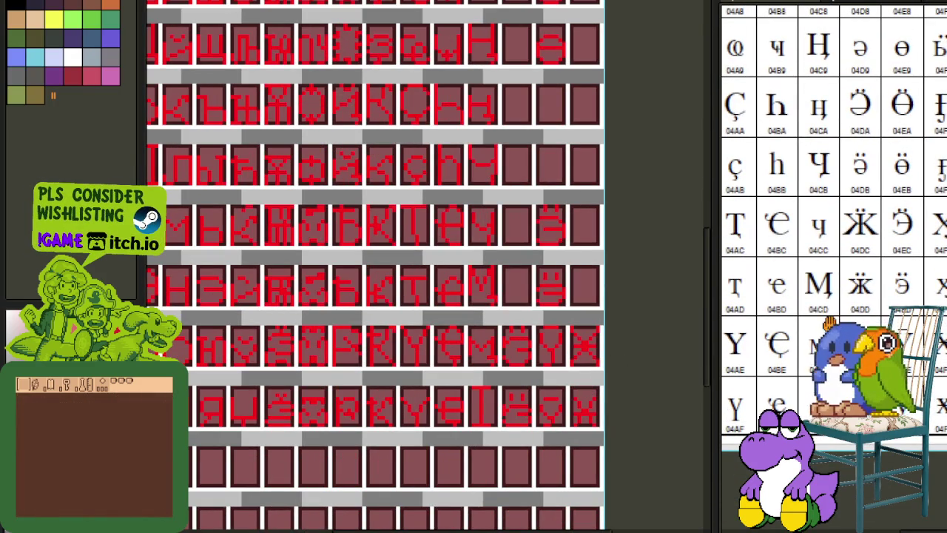
pyautogui.scroll(1, 829, 251)
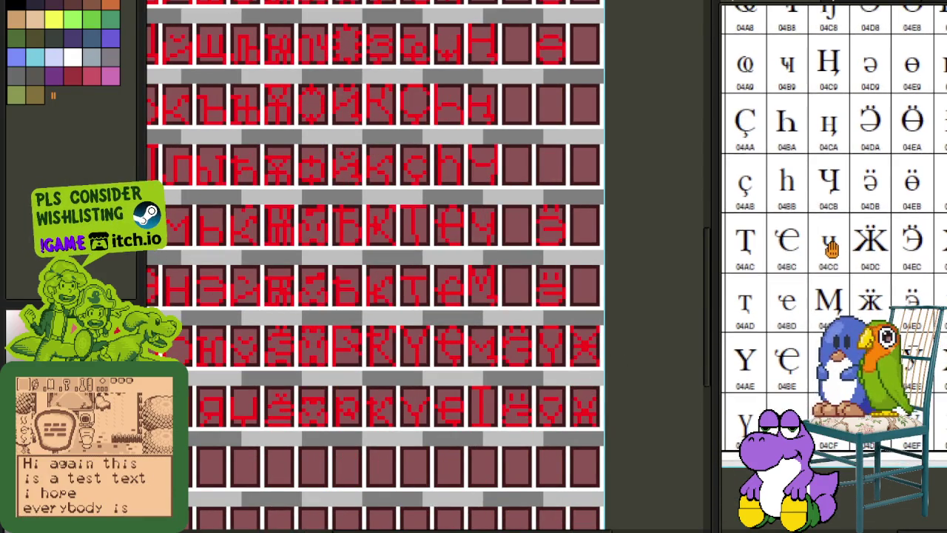
pyautogui.scroll(1, 840, 292)
pyautogui.scroll(1, 821, 215)
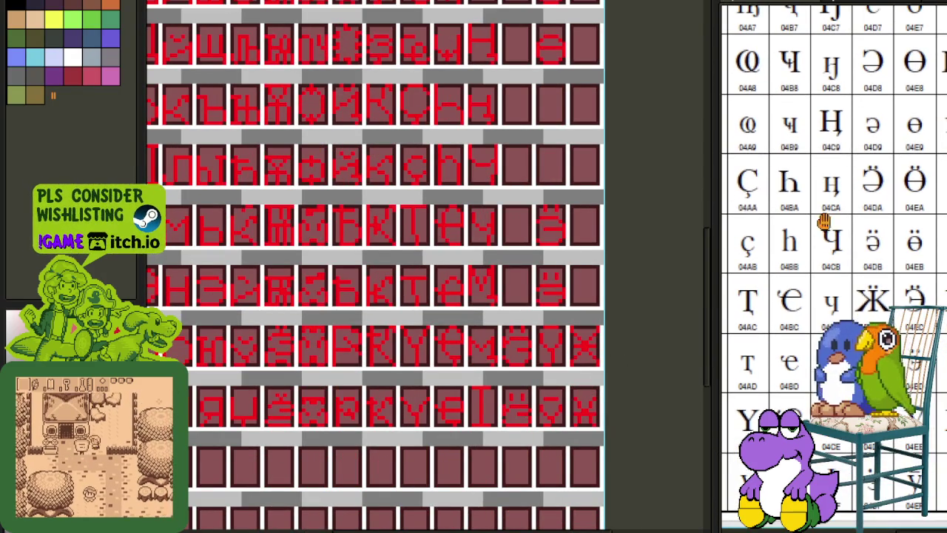
pyautogui.scroll(2, 532, 164)
pyautogui.scroll(1, 532, 165)
pyautogui.scroll(1, 835, 191)
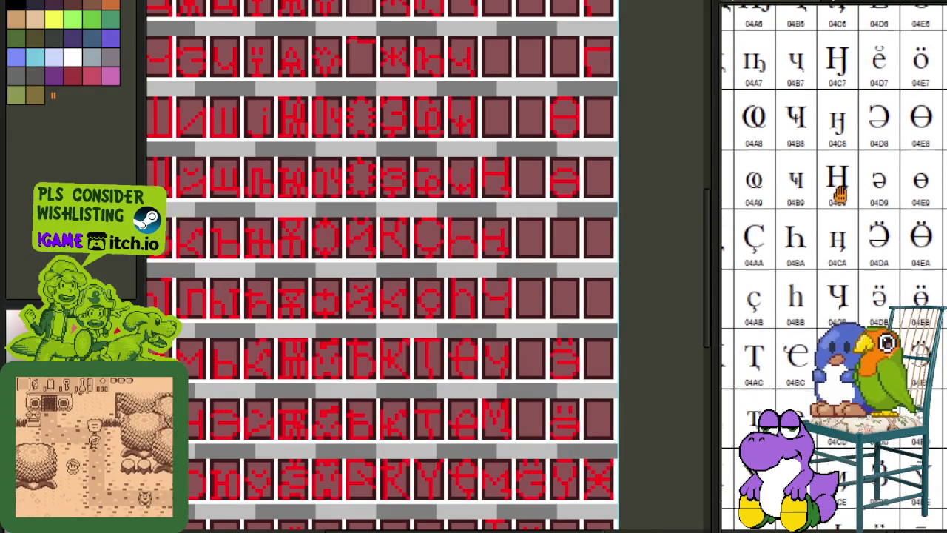
pyautogui.scroll(3, 515, 296)
pyautogui.scroll(1, 503, 346)
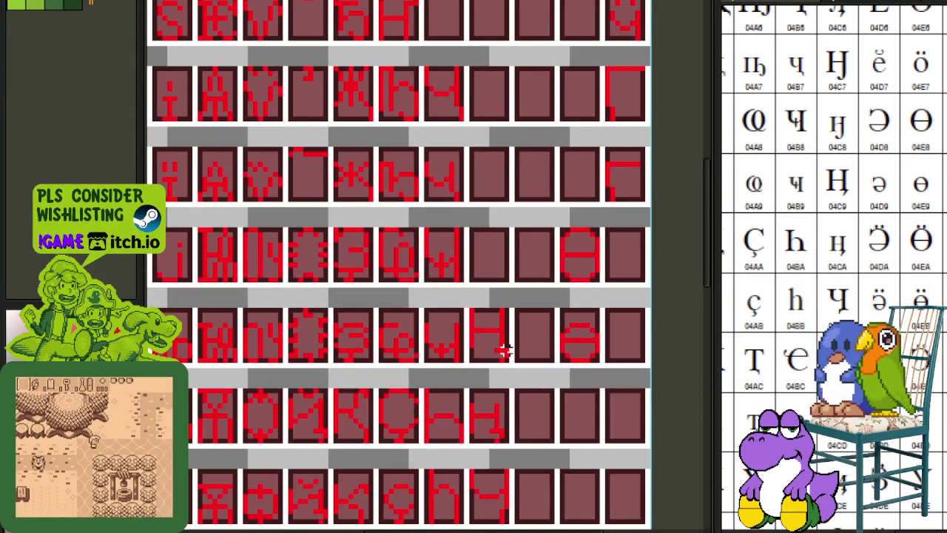
pyautogui.scroll(3, 841, 221)
pyautogui.scroll(1, 841, 222)
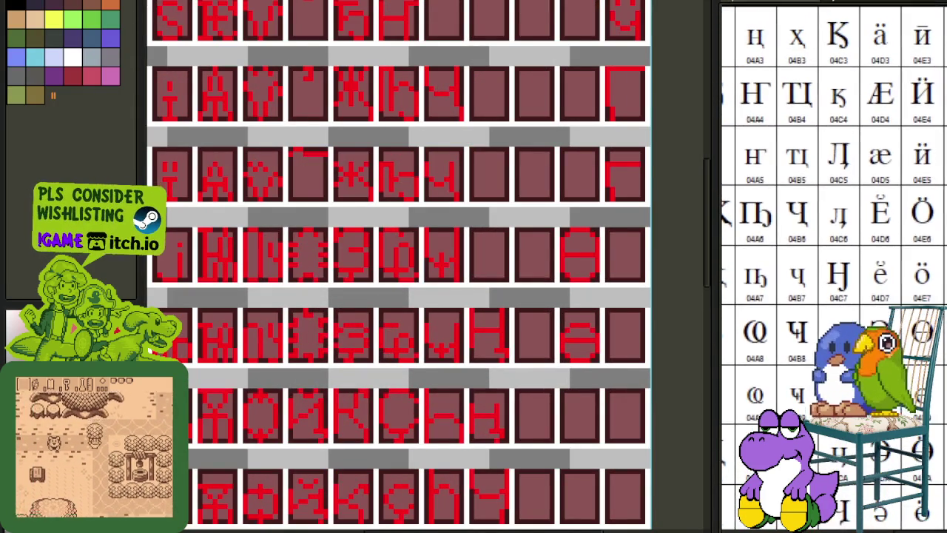
pyautogui.scroll(-1, 495, 377)
pyautogui.scroll(4, 488, 381)
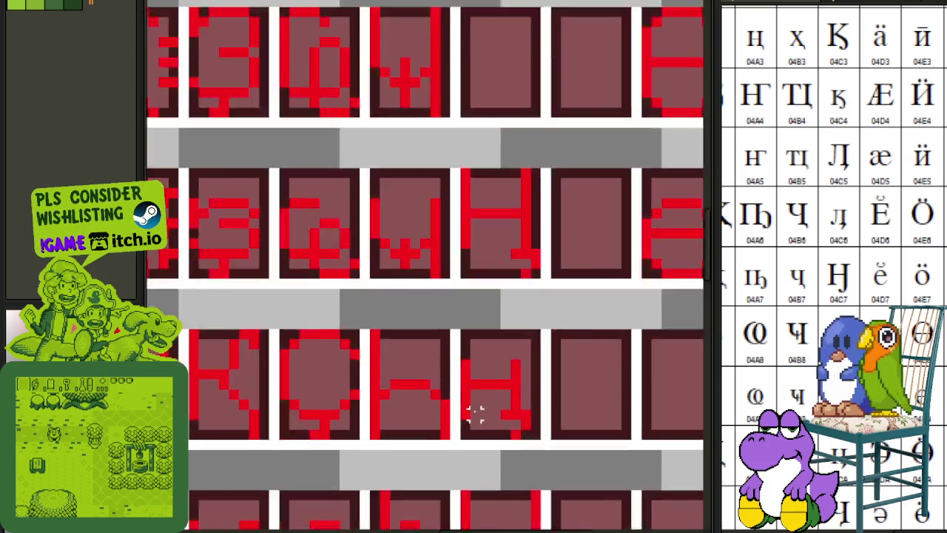
pyautogui.moveTo(454, 437); pyautogui.dragTo(570, 59)
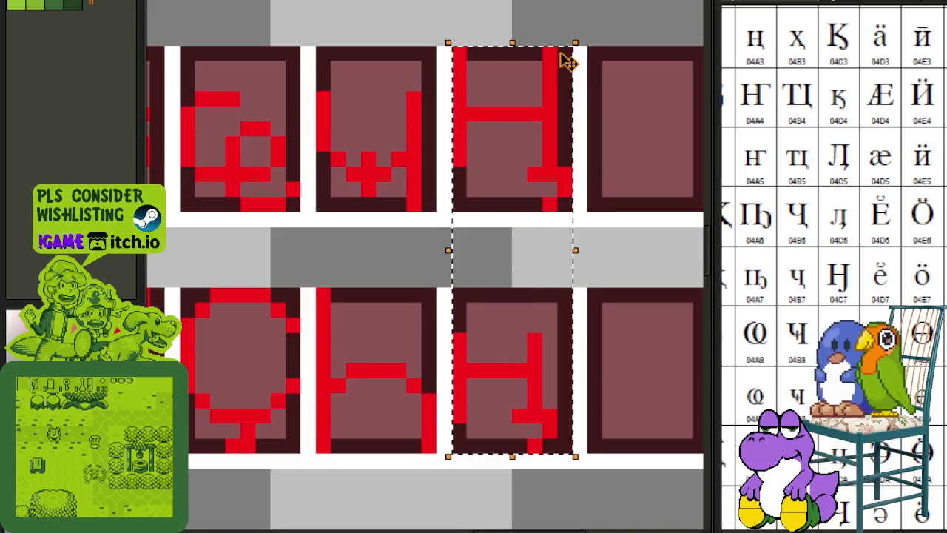
pyautogui.scroll(-3, 566, 64)
pyautogui.scroll(-1, 608, 6)
pyautogui.moveTo(608, 6)
pyautogui.mouseDown()
pyautogui.moveTo(564, 213)
pyautogui.moveTo(570, 205)
pyautogui.mouseUp()
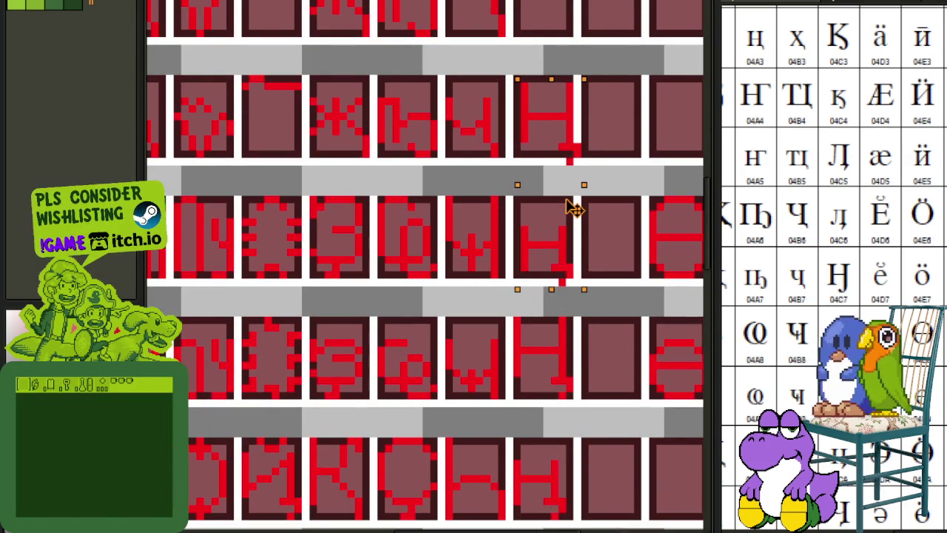
pyautogui.click(644, 214)
# Erase the H's stray lower-right pixels and draw a red hook down its right leg.
pyautogui.scroll(5, 566, 263)
pyautogui.press('e')
pyautogui.moveTo(443, 229)
pyautogui.mouseDown()
pyautogui.moveTo(505, 287)
pyautogui.moveTo(475, 290)
pyautogui.mouseUp()
pyautogui.press('i')
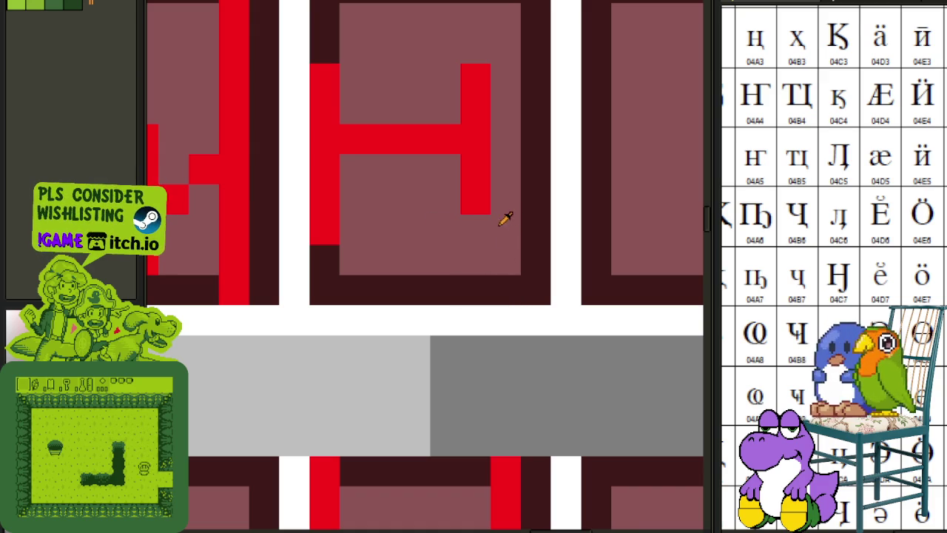
pyautogui.moveTo(476, 215)
pyautogui.mouseDown()
pyautogui.moveTo(474, 271)
pyautogui.moveTo(454, 285)
pyautogui.moveTo(414, 289)
pyautogui.moveTo(395, 264)
pyautogui.mouseUp()
pyautogui.scroll(-1, 395, 264)
pyautogui.scroll(3, 444, 165)
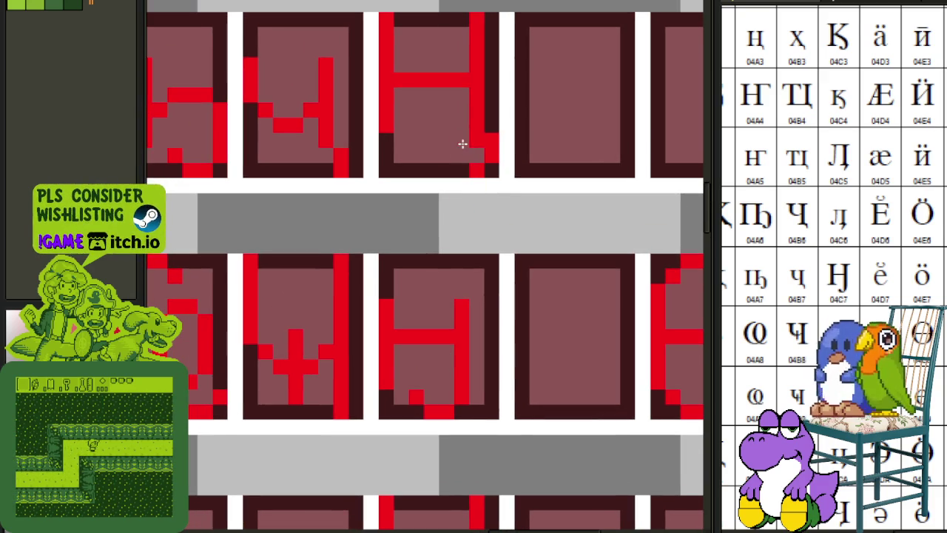
pyautogui.moveTo(489, 145)
pyautogui.mouseDown()
pyautogui.moveTo(476, 141)
pyautogui.moveTo(461, 165)
pyautogui.moveTo(437, 171)
pyautogui.moveTo(423, 159)
pyautogui.mouseUp()
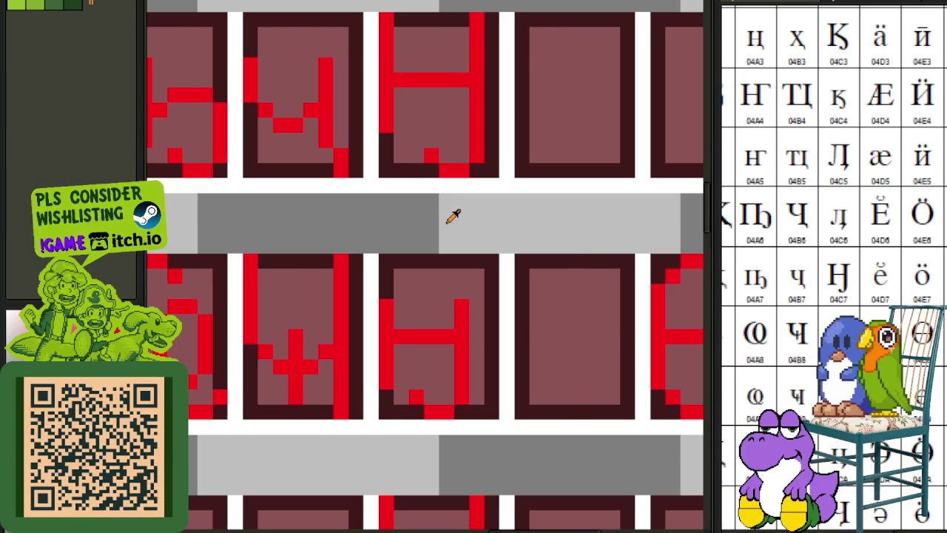
# Paste the copied red stroke piece and move it up toward an empty cell.
pyautogui.scroll(-2, 453, 216)
pyautogui.scroll(-1, 510, 218)
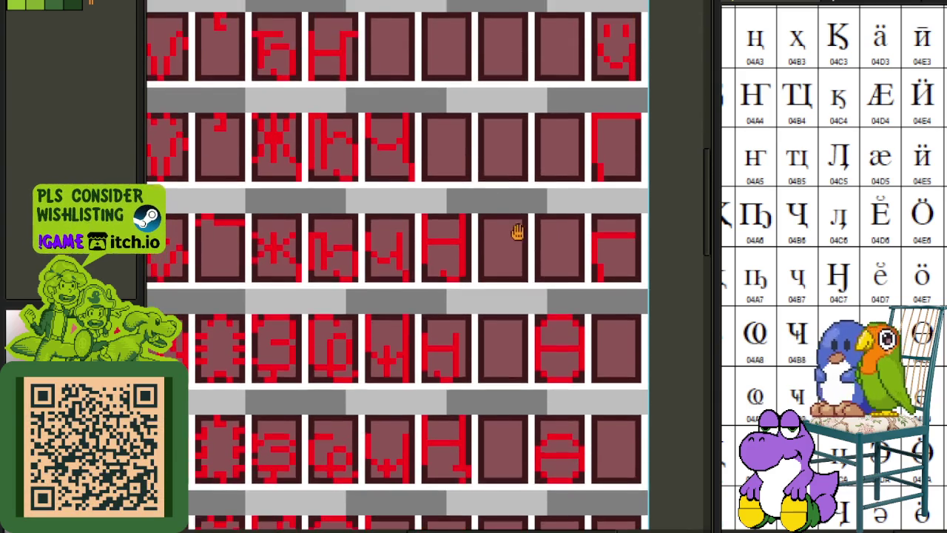
pyautogui.scroll(-1, 526, 226)
pyautogui.scroll(1, 468, 383)
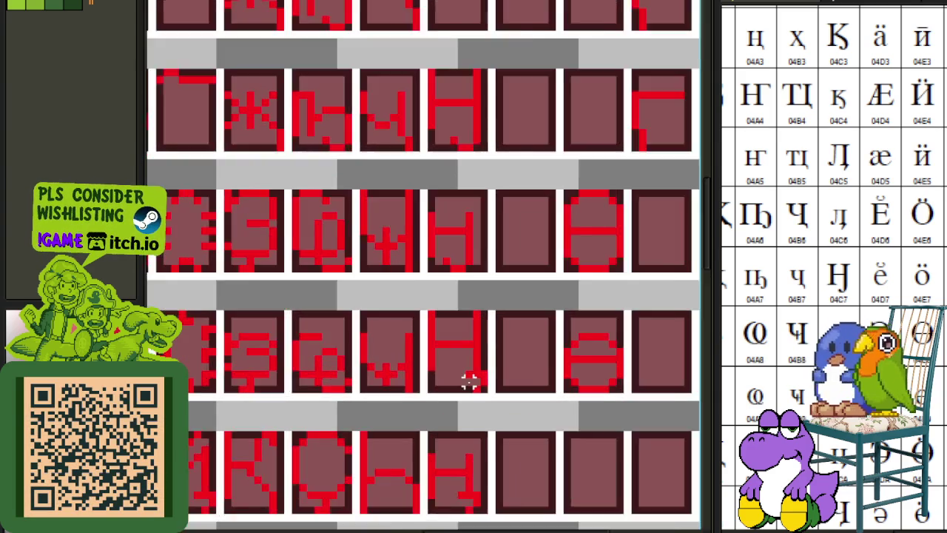
pyautogui.scroll(1, 468, 380)
pyautogui.hotkey('ctrl', 'v')
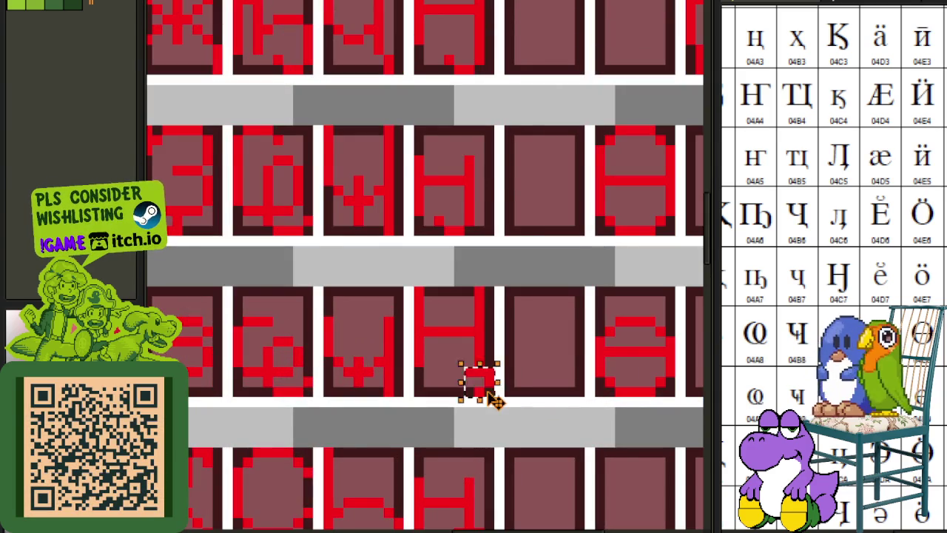
pyautogui.scroll(-1, 481, 380)
pyautogui.moveTo(486, 387)
pyautogui.mouseDown()
pyautogui.moveTo(501, 95)
pyautogui.moveTo(507, 296)
pyautogui.moveTo(528, 38)
pyautogui.mouseUp()
pyautogui.scroll(1, 481, 93)
pyautogui.scroll(1, 481, 93)
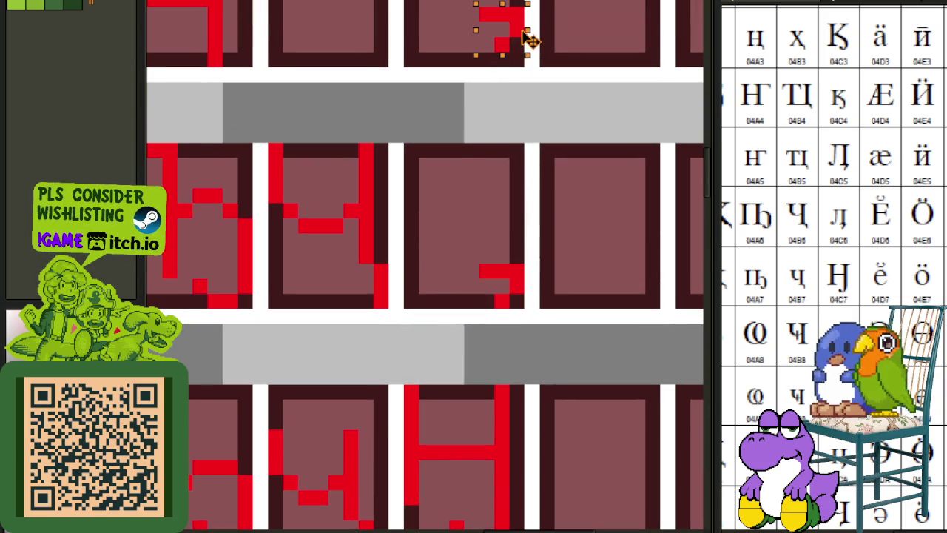
pyautogui.scroll(-1, 578, 68)
pyautogui.scroll(-1, 568, 141)
pyautogui.scroll(-1, 566, 160)
pyautogui.scroll(-1, 524, 218)
pyautogui.scroll(-1, 459, 259)
pyautogui.moveTo(418, 287); pyautogui.dragTo(422, 264)
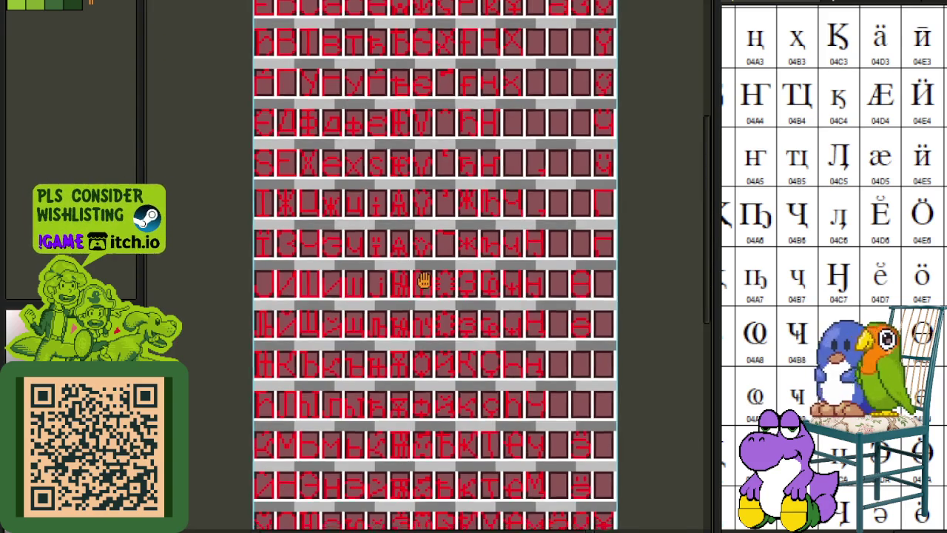
# Marquee-select a Latin glyph and drag it into an empty cell.
pyautogui.scroll(-1, 324, 286)
pyautogui.scroll(1, 324, 289)
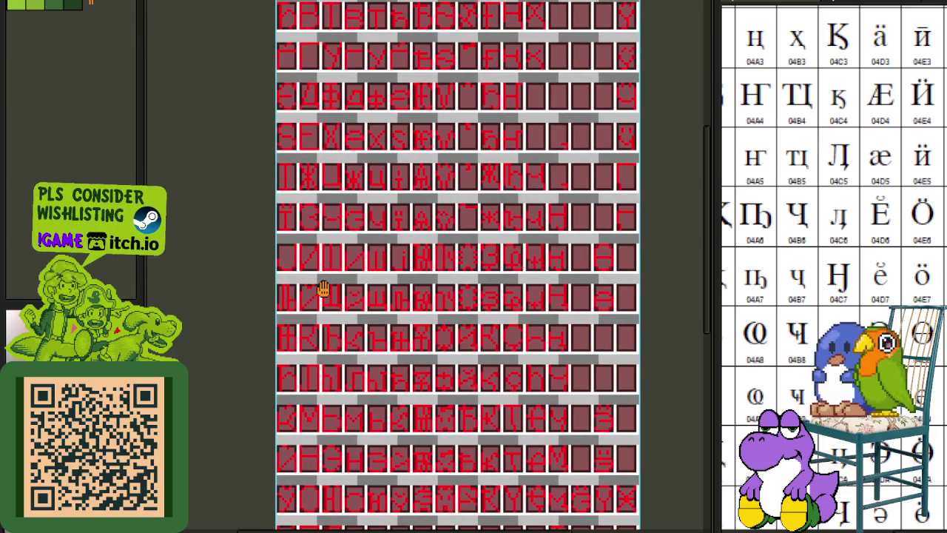
pyautogui.scroll(-1, 324, 288)
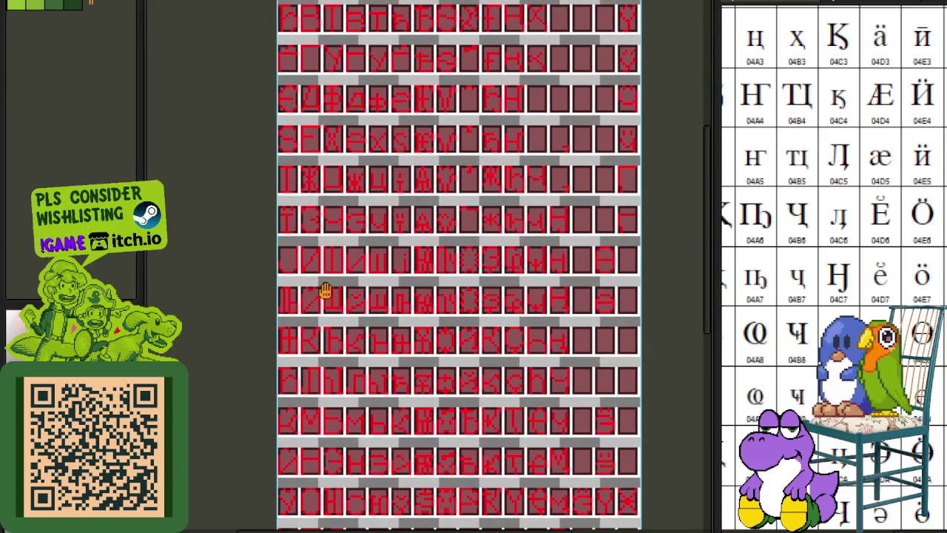
pyautogui.scroll(1, 325, 292)
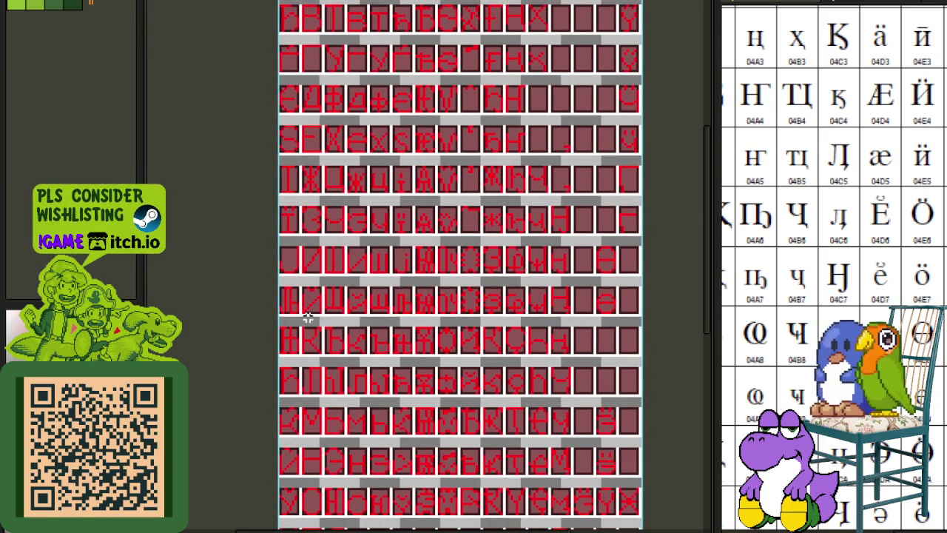
pyautogui.scroll(3, 307, 377)
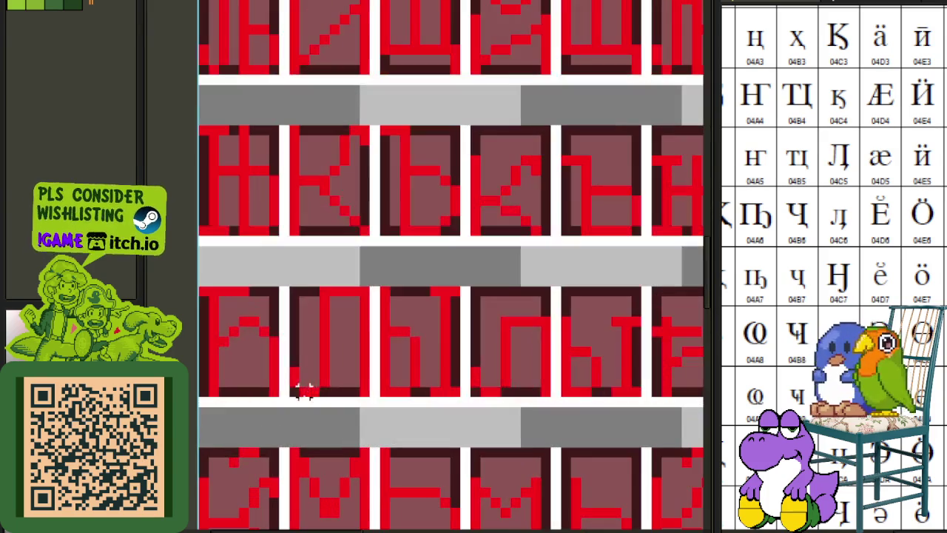
pyautogui.moveTo(293, 392); pyautogui.dragTo(370, 290)
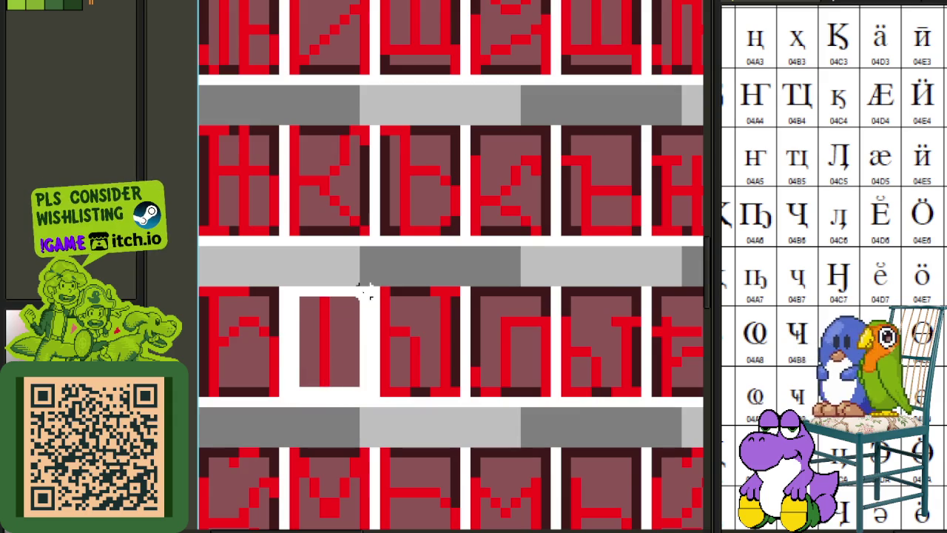
pyautogui.scroll(-2, 359, 318)
pyautogui.moveTo(358, 337); pyautogui.dragTo(713, 6)
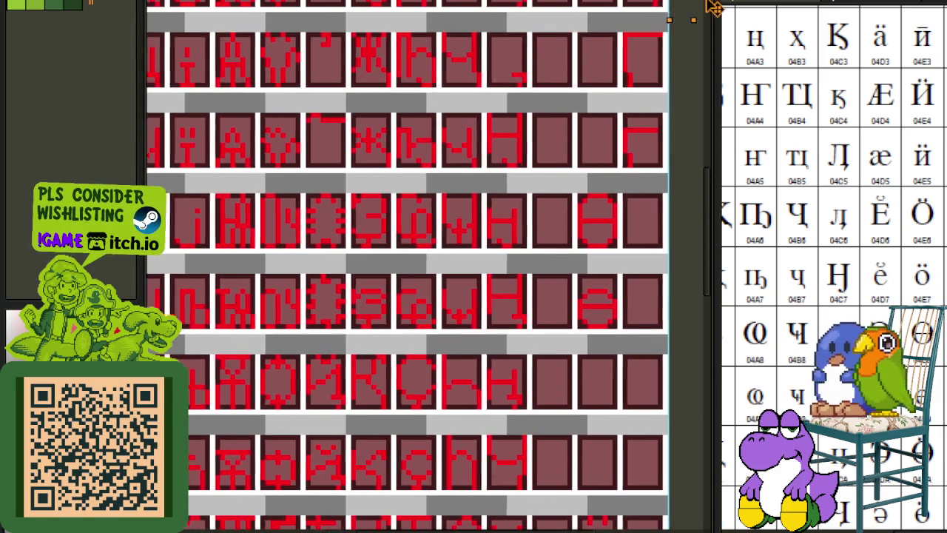
pyautogui.scroll(2, 448, 89)
pyautogui.moveTo(714, 5)
pyautogui.mouseDown()
pyautogui.moveTo(383, 204)
pyautogui.moveTo(328, 254)
pyautogui.mouseUp()
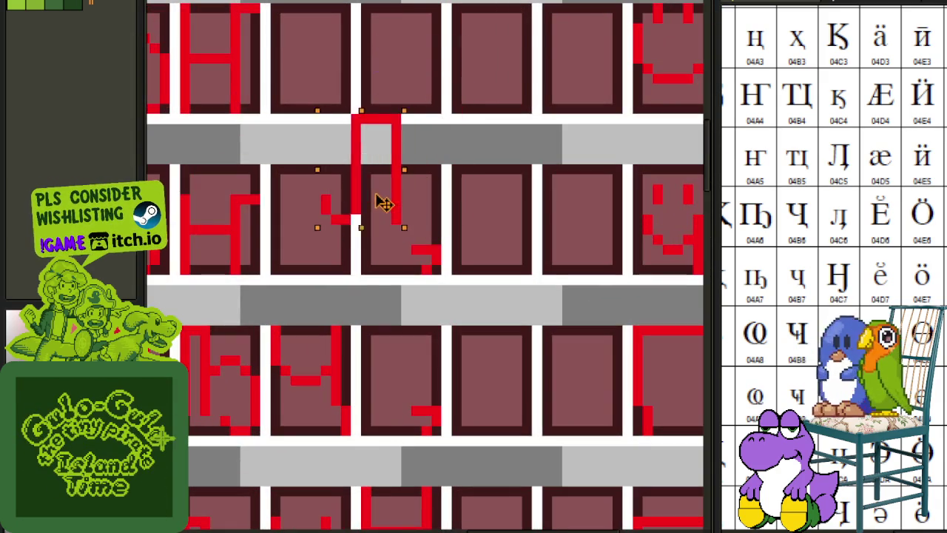
# Select another glyph piece and shift it up and to the right.
pyautogui.scroll(-2, 385, 207)
pyautogui.scroll(-2, 388, 231)
pyautogui.scroll(-1, 367, 269)
pyautogui.scroll(2, 363, 299)
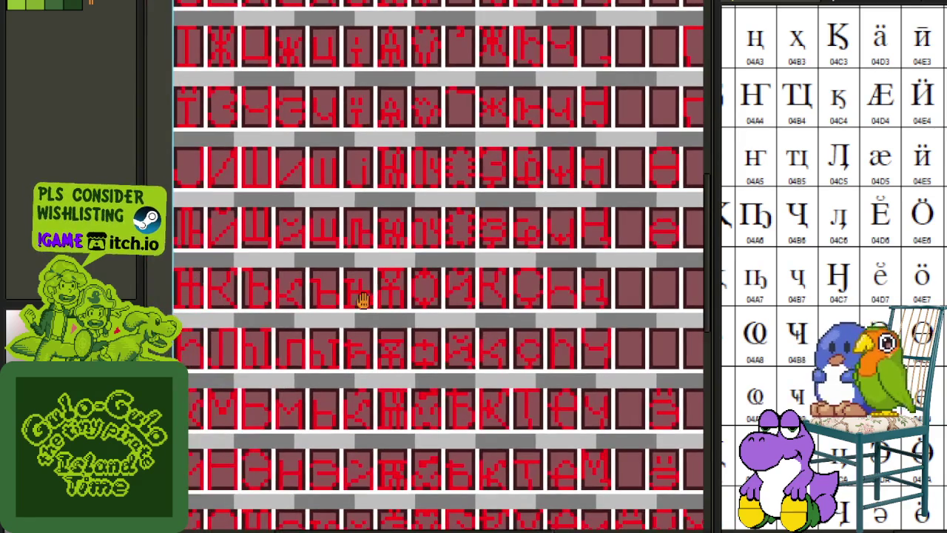
pyautogui.scroll(-1, 311, 371)
pyautogui.scroll(1, 324, 412)
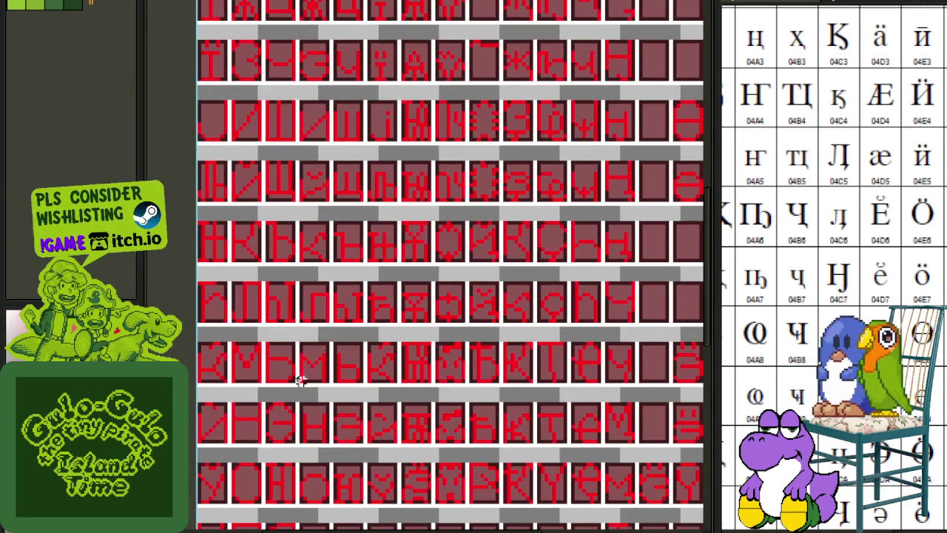
pyautogui.scroll(1, 303, 363)
pyautogui.moveTo(297, 312)
pyautogui.mouseDown()
pyautogui.moveTo(343, 255)
pyautogui.moveTo(429, 211)
pyautogui.moveTo(313, 321)
pyautogui.mouseUp()
pyautogui.scroll(-1, 344, 259)
pyautogui.scroll(1, 313, 321)
# Drop the glyph piece into its empty cell, then move the rightmost glyph one cell left.
pyautogui.moveTo(444, 529); pyautogui.dragTo(435, 331)
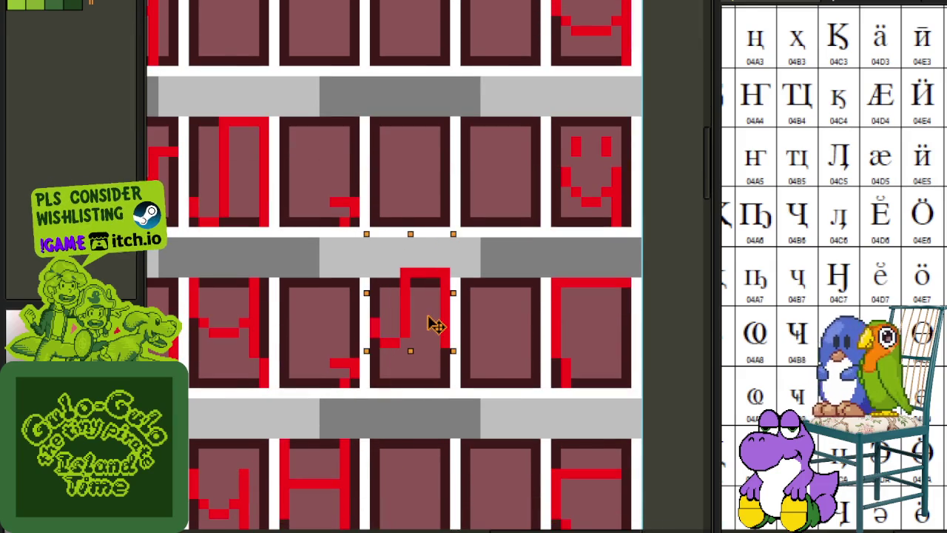
pyautogui.click(354, 253)
pyautogui.scroll(1, 362, 255)
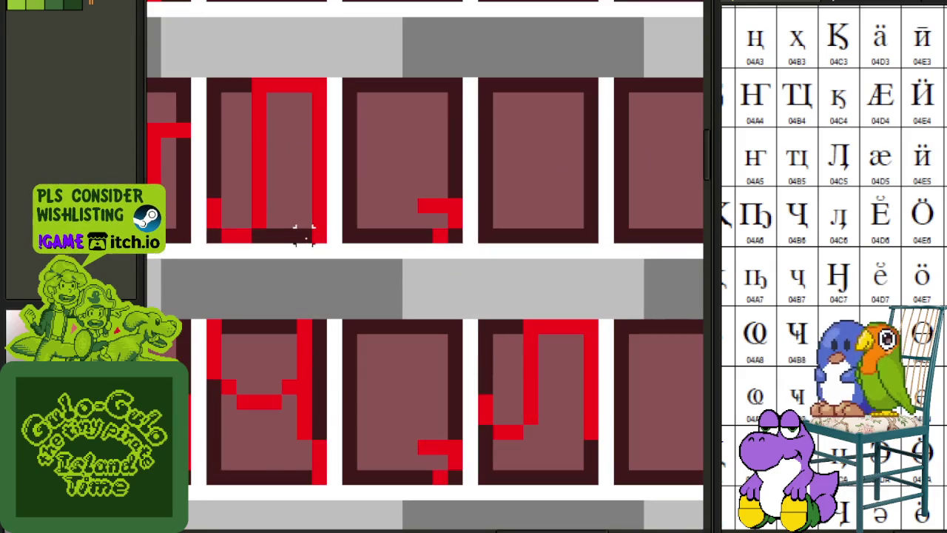
pyautogui.moveTo(474, 315)
pyautogui.mouseDown()
pyautogui.moveTo(602, 442)
pyautogui.moveTo(422, 429)
pyautogui.moveTo(439, 433)
pyautogui.mouseUp()
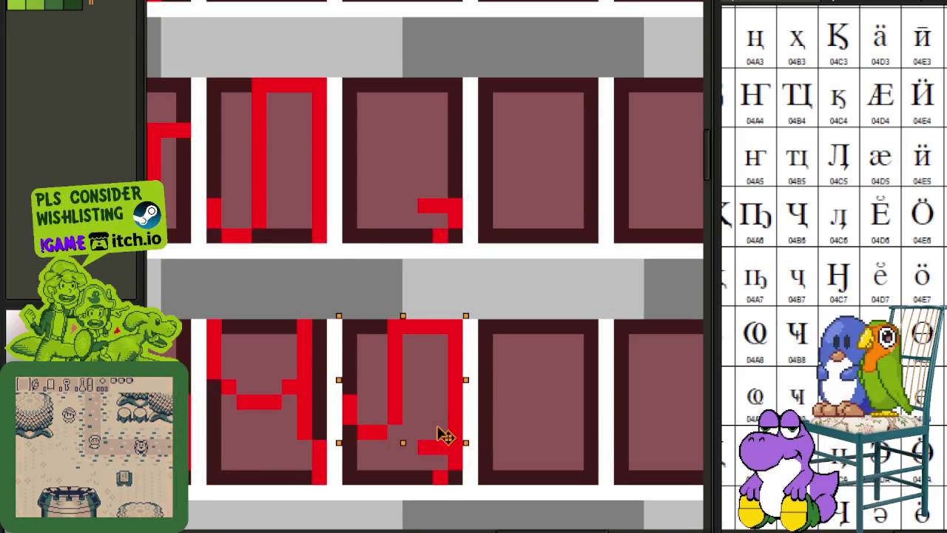
pyautogui.click(486, 385)
# Delete the upper-left glyph and save the glyph sheet.
pyautogui.moveTo(422, 323); pyautogui.dragTo(476, 444)
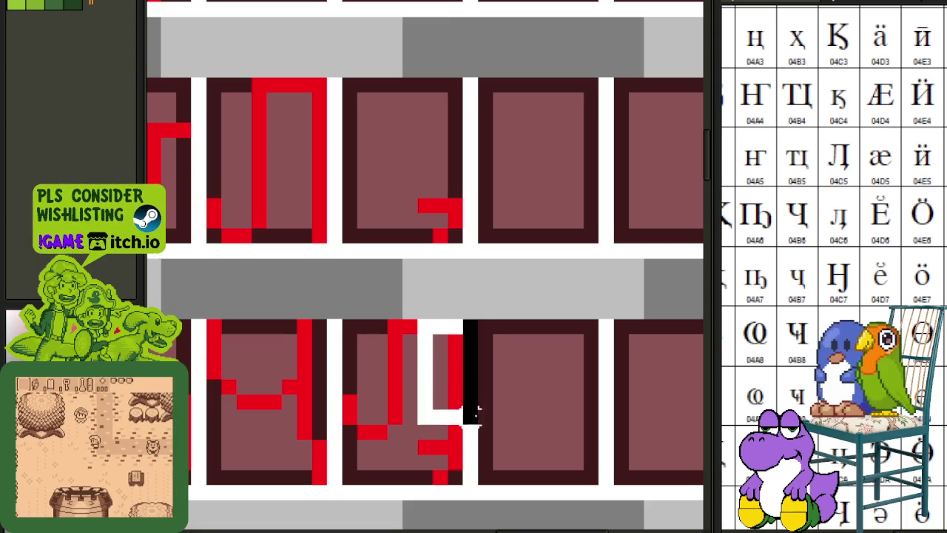
pyautogui.click(334, 219)
pyautogui.moveTo(316, 227); pyautogui.dragTo(205, 79)
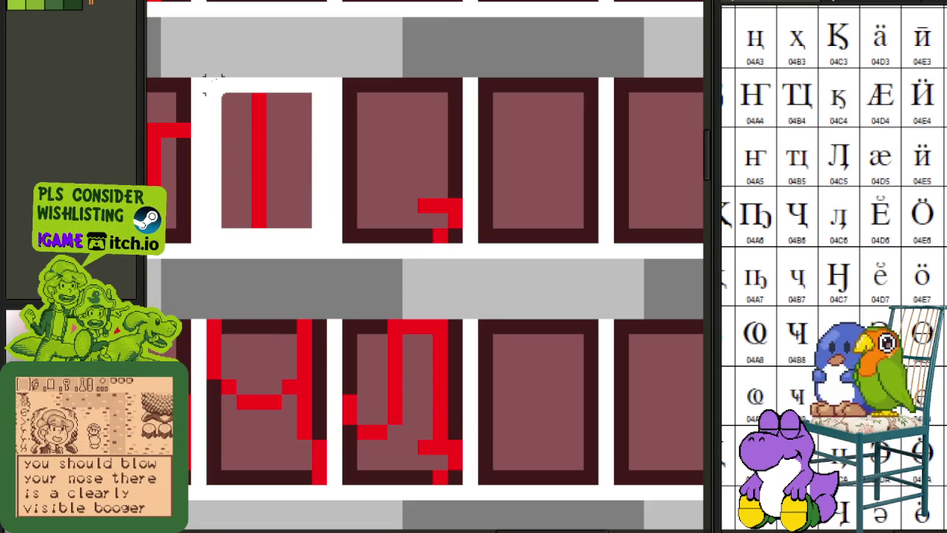
pyautogui.press('Delete')
pyautogui.scroll(-2, 388, 320)
pyautogui.moveTo(332, 285)
pyautogui.mouseDown()
pyautogui.moveTo(409, 380)
pyautogui.moveTo(407, 227)
pyautogui.mouseUp()
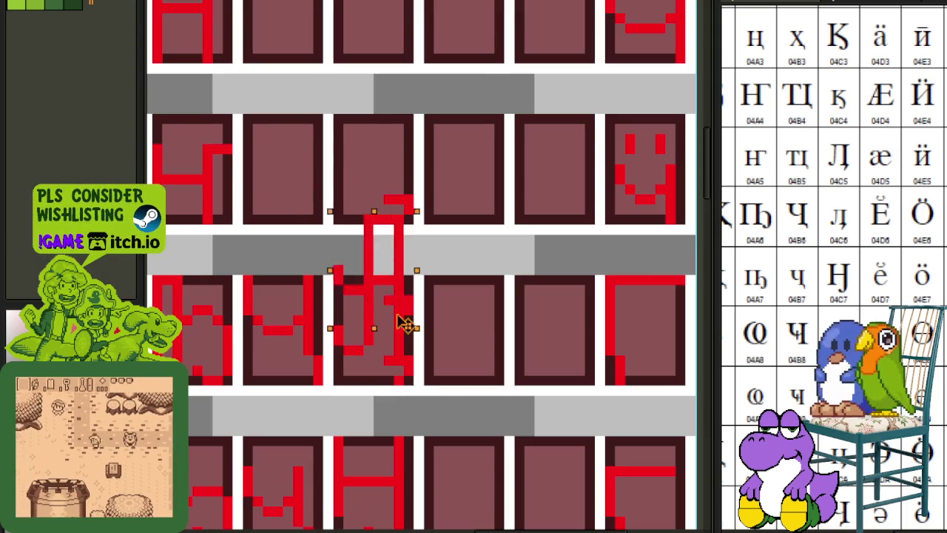
pyautogui.hotkey('ctrl', 's')
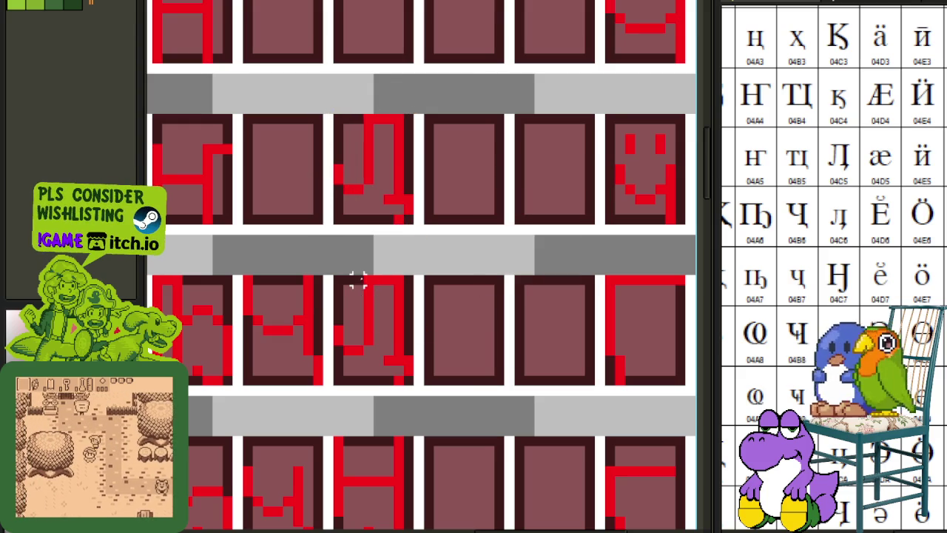
# Move the hooked glyph down into an empty cell.
pyautogui.scroll(-2, 349, 281)
pyautogui.scroll(2, 351, 338)
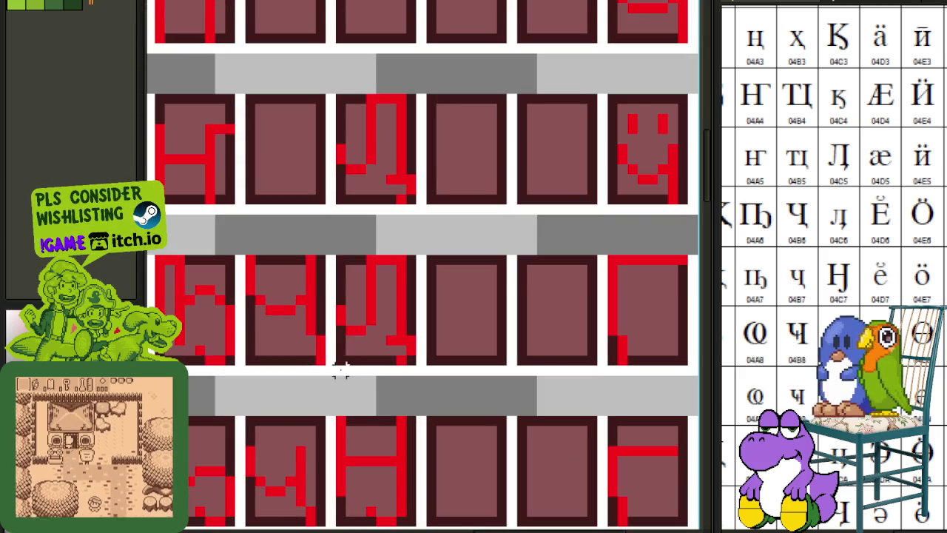
pyautogui.moveTo(341, 370); pyautogui.dragTo(414, 251)
pyautogui.moveTo(403, 285)
pyautogui.mouseDown()
pyautogui.moveTo(479, 445)
pyautogui.moveTo(512, 418)
pyautogui.mouseUp()
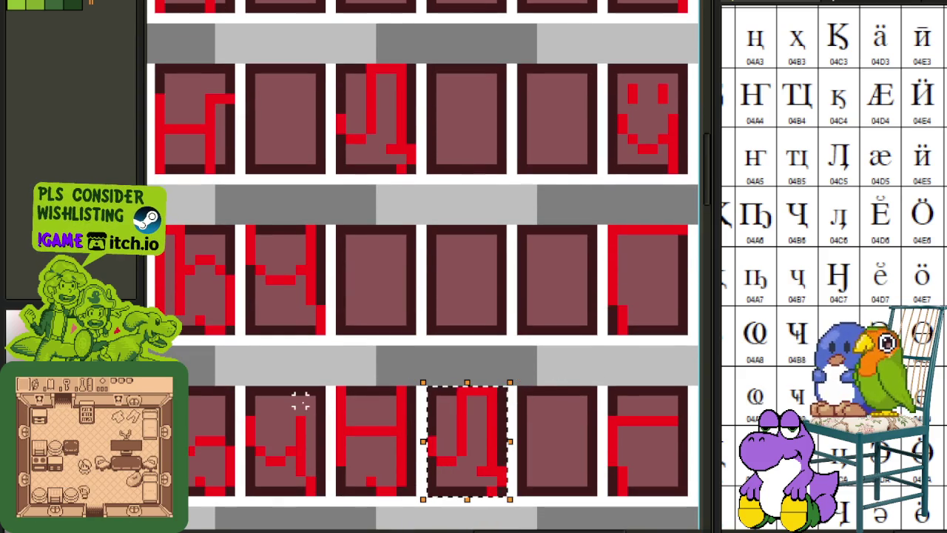
# Adjust selections over the new glyph's top and a strip along the bottom glyph row.
pyautogui.moveTo(414, 392); pyautogui.dragTo(511, 428)
pyautogui.moveTo(432, 410); pyautogui.dragTo(560, 353)
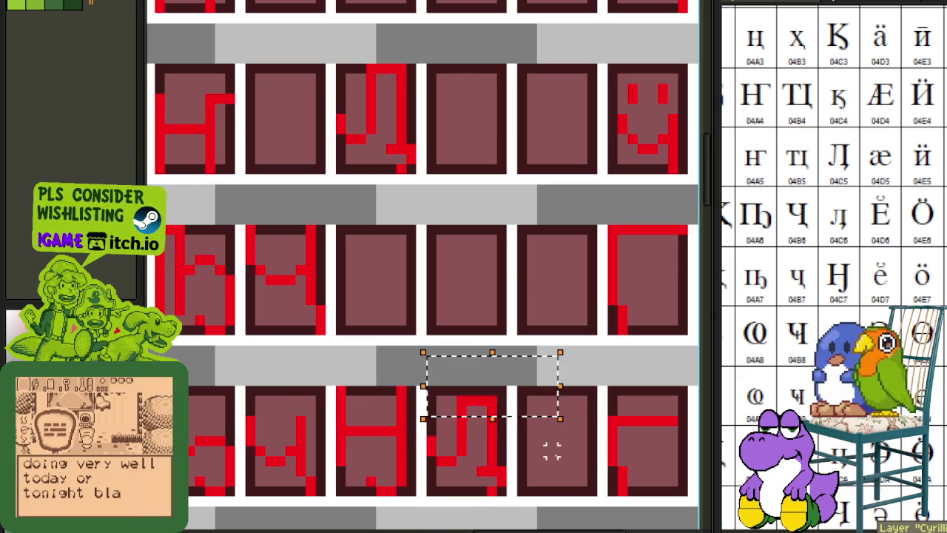
pyautogui.click(551, 460)
pyautogui.moveTo(423, 427); pyautogui.dragTo(529, 363)
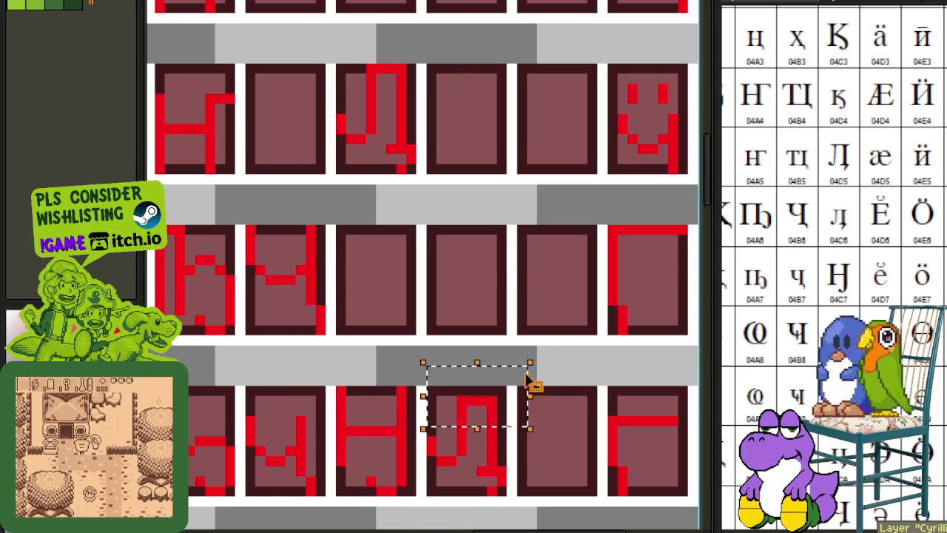
pyautogui.press('Tab')
pyautogui.press('Tab')
pyautogui.press('Tab')
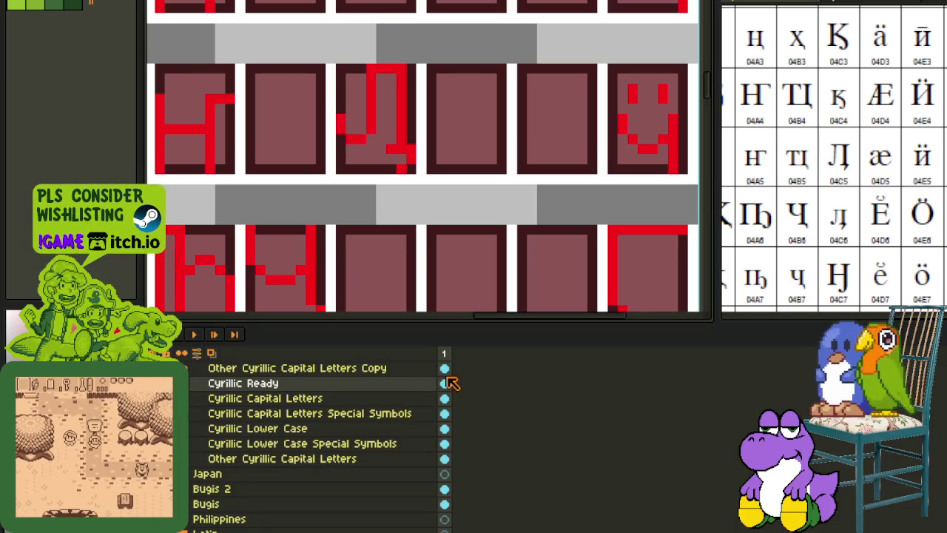
pyautogui.press('Tab')
pyautogui.click(491, 389)
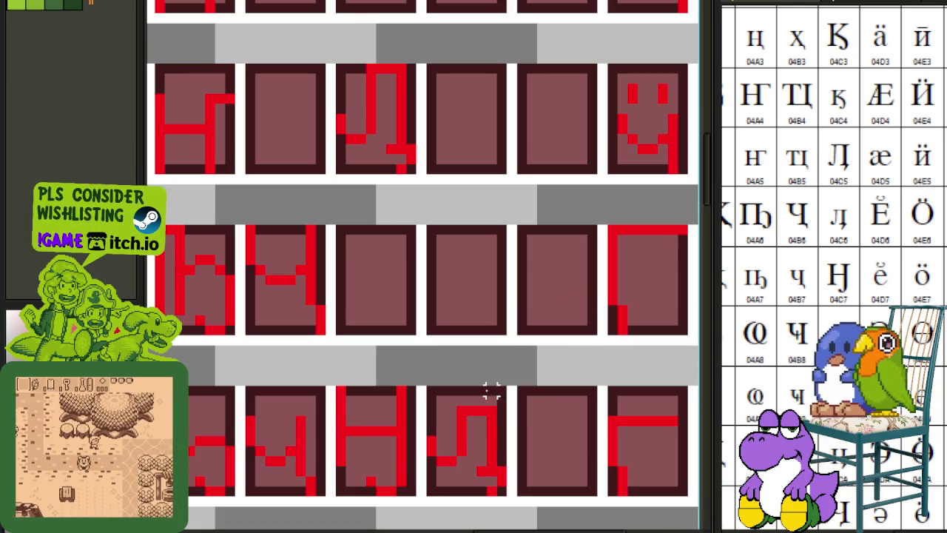
pyautogui.moveTo(488, 407); pyautogui.dragTo(272, 372)
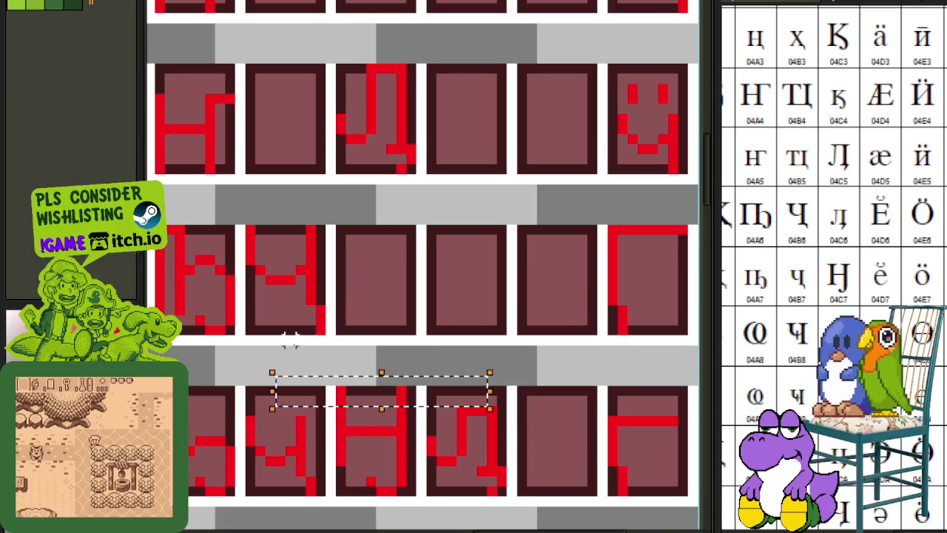
pyautogui.moveTo(162, 403)
pyautogui.mouseDown()
pyautogui.moveTo(469, 415)
pyautogui.moveTo(518, 429)
pyautogui.mouseUp()
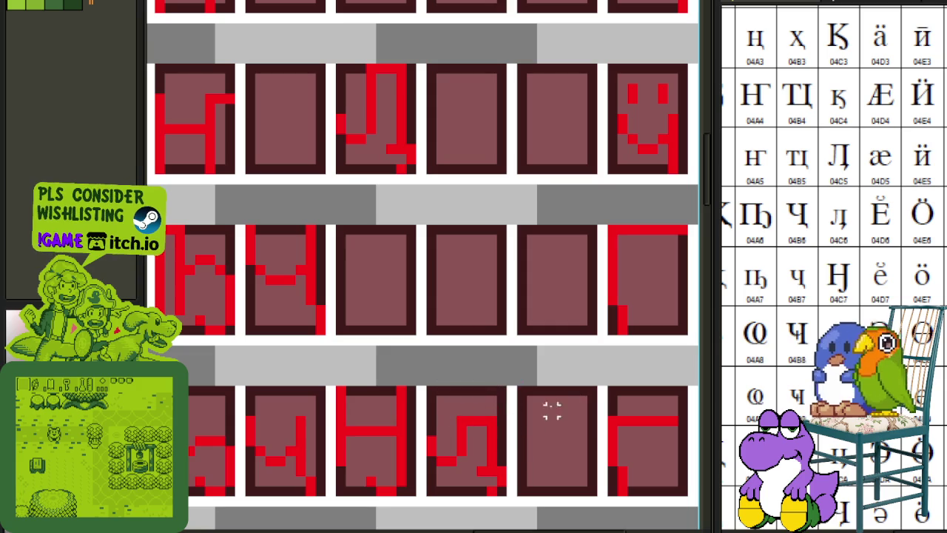
pyautogui.scroll(-2, 510, 371)
pyautogui.scroll(1, 534, 393)
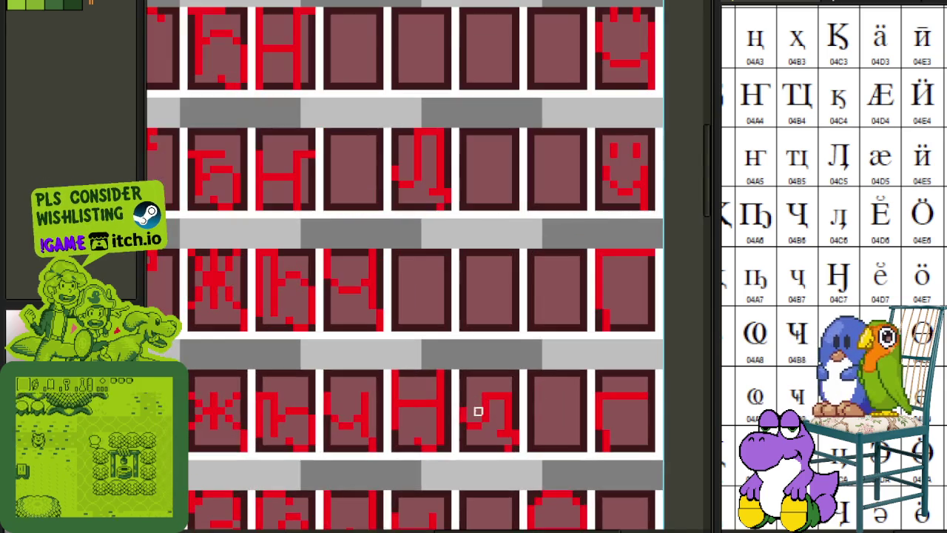
pyautogui.scroll(-2, 478, 403)
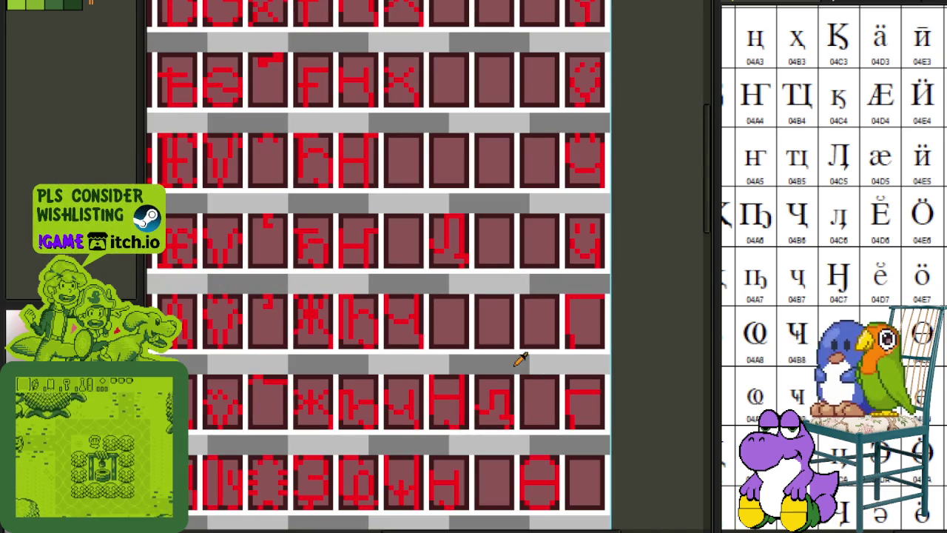
pyautogui.scroll(3, 496, 382)
# Move the red hooked Л glyph from the lower cell up into the empty cell above.
pyautogui.moveTo(454, 468); pyautogui.dragTo(540, 354)
pyautogui.moveTo(508, 392)
pyautogui.mouseDown()
pyautogui.moveTo(477, 315)
pyautogui.moveTo(417, 235)
pyautogui.mouseUp()
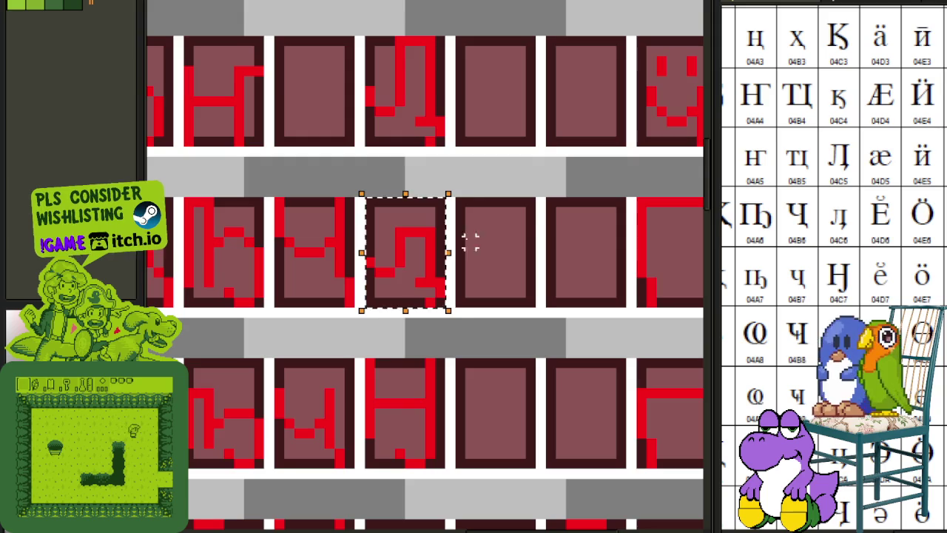
pyautogui.scroll(-2, 523, 225)
pyautogui.scroll(-1, 520, 227)
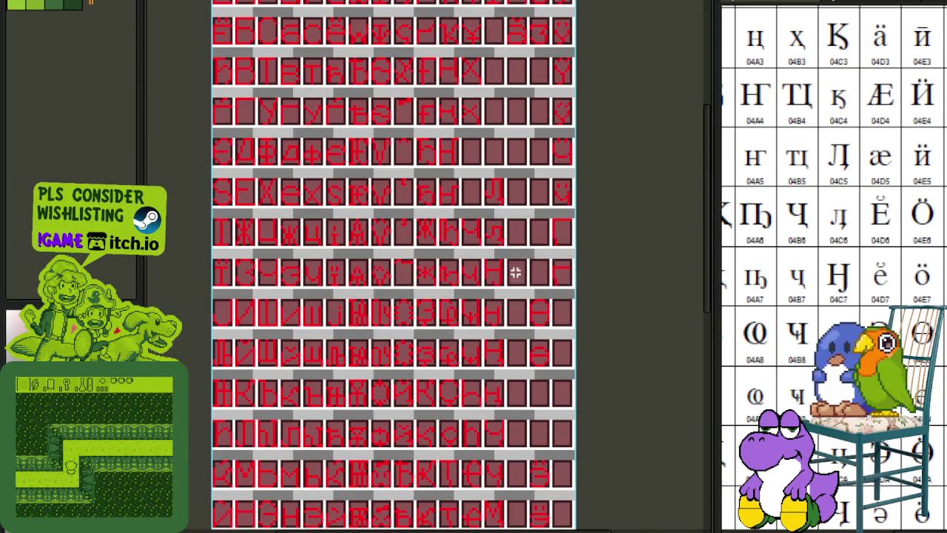
# Save the glyph sheet with Ctrl+S.
pyautogui.scroll(3, 555, 235)
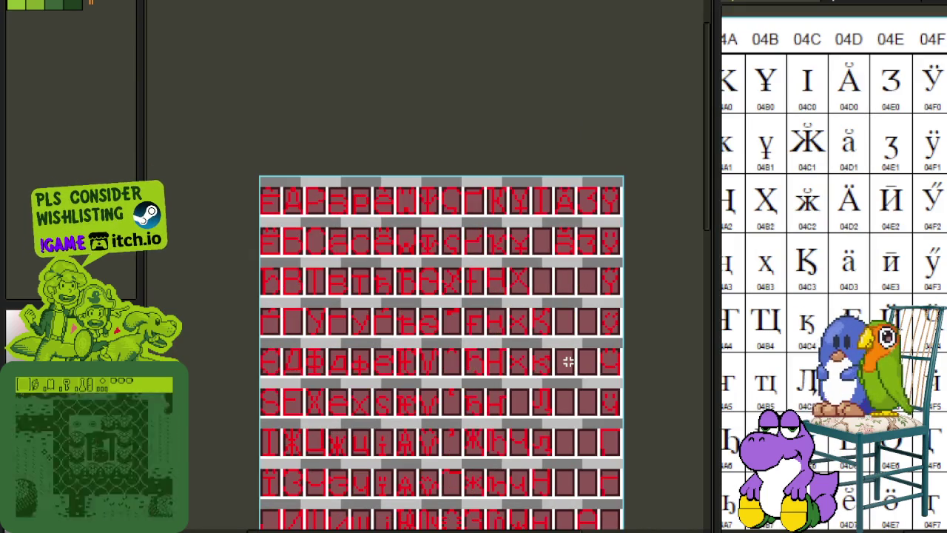
pyautogui.scroll(3, 560, 363)
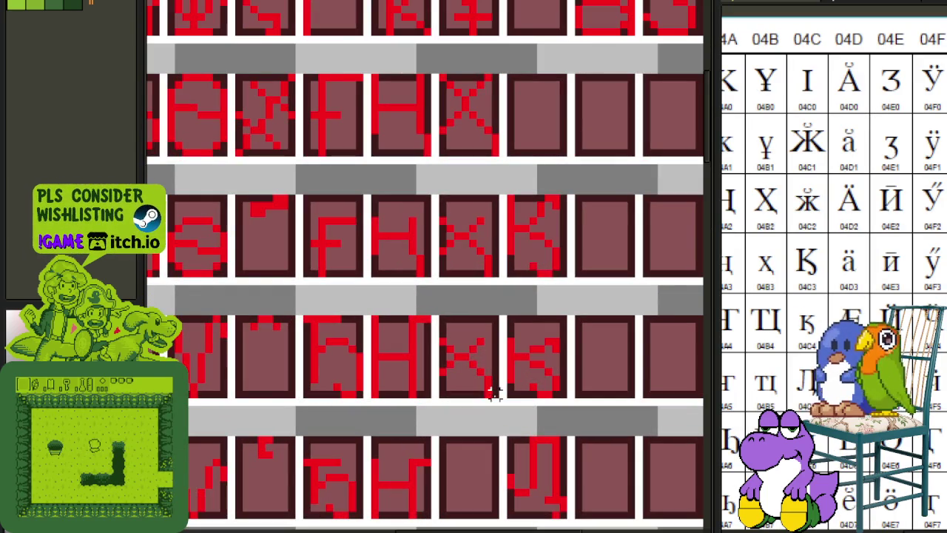
pyautogui.scroll(-2, 579, 304)
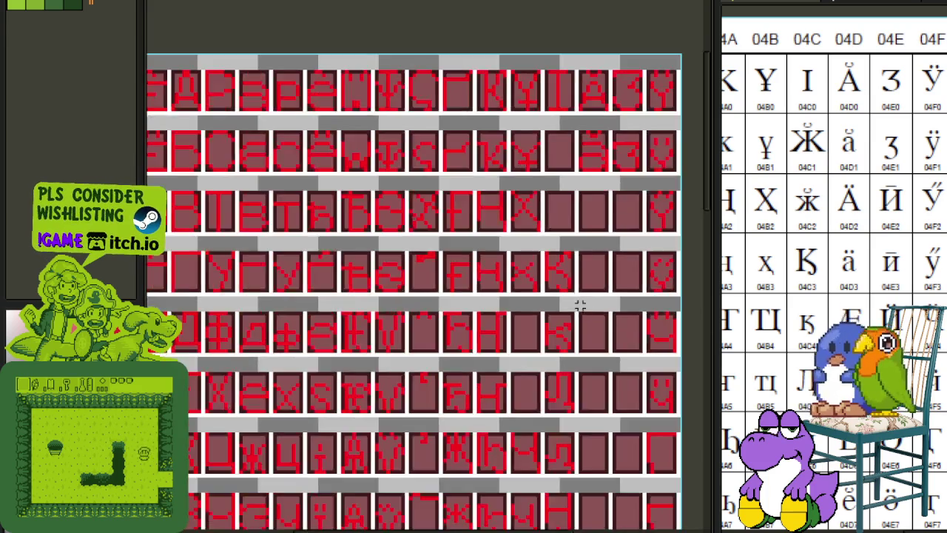
pyautogui.scroll(-2, 580, 304)
pyautogui.scroll(1, 591, 311)
pyautogui.hotkey('ctrl', 's')
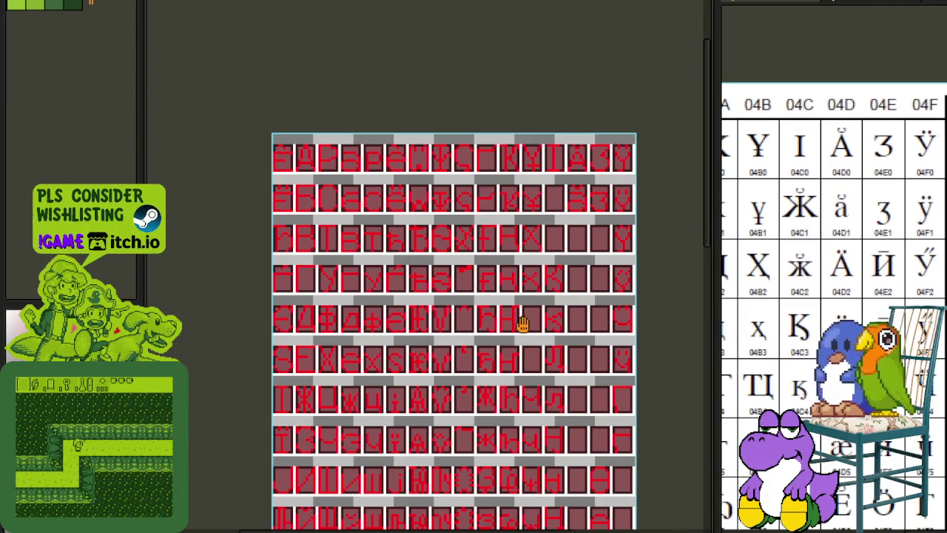
# Select the Ж glyph, place a copy in the empty cell, and nudge it one pixel left.
pyautogui.scroll(2, 521, 318)
pyautogui.scroll(-1, 499, 332)
pyautogui.scroll(1, 330, 328)
pyautogui.scroll(2, 331, 328)
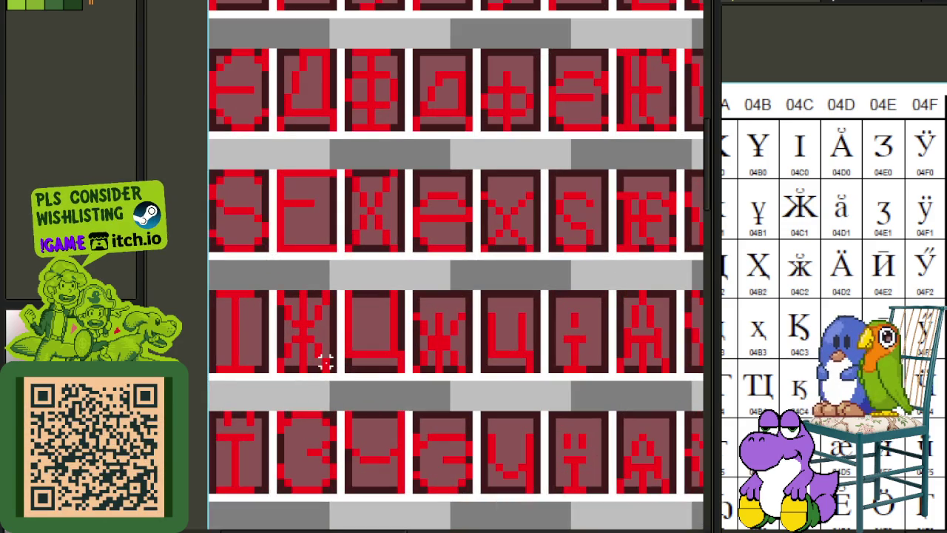
pyautogui.moveTo(316, 354); pyautogui.dragTo(272, 286)
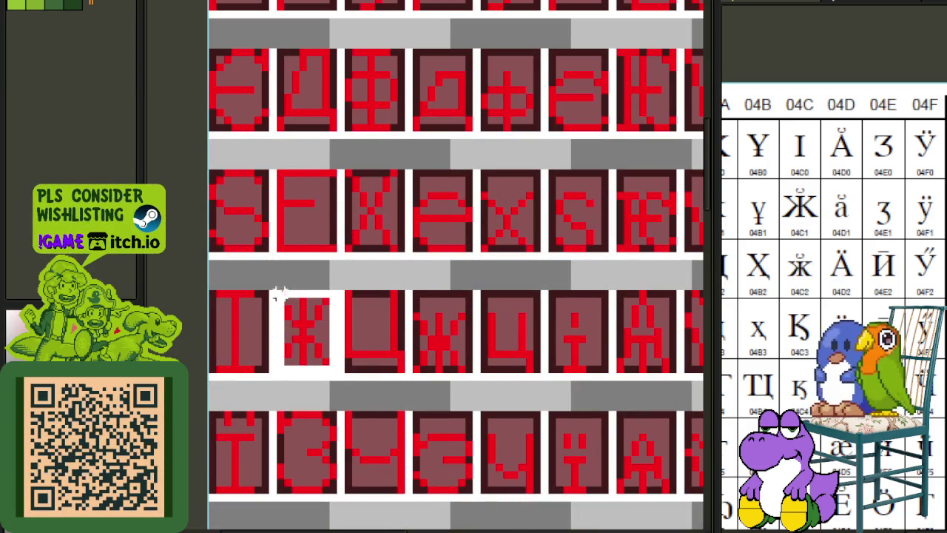
pyautogui.scroll(-1, 285, 296)
pyautogui.moveTo(303, 338); pyautogui.dragTo(303, 337)
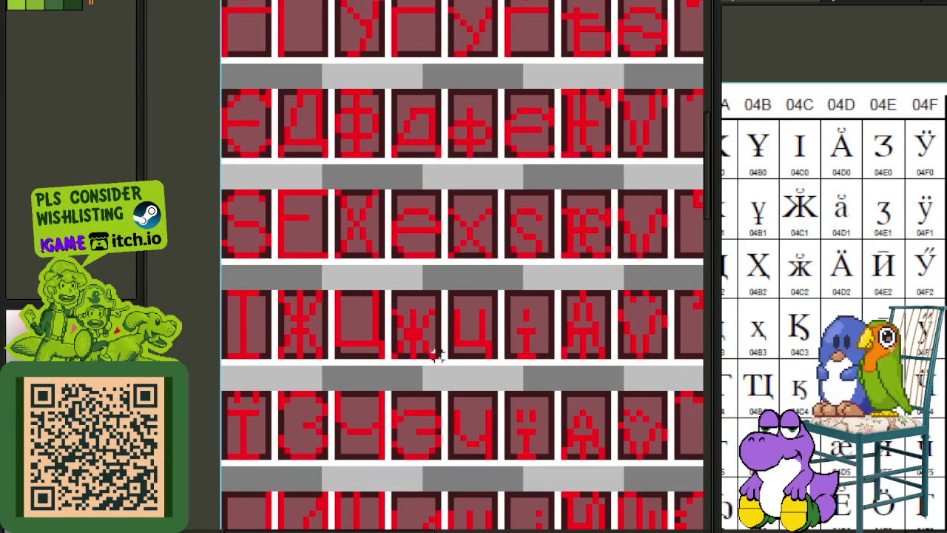
pyautogui.moveTo(403, 324); pyautogui.dragTo(387, 286)
pyautogui.scroll(-2, 392, 293)
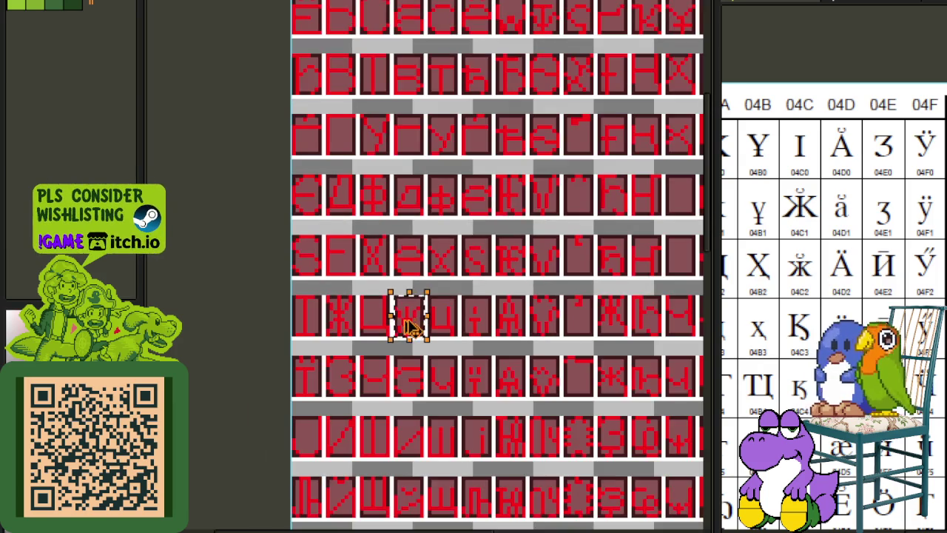
pyautogui.scroll(1, 710, 83)
pyautogui.scroll(2, 403, 70)
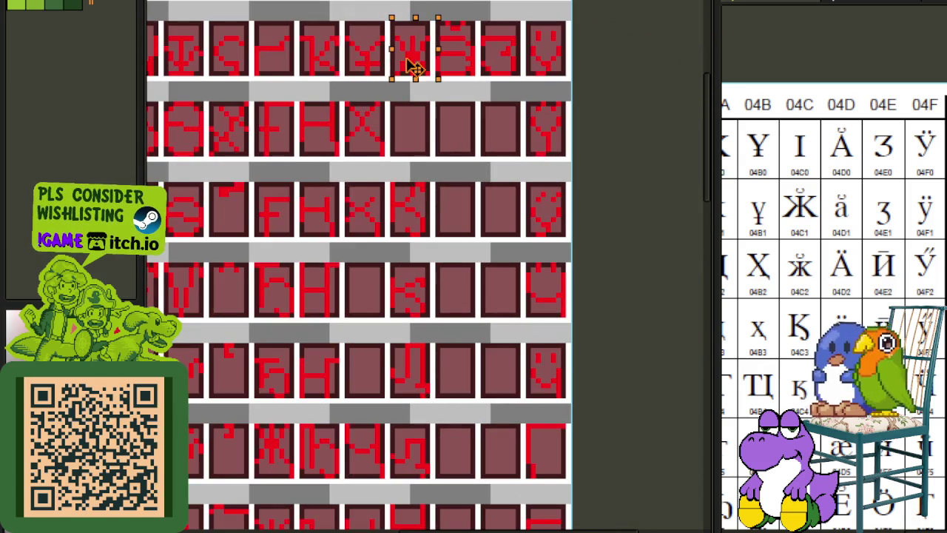
pyautogui.press('Left')
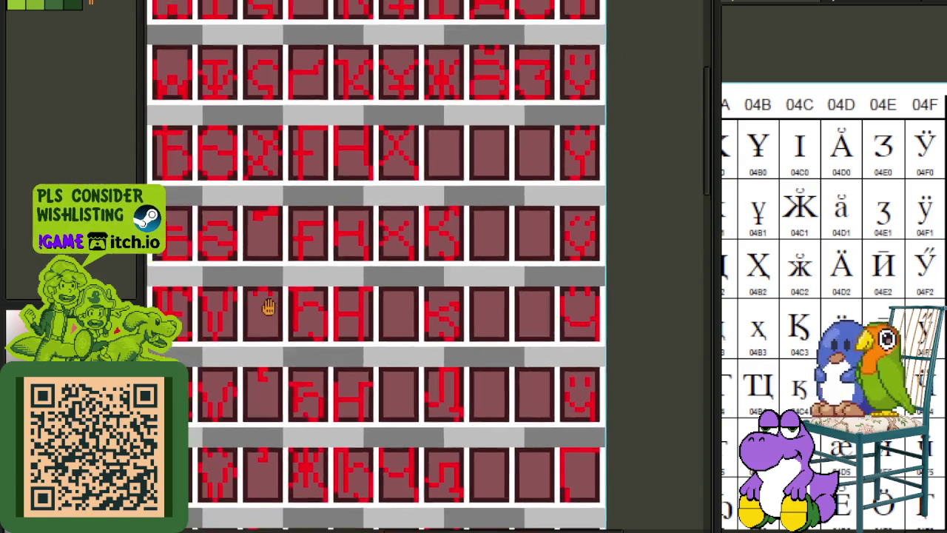
# Select the glyph in the new cell and shift its pixels down one row beneath the breve.
pyautogui.scroll(2, 239, 282)
pyautogui.moveTo(289, 292); pyautogui.dragTo(285, 289)
pyautogui.scroll(5, 284, 288)
pyautogui.scroll(-2, 570, 194)
pyautogui.scroll(2, 467, 303)
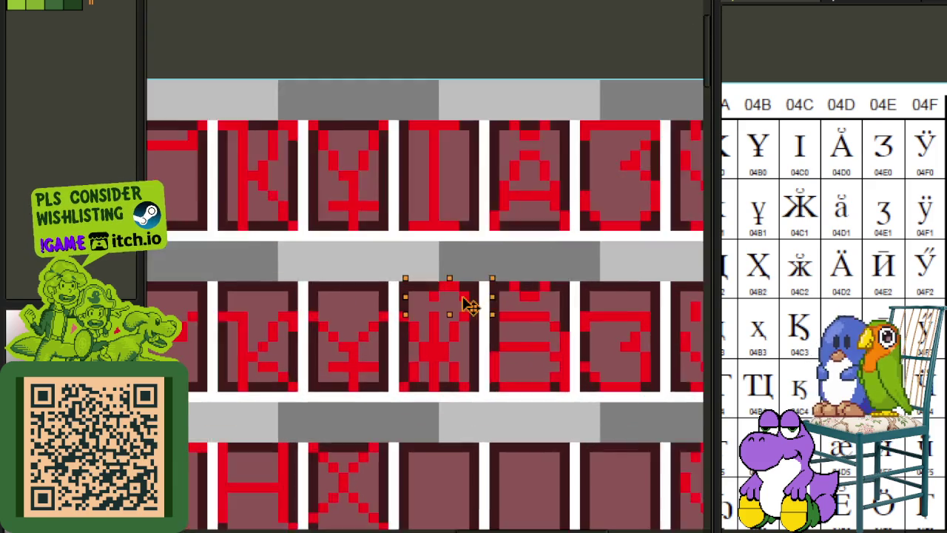
pyautogui.scroll(1, 467, 303)
pyautogui.moveTo(448, 303); pyautogui.dragTo(447, 311)
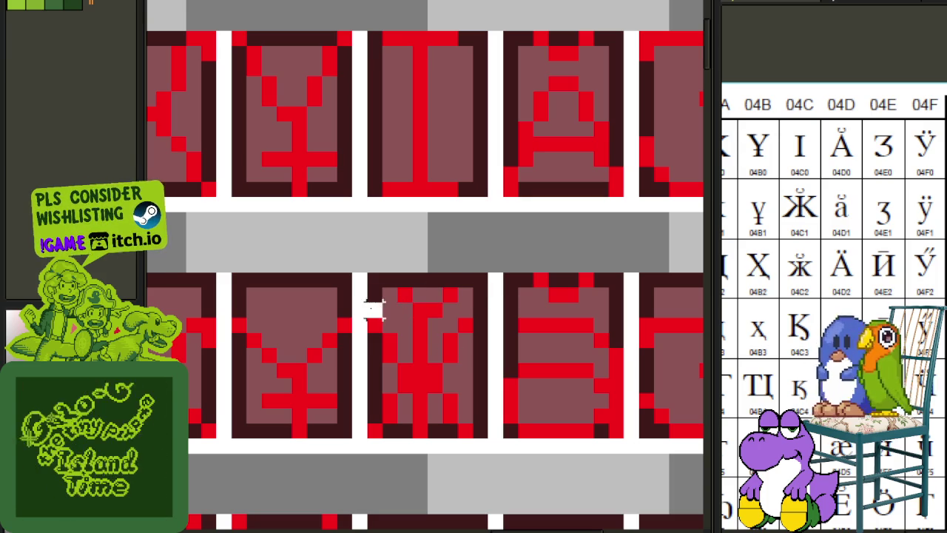
# Raise the top of the new Ӂ one pixel, copy it into the empty cell below, and save.
pyautogui.moveTo(372, 309); pyautogui.dragTo(540, 263)
pyautogui.scroll(-2, 540, 259)
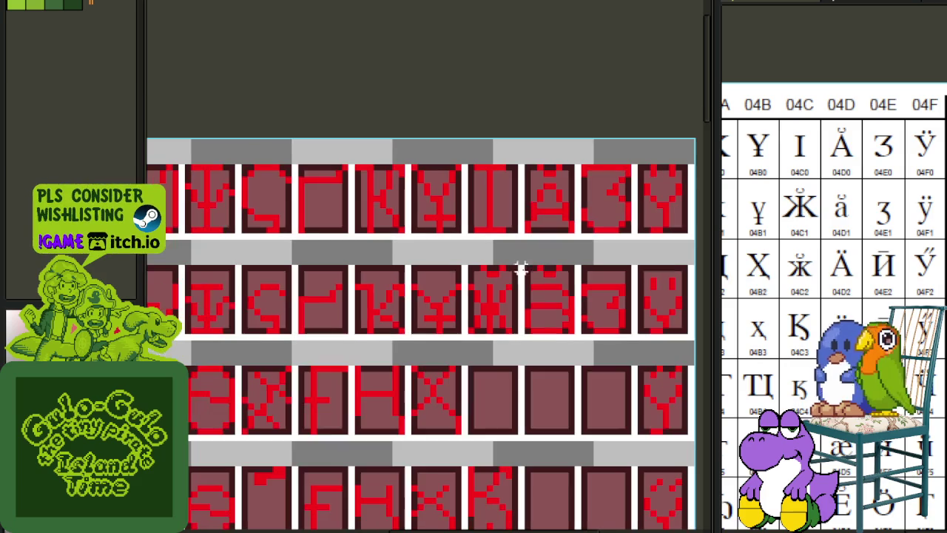
pyautogui.scroll(1, 534, 293)
pyautogui.moveTo(521, 360); pyautogui.dragTo(434, 243)
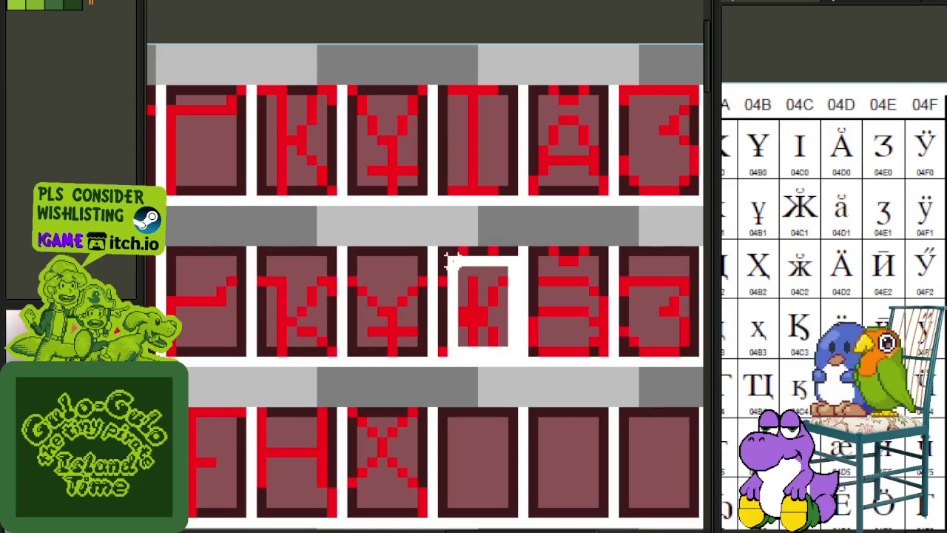
pyautogui.keyDown('ctrl'); pyautogui.moveTo(481, 311); pyautogui.dragTo(477, 466); pyautogui.keyUp('ctrl')
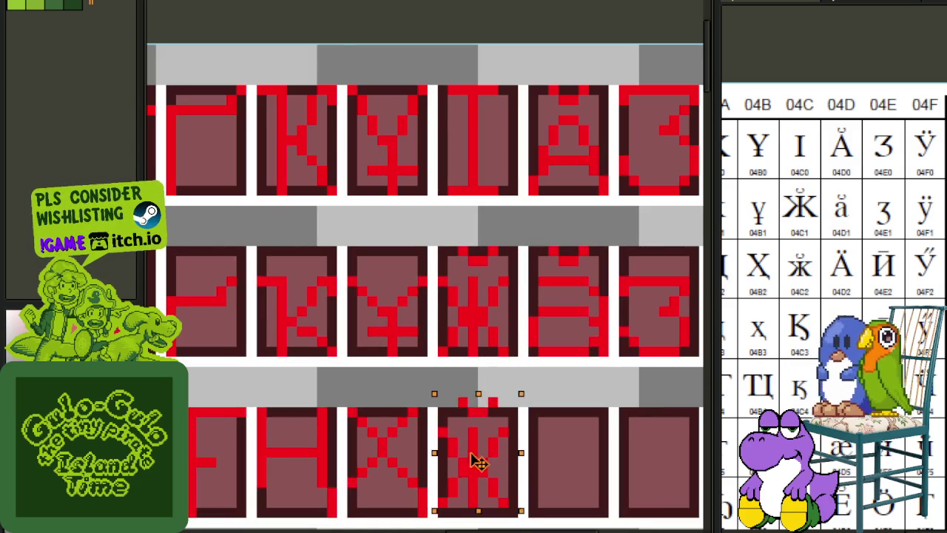
pyautogui.click(594, 450)
pyautogui.scroll(-3, 563, 344)
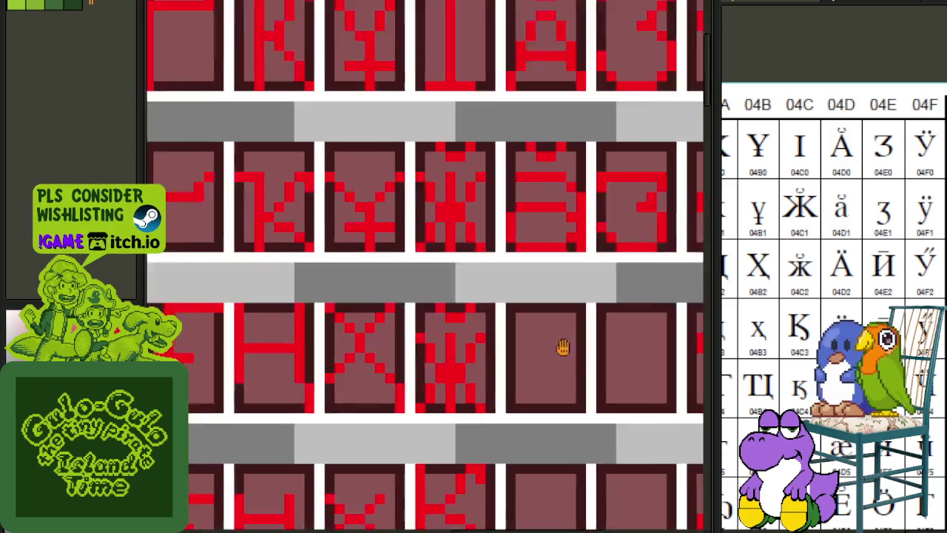
pyautogui.hotkey('ctrl', 's')
# Copy the small x glyph from the bottom row into the empty middle-row cell.
pyautogui.moveTo(349, 482); pyautogui.dragTo(275, 385)
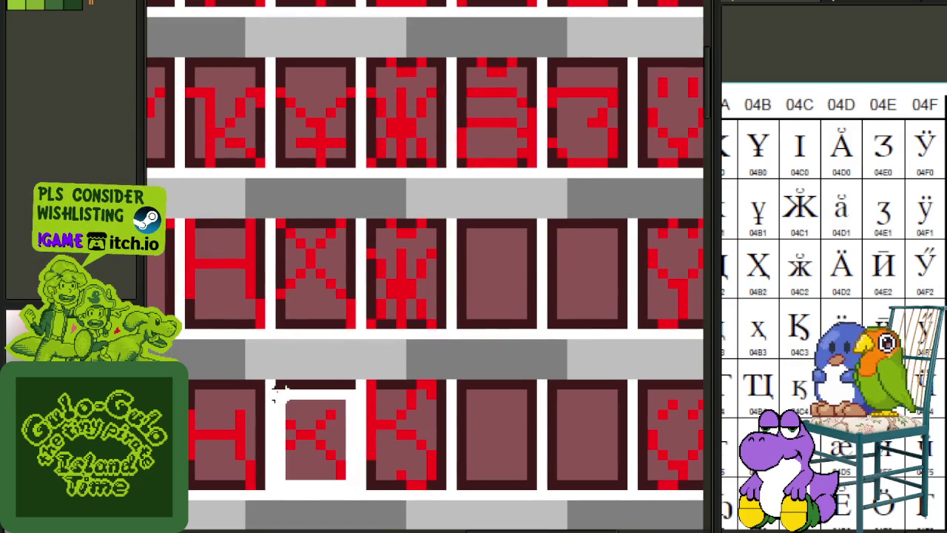
pyautogui.keyDown('ctrl'); pyautogui.moveTo(311, 446); pyautogui.dragTo(501, 281); pyautogui.keyUp('ctrl')
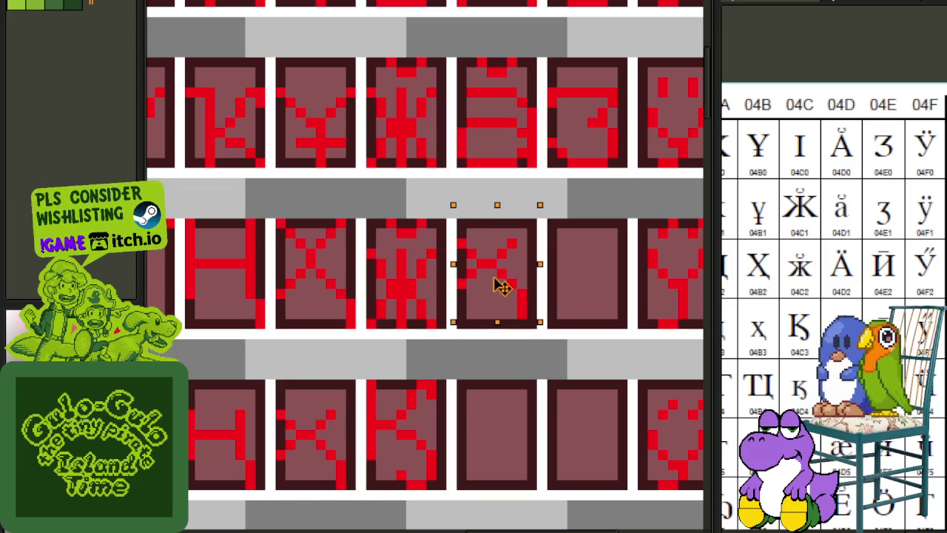
pyautogui.click(600, 265)
pyautogui.scroll(1, 377, 270)
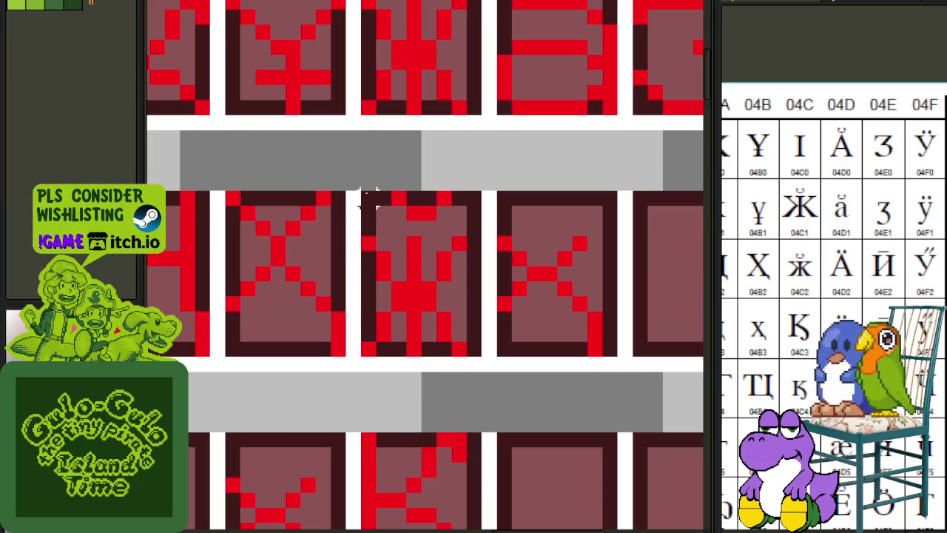
# Nudge the upper part of the Ж copy down, then lower the whole glyph two more pixels.
pyautogui.moveTo(368, 199); pyautogui.dragTo(500, 296)
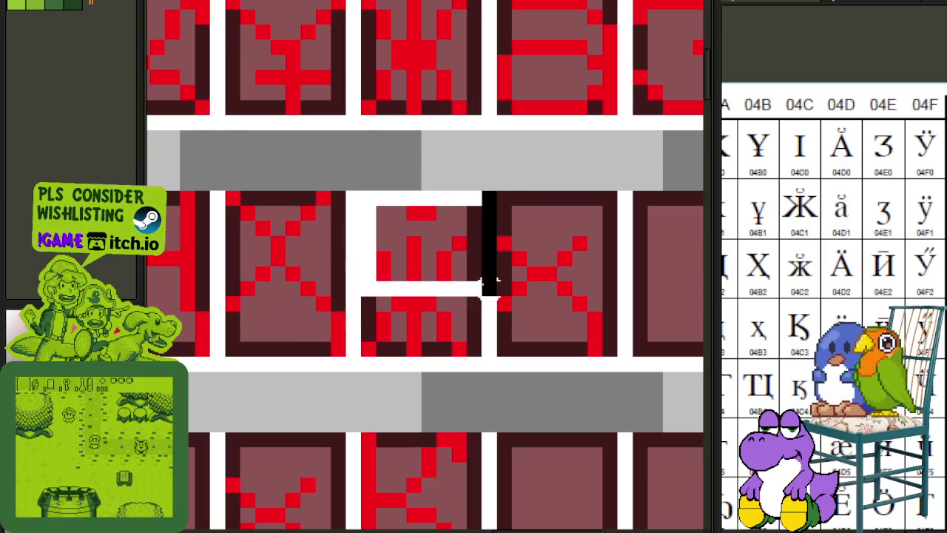
pyautogui.press('Down')
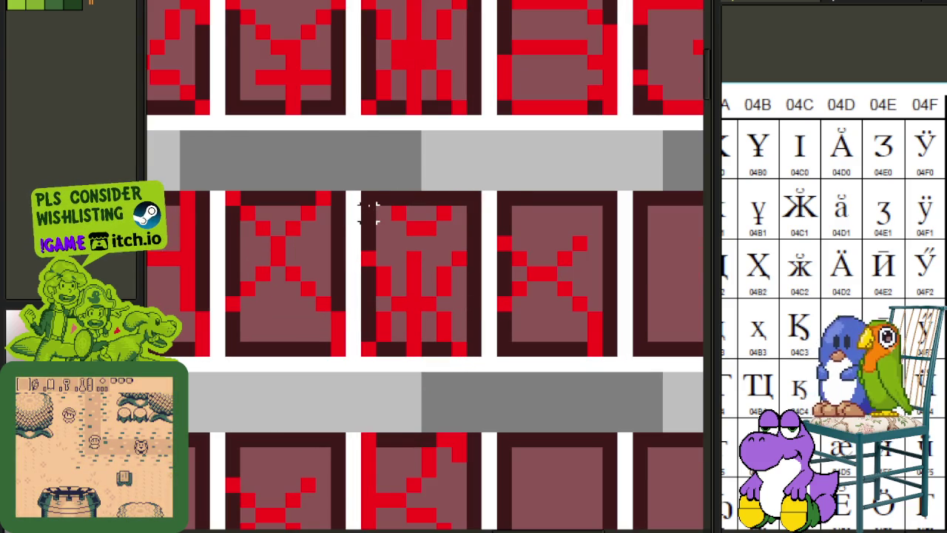
pyautogui.moveTo(369, 198); pyautogui.dragTo(488, 318)
pyautogui.press('Down')
pyautogui.click(532, 286)
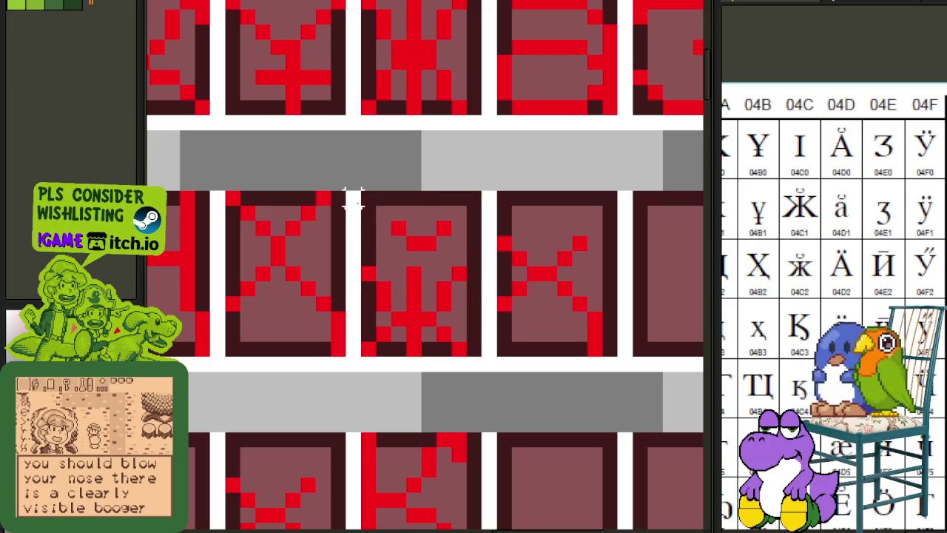
pyautogui.moveTo(370, 198); pyautogui.dragTo(483, 283)
pyautogui.press('Down')
pyautogui.click(534, 274)
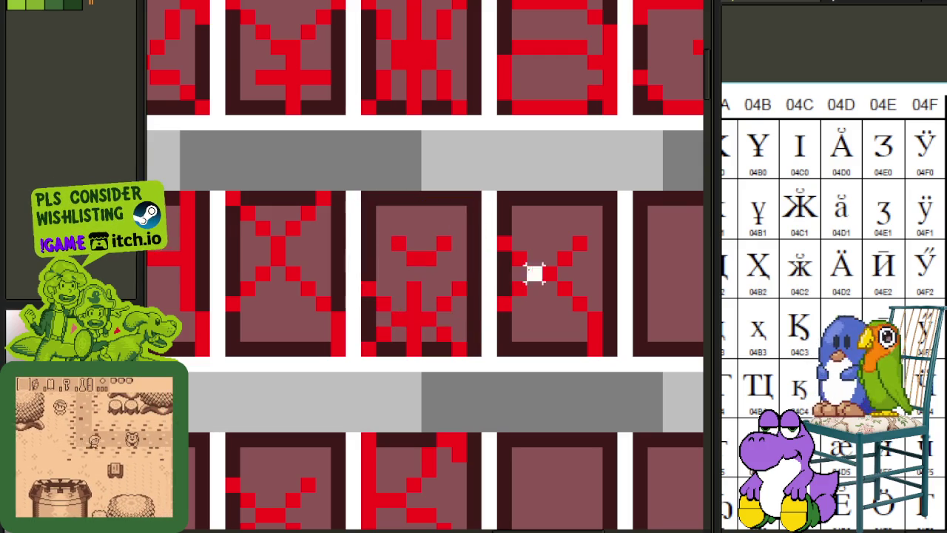
pyautogui.scroll(-2, 534, 273)
# Select the leftover x copy and save the glyph sheet.
pyautogui.moveTo(511, 231); pyautogui.dragTo(574, 323)
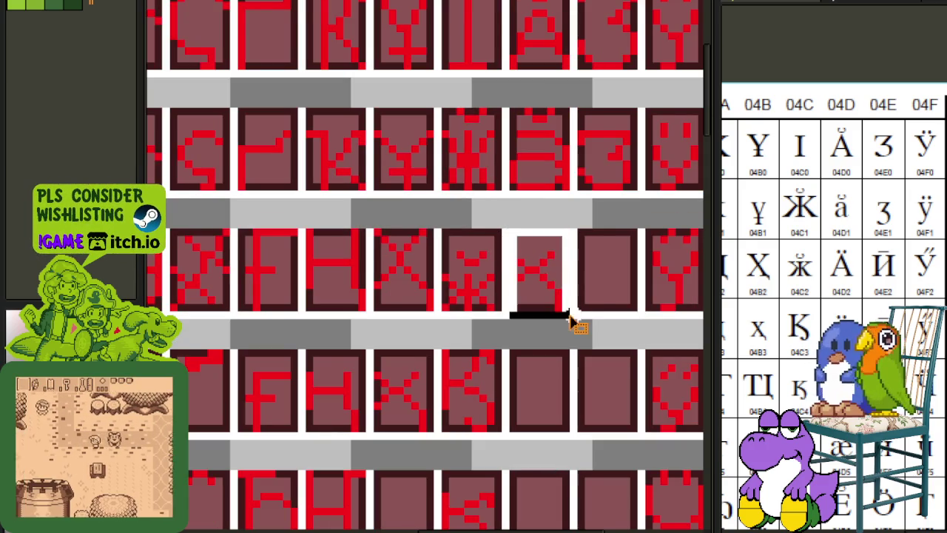
pyautogui.scroll(-2, 584, 311)
pyautogui.hotkey('ctrl', 's')
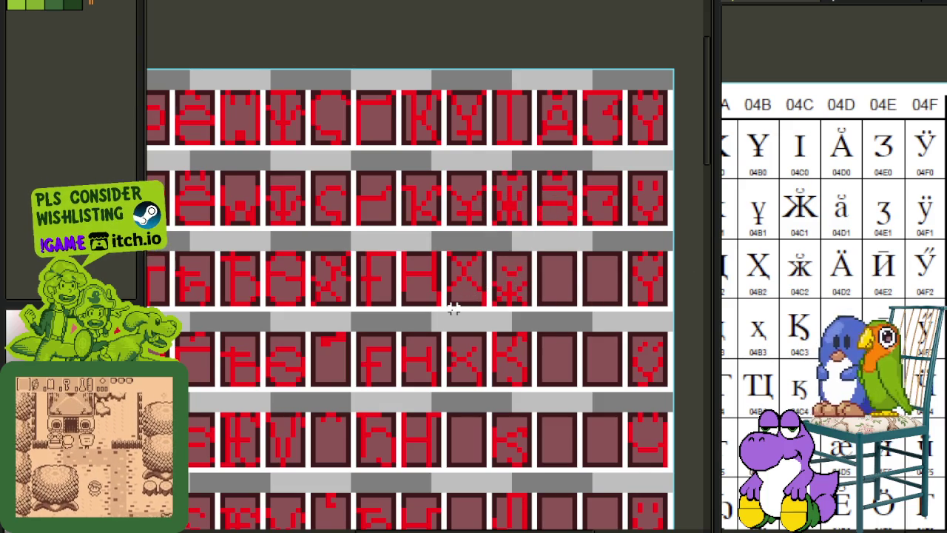
pyautogui.moveTo(546, 400); pyautogui.dragTo(554, 256)
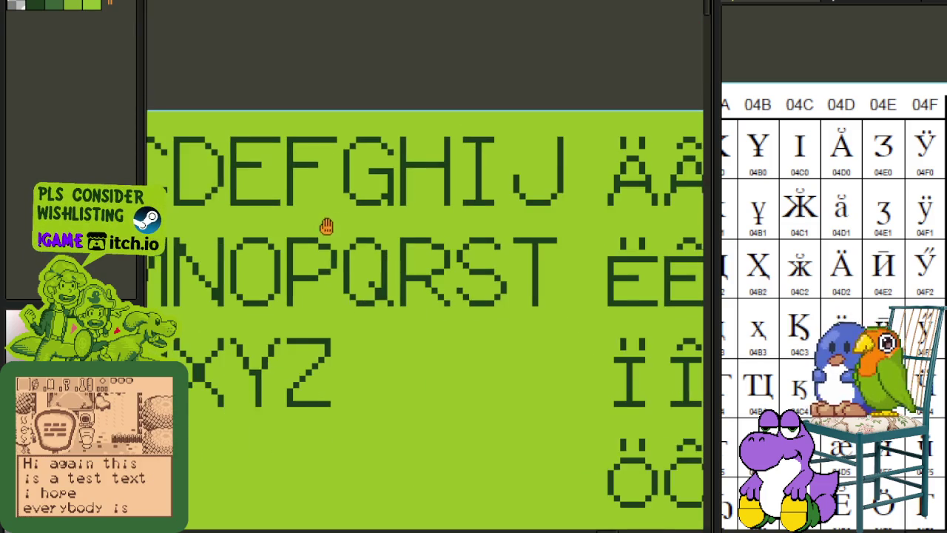
# Select and copy the T glyph in the green font canvas.
pyautogui.moveTo(327, 227)
pyautogui.mouseDown()
pyautogui.moveTo(530, 206)
pyautogui.moveTo(404, 214)
pyautogui.mouseUp()
pyautogui.scroll(-2, 508, 211)
pyautogui.scroll(2, 465, 232)
pyautogui.scroll(-1, 404, 213)
pyautogui.scroll(3, 517, 238)
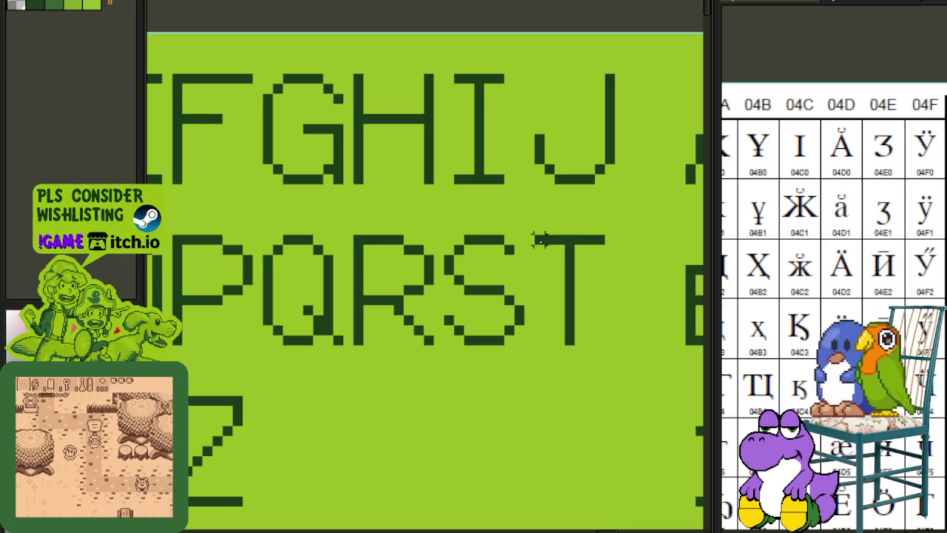
pyautogui.moveTo(535, 236); pyautogui.dragTo(616, 352)
pyautogui.press('Delete')
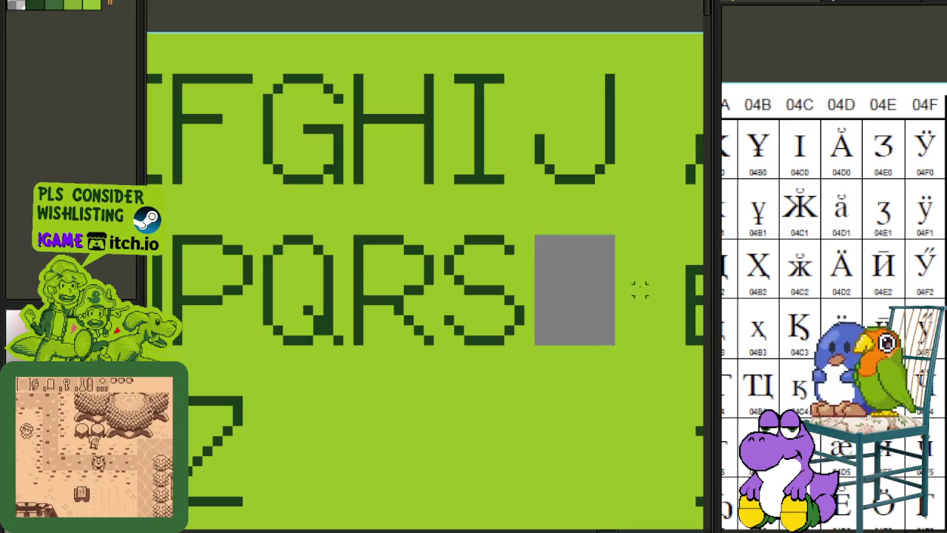
pyautogui.hotkey('ctrl', 'z')
# Paste the T into the empty red-sheet cell, align it to the top, and delete its light-green background.
pyautogui.scroll(1, 475, 290)
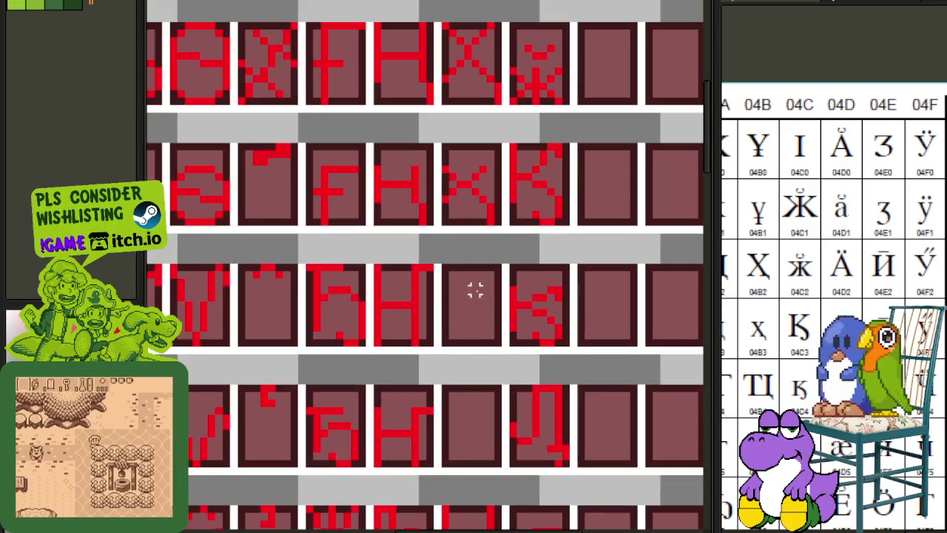
pyautogui.scroll(-1, 461, 309)
pyautogui.scroll(2, 438, 274)
pyautogui.hotkey('ctrl', 'v')
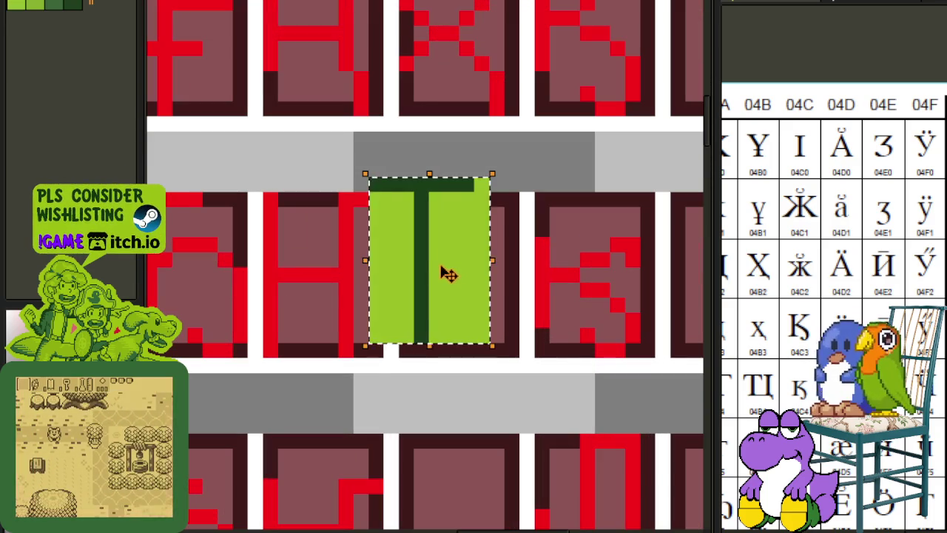
pyautogui.moveTo(471, 292); pyautogui.dragTo(471, 279)
pyautogui.click(509, 272)
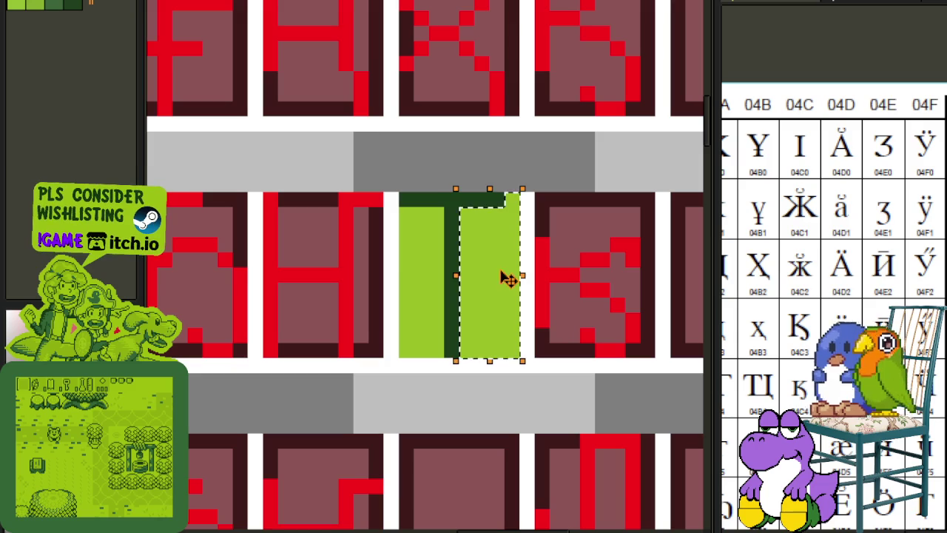
pyautogui.press('Delete')
pyautogui.click(433, 291)
pyautogui.press('Delete')
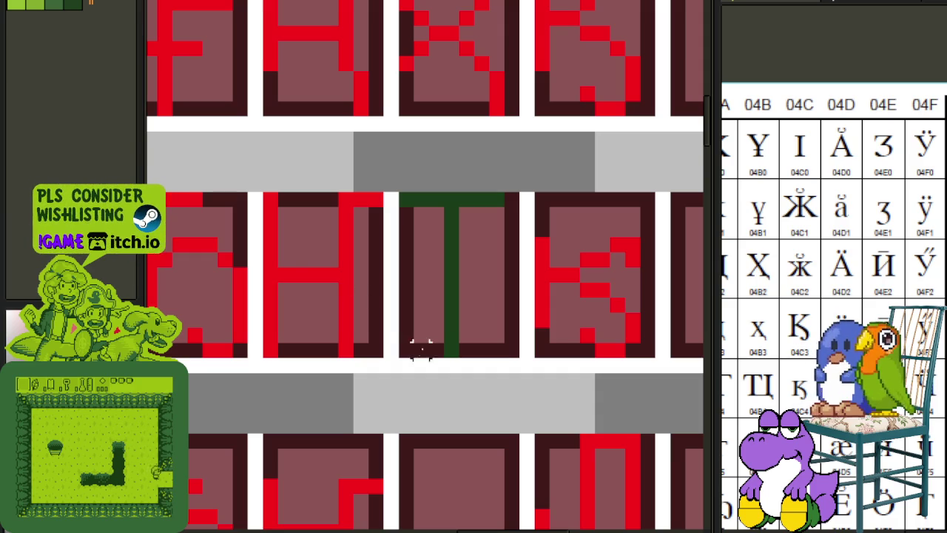
# Select the red I glyph from the bottom row and place it in a nearby empty cell.
pyautogui.scroll(-2, 422, 347)
pyautogui.scroll(-2, 431, 309)
pyautogui.moveTo(274, 308)
pyautogui.mouseDown()
pyautogui.moveTo(388, 331)
pyautogui.moveTo(402, 363)
pyautogui.mouseUp()
pyautogui.scroll(3, 402, 363)
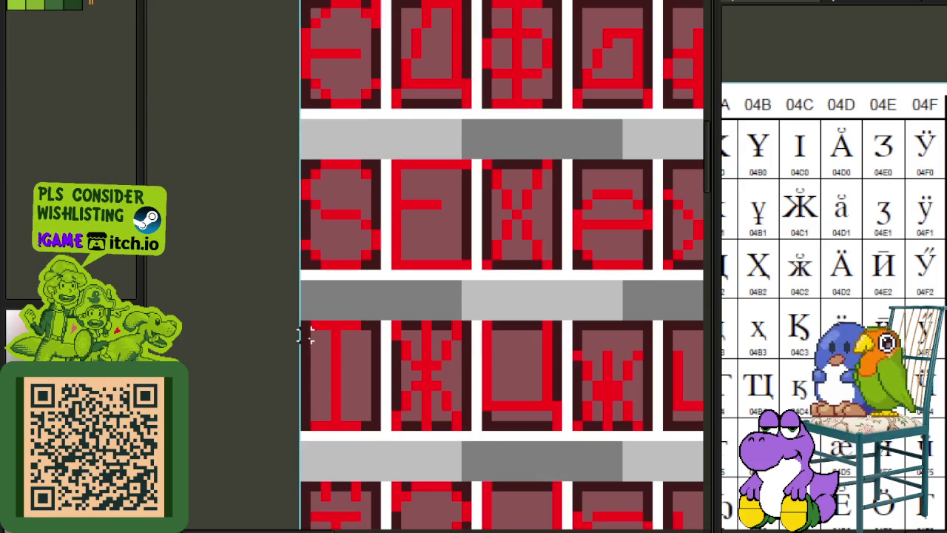
pyautogui.scroll(-2, 383, 430)
pyautogui.moveTo(308, 327)
pyautogui.mouseDown()
pyautogui.moveTo(383, 430)
pyautogui.moveTo(706, 360)
pyautogui.mouseUp()
pyautogui.scroll(2, 428, 215)
pyautogui.moveTo(387, 221); pyautogui.dragTo(596, 247)
pyautogui.press('b')
# Trim the T's top bar and the I's bar ends, then move the I's right stroke into the T cell.
pyautogui.scroll(-1, 450, 316)
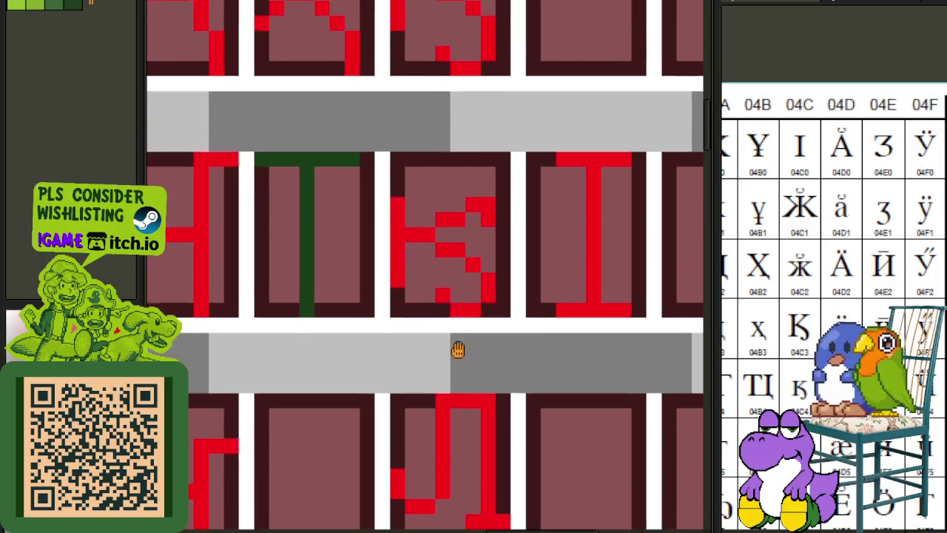
pyautogui.scroll(-2, 484, 217)
pyautogui.scroll(1, 378, 184)
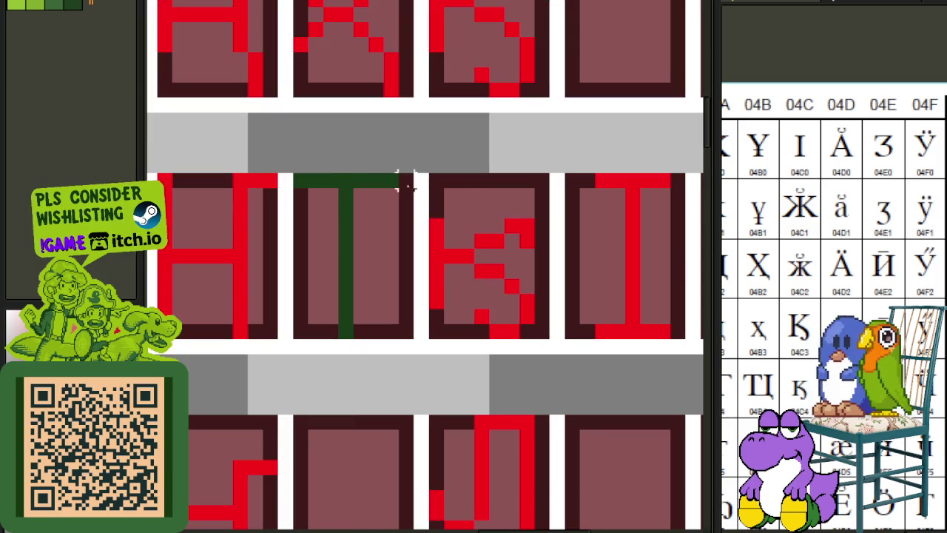
pyautogui.moveTo(323, 172)
pyautogui.mouseDown()
pyautogui.moveTo(391, 285)
pyautogui.moveTo(403, 340)
pyautogui.mouseUp()
pyautogui.click(420, 181)
pyautogui.moveTo(375, 181); pyautogui.dragTo(351, 220)
pyautogui.moveTo(603, 180); pyautogui.dragTo(603, 336)
pyautogui.moveTo(662, 185); pyautogui.dragTo(662, 340)
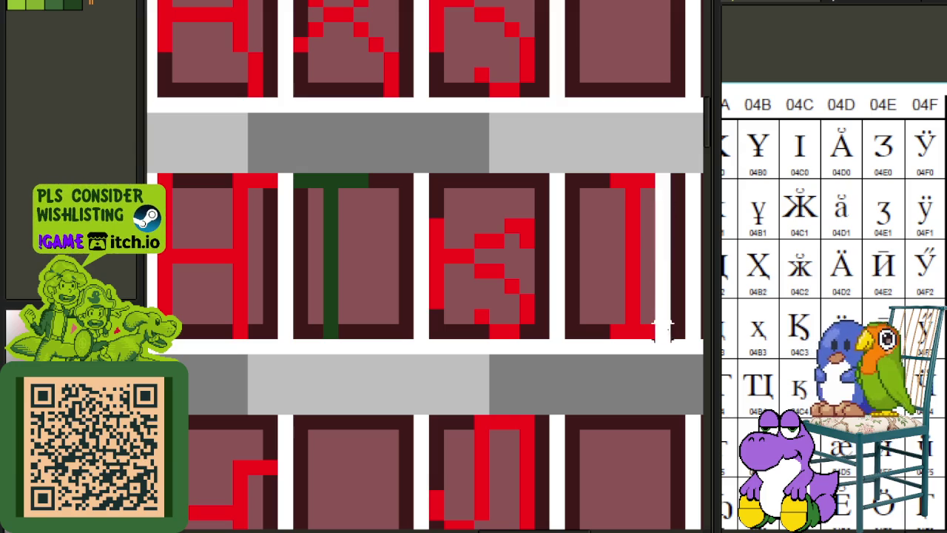
pyautogui.moveTo(617, 182)
pyautogui.mouseDown()
pyautogui.moveTo(655, 332)
pyautogui.moveTo(403, 321)
pyautogui.mouseUp()
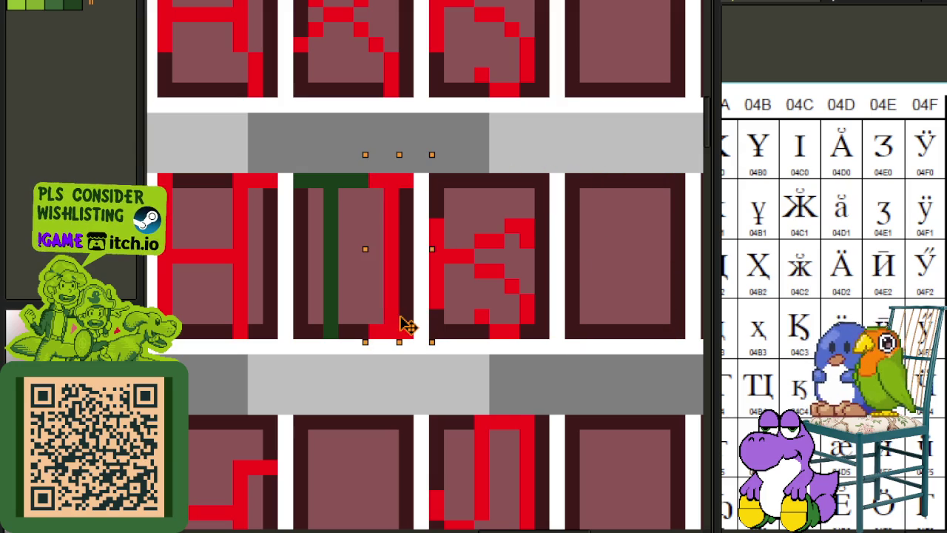
pyautogui.click(492, 207)
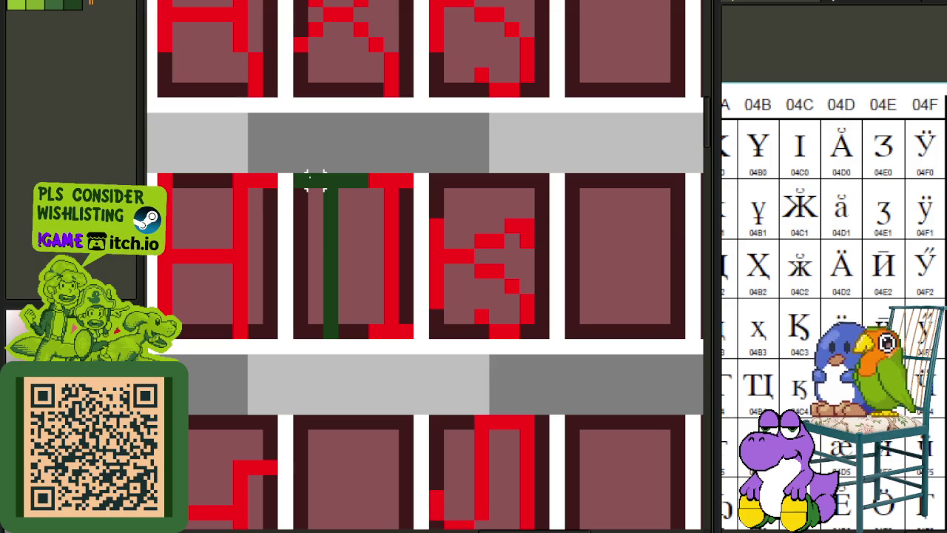
# Nudge the strokes in the T cell up and down pixel by pixel until they line up.
pyautogui.moveTo(315, 182); pyautogui.dragTo(356, 333)
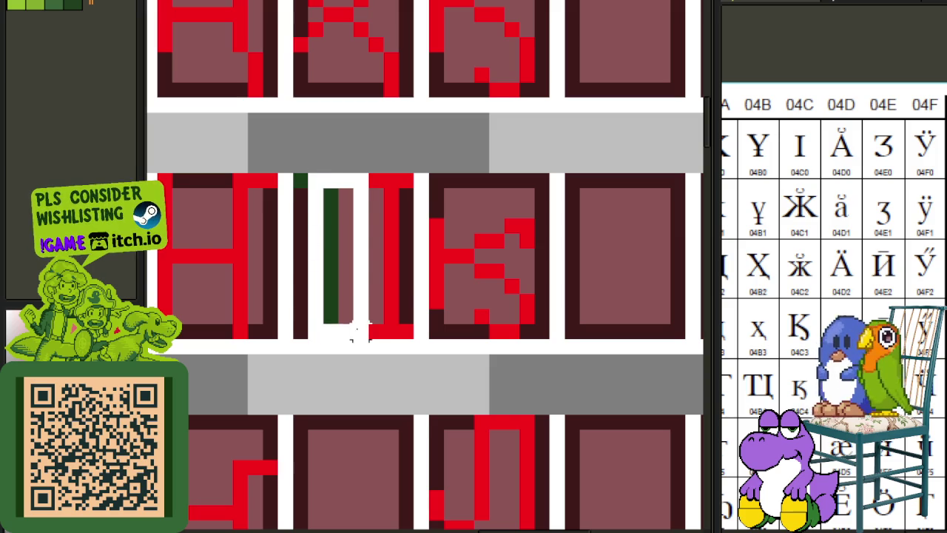
pyautogui.hotkey('ctrl', 'z')
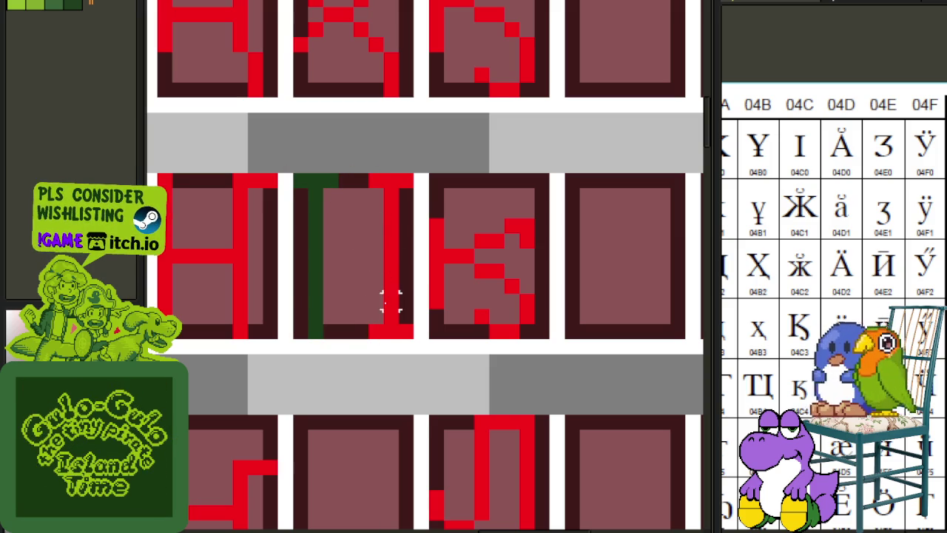
pyautogui.moveTo(301, 266); pyautogui.dragTo(416, 342)
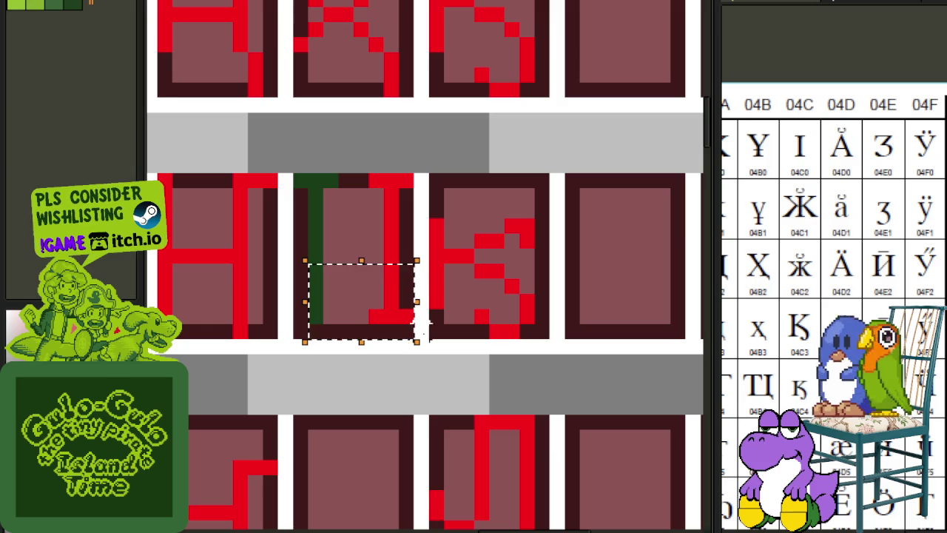
pyautogui.press('Up')
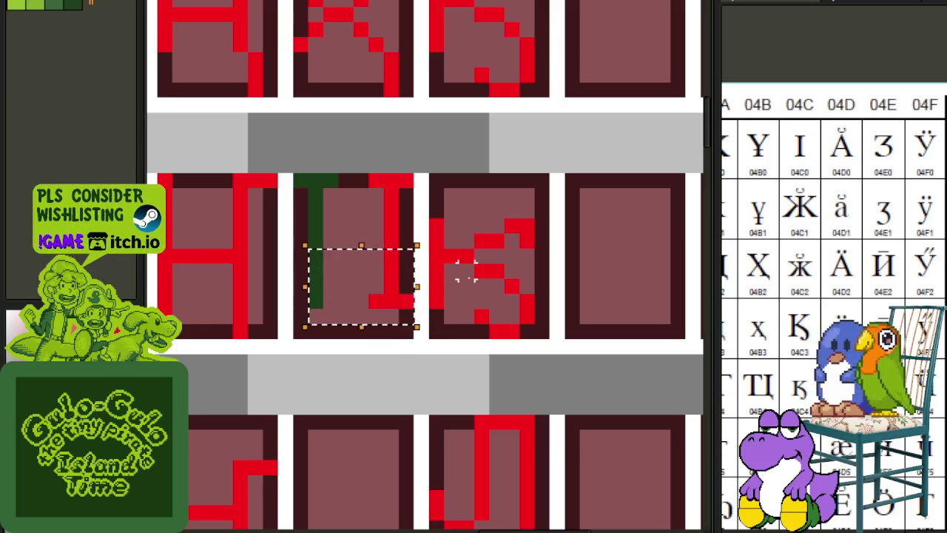
pyautogui.press('Up')
pyautogui.press('Up')
pyautogui.press('Return')
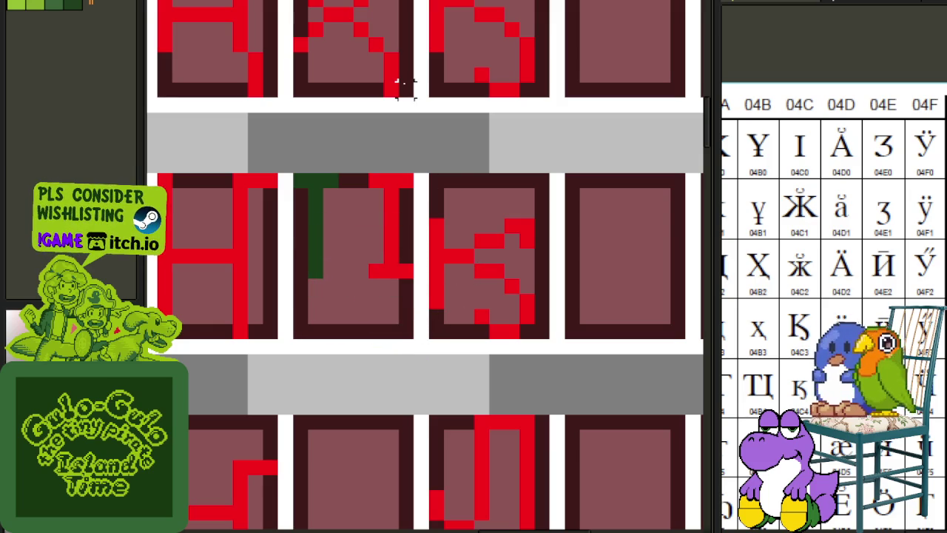
pyautogui.moveTo(402, 91); pyautogui.dragTo(410, 335)
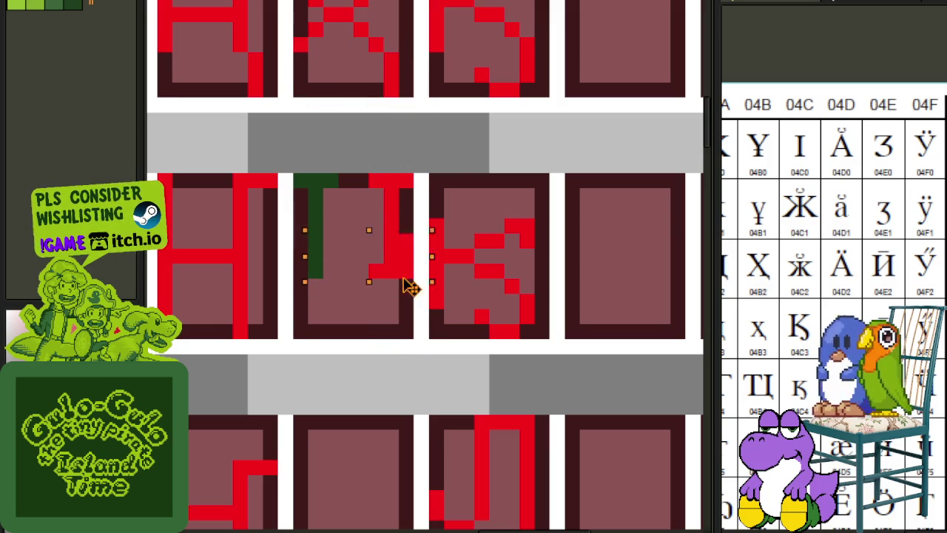
pyautogui.press('Return')
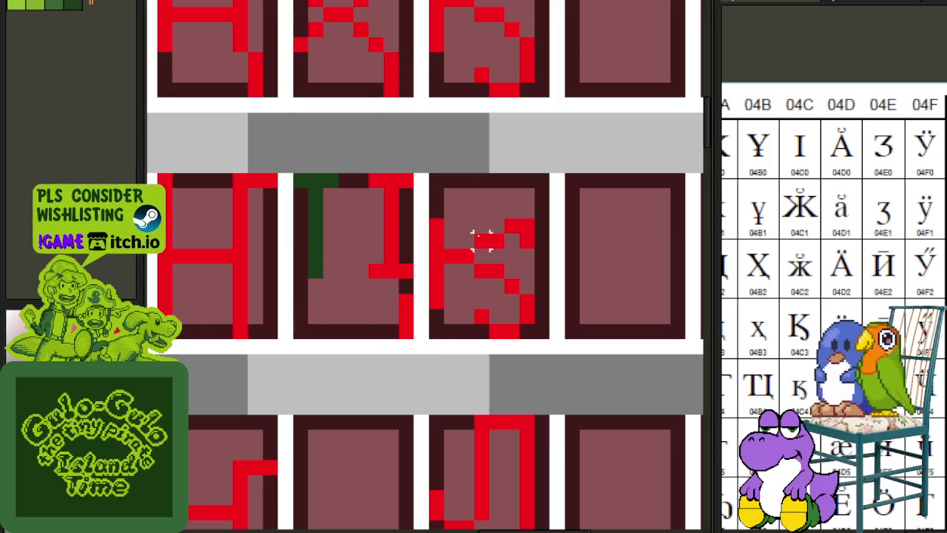
pyautogui.moveTo(299, 270); pyautogui.dragTo(419, 234)
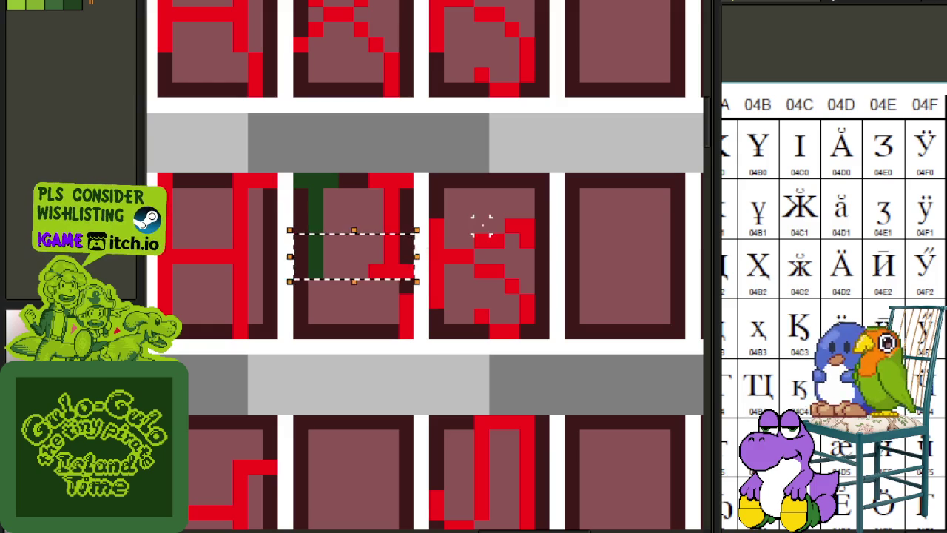
pyautogui.press('Down')
pyautogui.press('Return')
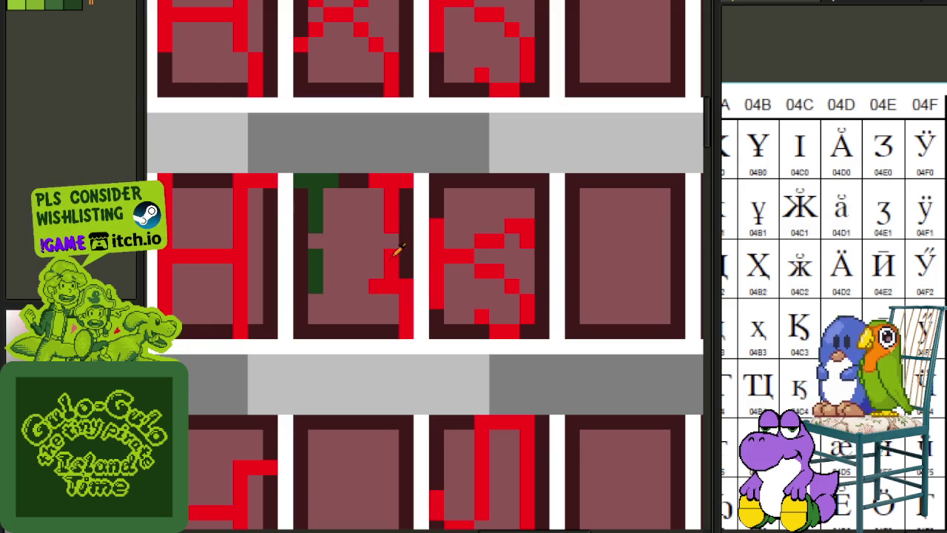
# Repaint the leftover green stem and strokes red.
pyautogui.click(315, 241)
pyautogui.click(311, 268)
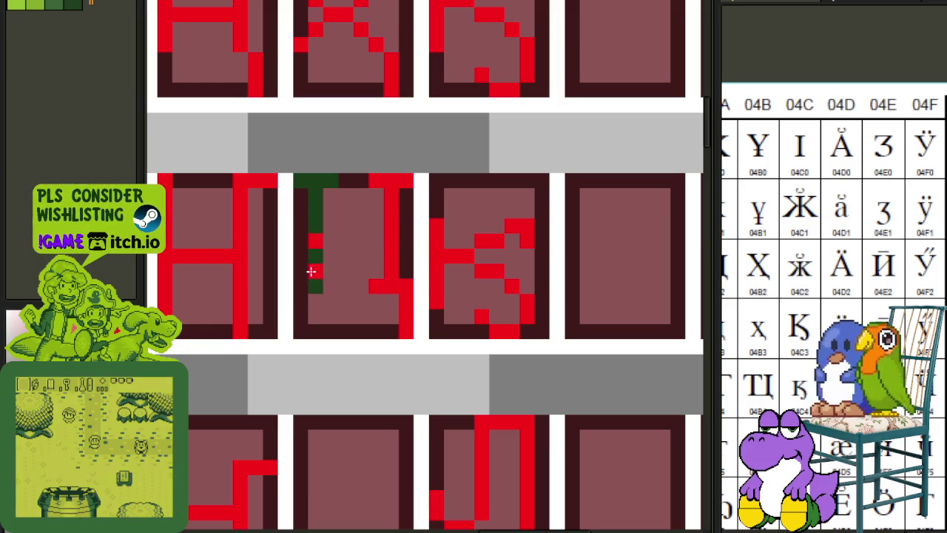
pyautogui.click(315, 287)
pyautogui.click(314, 214)
pyautogui.click(314, 214)
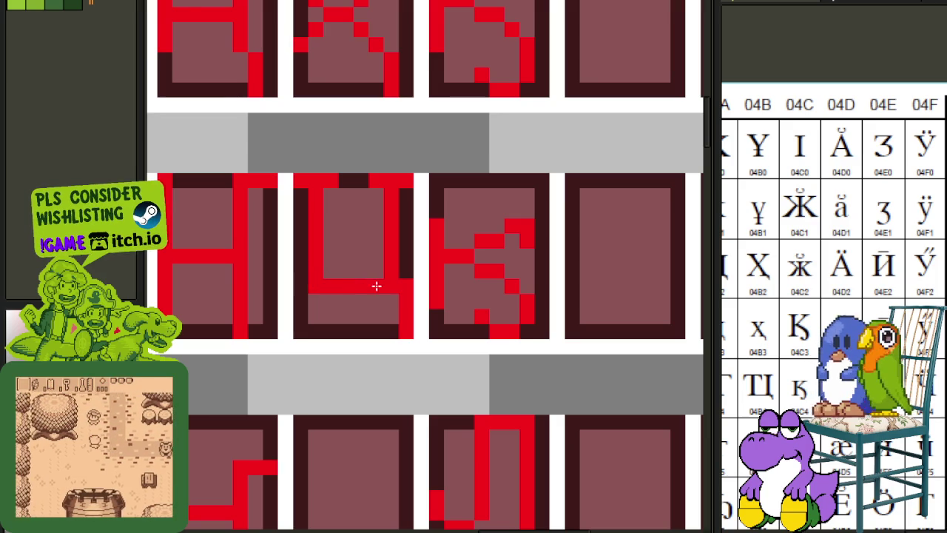
pyautogui.scroll(-3, 377, 283)
pyautogui.scroll(-2, 423, 212)
# Save the sheet, then shift the Ц's left part one pixel right and fix its left column.
pyautogui.hotkey('ctrl', 's')
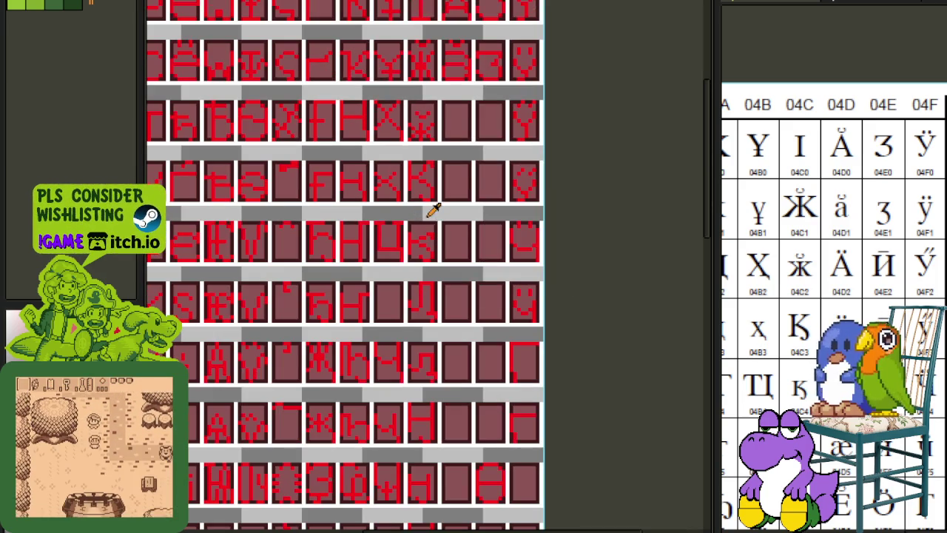
pyautogui.scroll(2, 399, 215)
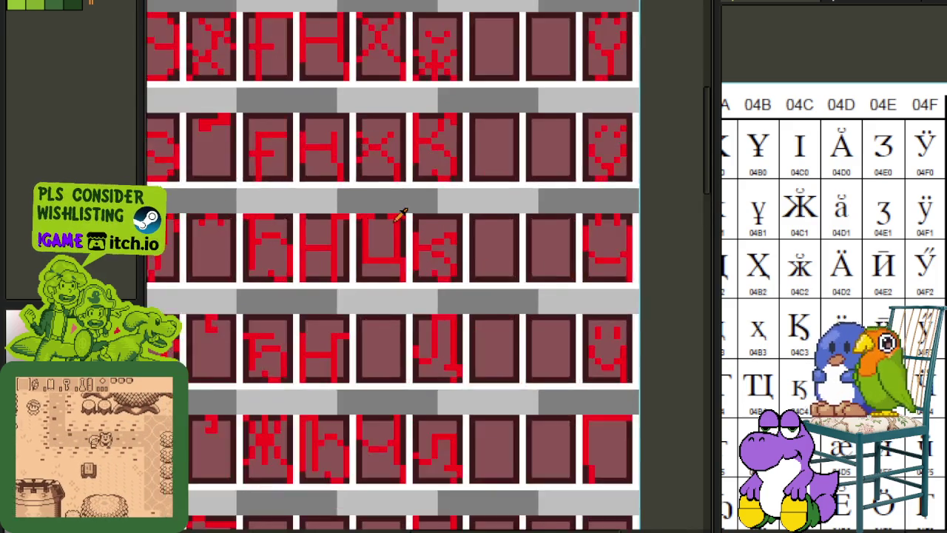
pyautogui.scroll(1, 392, 214)
pyautogui.scroll(2, 359, 211)
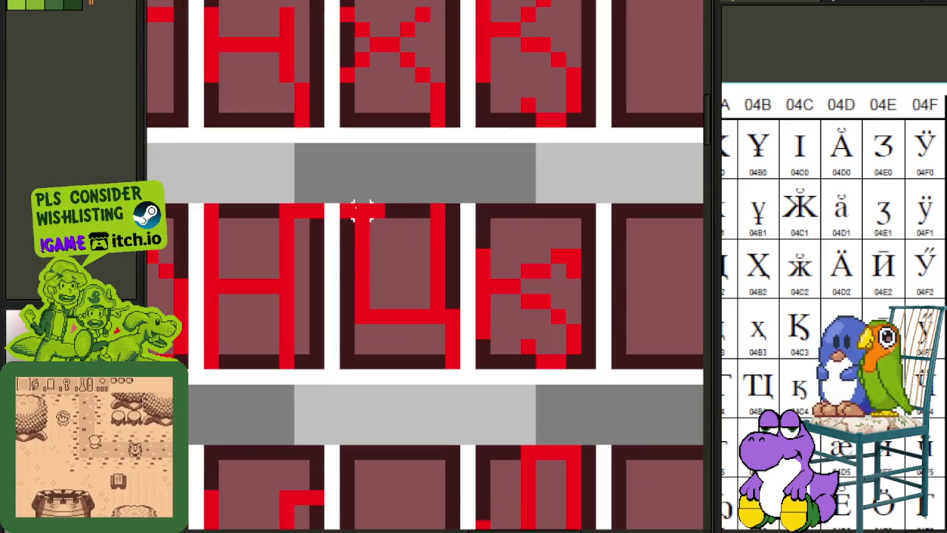
pyautogui.moveTo(341, 204); pyautogui.dragTo(391, 306)
pyautogui.moveTo(392, 240); pyautogui.dragTo(407, 240)
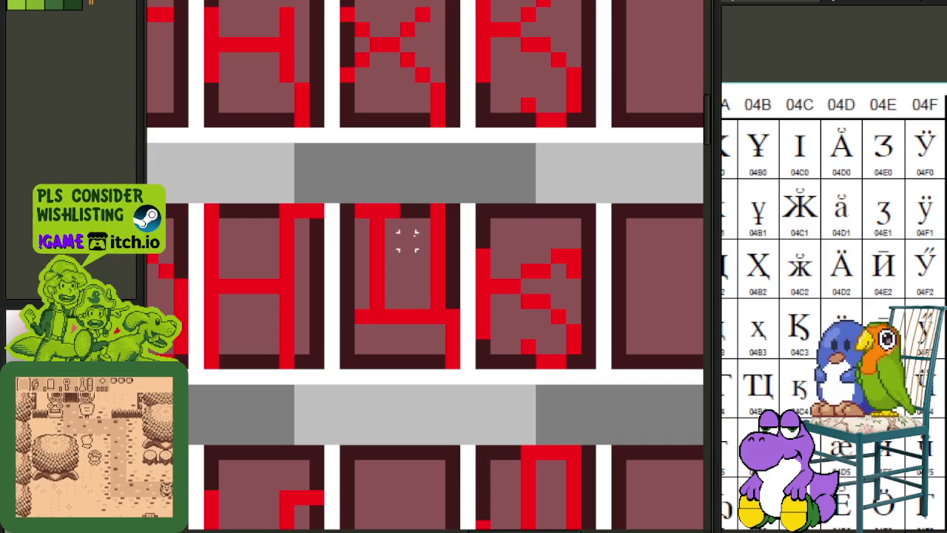
pyautogui.moveTo(358, 213)
pyautogui.mouseDown()
pyautogui.moveTo(348, 216)
pyautogui.moveTo(358, 307)
pyautogui.mouseUp()
# Marquee the Ц glyph cell, checking its position on the sheet.
pyautogui.scroll(-2, 432, 172)
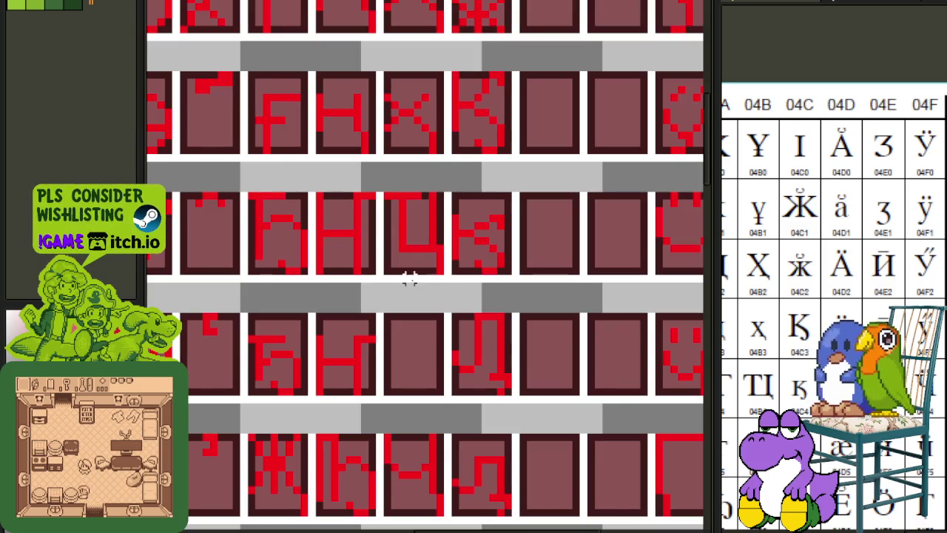
pyautogui.scroll(1, 411, 278)
pyautogui.scroll(1, 434, 249)
pyautogui.moveTo(447, 279)
pyautogui.mouseDown()
pyautogui.moveTo(323, 111)
pyautogui.moveTo(407, 175)
pyautogui.moveTo(645, 190)
pyautogui.moveTo(634, 173)
pyautogui.moveTo(603, 229)
pyautogui.moveTo(629, 212)
pyautogui.mouseUp()
pyautogui.scroll(-2, 623, 321)
pyautogui.scroll(-1, 629, 329)
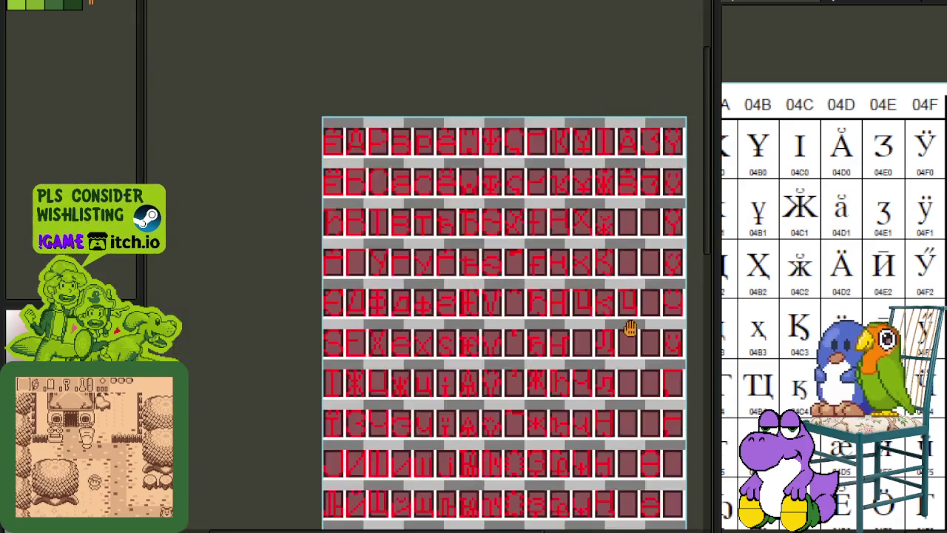
pyautogui.moveTo(629, 329); pyautogui.dragTo(493, 271)
pyautogui.scroll(1, 492, 271)
pyautogui.scroll(2, 488, 259)
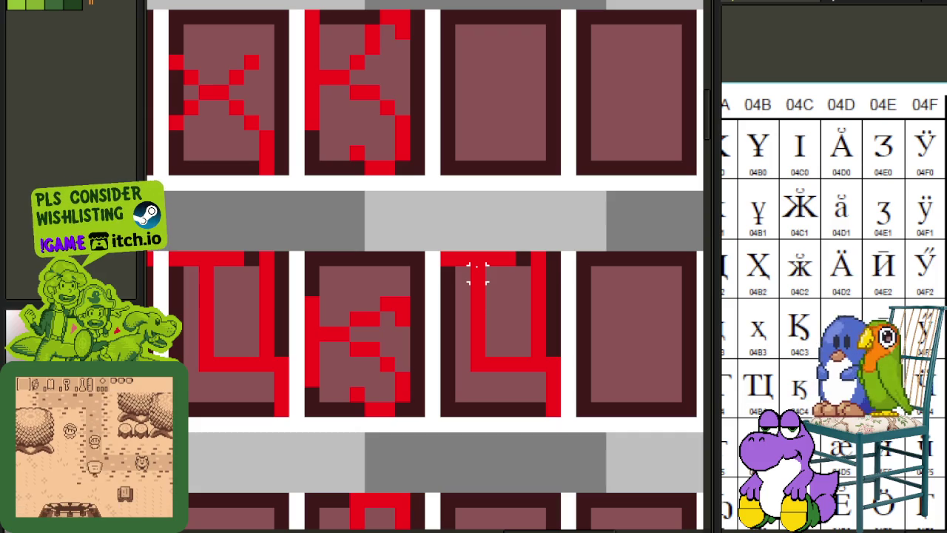
pyautogui.scroll(1, 459, 262)
pyautogui.moveTo(448, 256); pyautogui.dragTo(592, 386)
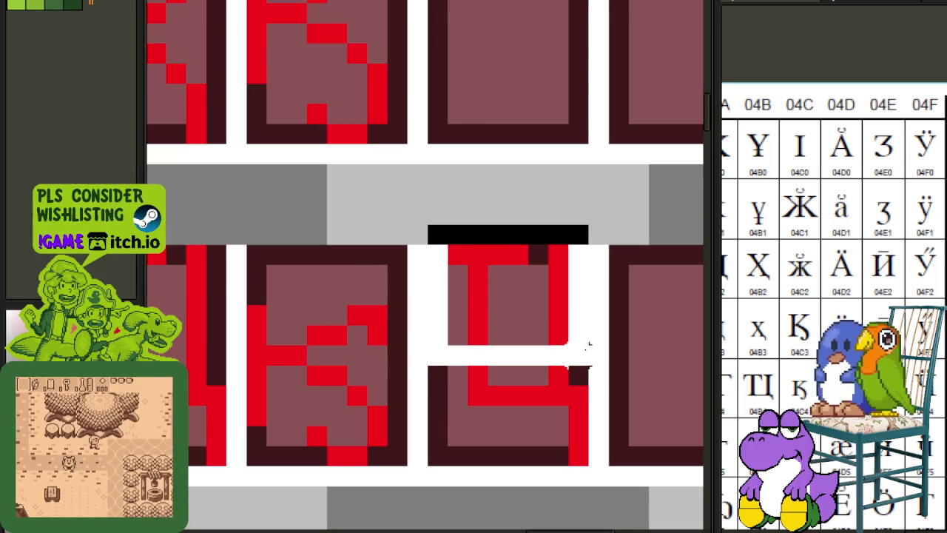
pyautogui.click(477, 256)
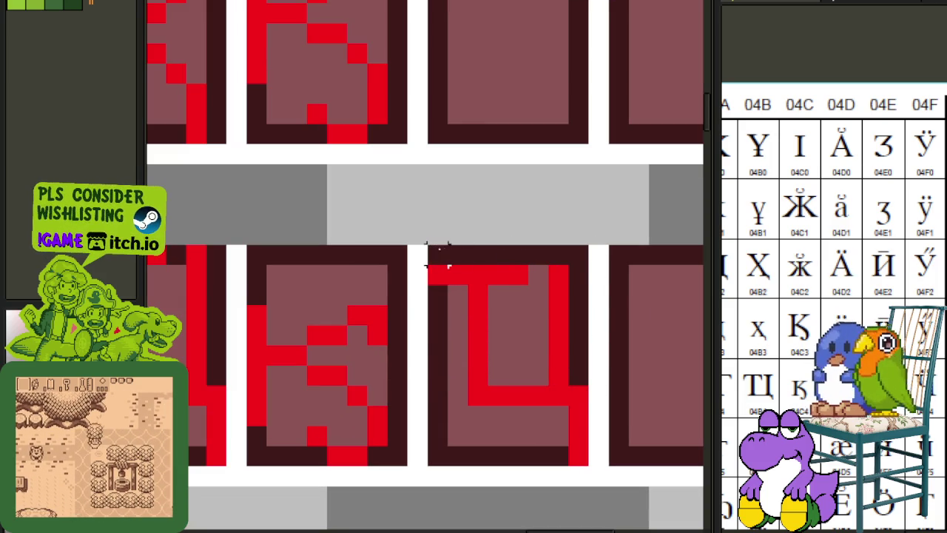
# Shift the Ц glyph's top bar down one pixel and save the sheet.
pyautogui.moveTo(426, 264); pyautogui.dragTo(592, 363)
pyautogui.moveTo(469, 297); pyautogui.dragTo(469, 317)
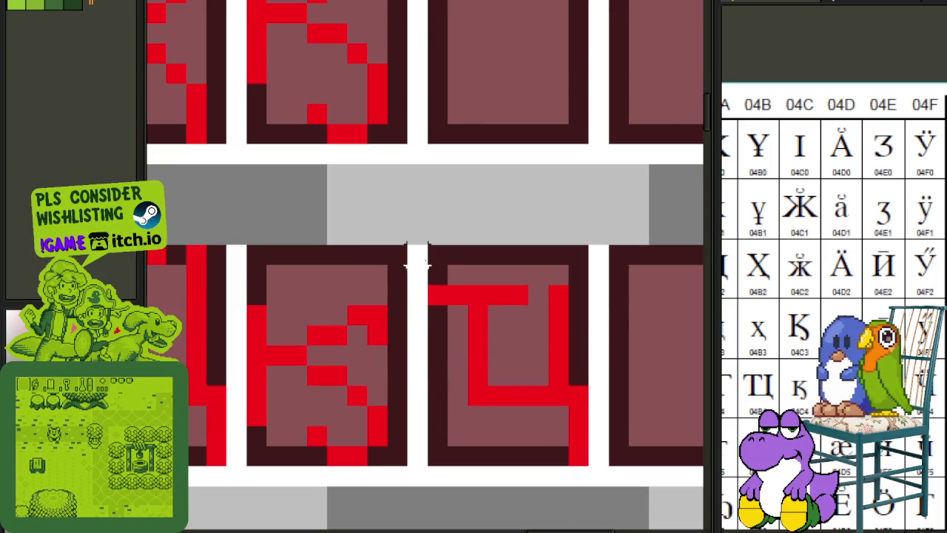
pyautogui.moveTo(433, 270); pyautogui.dragTo(433, 291)
pyautogui.scroll(-2, 656, 334)
pyautogui.hotkey('ctrl', 's')
# Reselect the whole Ц cell and move it into the next row's third cell.
pyautogui.hotkey('ctrl', 'z')
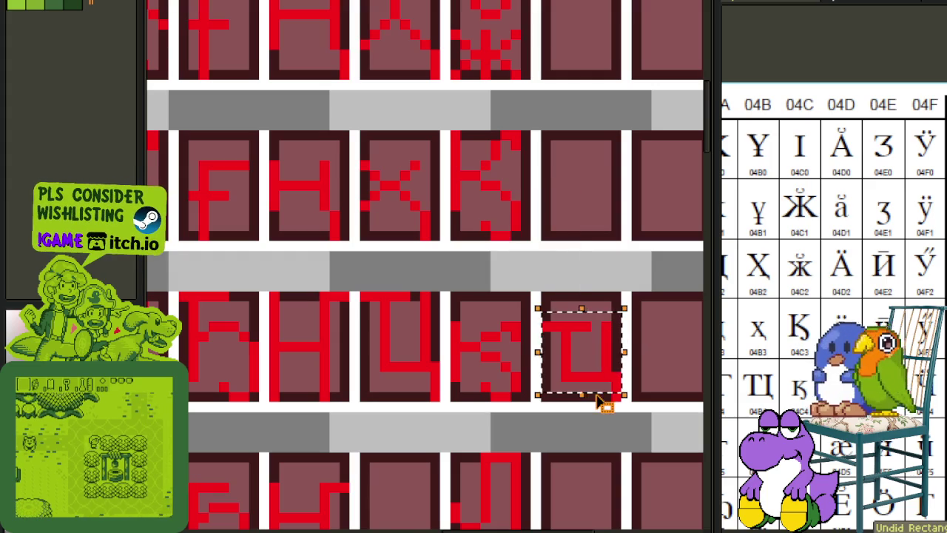
pyautogui.click(600, 402)
pyautogui.moveTo(545, 303); pyautogui.dragTo(625, 348)
pyautogui.moveTo(614, 398); pyautogui.dragTo(542, 305)
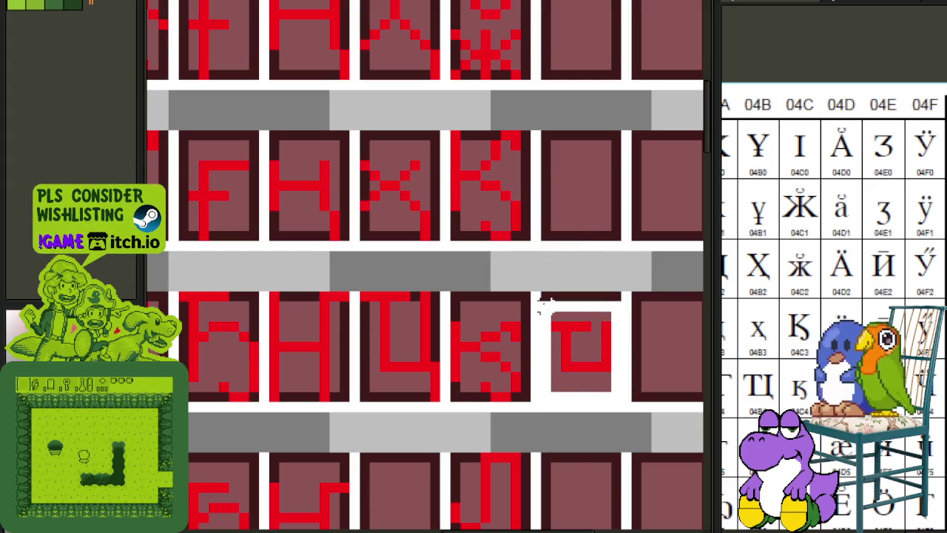
pyautogui.moveTo(577, 332); pyautogui.dragTo(400, 334)
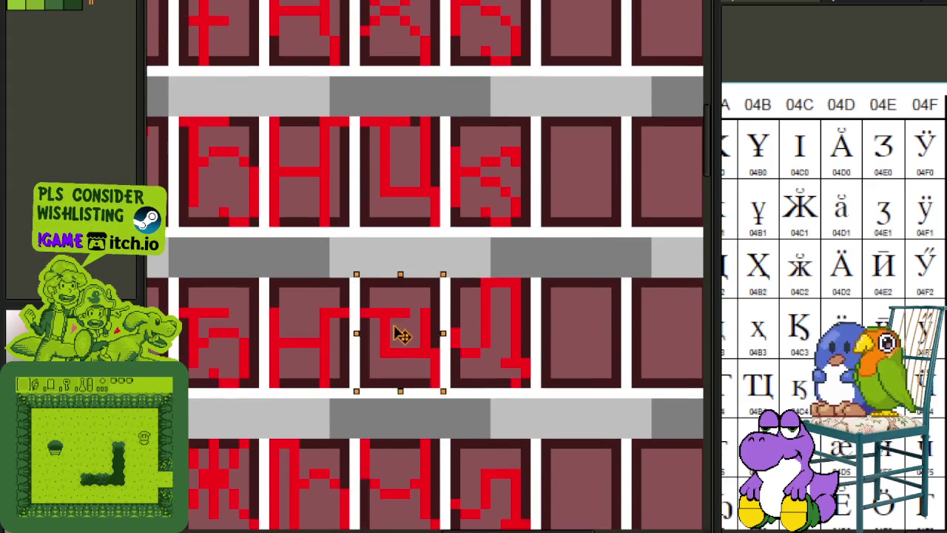
pyautogui.click(444, 270)
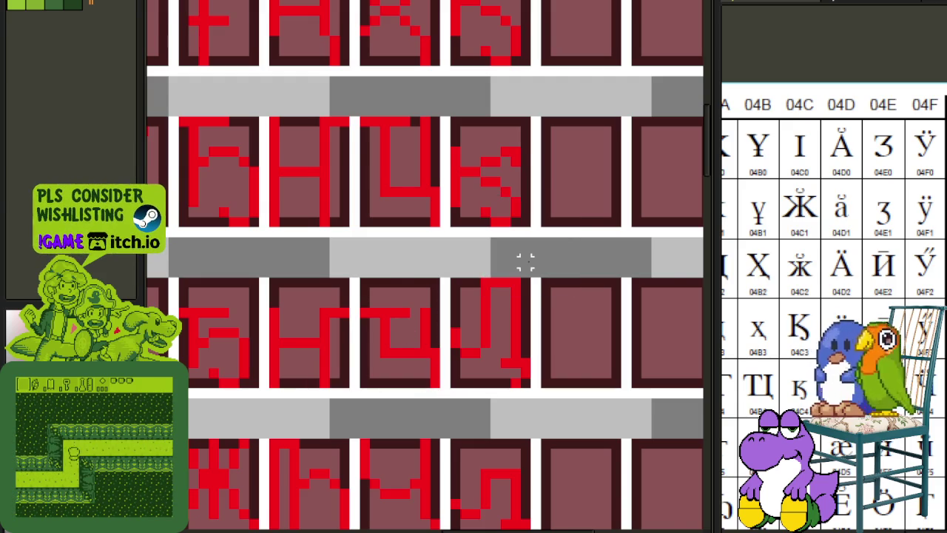
pyautogui.scroll(-3, 525, 261)
pyautogui.scroll(-2, 547, 353)
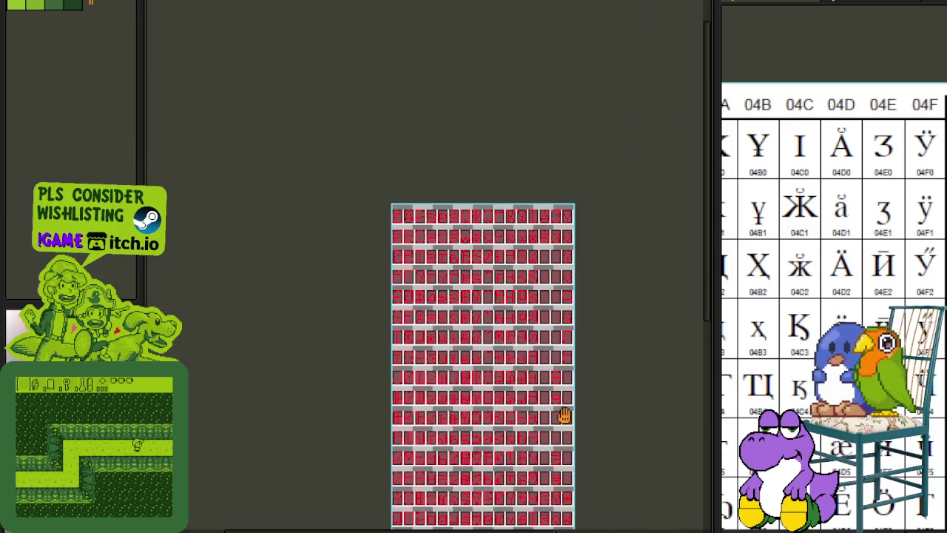
# Pan over the lower rows of the red Cyrillic sheet, save it, and recentre the view.
pyautogui.moveTo(564, 416); pyautogui.dragTo(465, 313)
pyautogui.scroll(2, 465, 312)
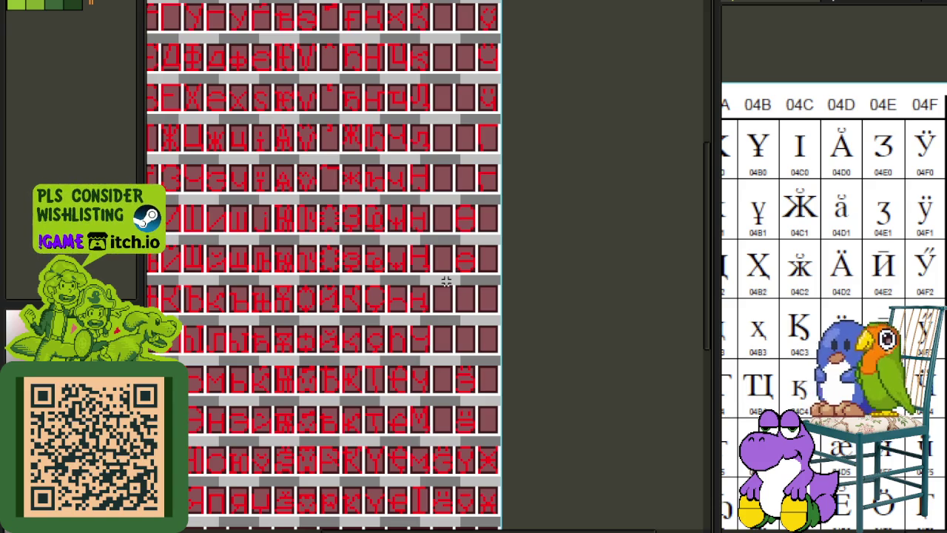
pyautogui.scroll(3, 440, 63)
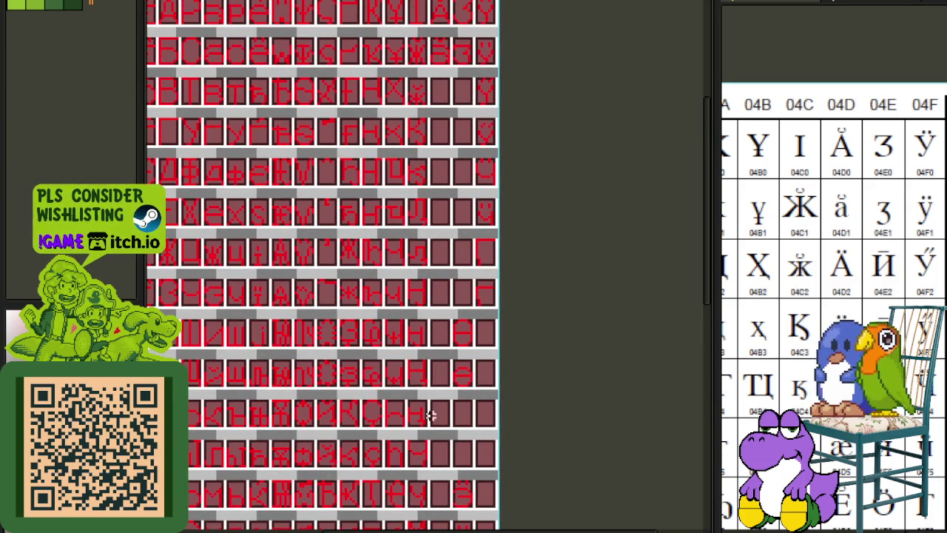
pyautogui.moveTo(488, 450); pyautogui.dragTo(509, 247)
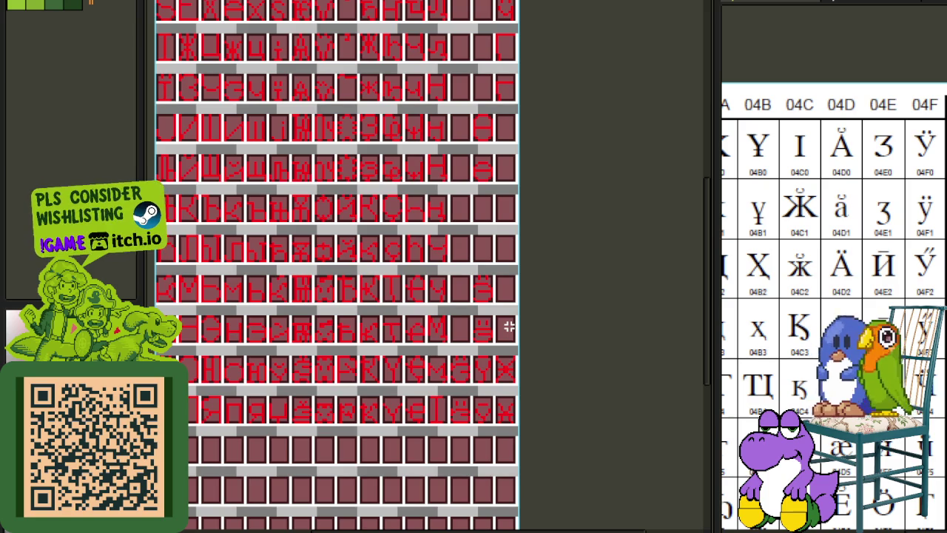
pyautogui.scroll(-2, 446, 293)
pyautogui.hotkey('ctrl', 's')
pyautogui.moveTo(490, 184); pyautogui.dragTo(507, 269)
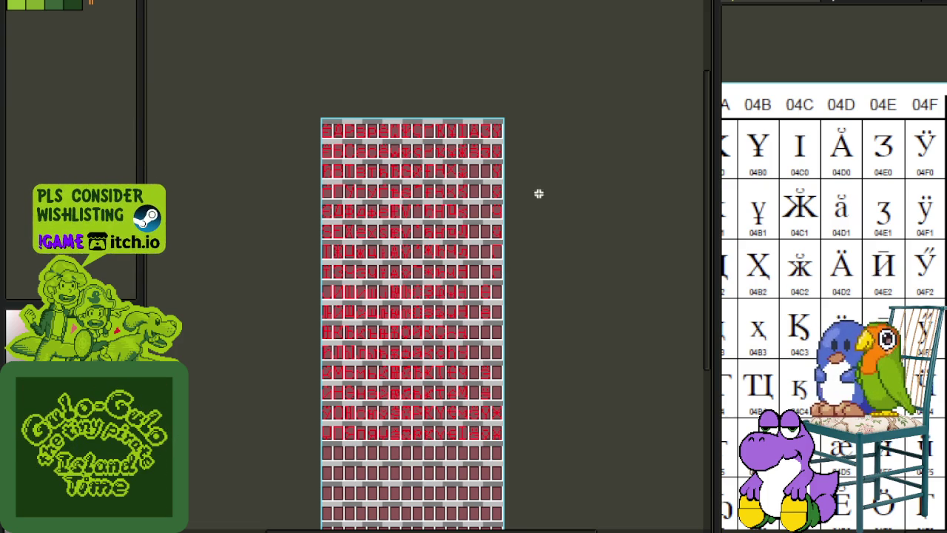
pyautogui.scroll(-3, 358, 158)
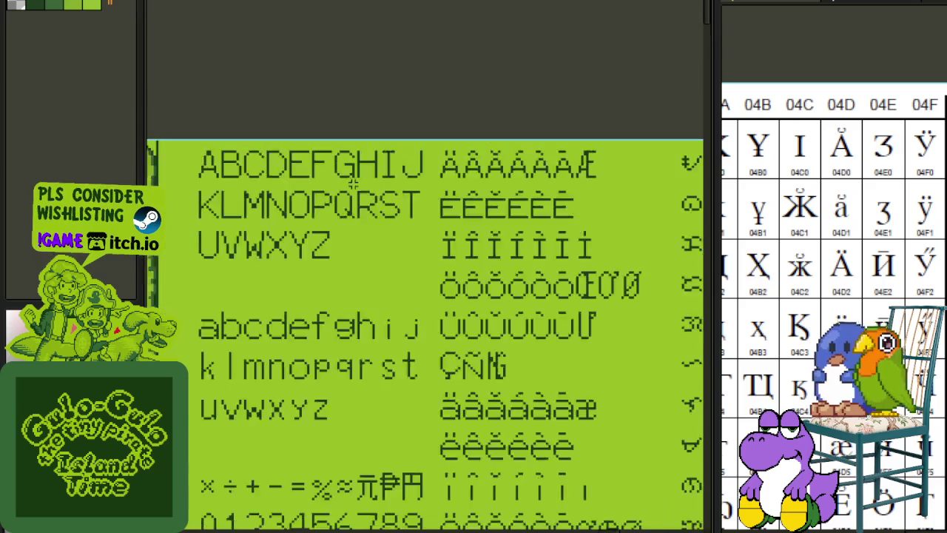
# Zoom into the green font's Cyrillic block, marquee it, and pan across the game map.
pyautogui.scroll(-3, 358, 158)
pyautogui.scroll(2, 380, 148)
pyautogui.scroll(-5, 418, 442)
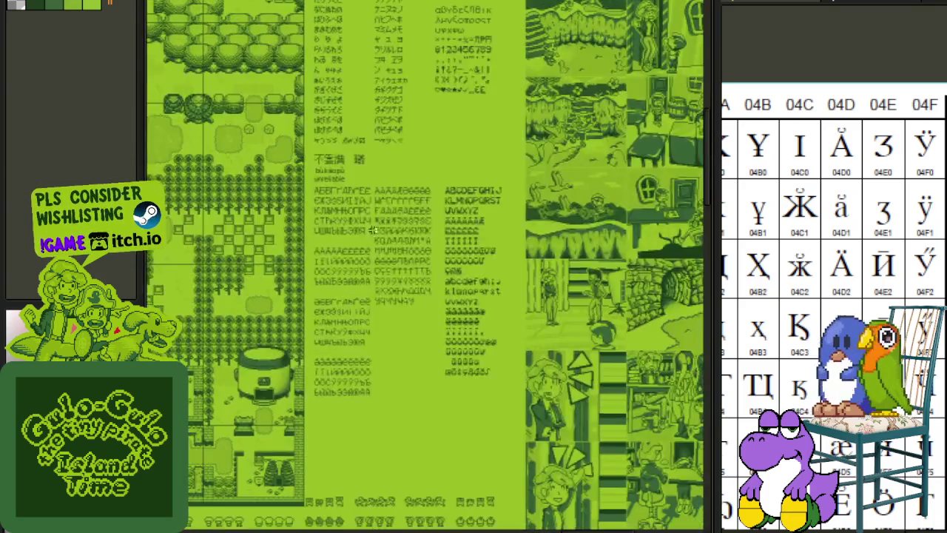
pyautogui.scroll(3, 376, 252)
pyautogui.scroll(1, 379, 257)
pyautogui.scroll(1, 387, 87)
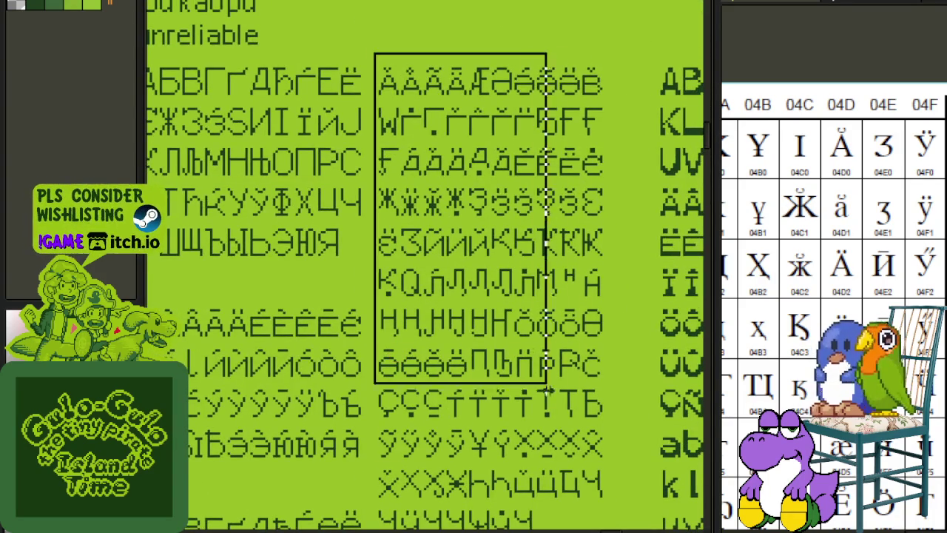
pyautogui.moveTo(384, 86); pyautogui.dragTo(614, 527)
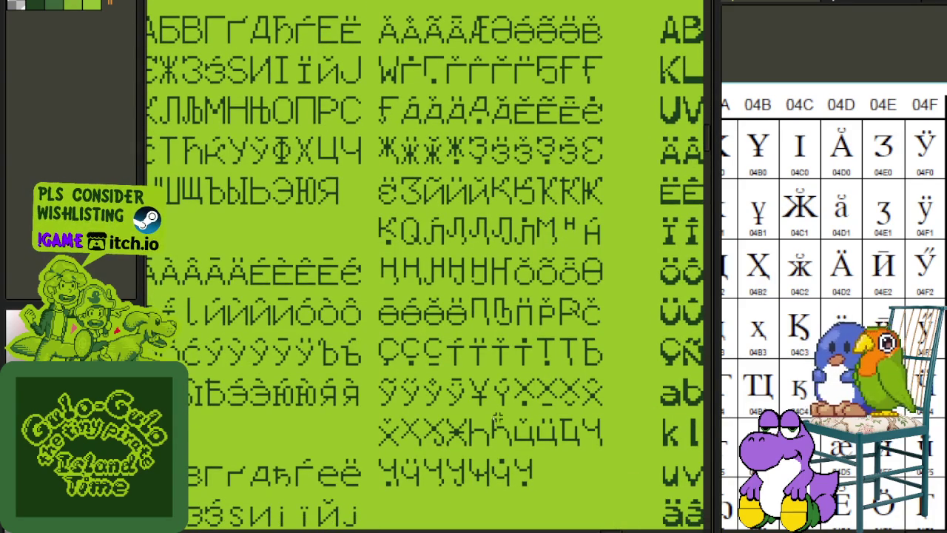
pyautogui.scroll(2, 518, 429)
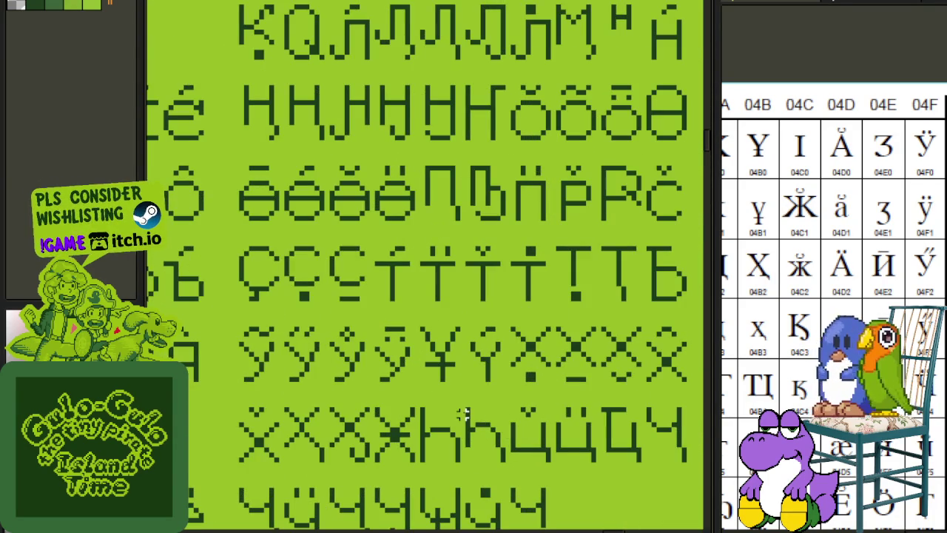
pyautogui.scroll(-2, 463, 414)
pyautogui.scroll(-2, 463, 416)
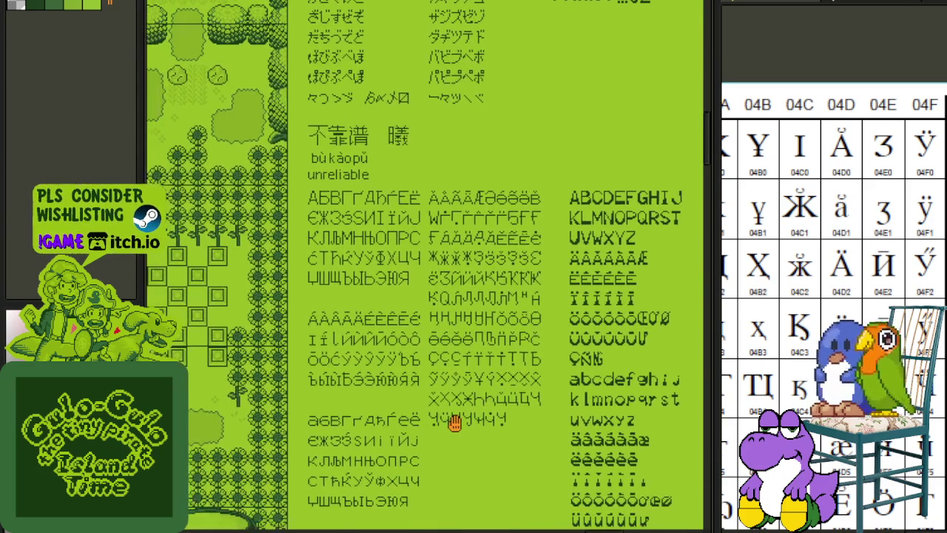
pyautogui.scroll(-2, 452, 421)
pyautogui.moveTo(378, 424); pyautogui.dragTo(557, 478)
pyautogui.moveTo(320, 190); pyautogui.dragTo(487, 390)
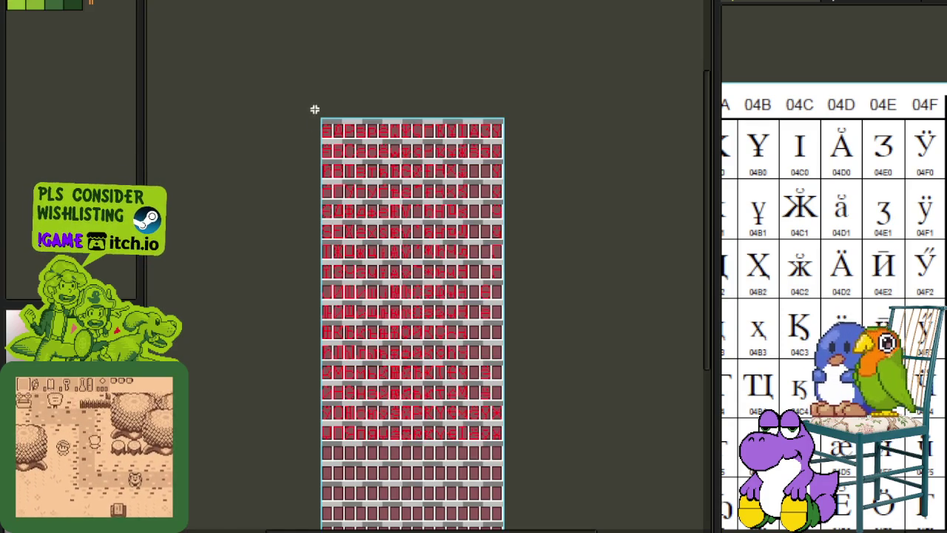
# Toggle the Cyrillic layer list with Tab and scroll over the finished red letters.
pyautogui.press('Tab')
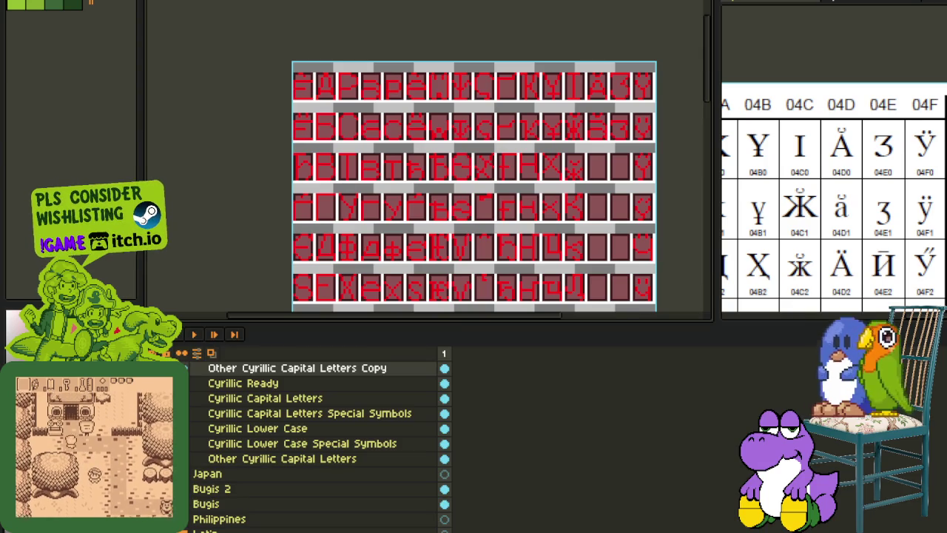
pyautogui.press('Tab')
pyautogui.scroll(-3, 688, 463)
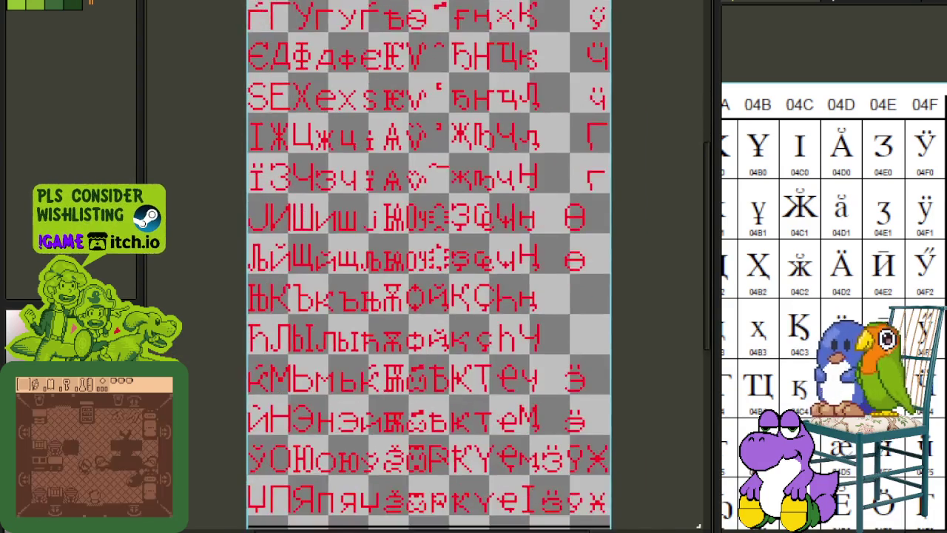
pyautogui.scroll(-2, 689, 463)
pyautogui.moveTo(689, 463)
pyautogui.mouseDown()
pyautogui.moveTo(674, 441)
pyautogui.moveTo(679, 358)
pyautogui.mouseUp()
pyautogui.scroll(-1, 678, 358)
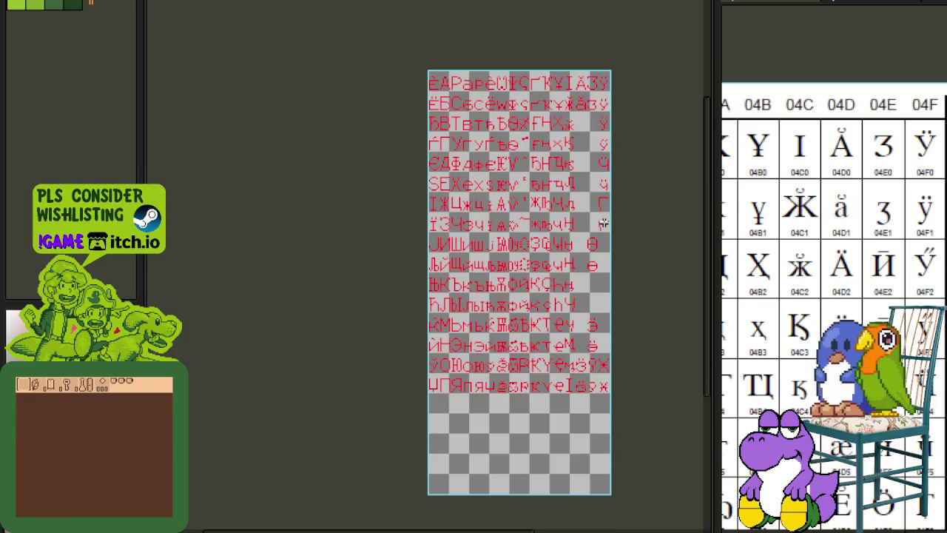
pyautogui.scroll(1, 603, 223)
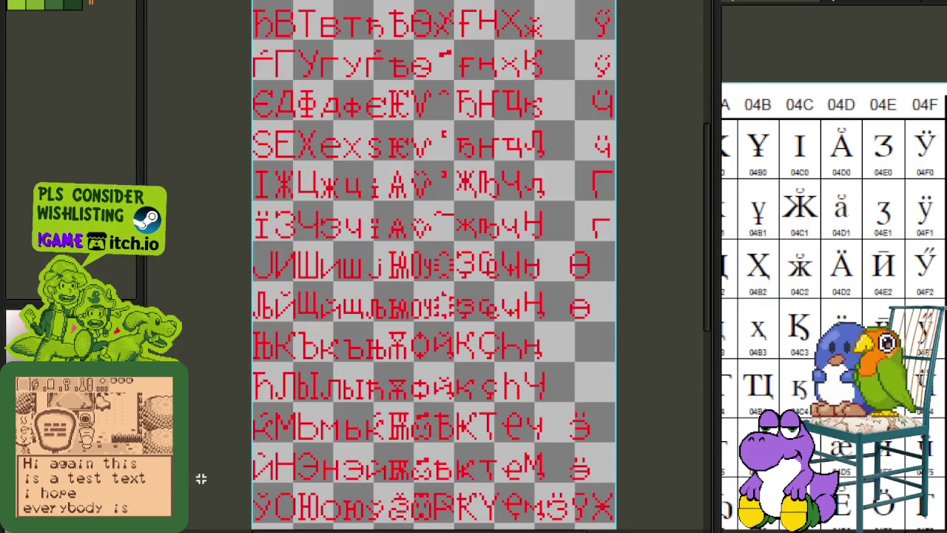
pyautogui.press('Tab')
pyautogui.press('Tab')
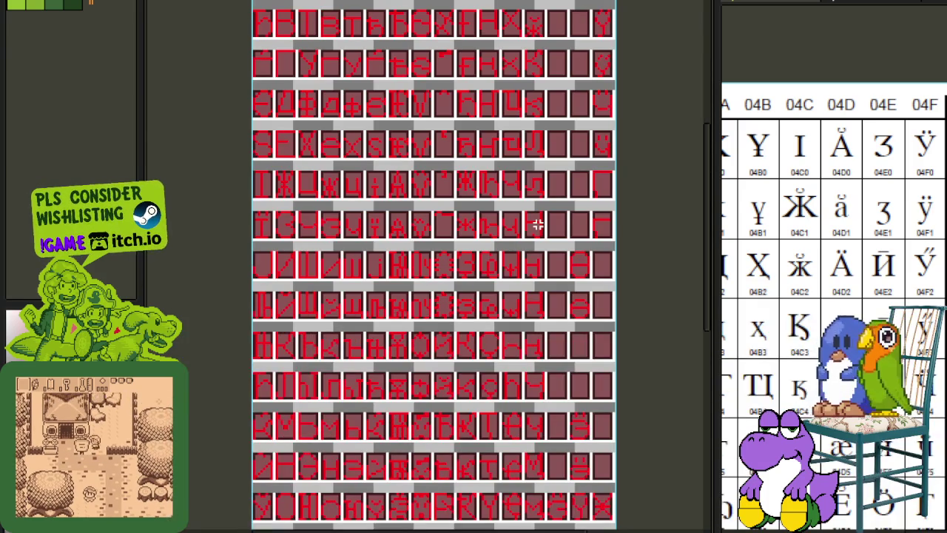